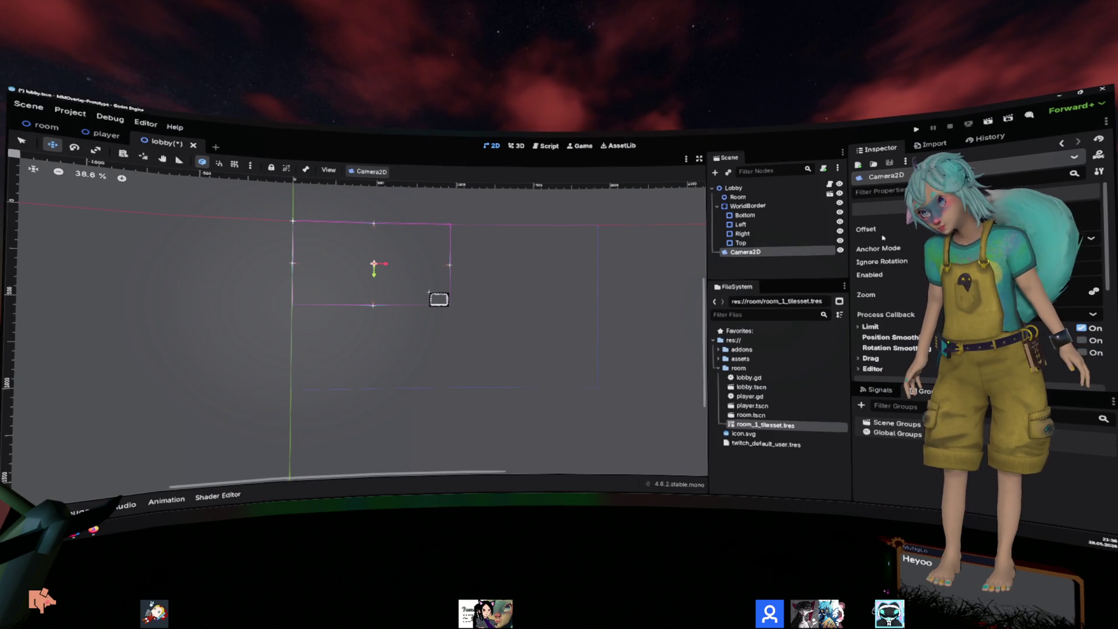
Step: Set the lobby Camera2D anchor to Fixed Top Left, save the scene, and test-run it
left_click(1045, 257)
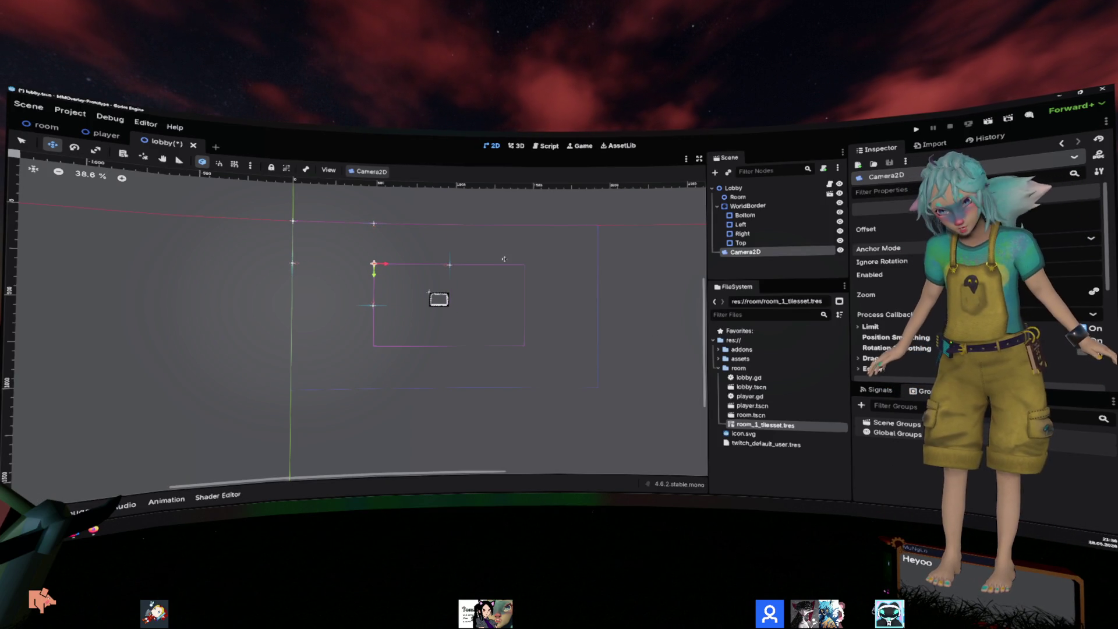
scroll(885, 332, "down", 4)
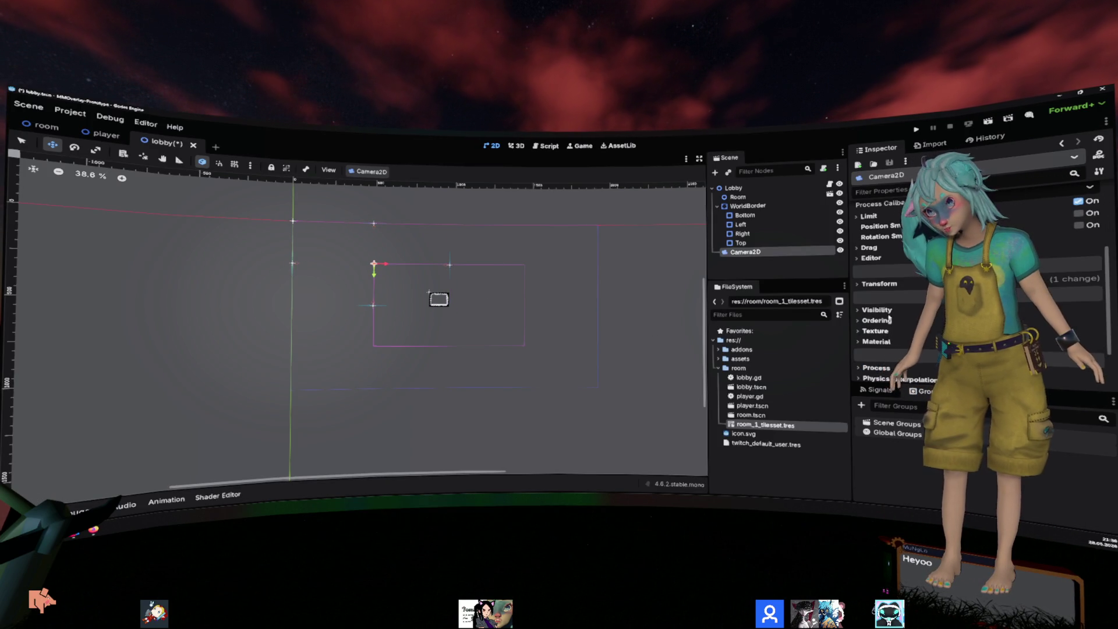
left_click(880, 284)
scroll(414, 250, "up", 5)
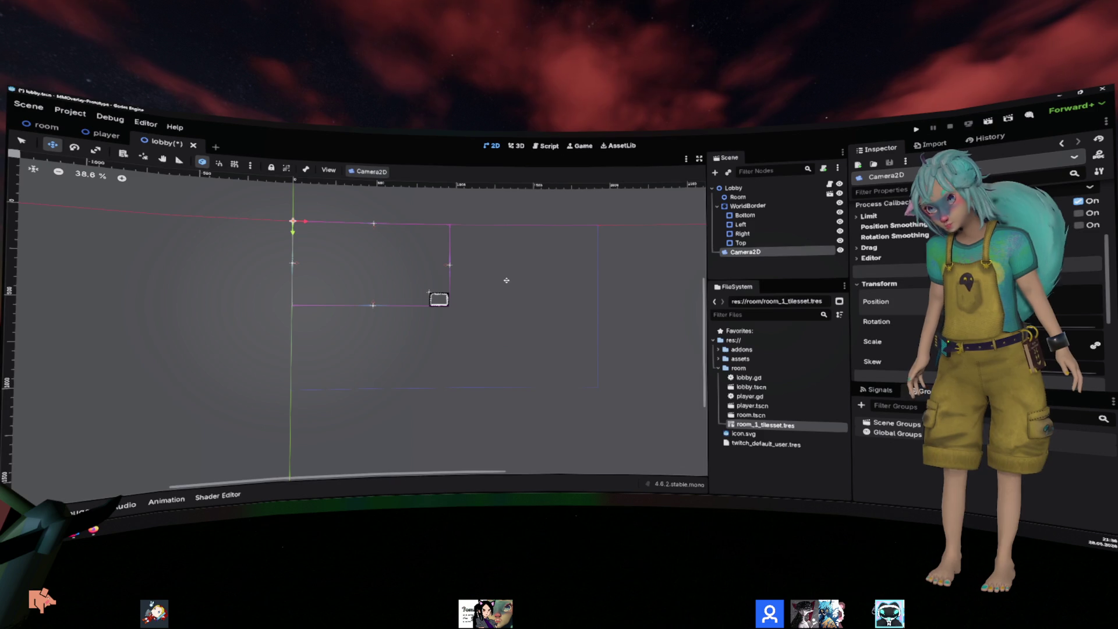
key("ctrl+s")
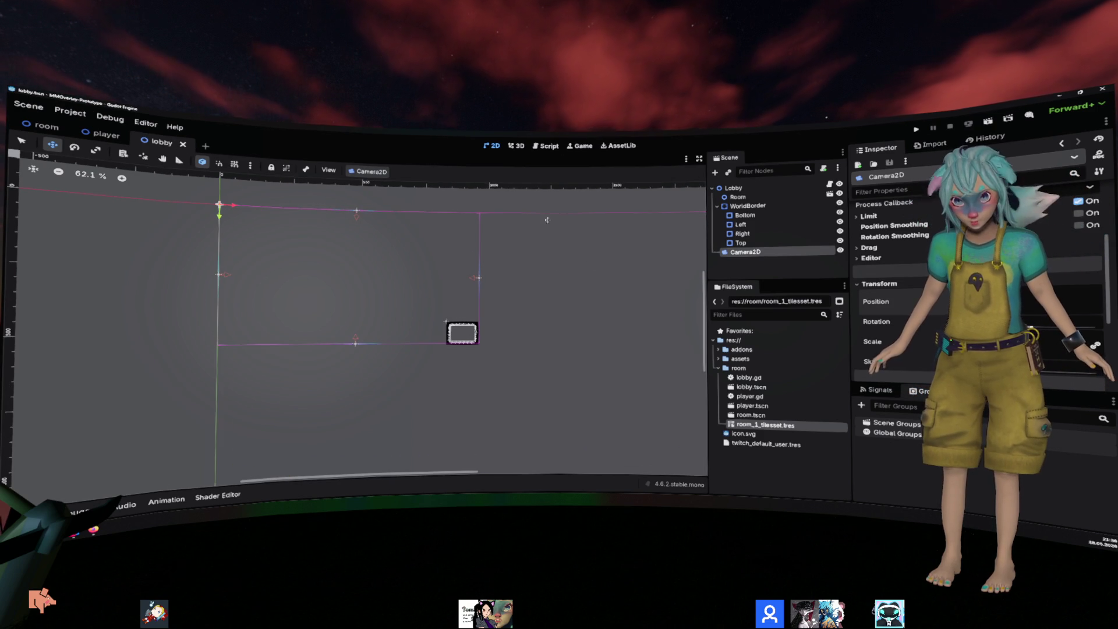
key("F5")
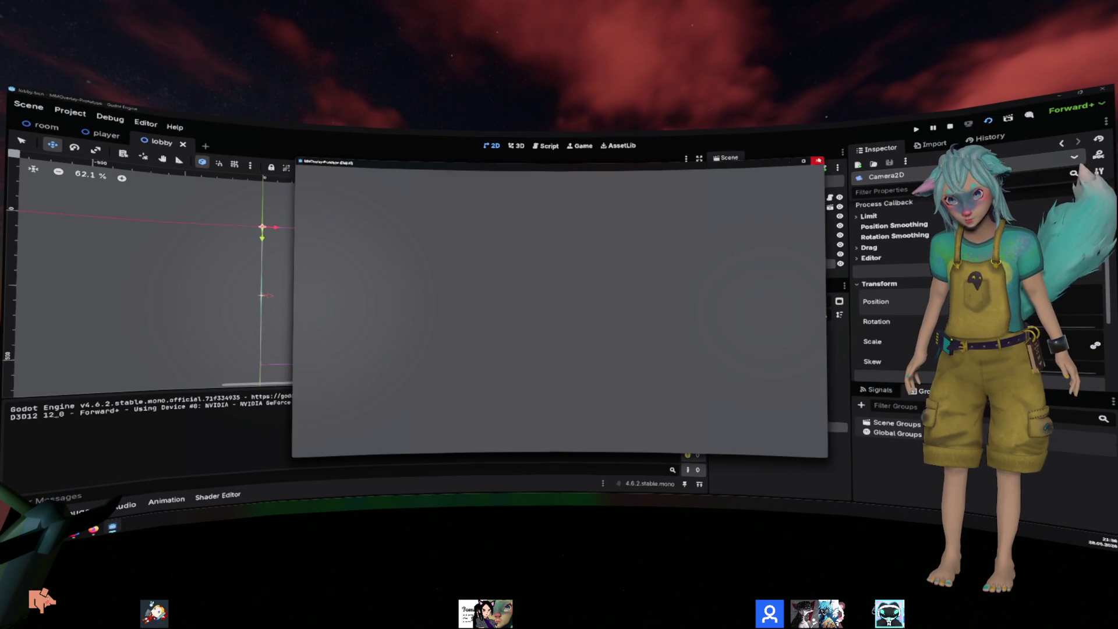
left_click(817, 160)
Step: Set the window Stretch Scale to 2.0 in Project Settings and run the project again
left_click(70, 112)
left_click(99, 129)
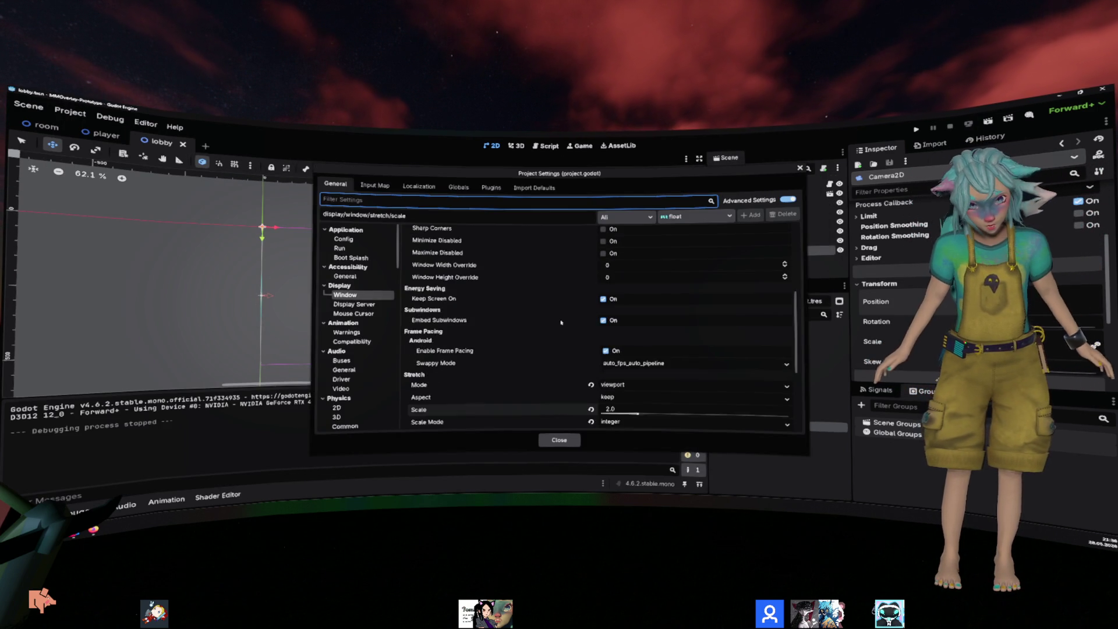
left_click(561, 441)
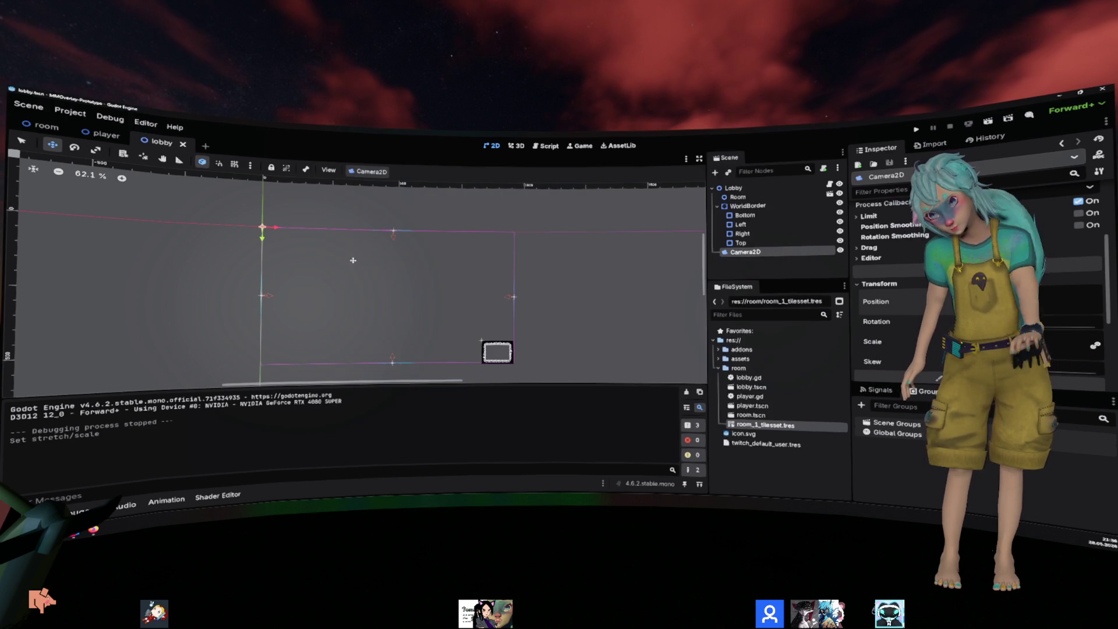
key("F5")
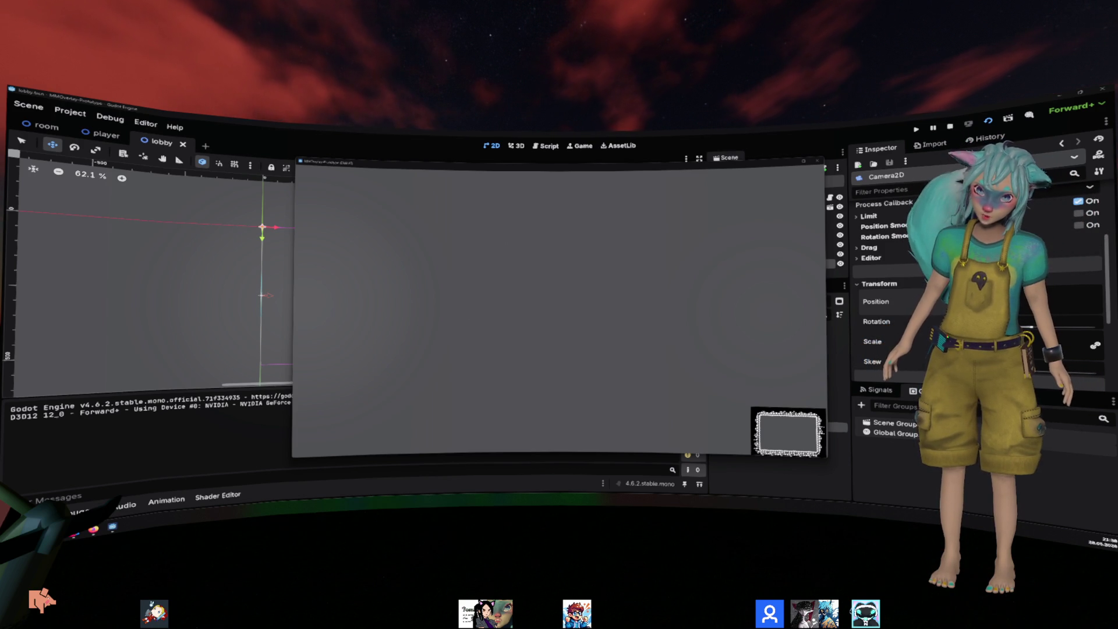
Step: Stop the game, enter a new Camera2D zoom value, and test-run the lobby again
left_click(819, 162)
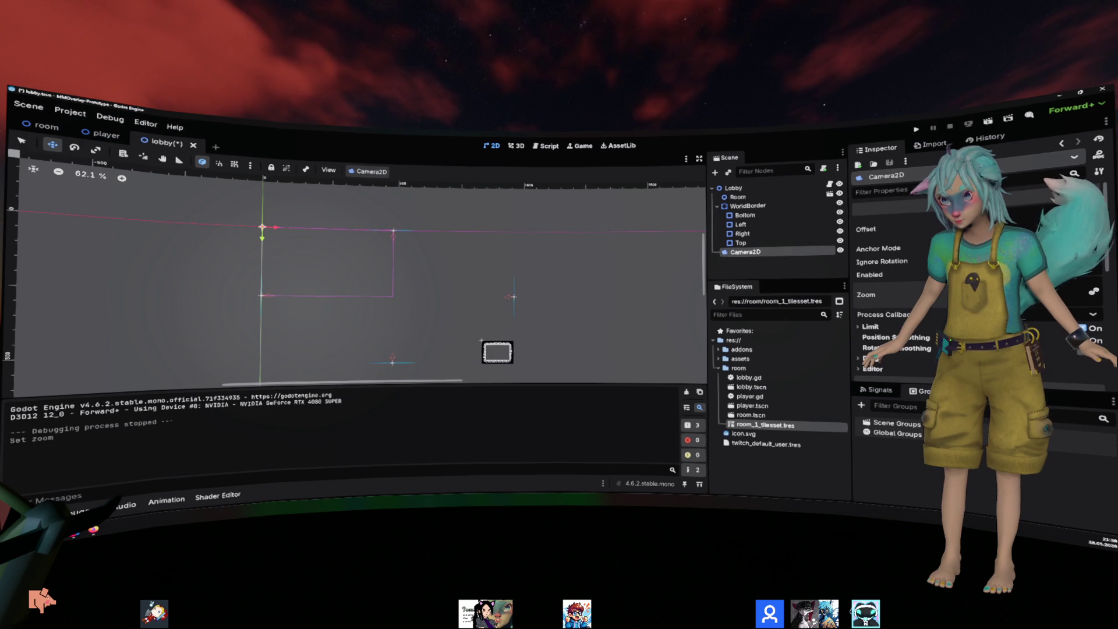
key("F6")
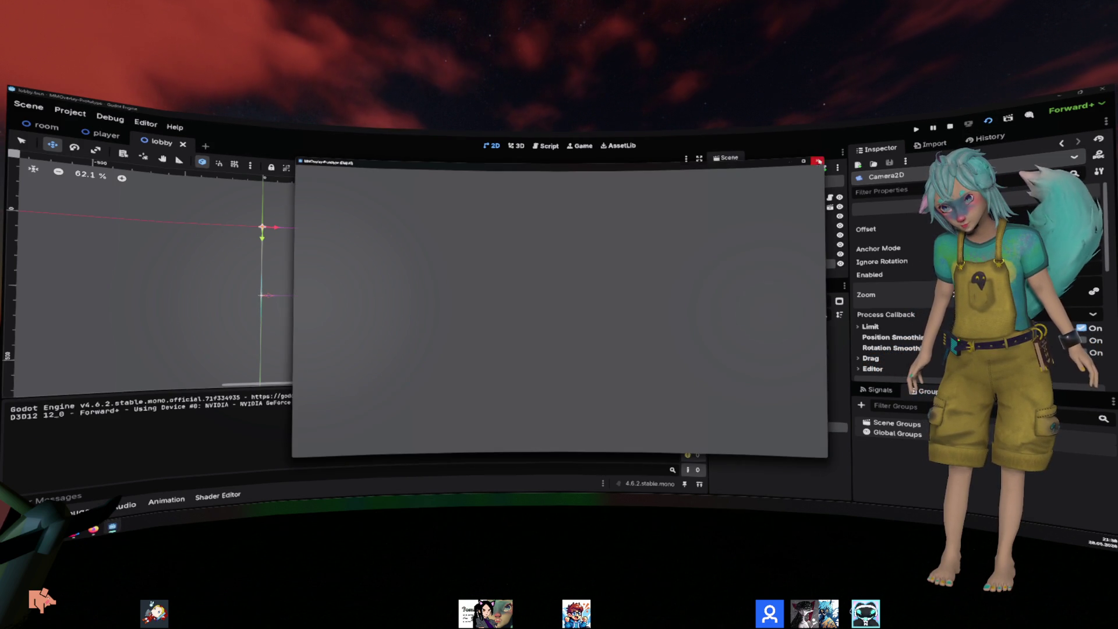
left_click(819, 161)
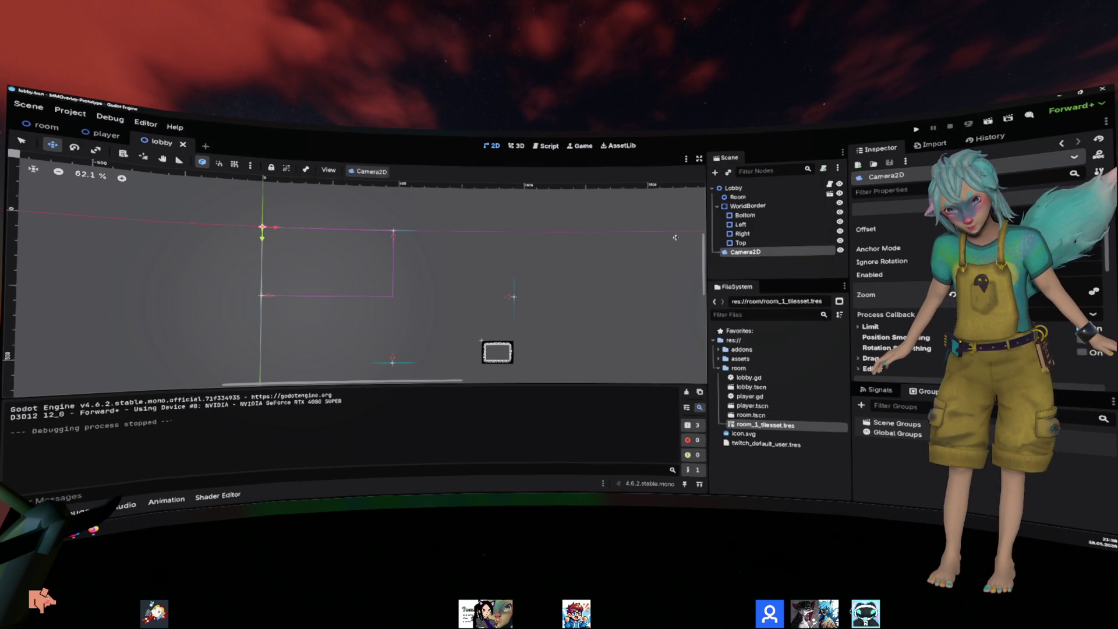
scroll(605, 259, "down", 2)
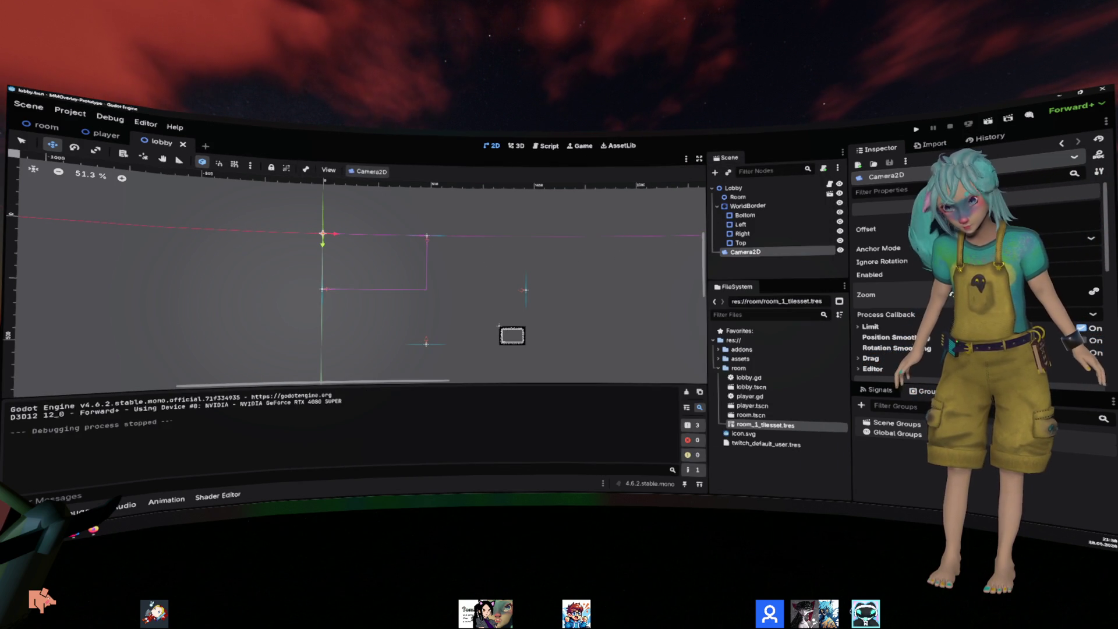
key("Return")
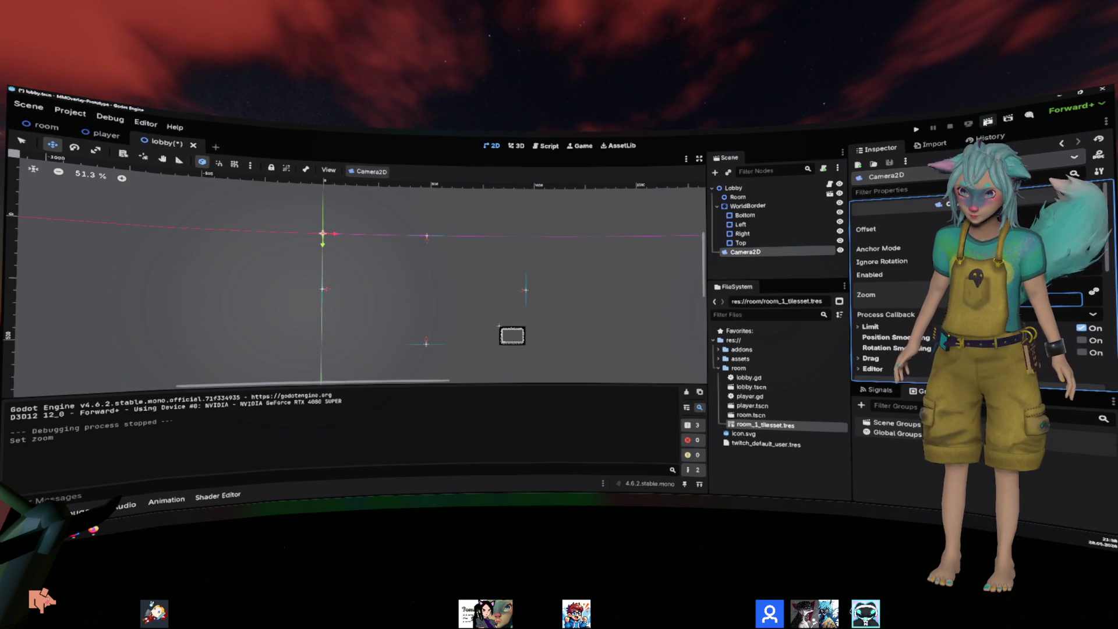
key("F5")
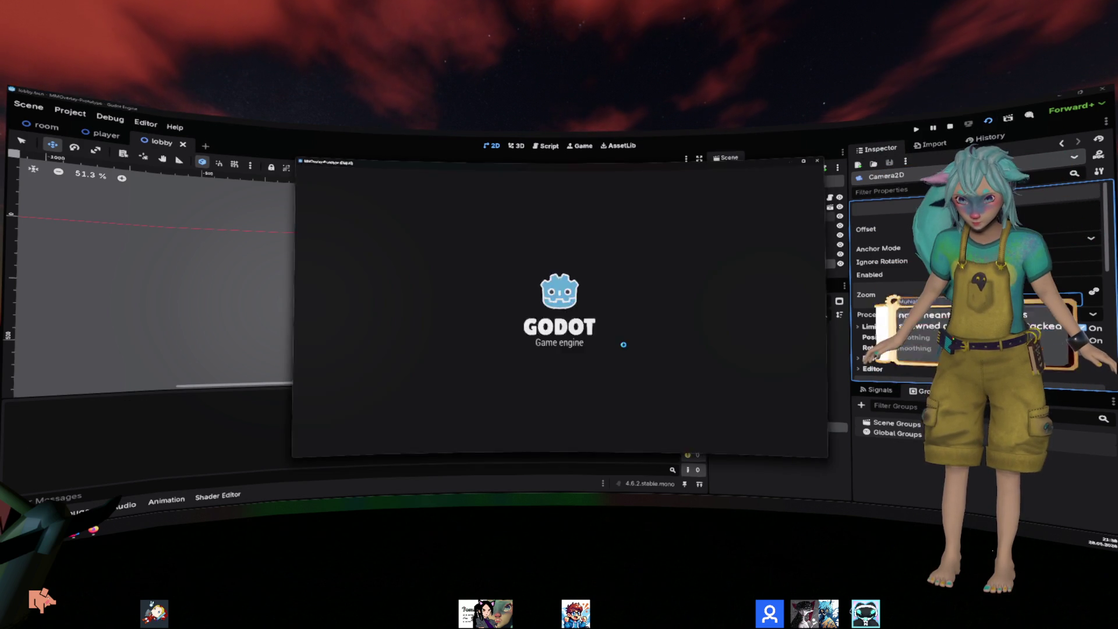
left_click(817, 161)
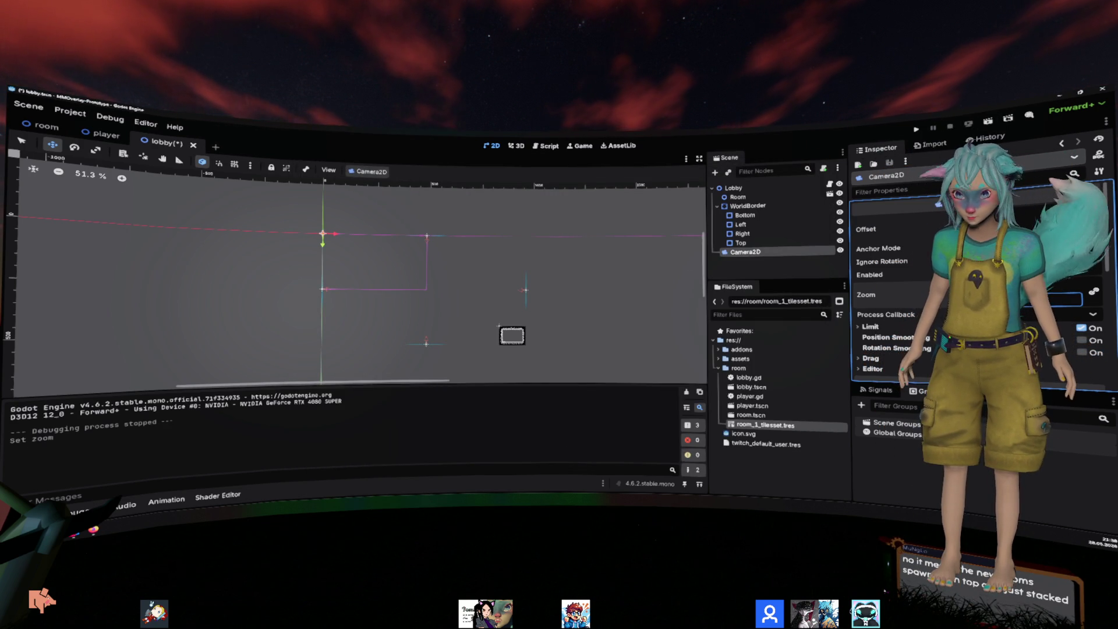
Step: Save the lobby with the new zoom, frame the camera rectangle, and switch to the whiteboard sketch
scroll(442, 242, "down", 4)
scroll(449, 247, "down", 1)
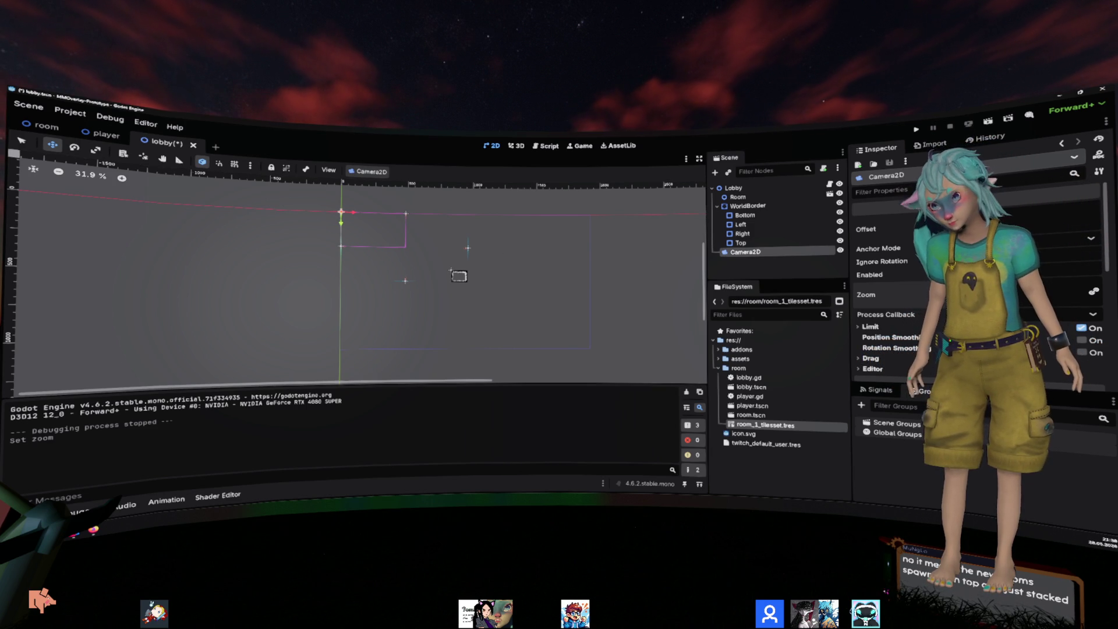
key("ctrl+s")
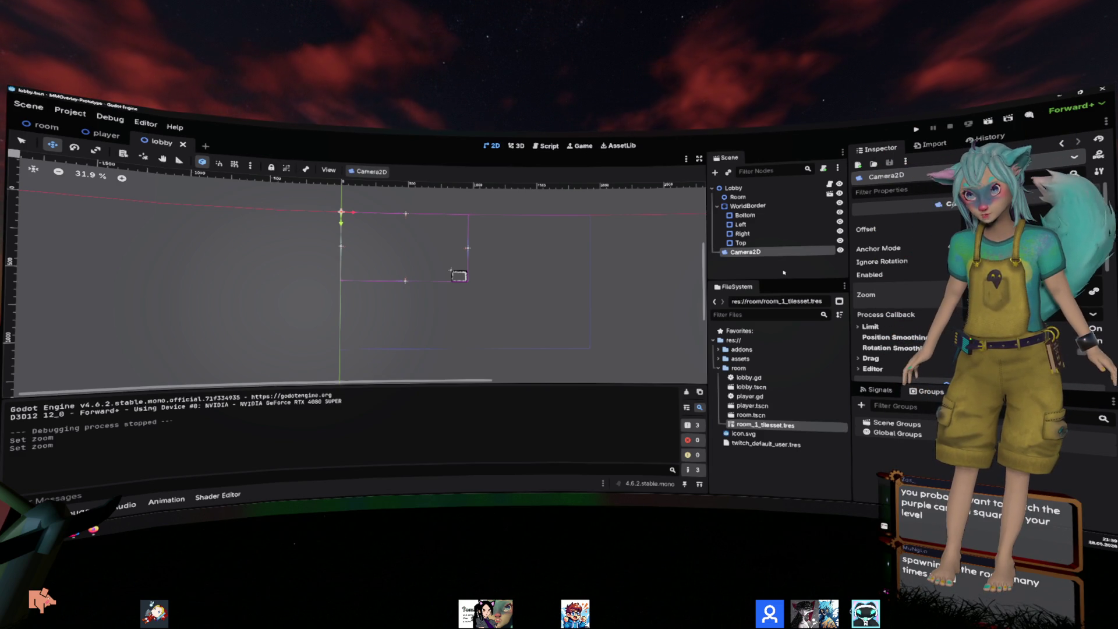
scroll(507, 242, "up", 5)
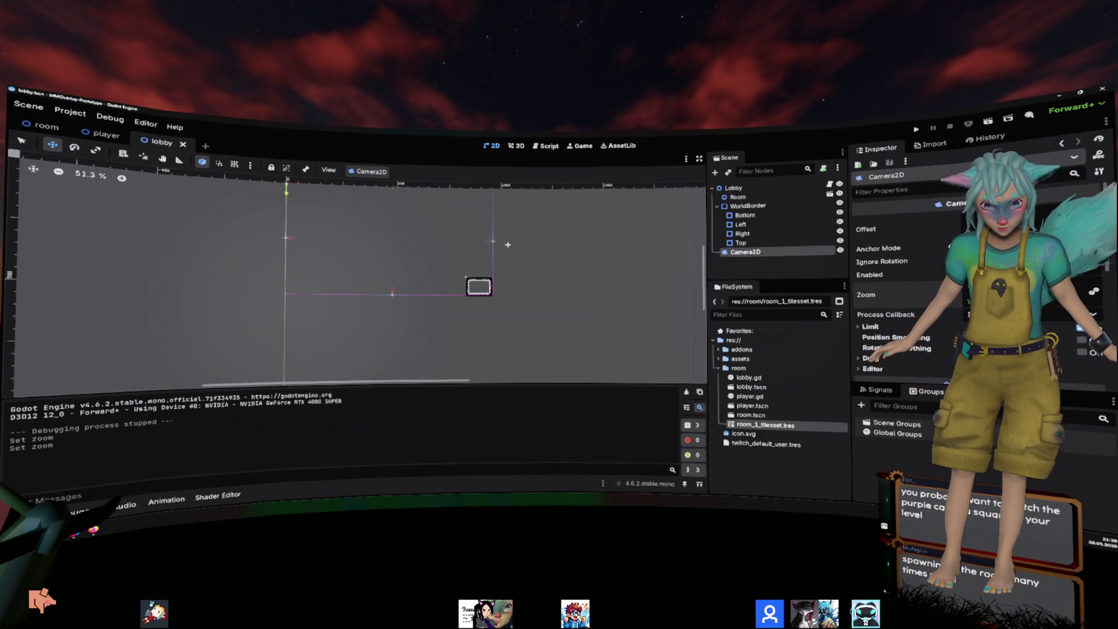
mouse_move(508, 245)
left_mouse_down()
mouse_move(550, 267)
mouse_move(564, 295)
left_mouse_up()
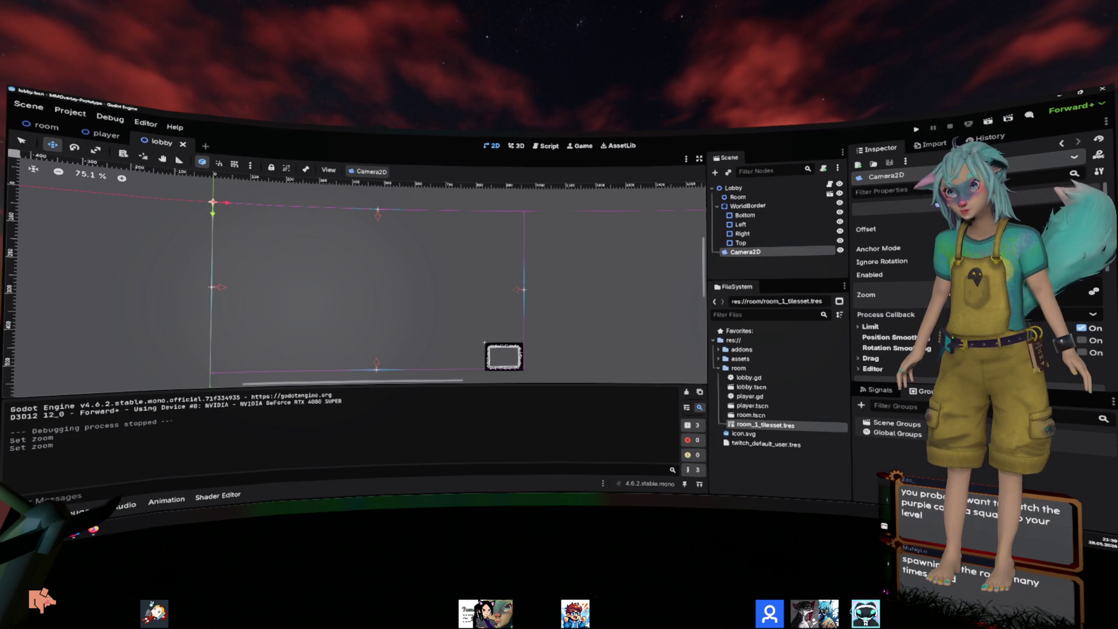
key("alt+Tab")
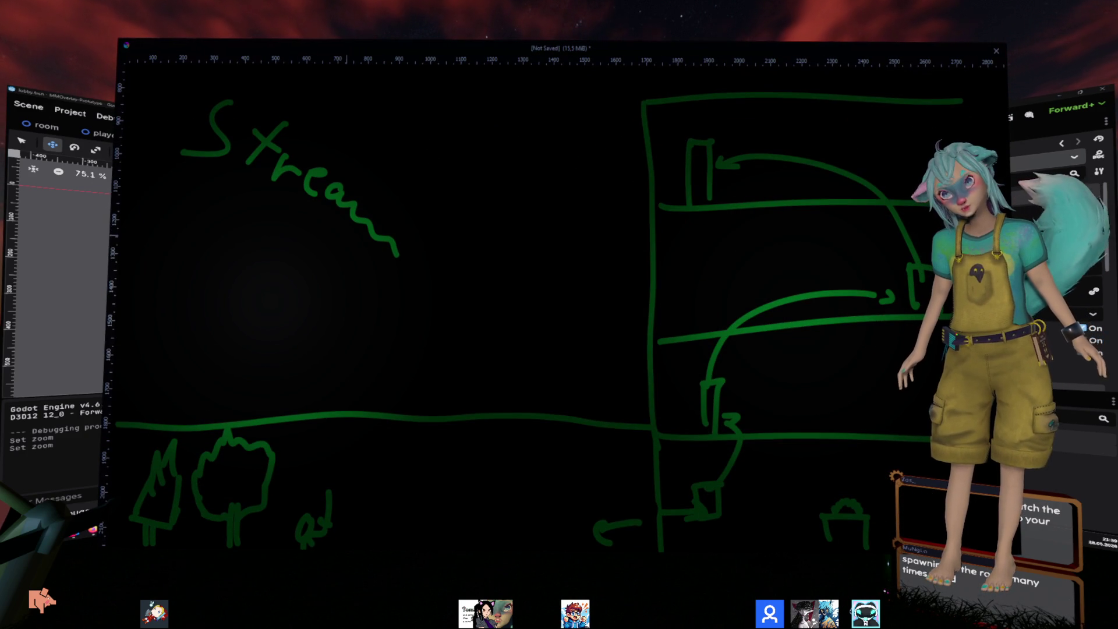
Step: Flip the Krita level sketch away and back with Alt+Tab, leaving it hidden behind Godot
key("alt+Tab")
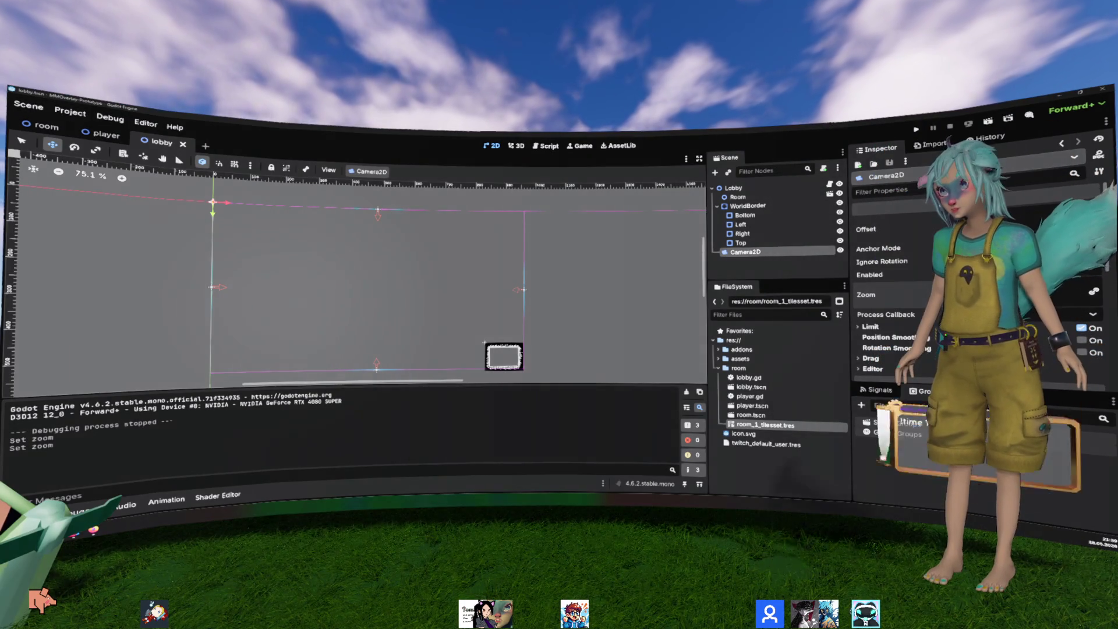
key("alt+Tab")
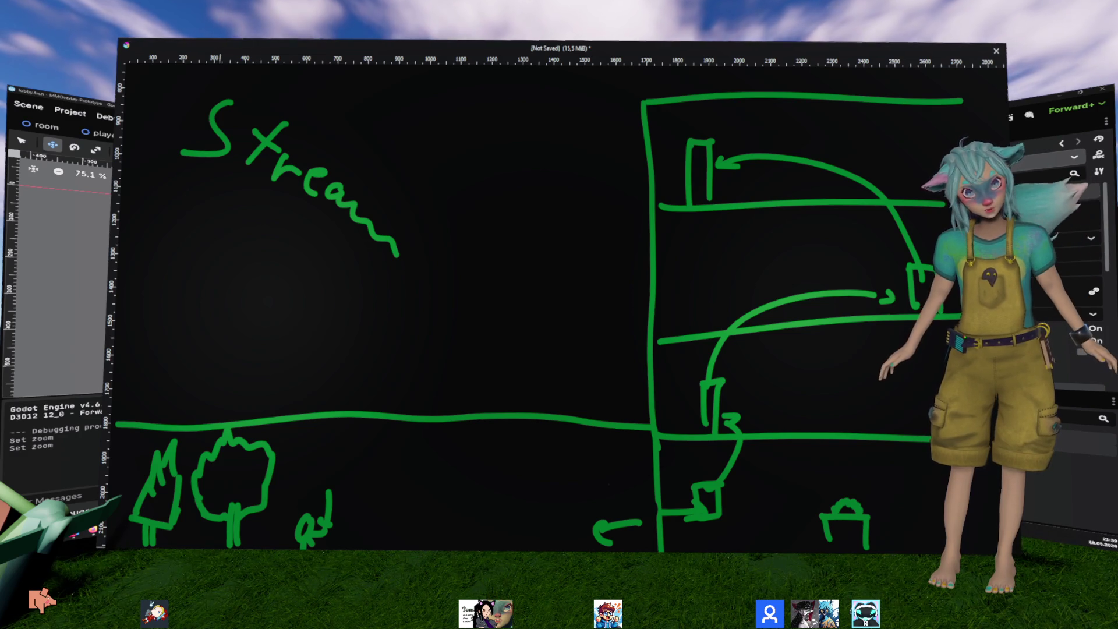
key("alt+Tab")
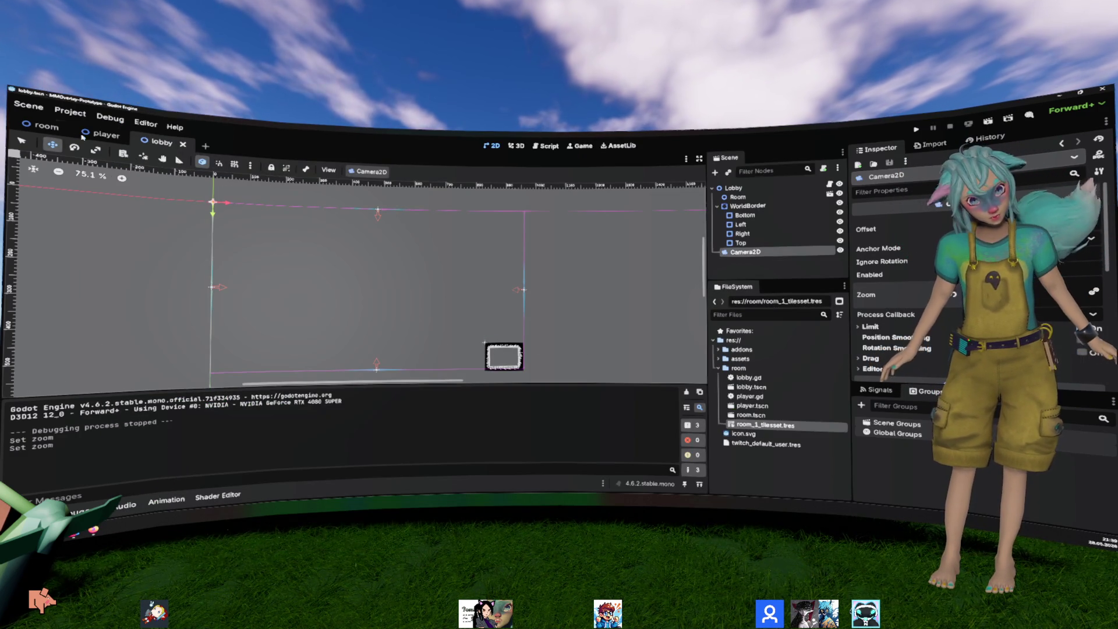
Step: Check the player scene, return to the lobby, and set the window Stretch Scale to 4
left_click(101, 134)
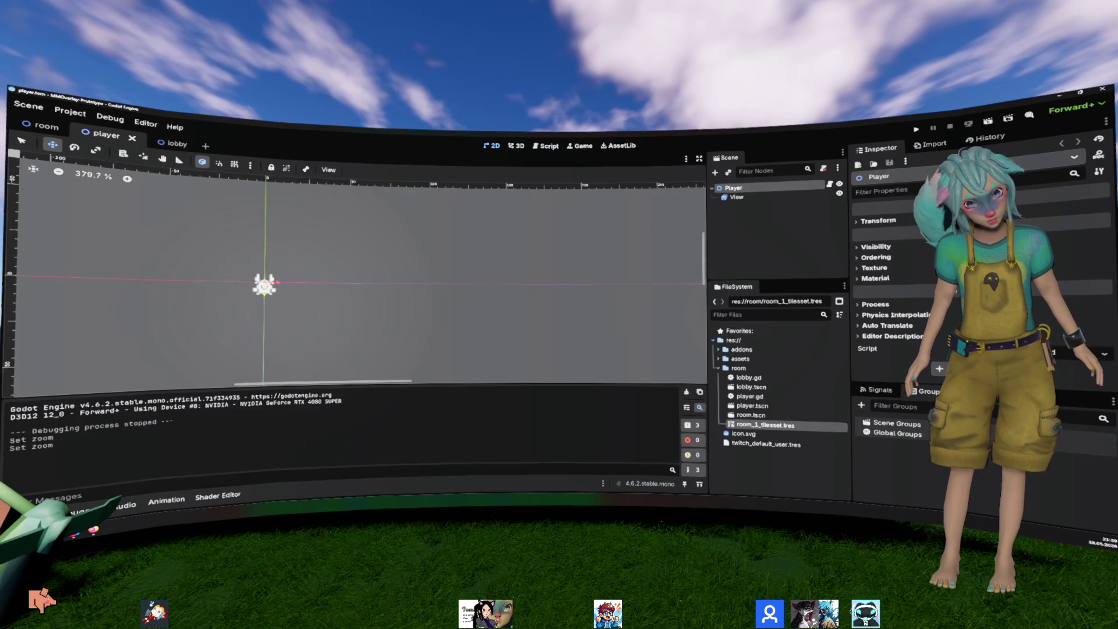
scroll(212, 272, "up", 4)
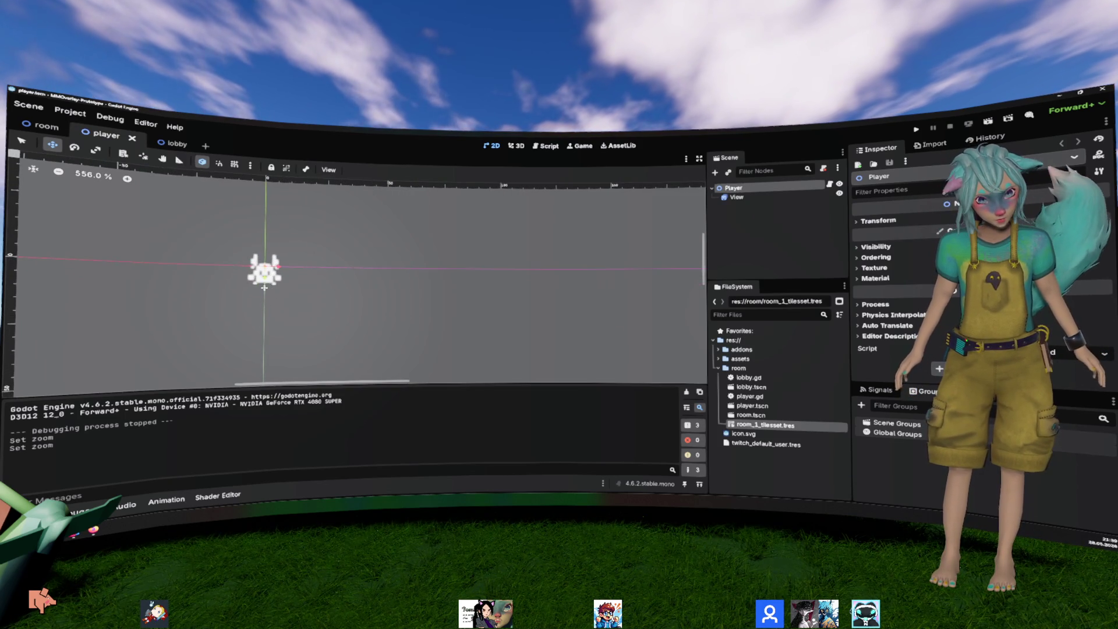
left_click(172, 143)
left_click(70, 112)
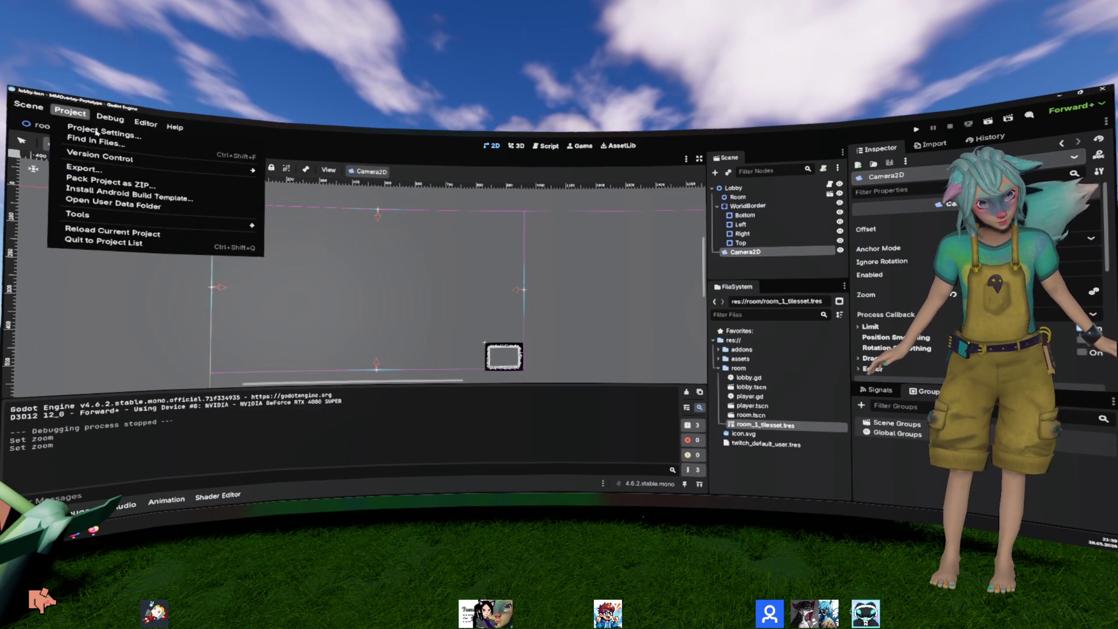
left_click(88, 140)
scroll(592, 312, "down", 10)
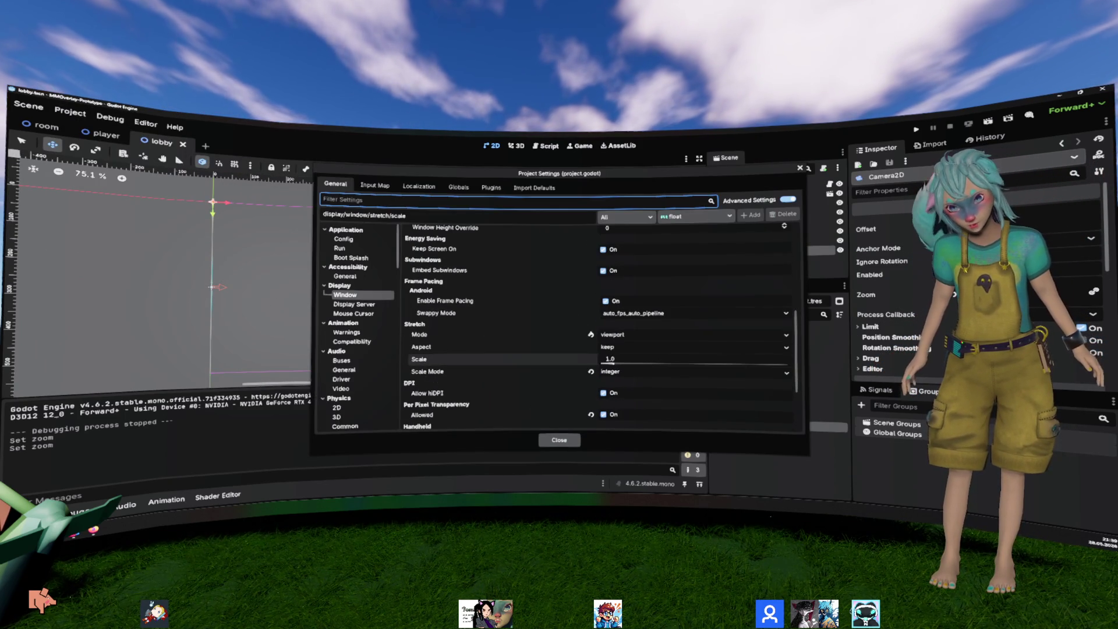
left_click(630, 353)
left_click(629, 353)
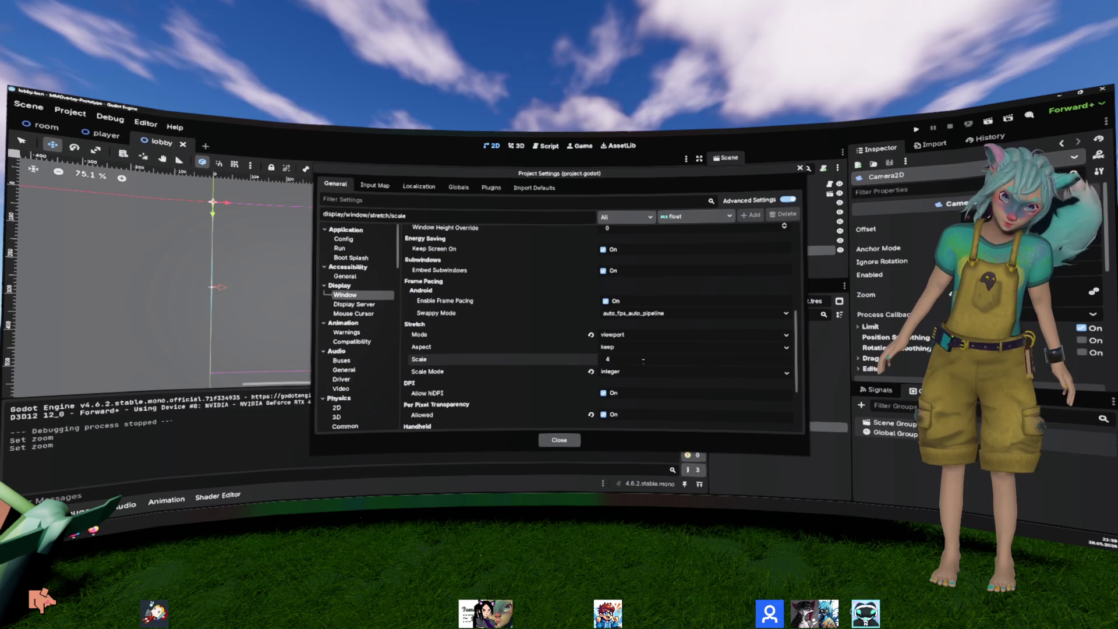
key("Return")
left_click(563, 440)
scroll(492, 343, "down", 5)
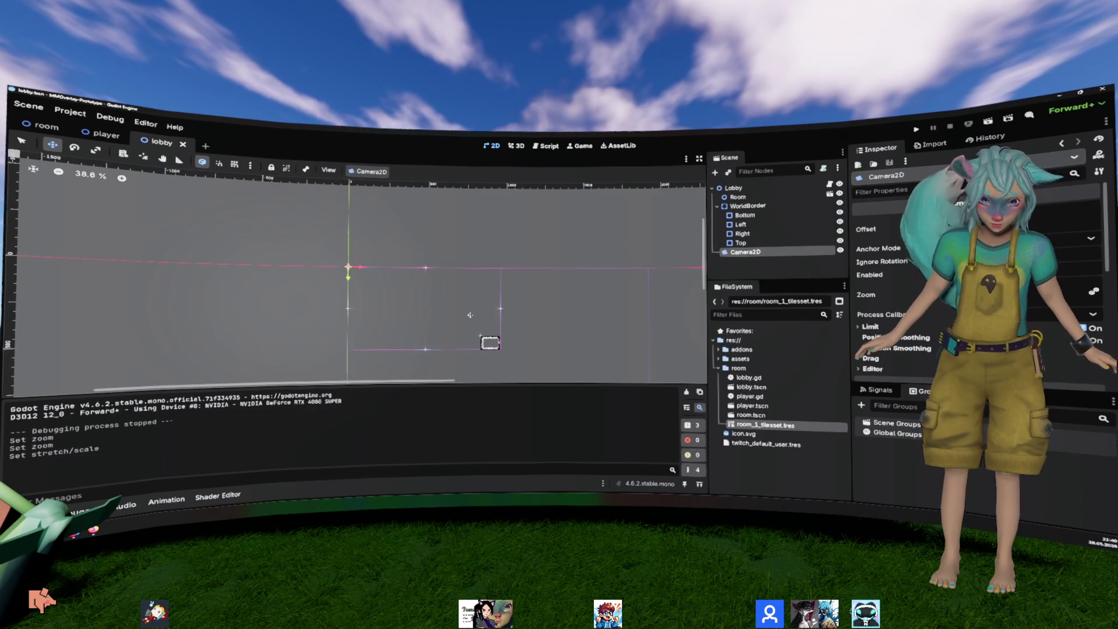
Step: Run, stop and relaunch the project until the game window shows the room's tiled border
key("F5")
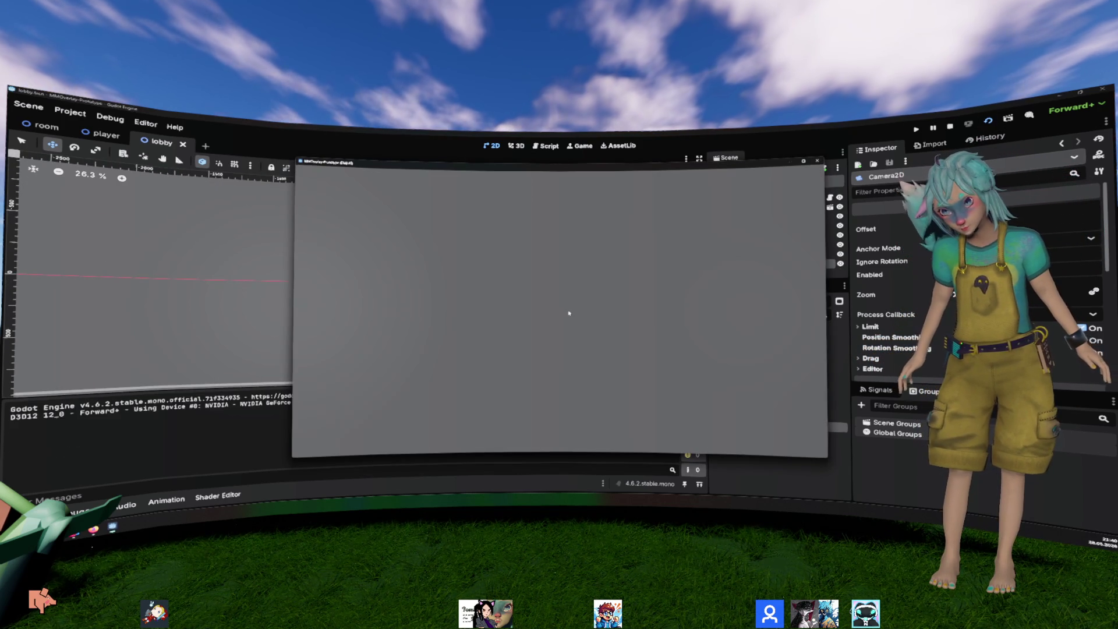
left_click(818, 161)
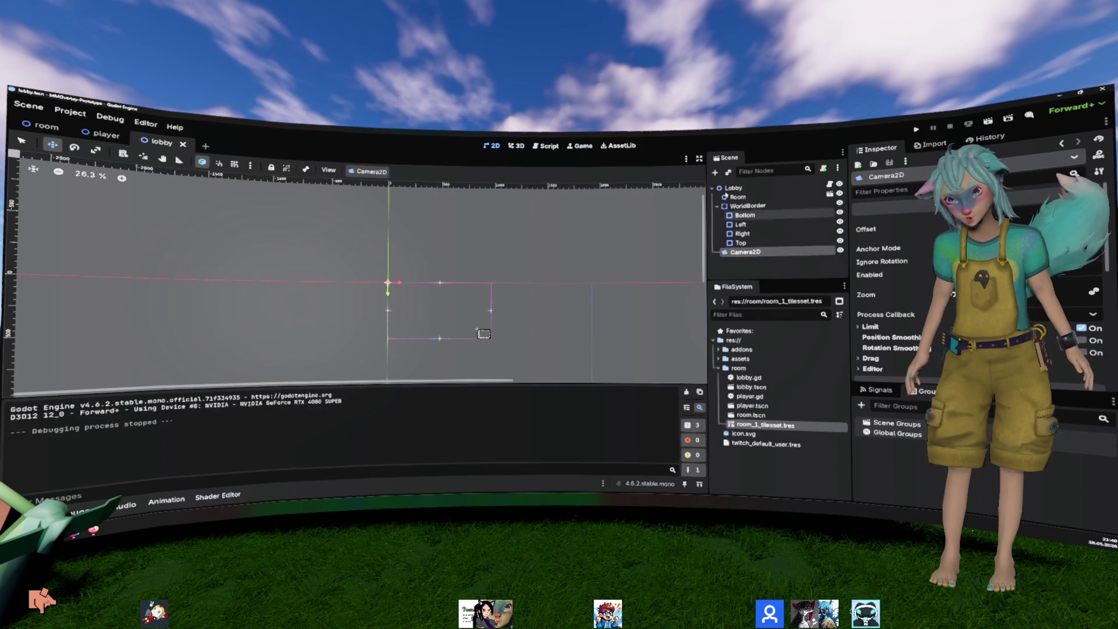
key("F5")
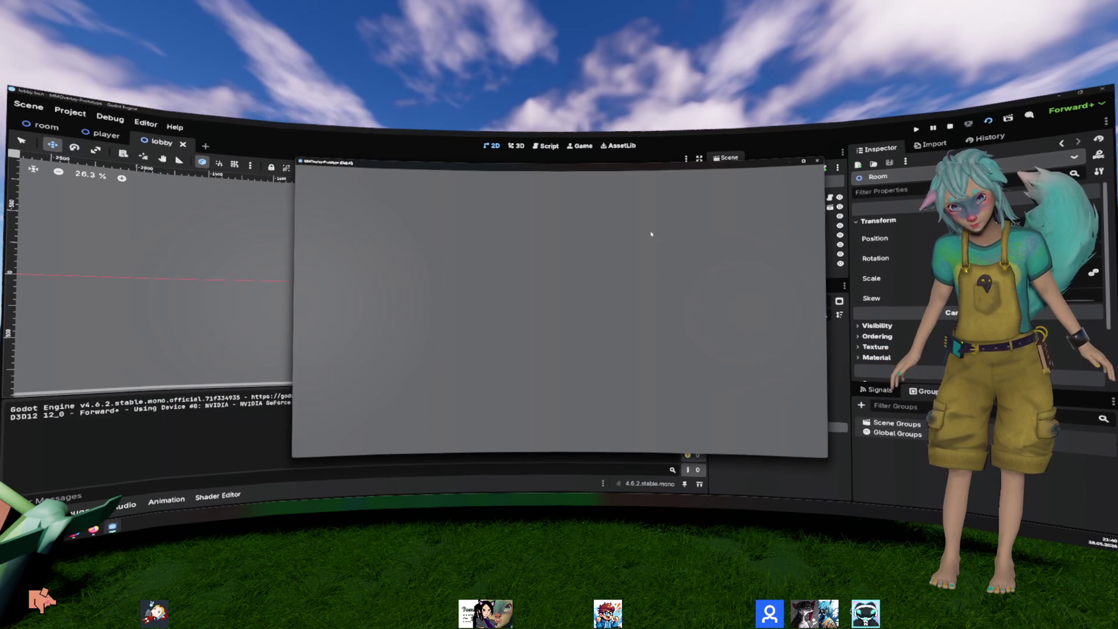
key("F8")
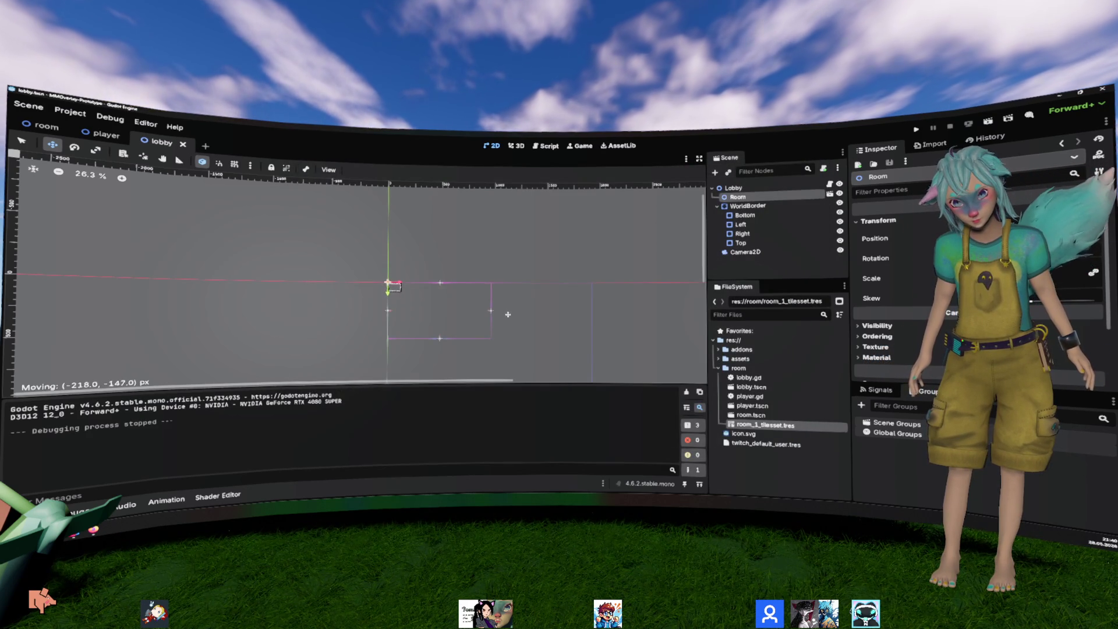
key("F5")
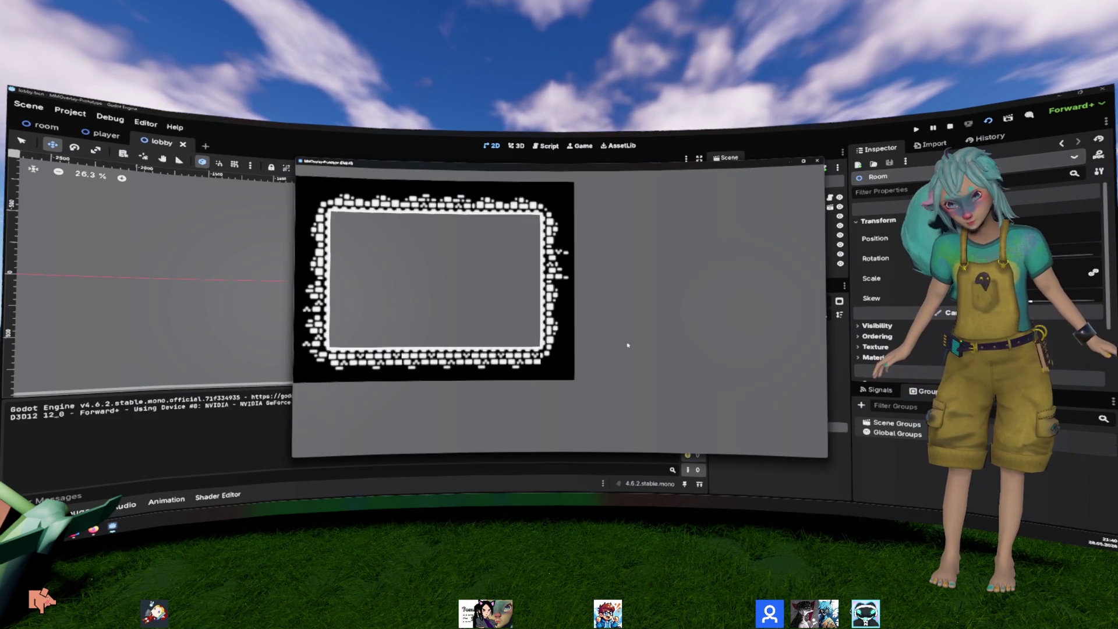
Step: Stop the game and lower the window Stretch Scale from 4.0 to 2.0
left_click(818, 163)
left_click(70, 112)
left_click(94, 130)
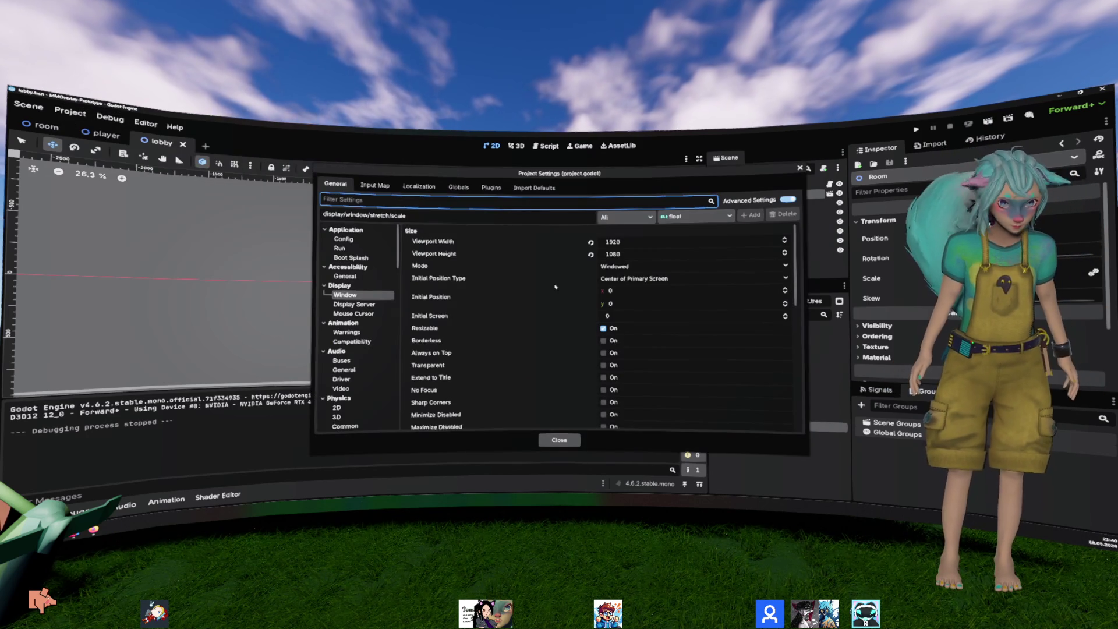
scroll(611, 292, "down", 6)
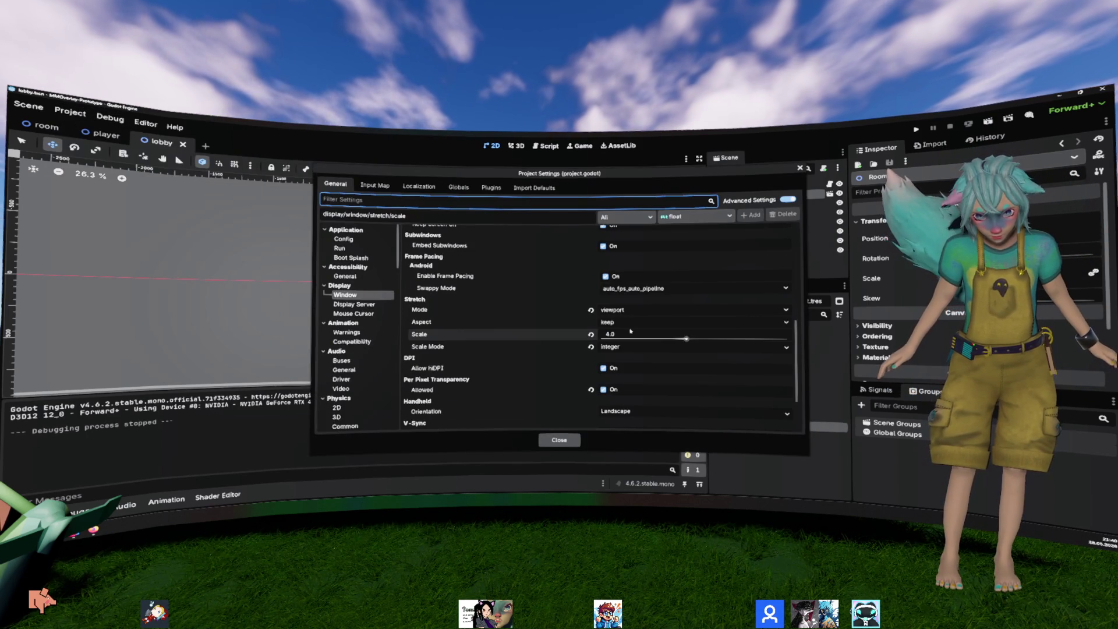
left_click(630, 333)
type("2")
key("Return")
left_click(560, 440)
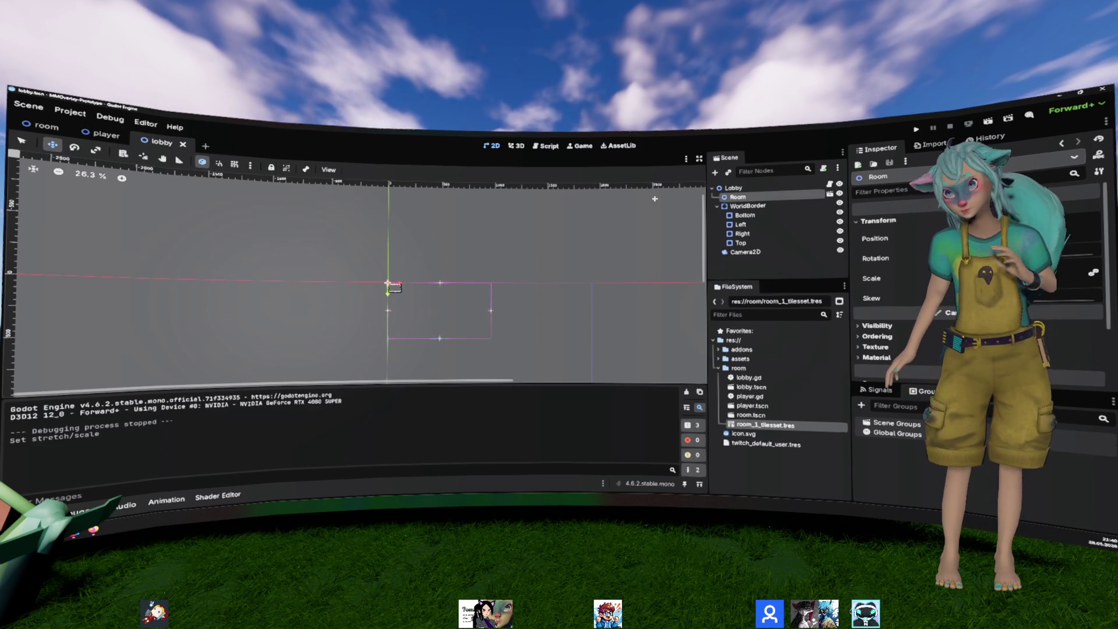
Step: Test-run the game at the 2.0 scale, then close it
key("F5")
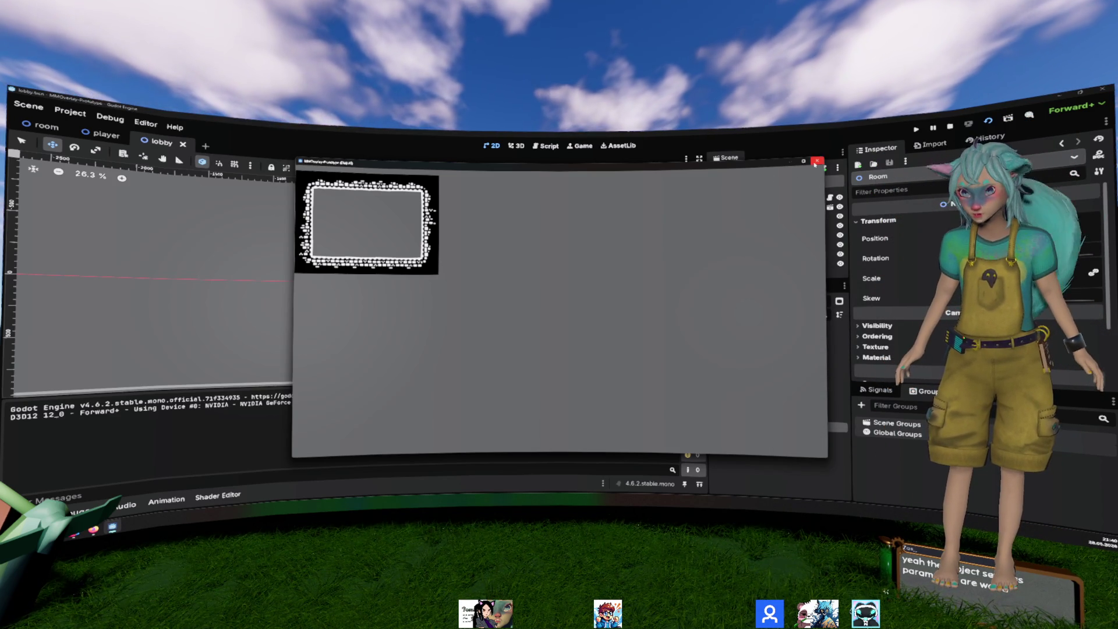
left_click(817, 162)
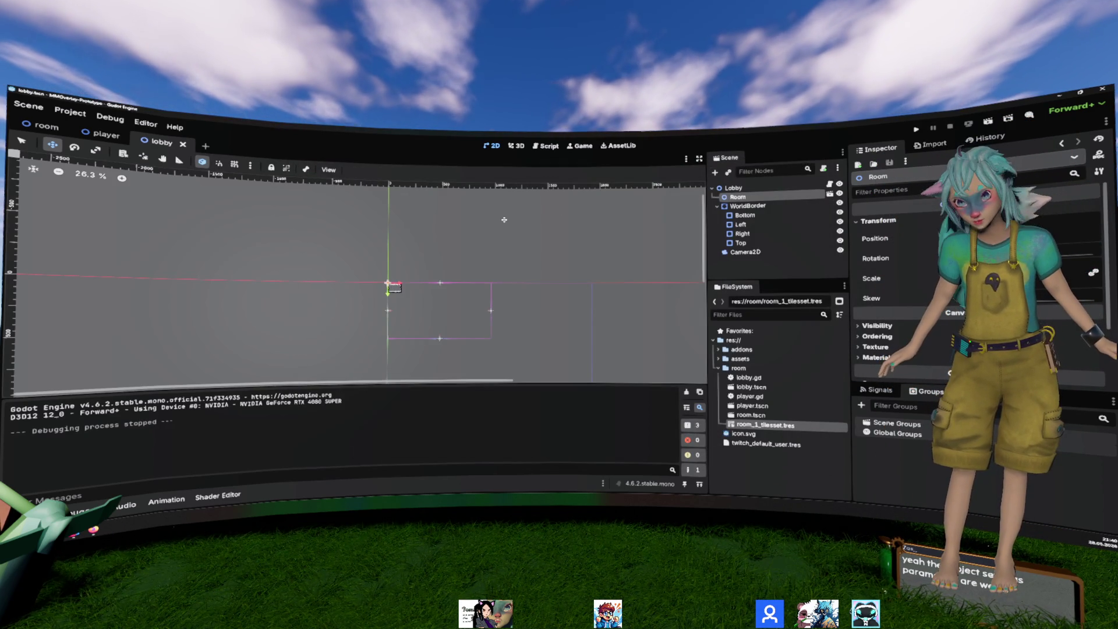
scroll(450, 283, "up", 3)
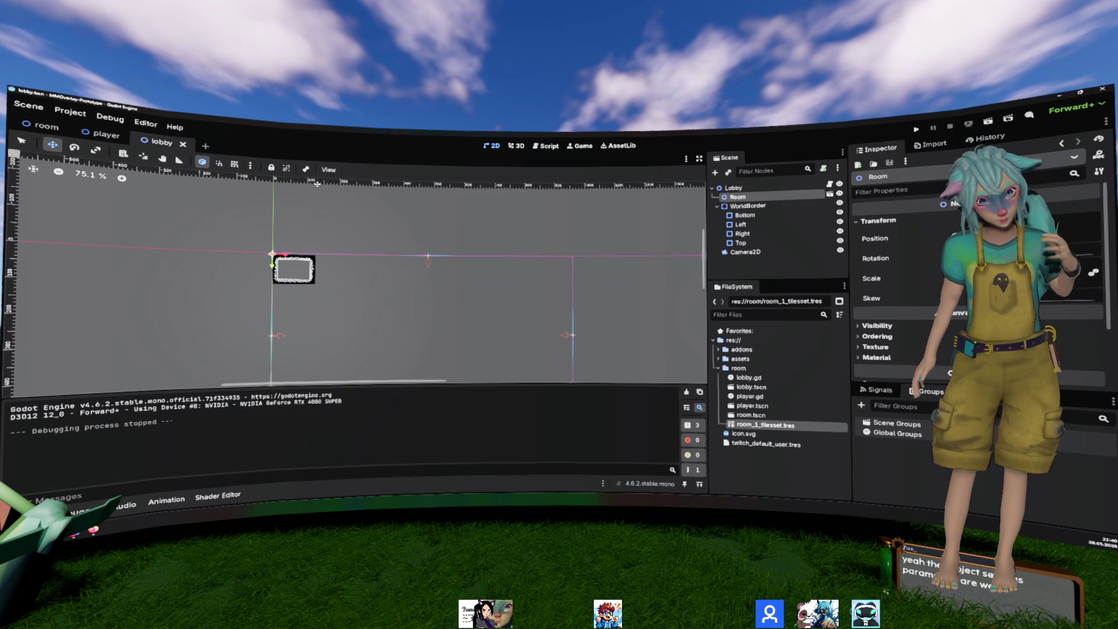
Step: Configure snapping with a 16 px grid offset and an 8 px grid step
left_click(249, 166)
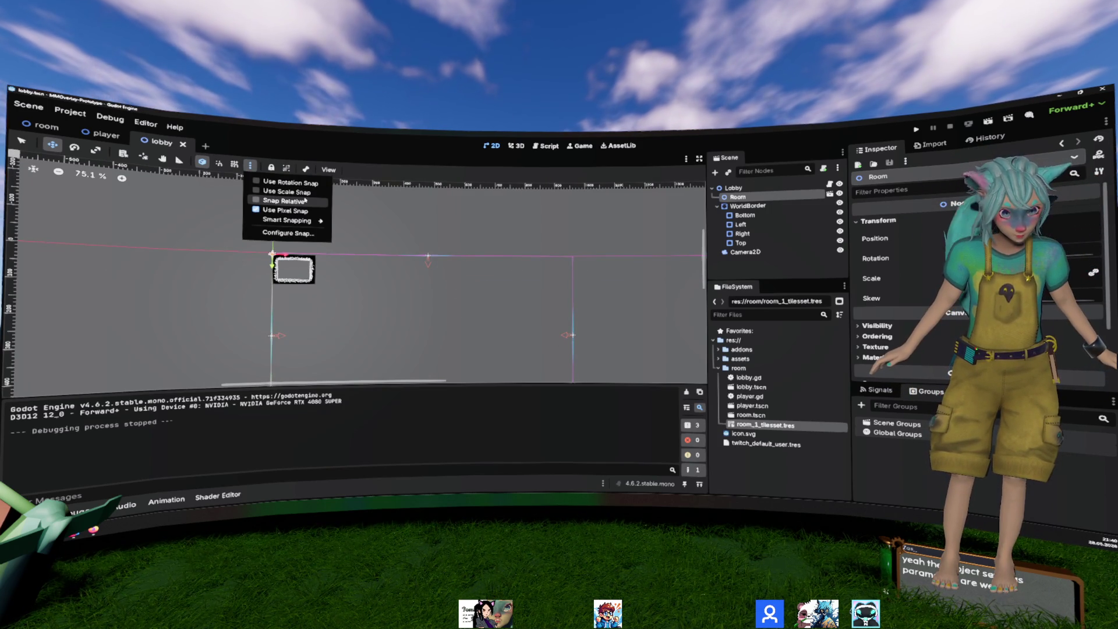
left_click(311, 233)
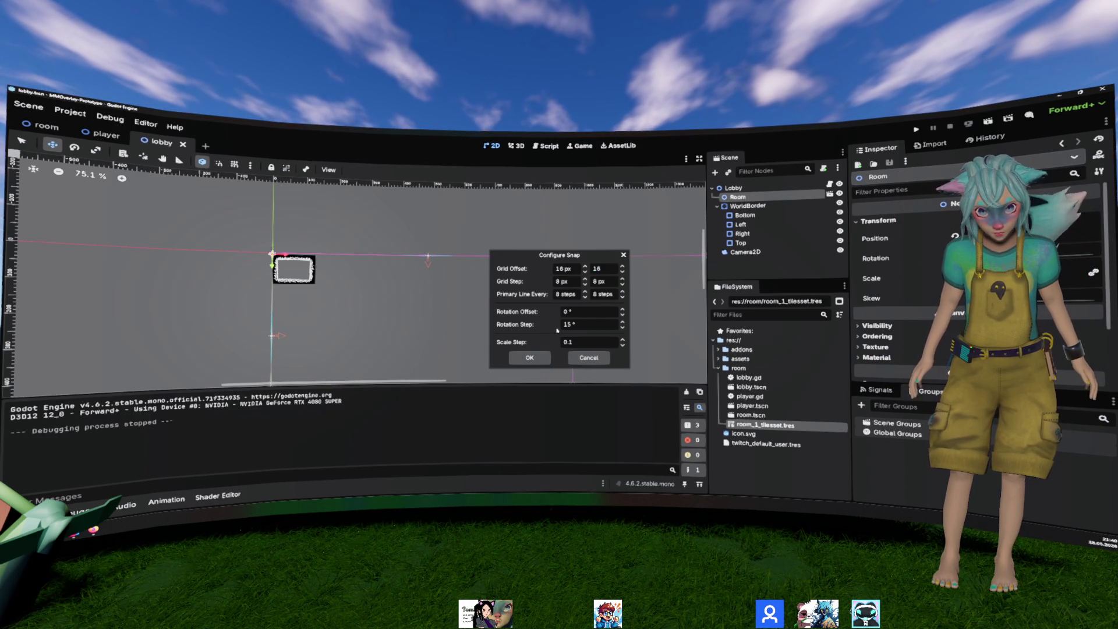
left_click(530, 357)
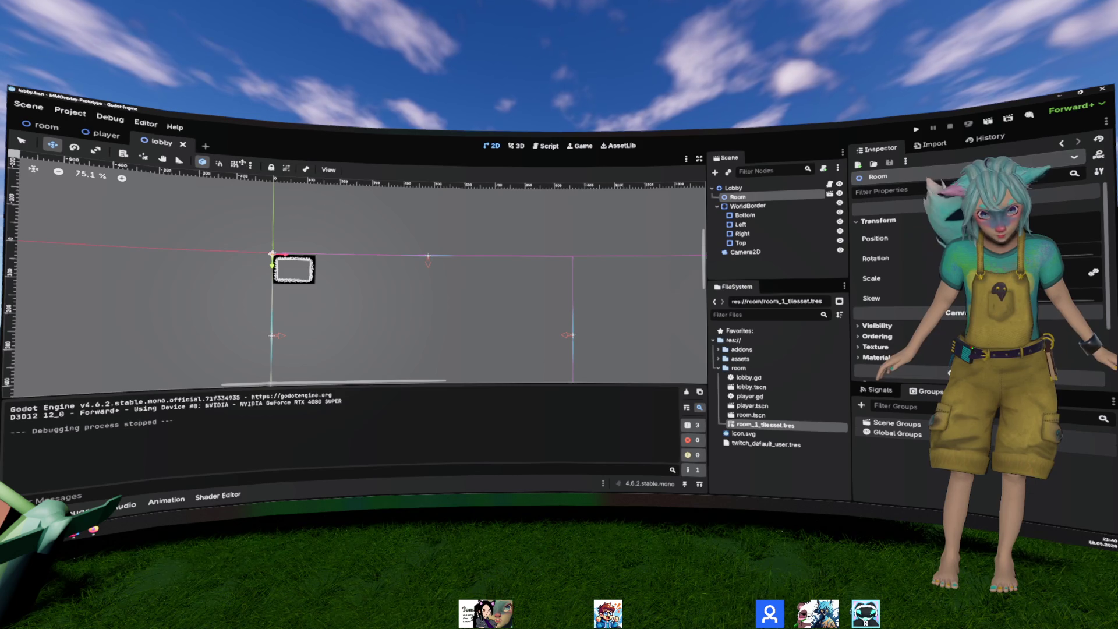
scroll(346, 246, "up", 5)
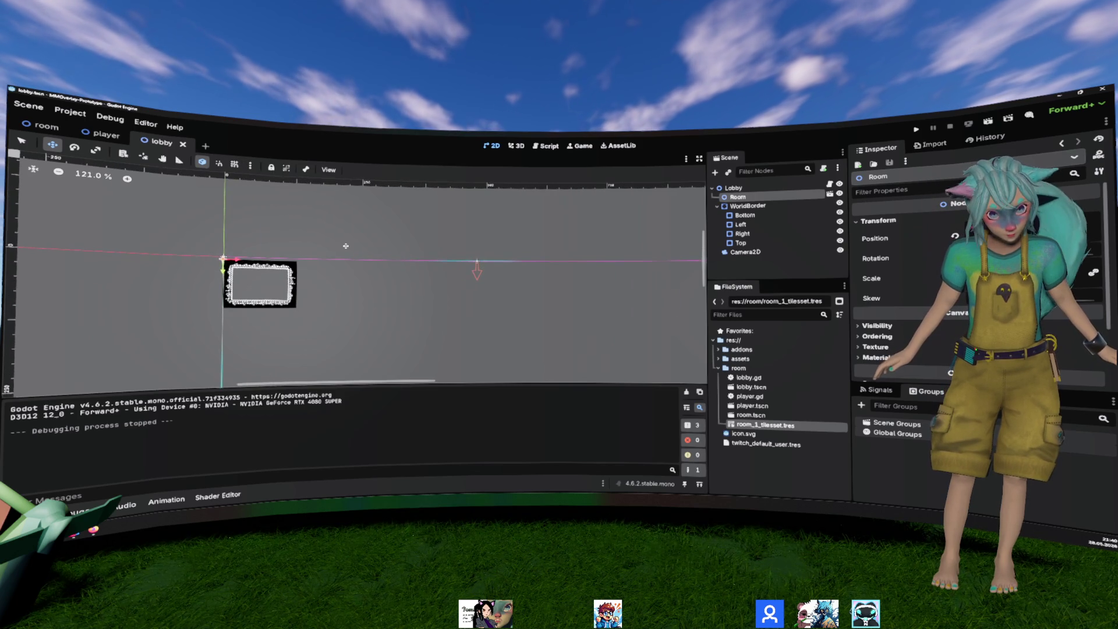
Step: Make the snapping grid always visible on the 2D canvas
left_click(327, 170)
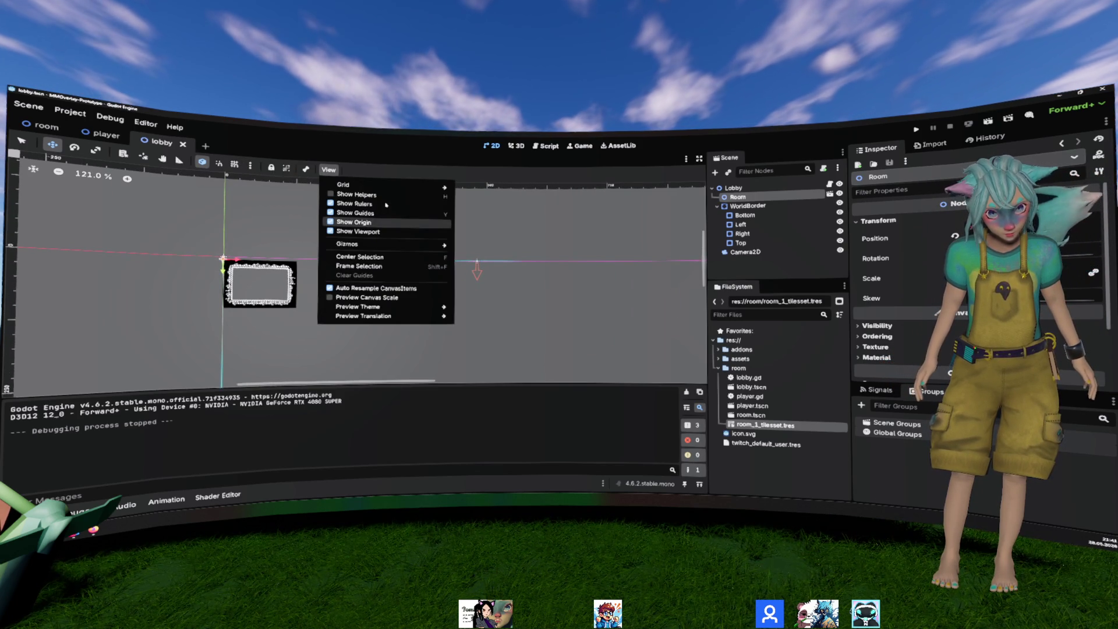
mouse_move(407, 185)
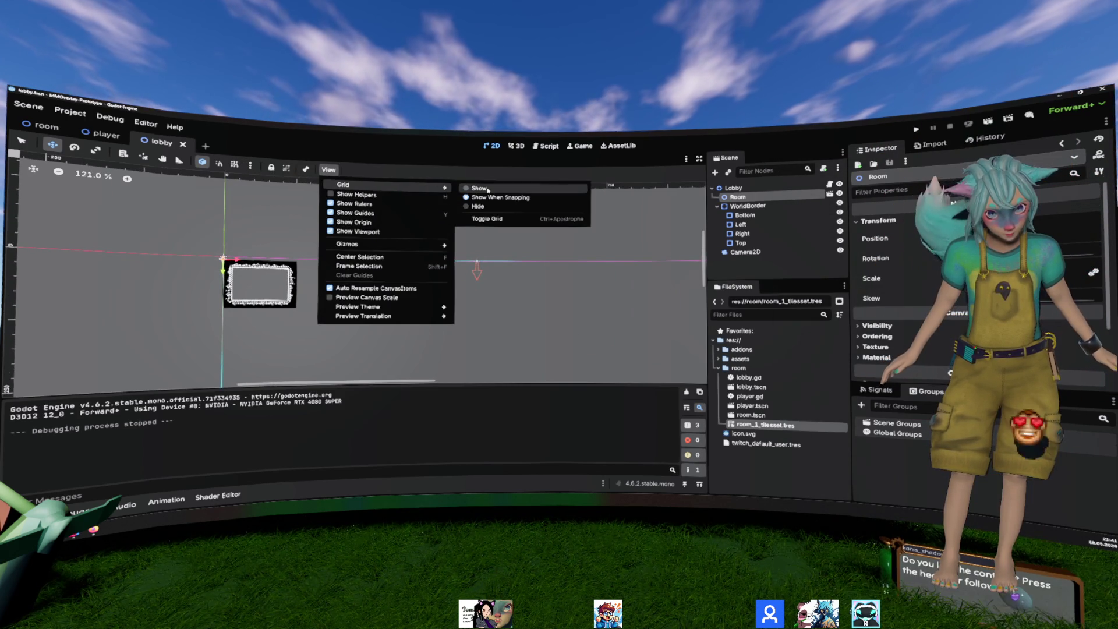
left_click(488, 190)
scroll(409, 231, "down", 3)
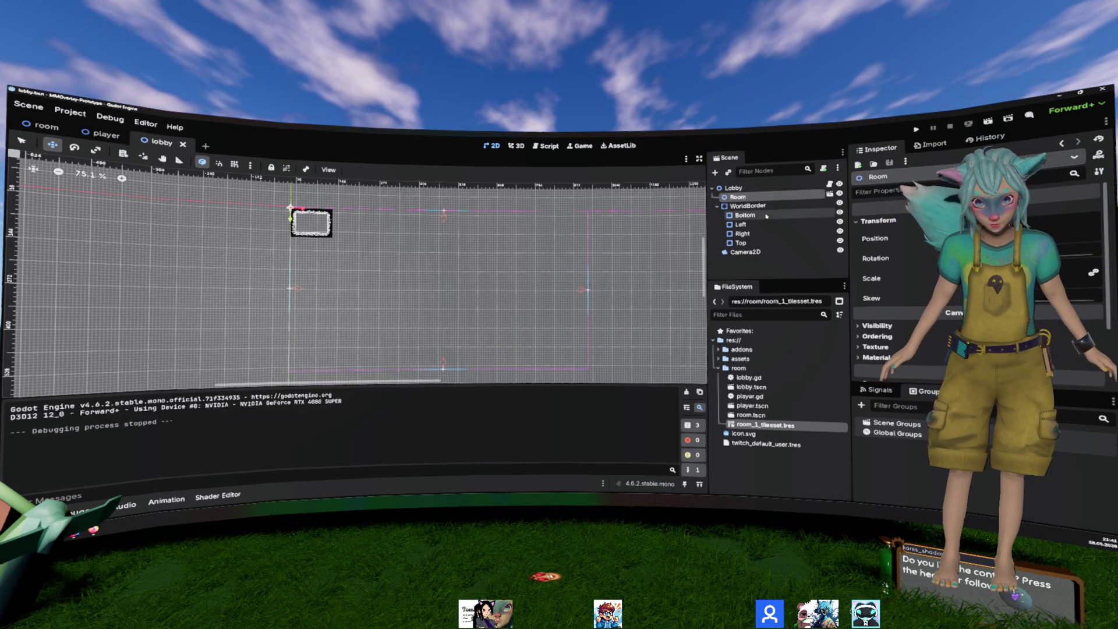
Step: Move the Bottom border piece to a new x and y position
left_click(745, 215)
scroll(926, 246, "down", 2)
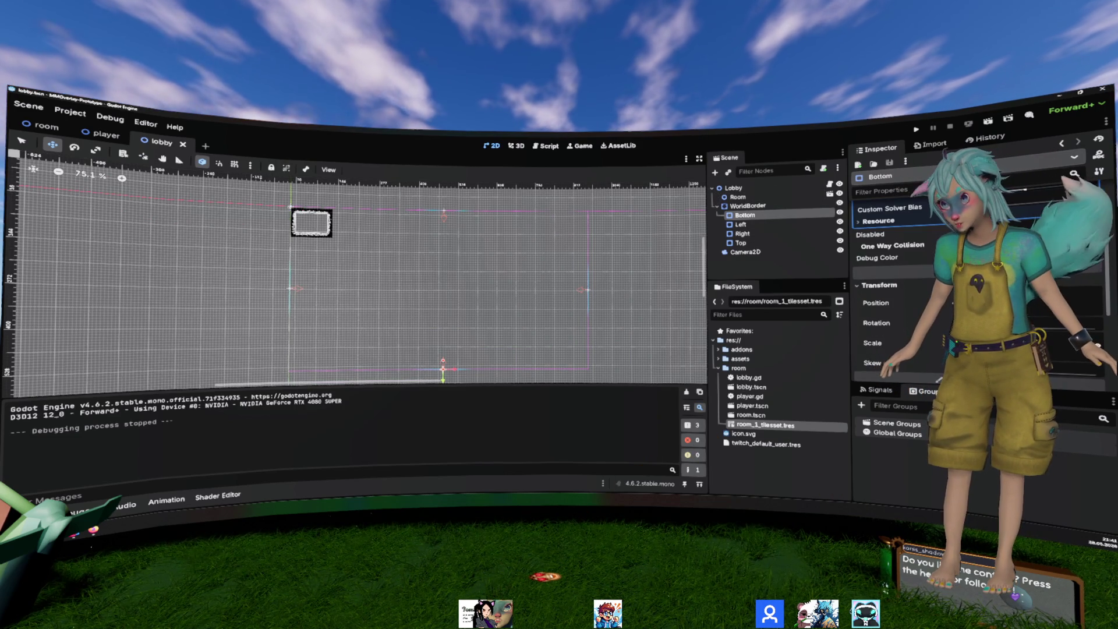
key("Return")
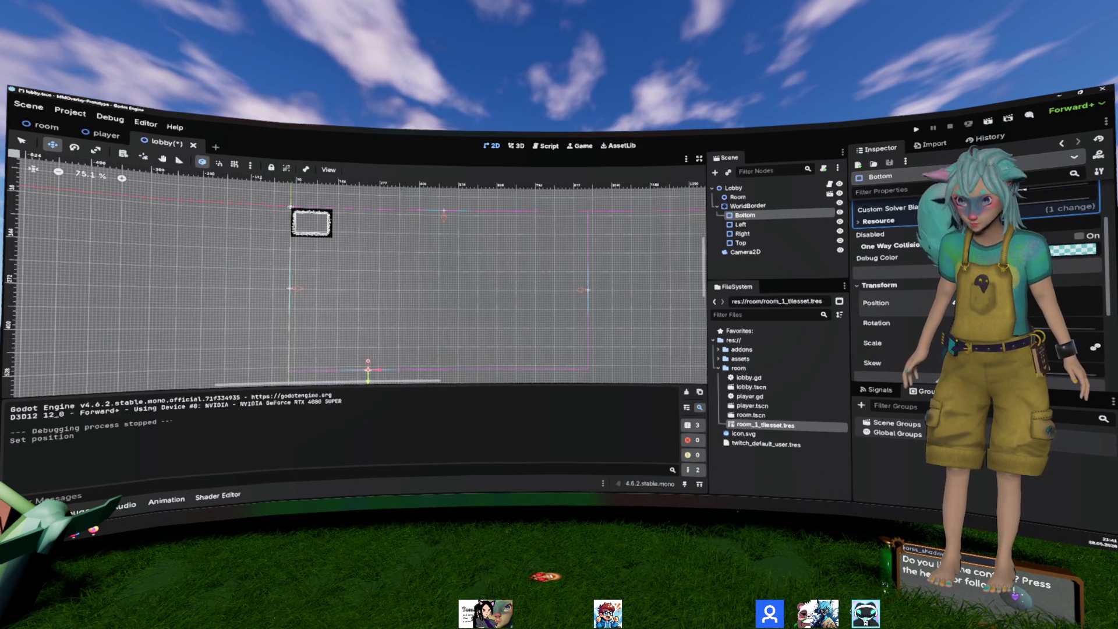
key("Return")
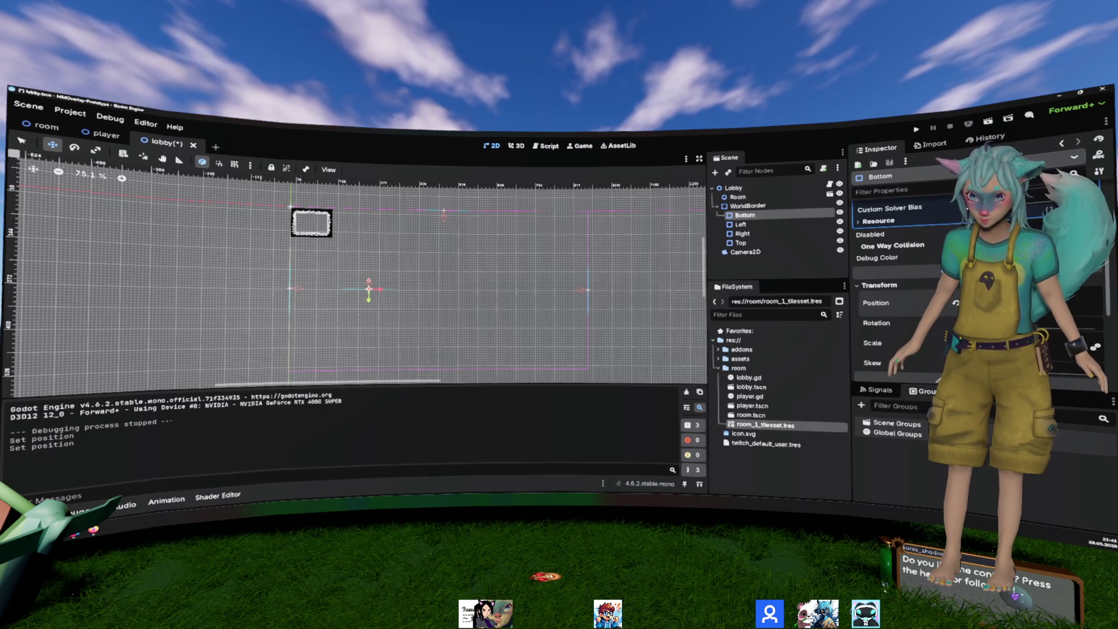
Step: Reposition the Left, Right and Top border pieces, shifting Right further left
left_click(741, 225)
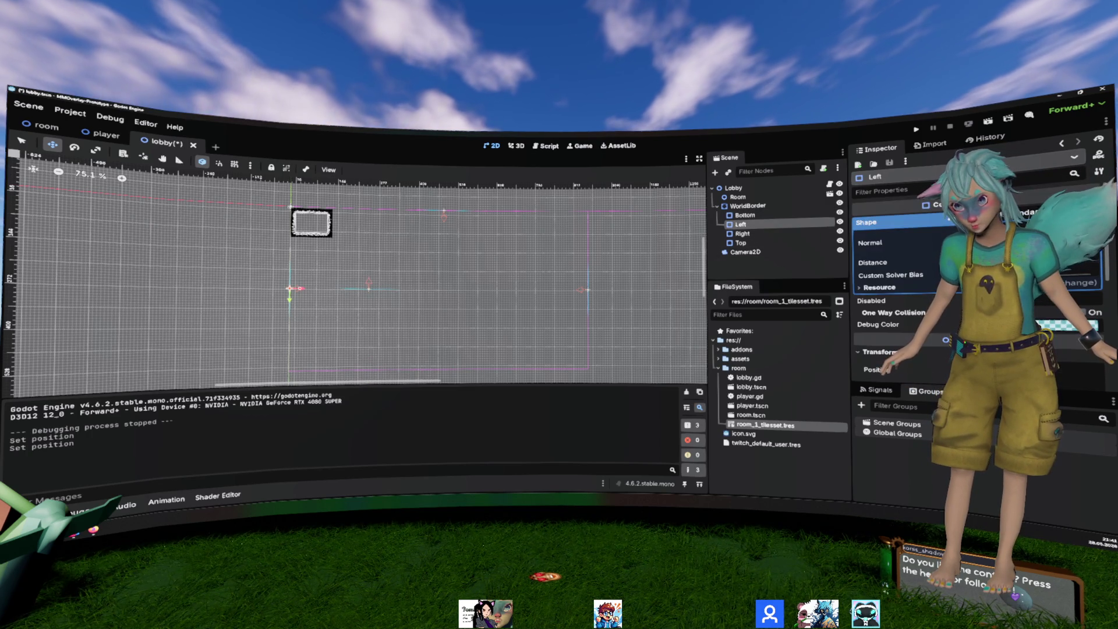
scroll(919, 239, "down", 3)
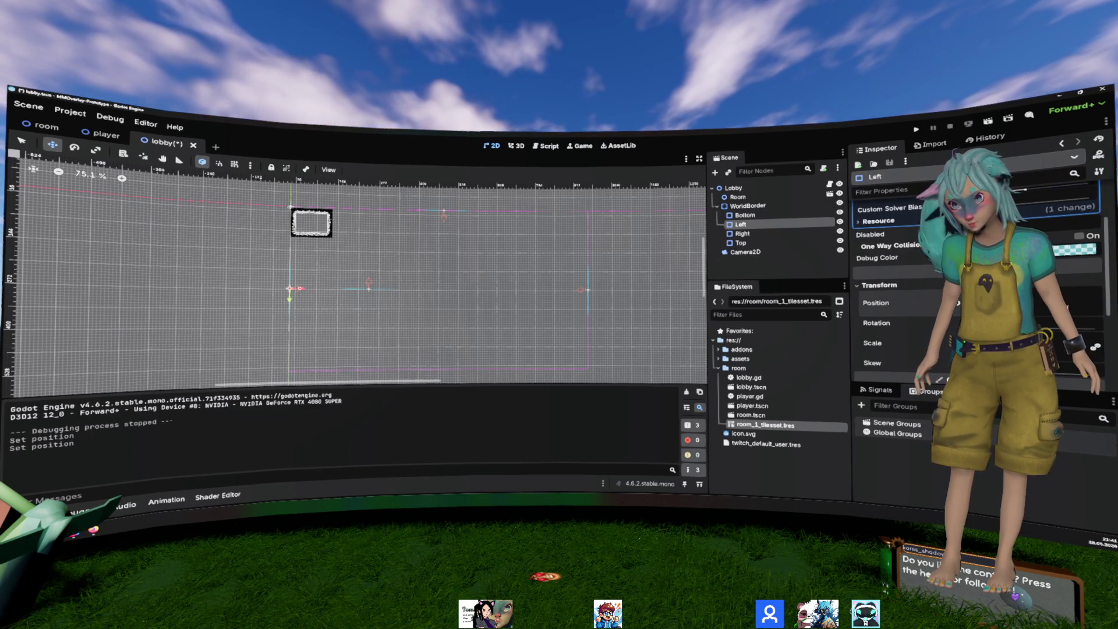
left_click(743, 234)
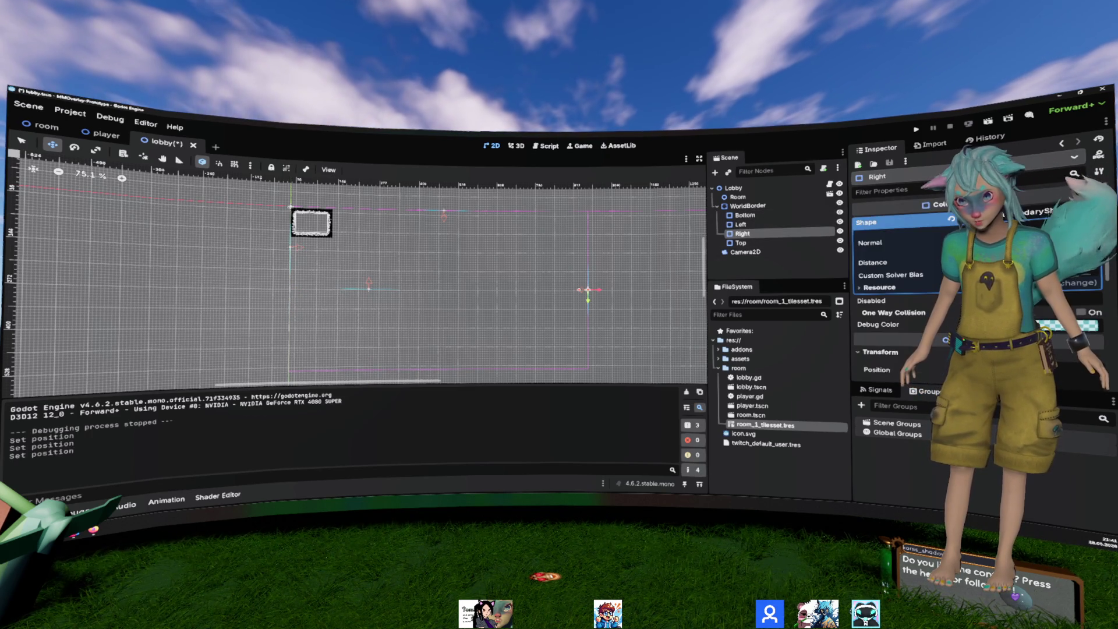
scroll(1040, 292, "down", 3)
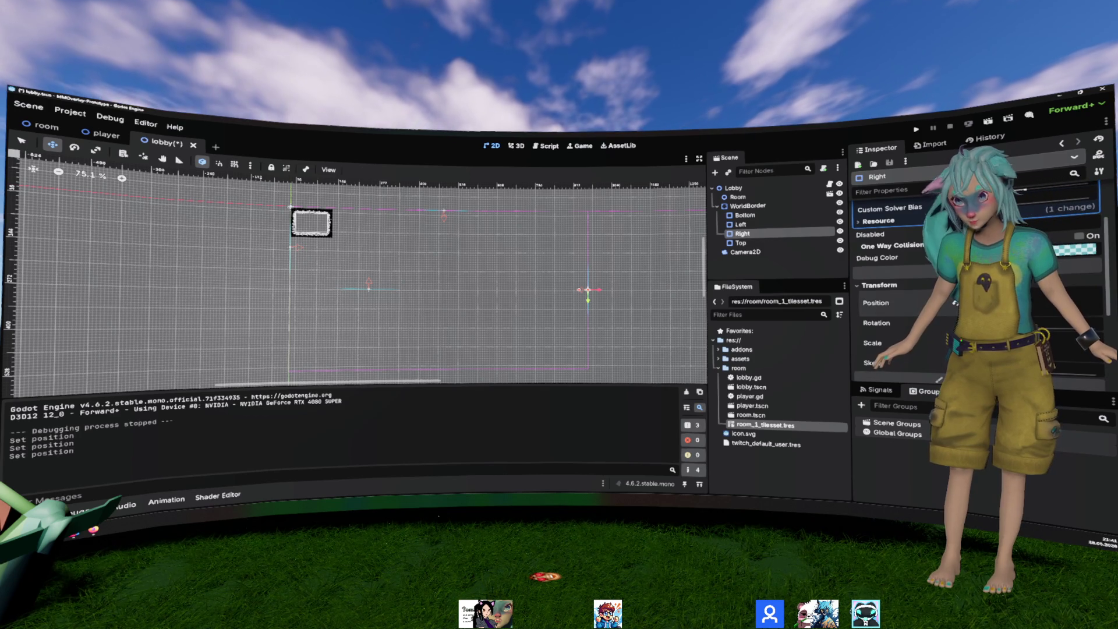
key("Return")
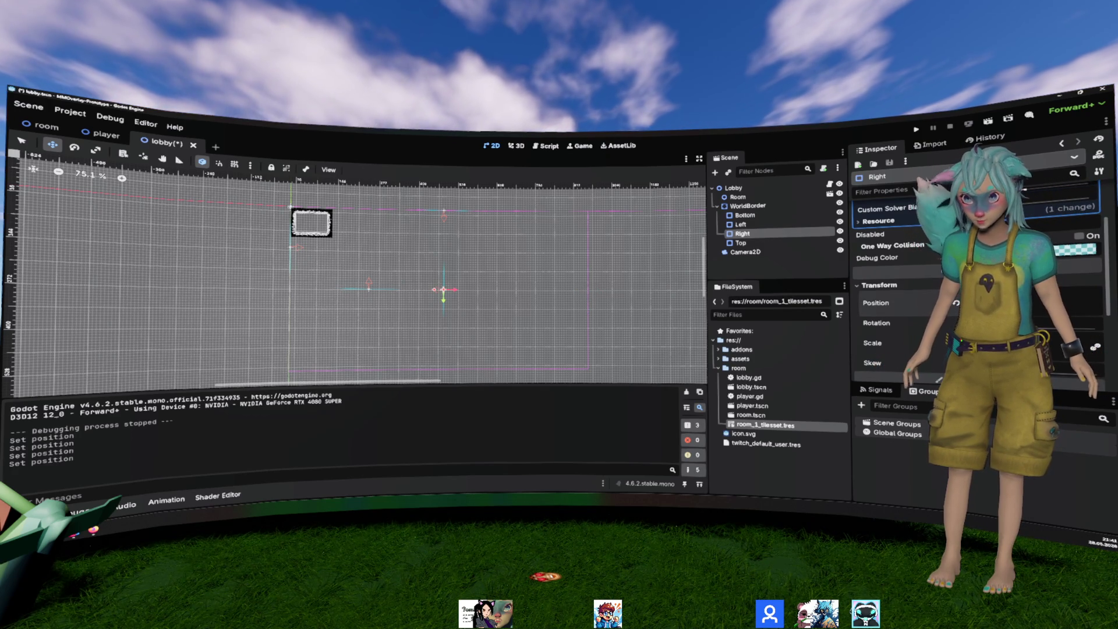
key("Return")
left_click(741, 243)
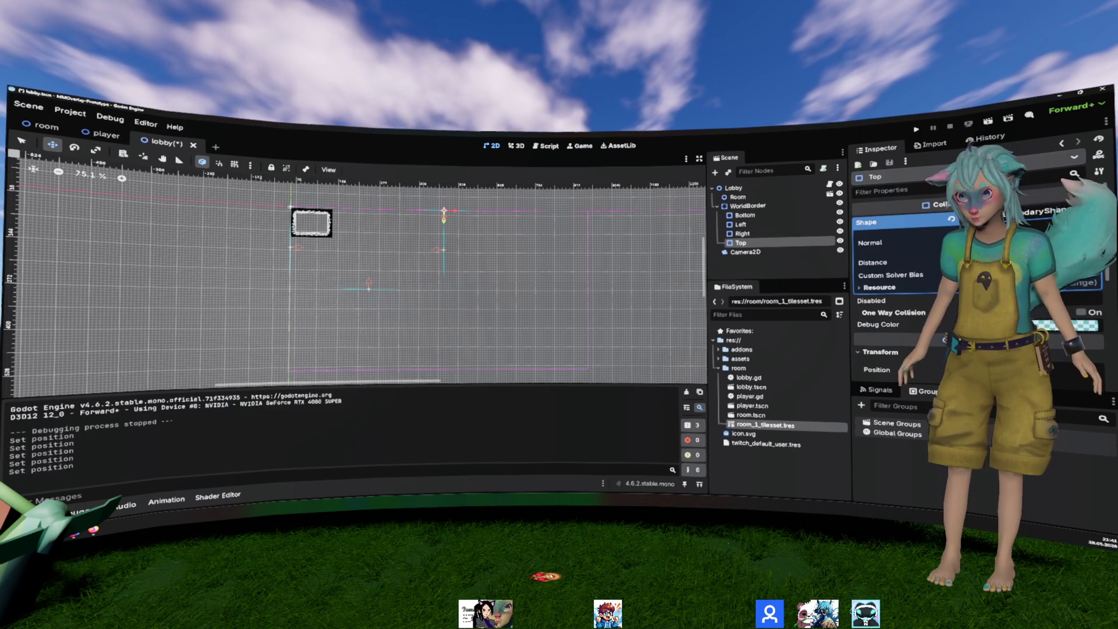
scroll(897, 279, "down", 4)
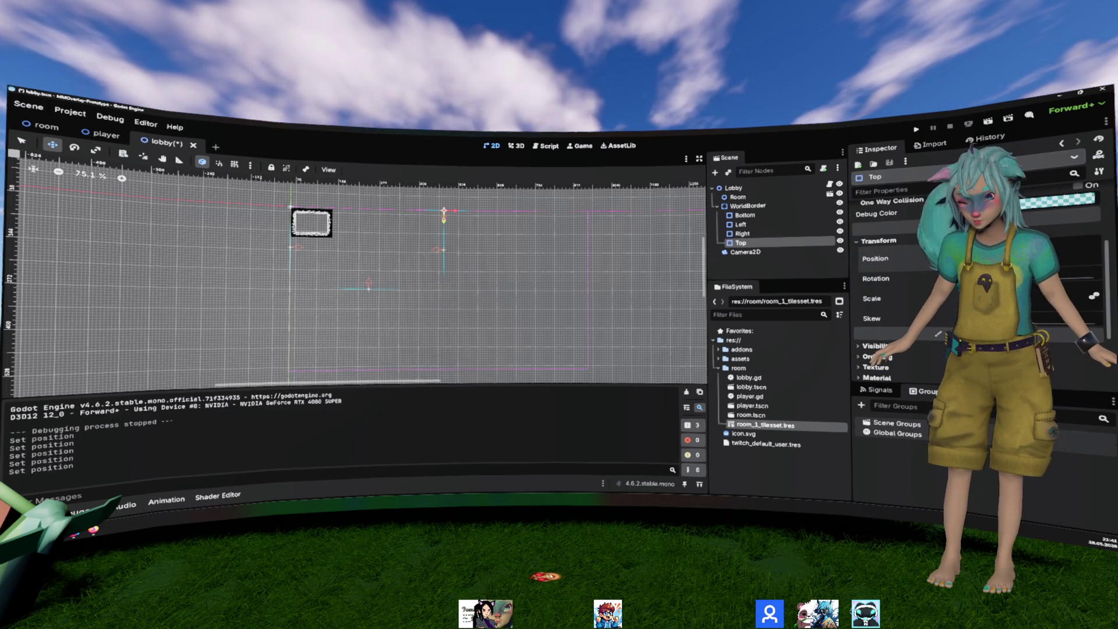
scroll(325, 212, "up", 5)
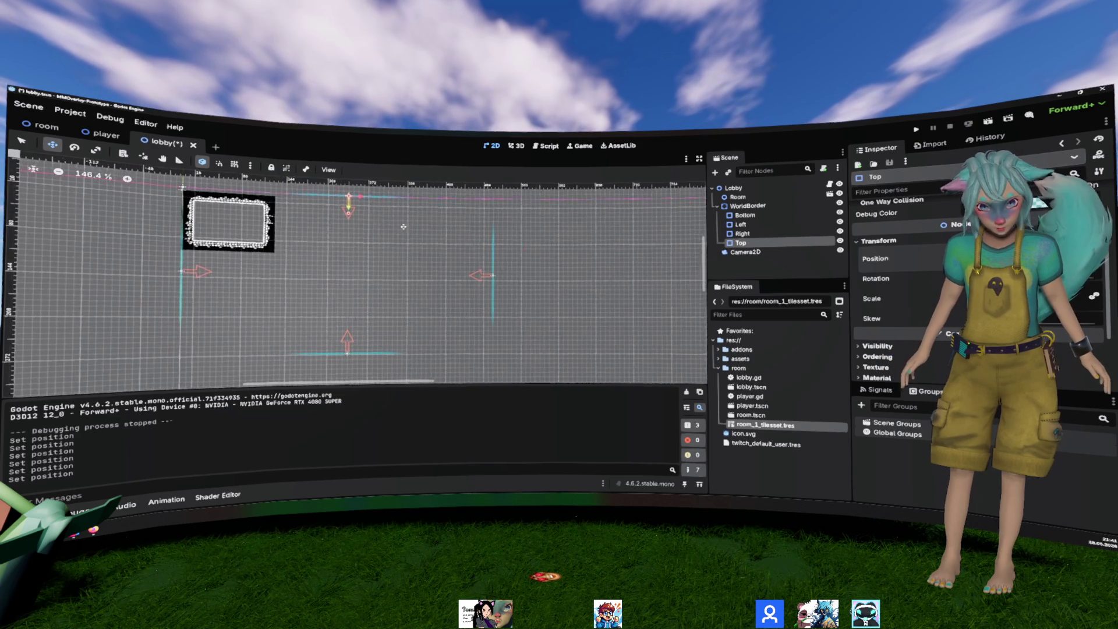
Step: Enable grid snap and drag the Room right and down onto the grid
left_click(738, 197)
mouse_move(307, 245)
left_mouse_down()
mouse_move(362, 279)
mouse_move(380, 272)
left_mouse_up()
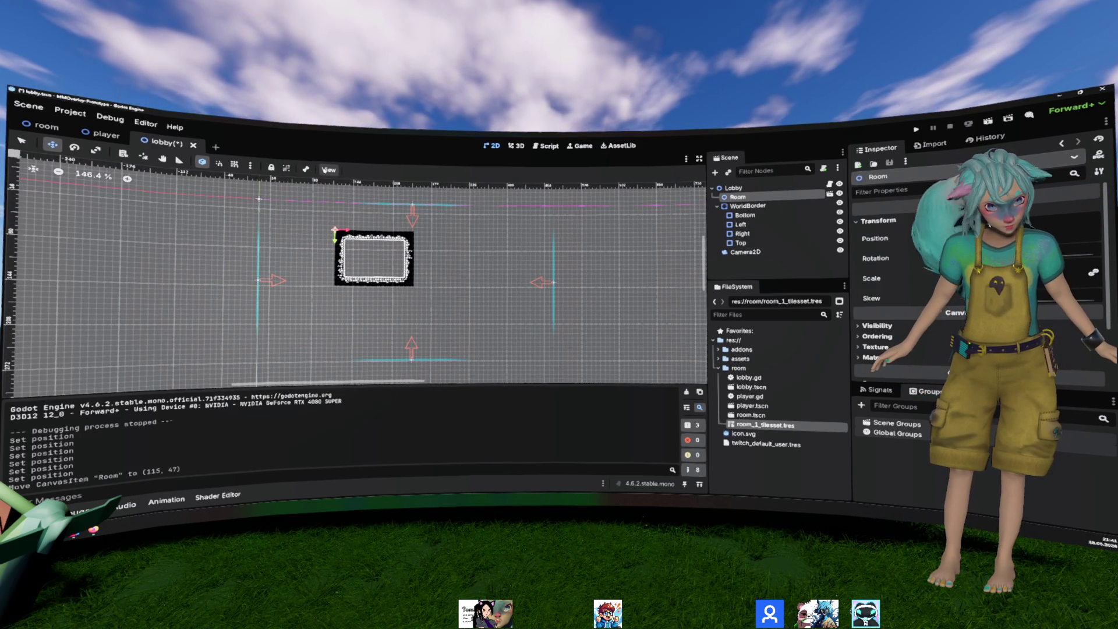
left_click(323, 170)
left_click(250, 166)
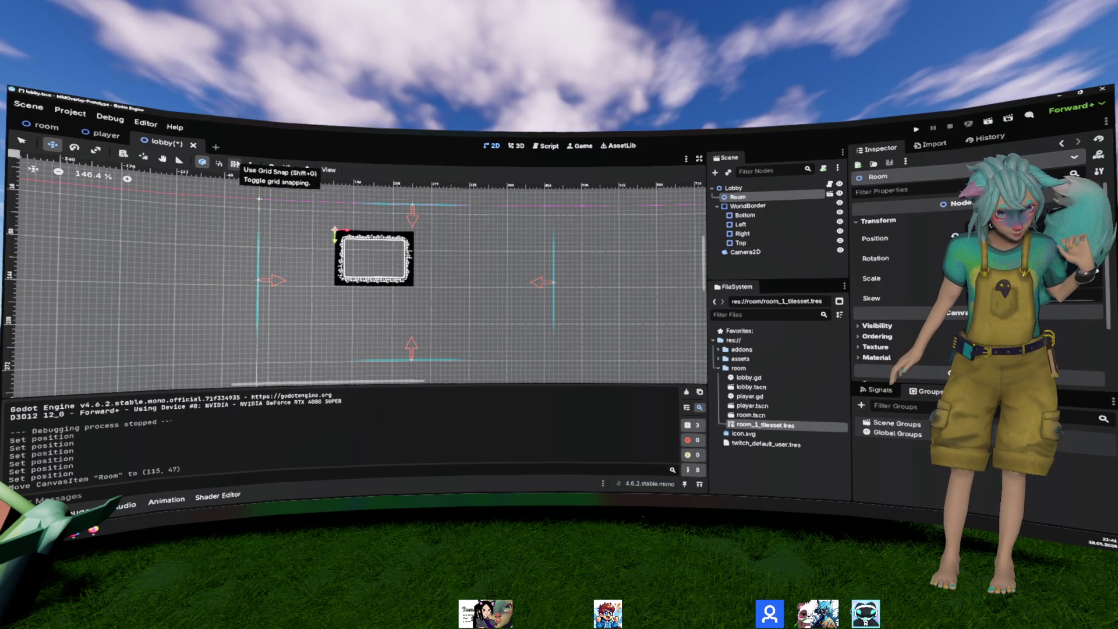
left_click(235, 164)
left_click_drag(392, 267, 531, 343)
Step: Save and run the lobby, close the game window, and paste a Room copy
left_click(989, 122)
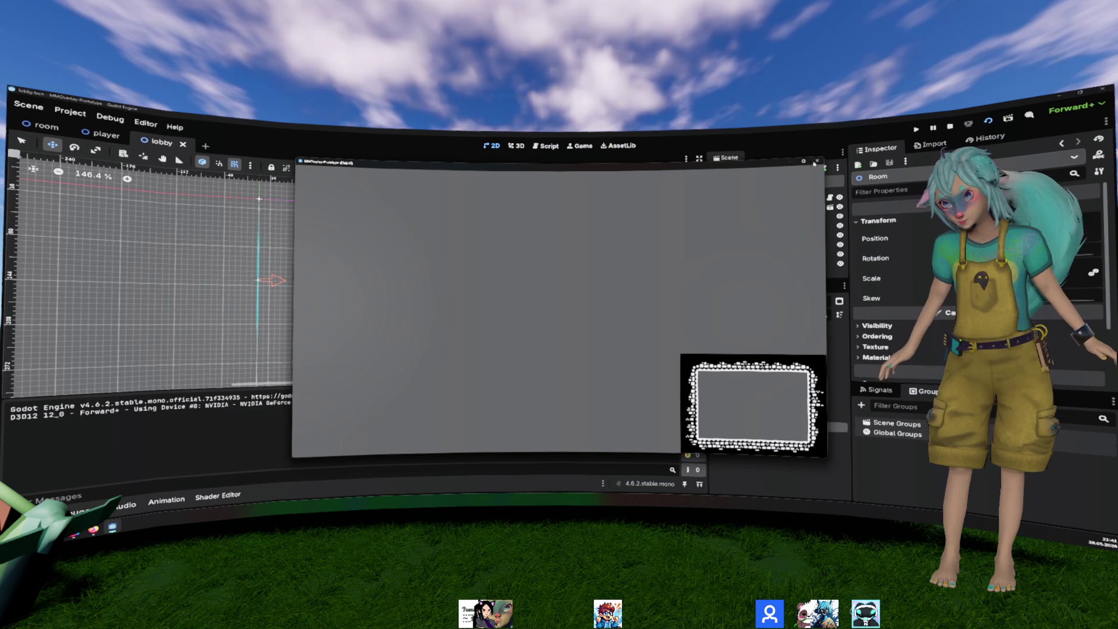
key("alt+F4")
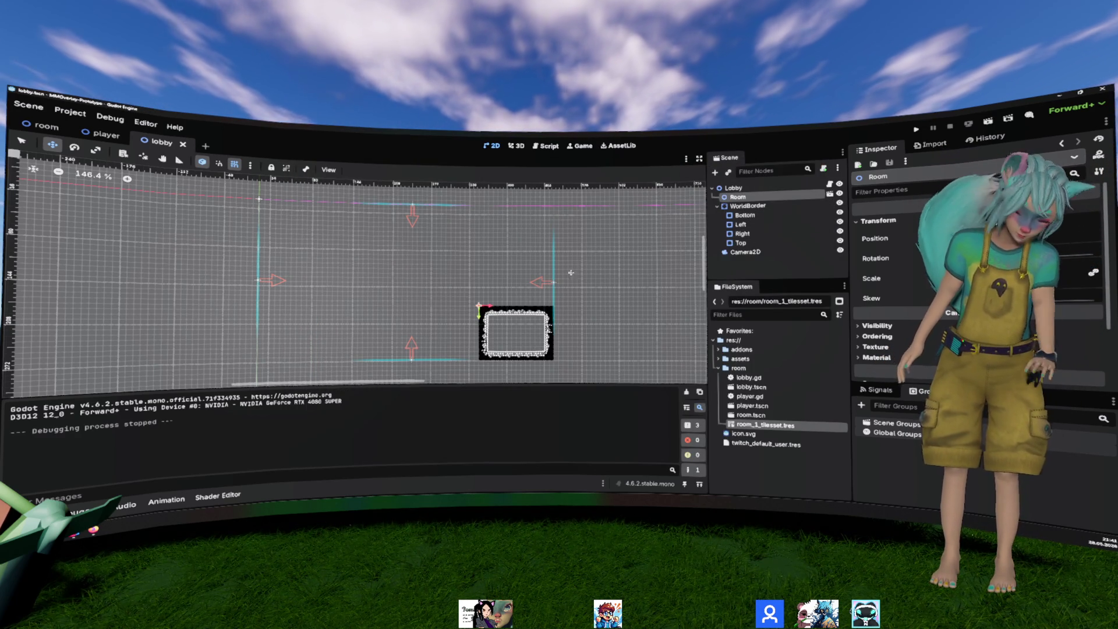
key("ctrl+v")
Step: Place the pasted copy directly under Lobby as Room2 and move it above the original Room
left_click_drag(735, 205, 736, 193)
left_click_drag(614, 292, 454, 204)
mouse_move(659, 331)
left_mouse_down()
mouse_move(550, 252)
mouse_move(542, 218)
left_mouse_up()
Step: Paste a third copy as Room3 under Lobby, stack it in the column at (352, 8), and save
key("ctrl+v")
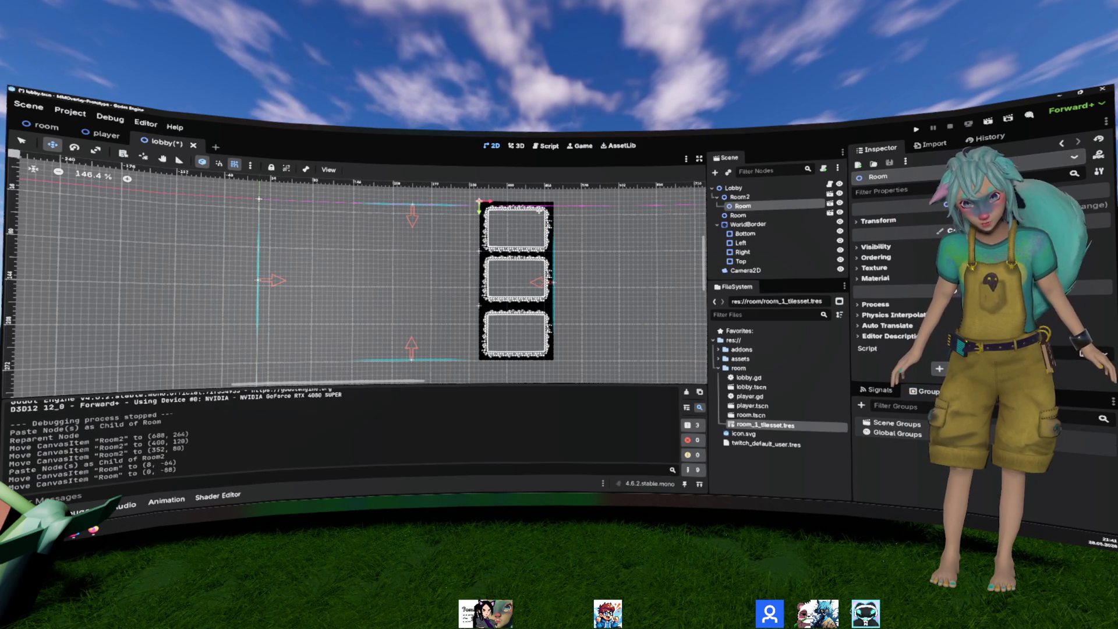
scroll(584, 278, "down", 1)
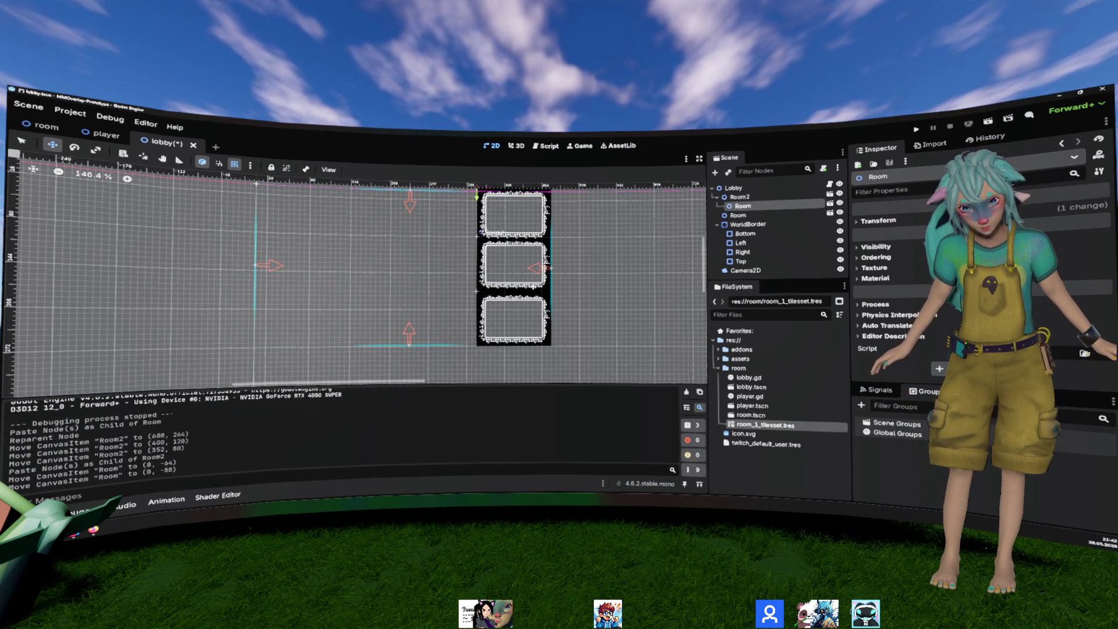
left_click_drag(743, 207, 741, 198)
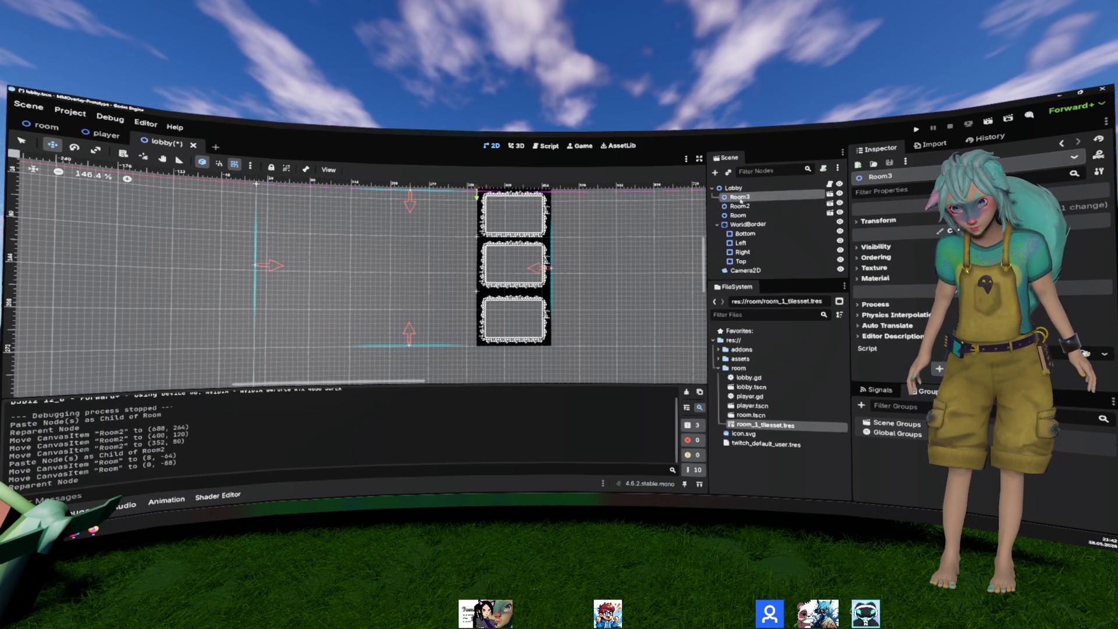
left_click(740, 206)
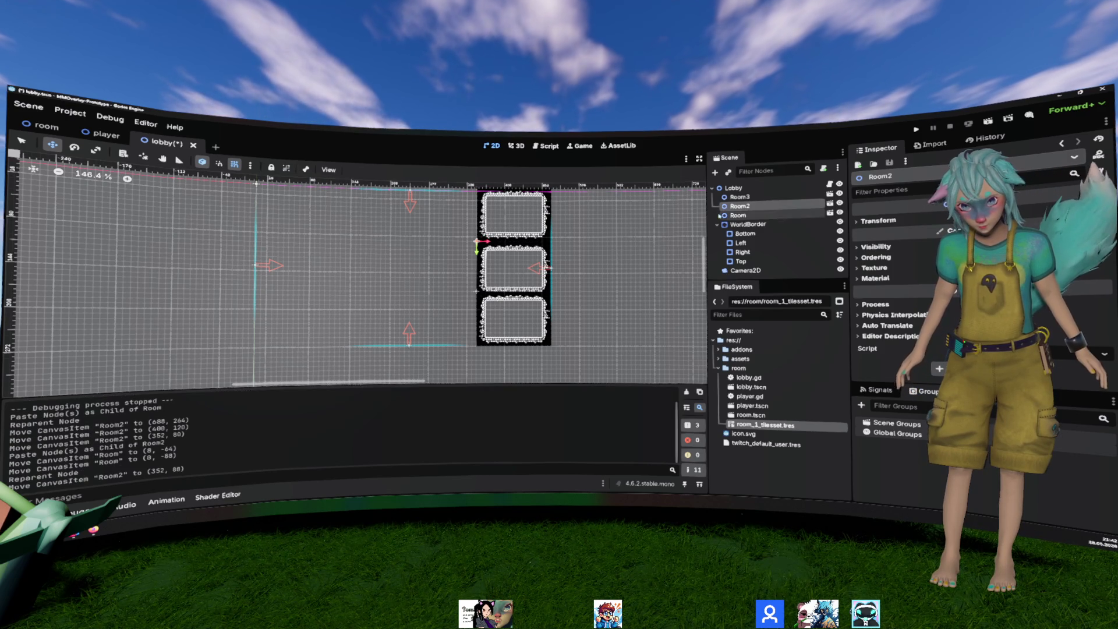
left_click(513, 215)
scroll(619, 232, "up", 1)
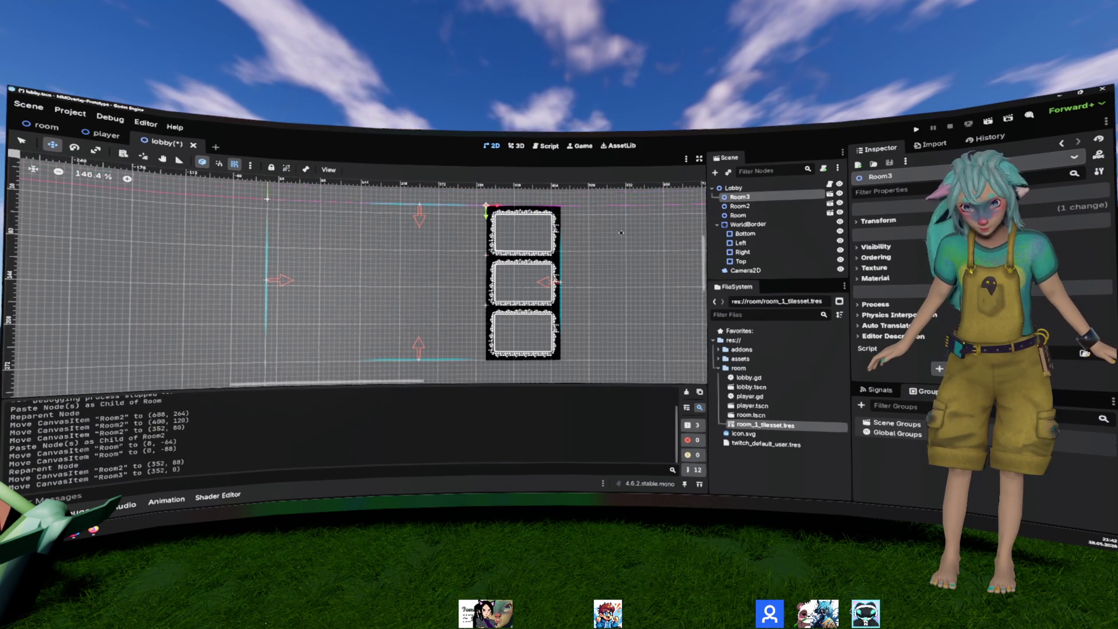
scroll(619, 232, "left", 2)
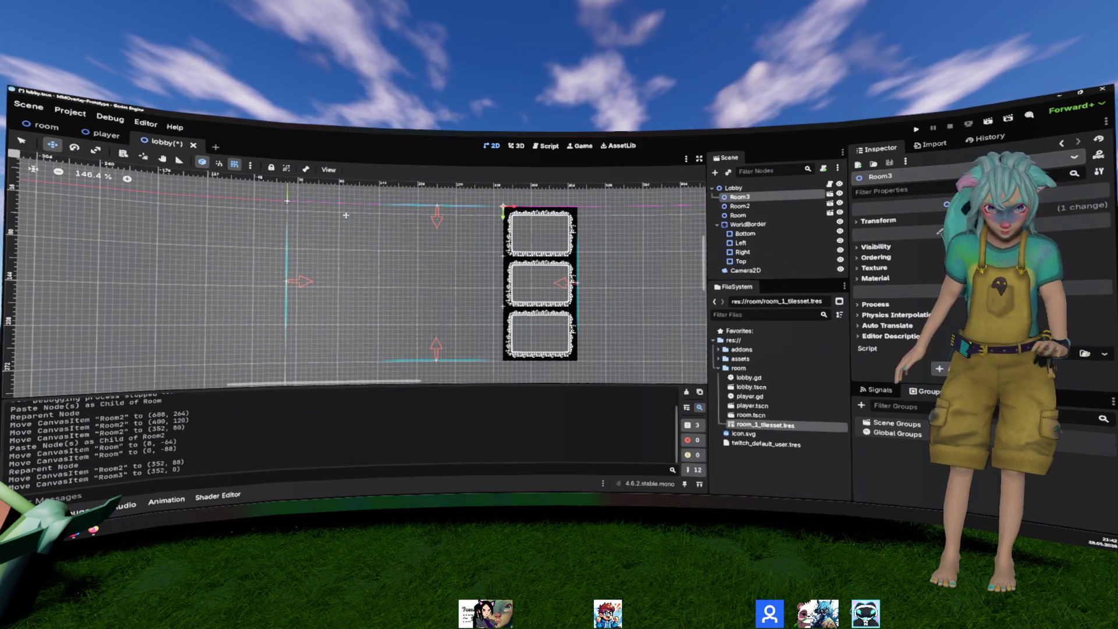
key("ctrl+s")
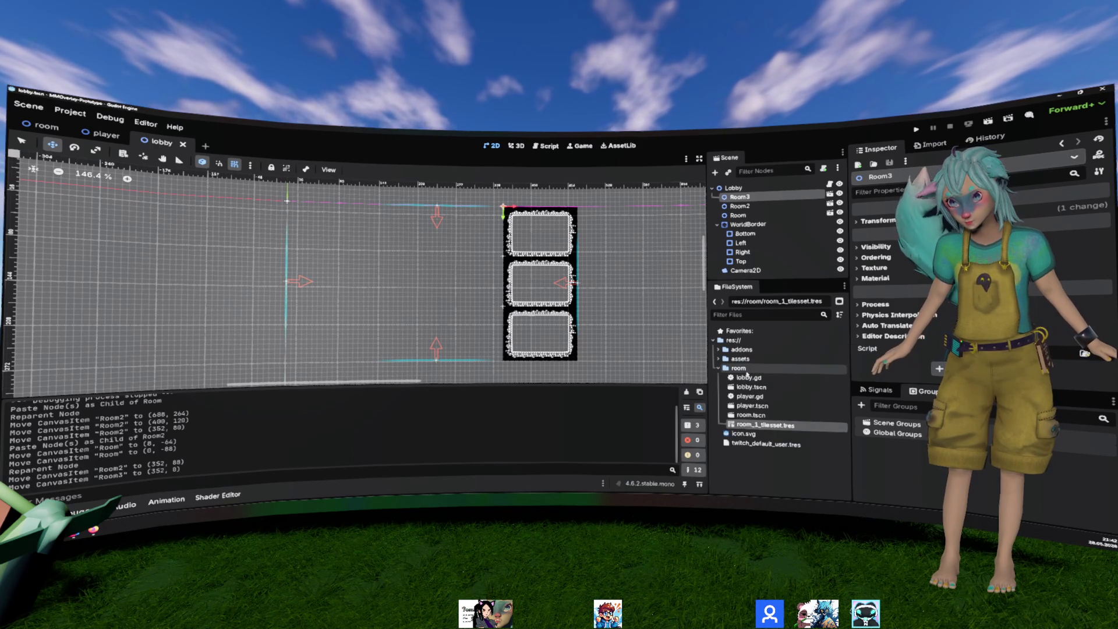
Step: Create a new scene named Outside in the room folder
right_click(738, 369)
mouse_move(877, 353)
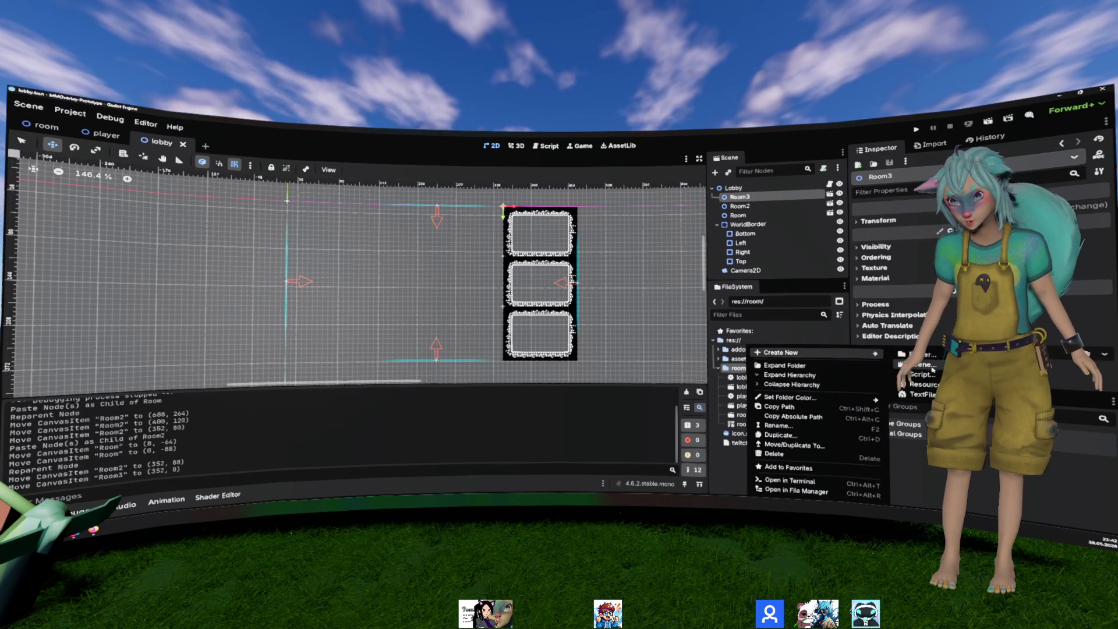
left_click(932, 368)
type("Outsid")
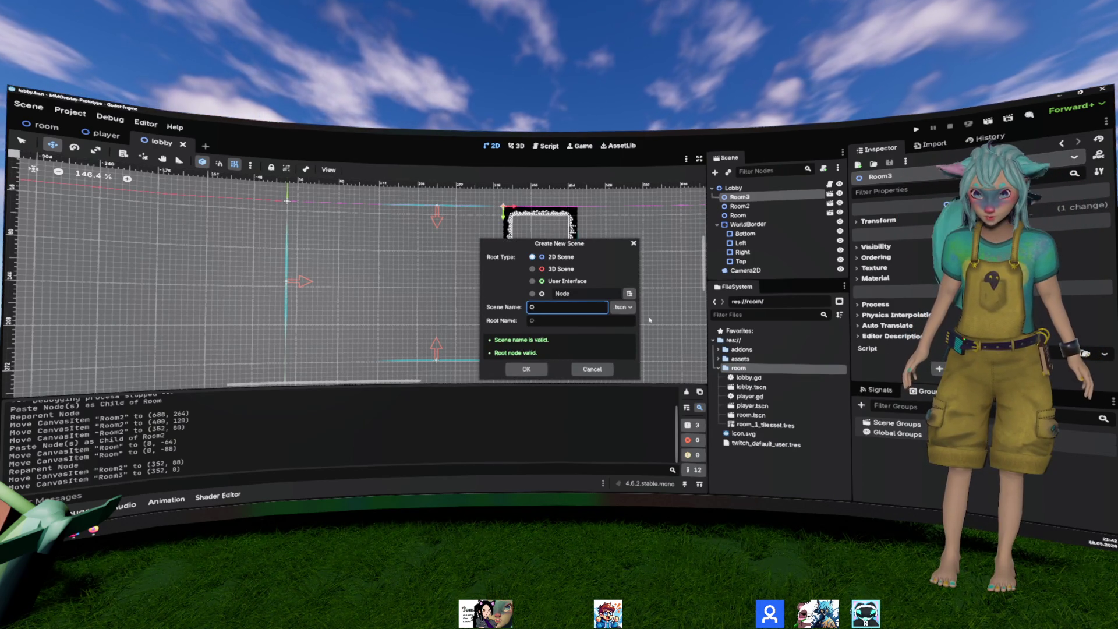
type("e")
key("Return")
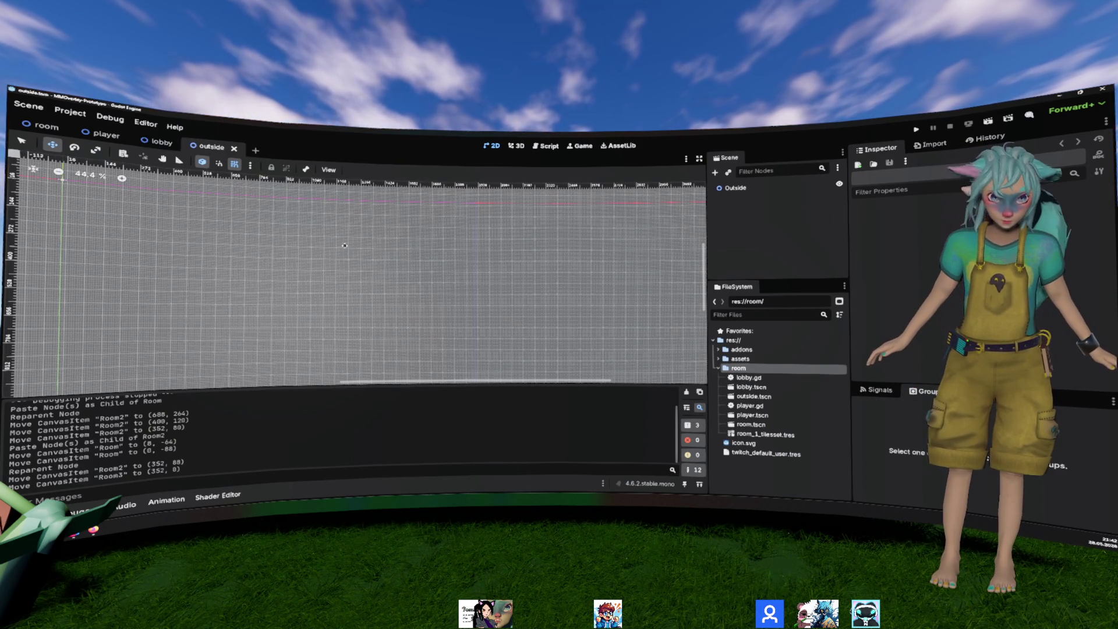
Step: Add a TileMapLayer child node under the Outside root
right_click(747, 190)
left_click(748, 190)
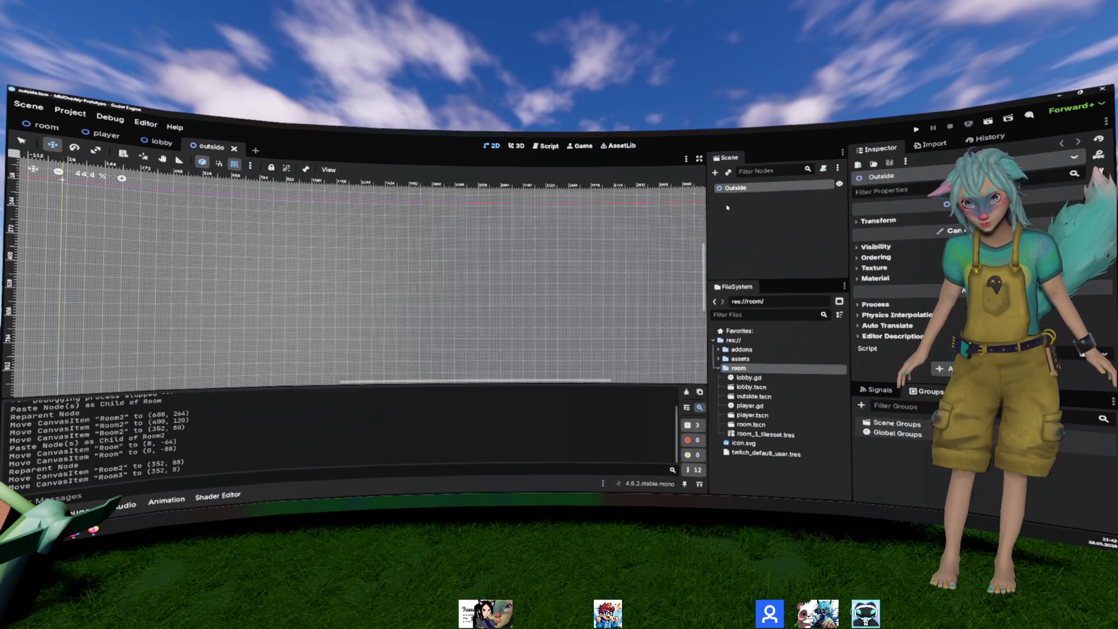
right_click(748, 191)
left_click(758, 198)
type("tilemaplayer")
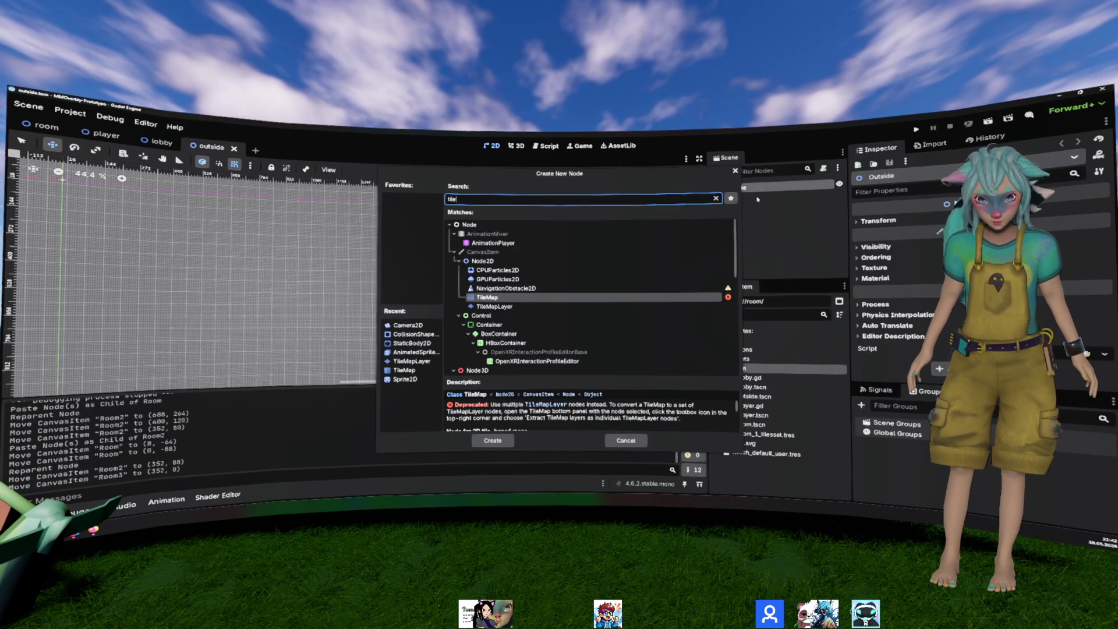
key("Return")
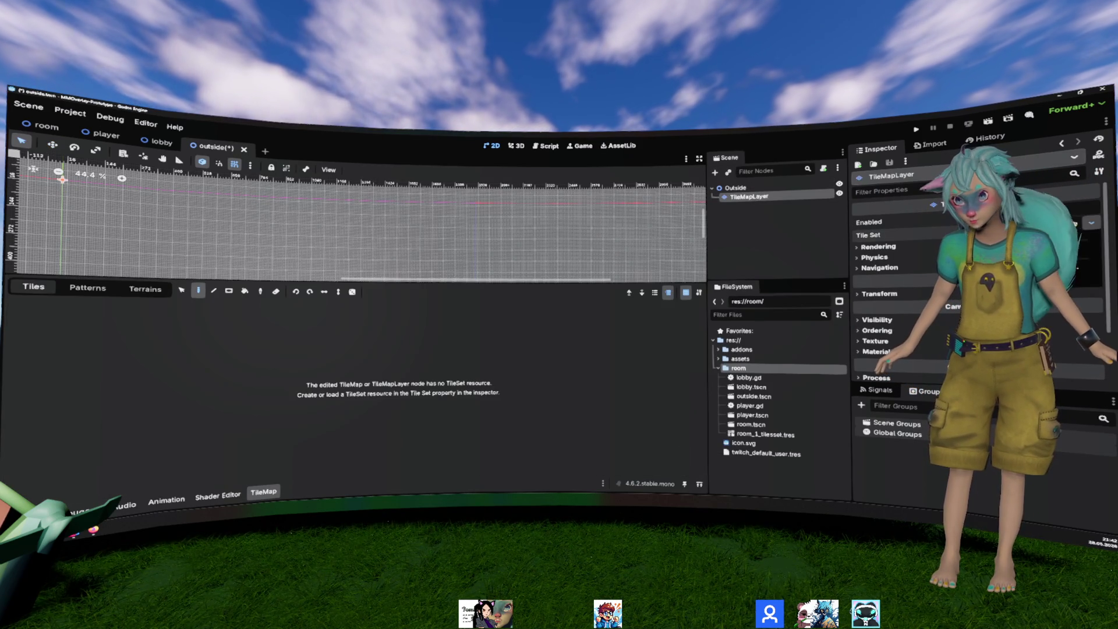
left_click(990, 245)
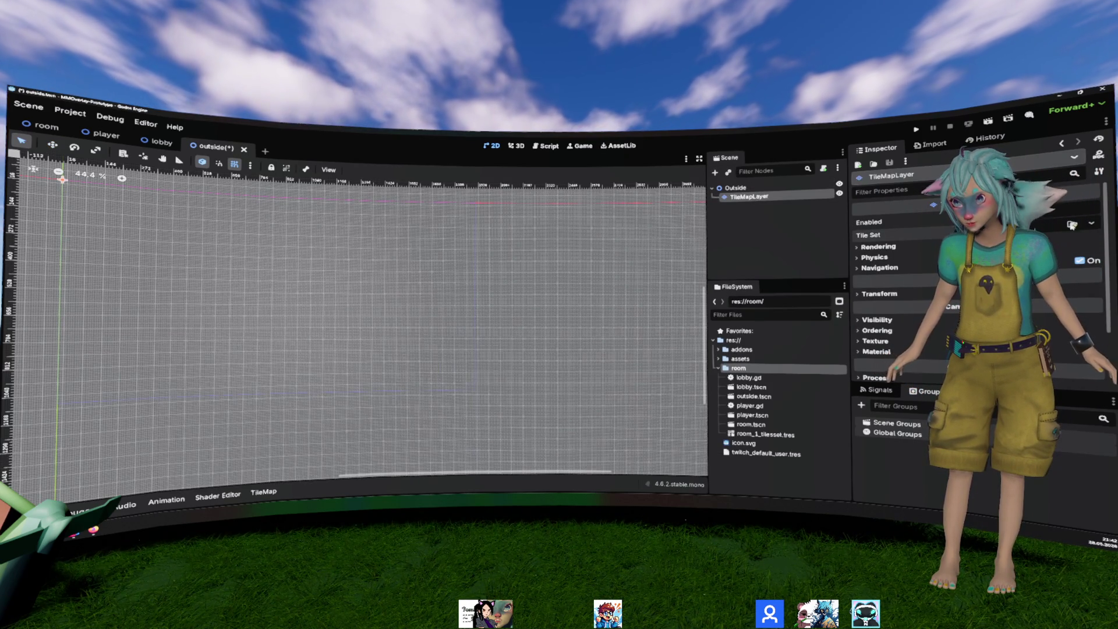
Step: Bring up the Outside layer's tile atlas and arrange the level view and tile panel around the origin
left_click(750, 196)
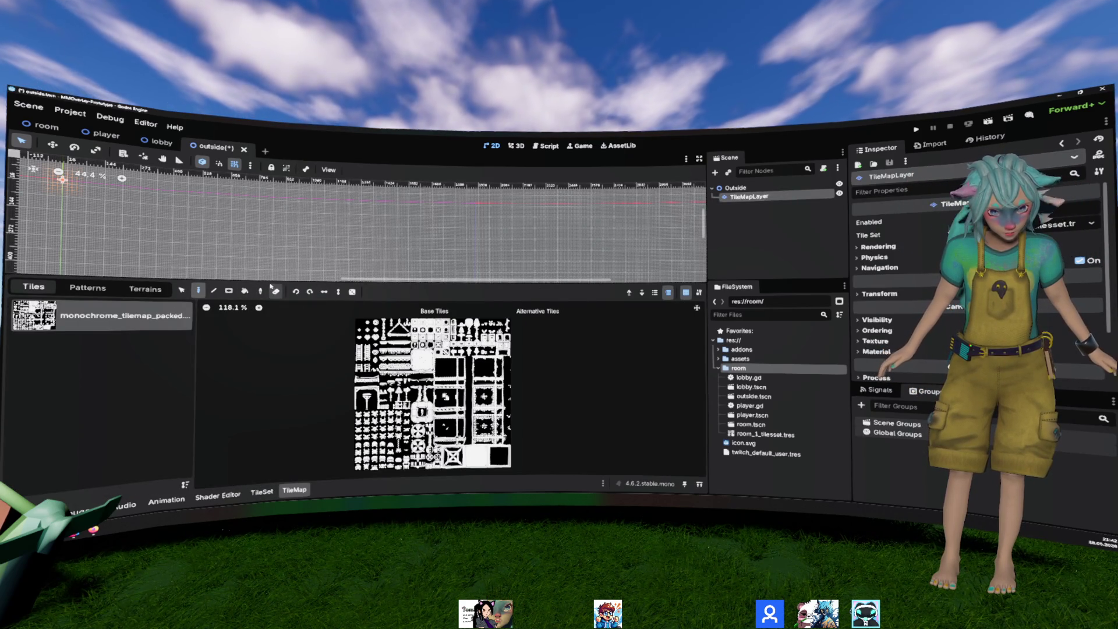
left_click_drag(270, 282, 269, 355)
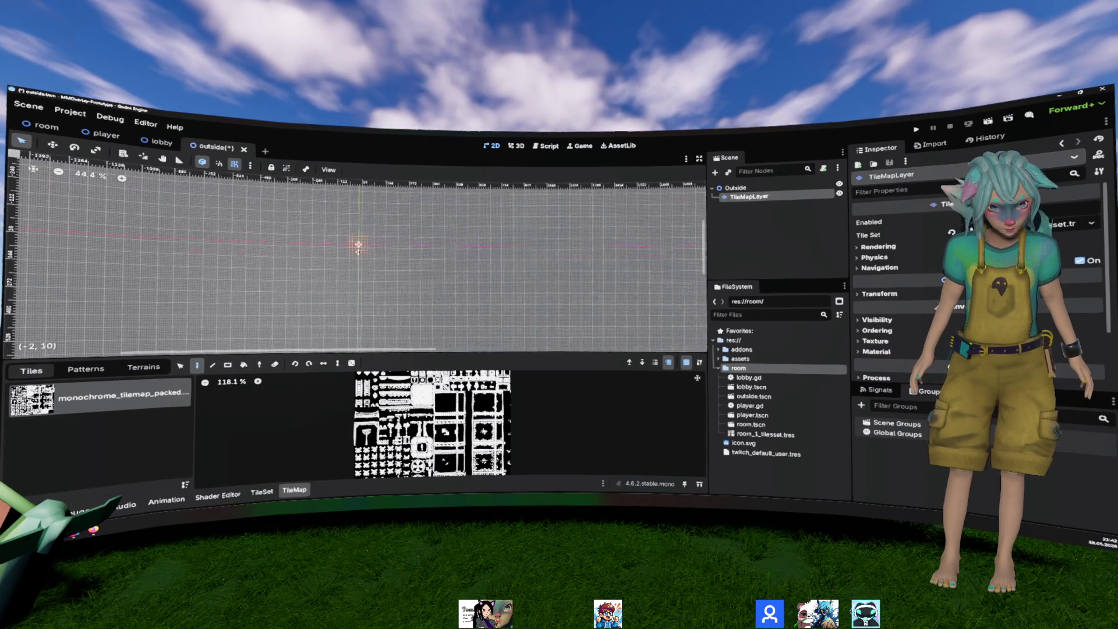
scroll(345, 252, "up", 6)
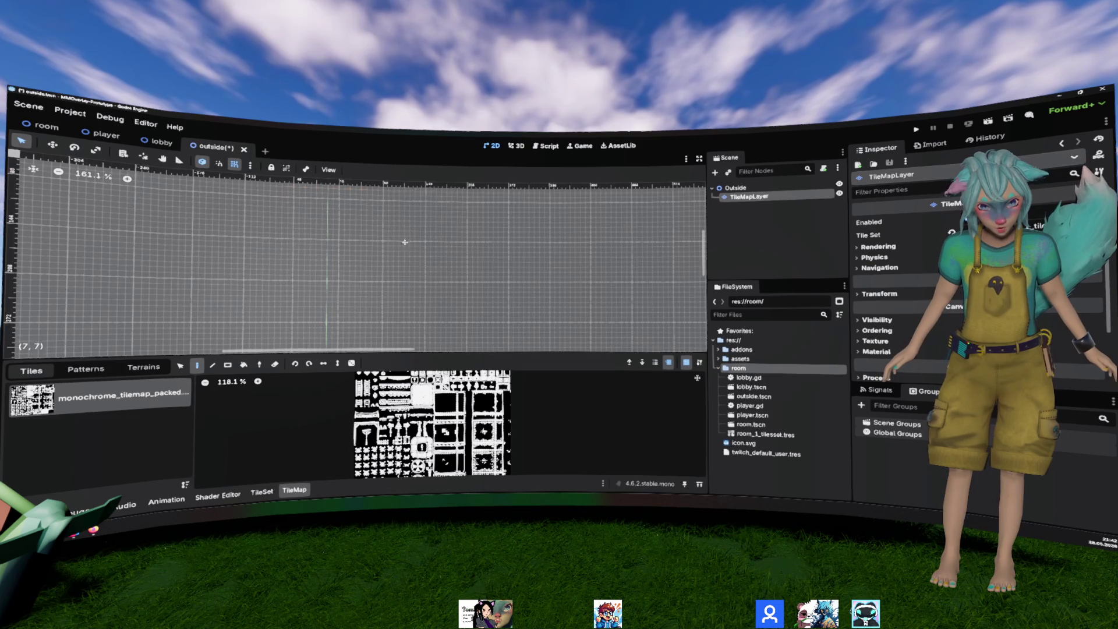
left_click_drag(380, 260, 389, 274)
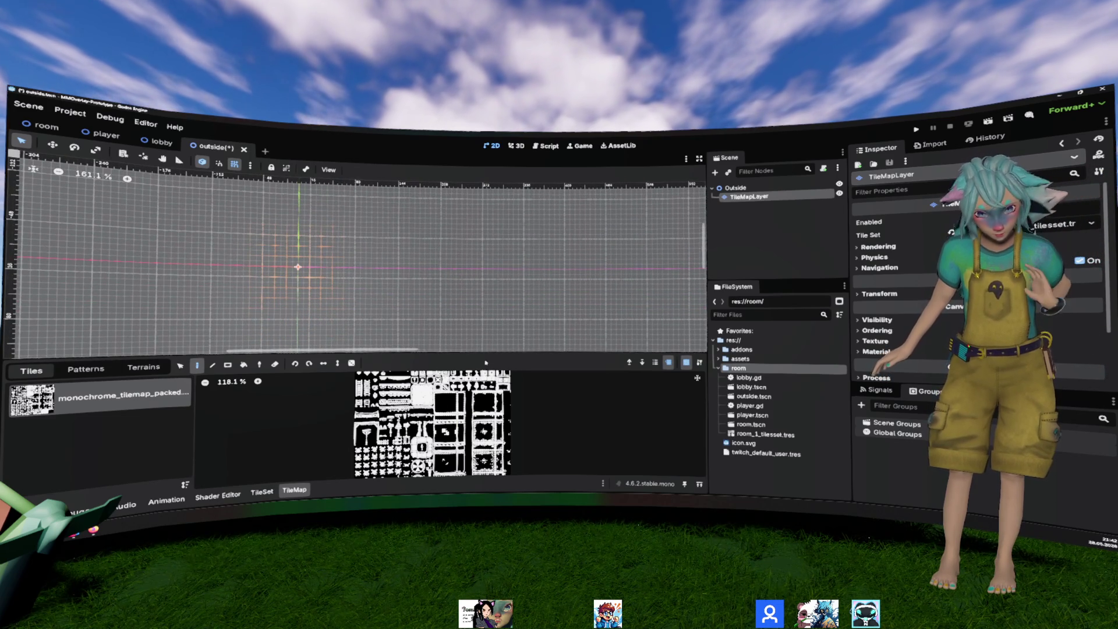
left_click_drag(407, 356, 407, 271)
scroll(471, 382, "up", 4)
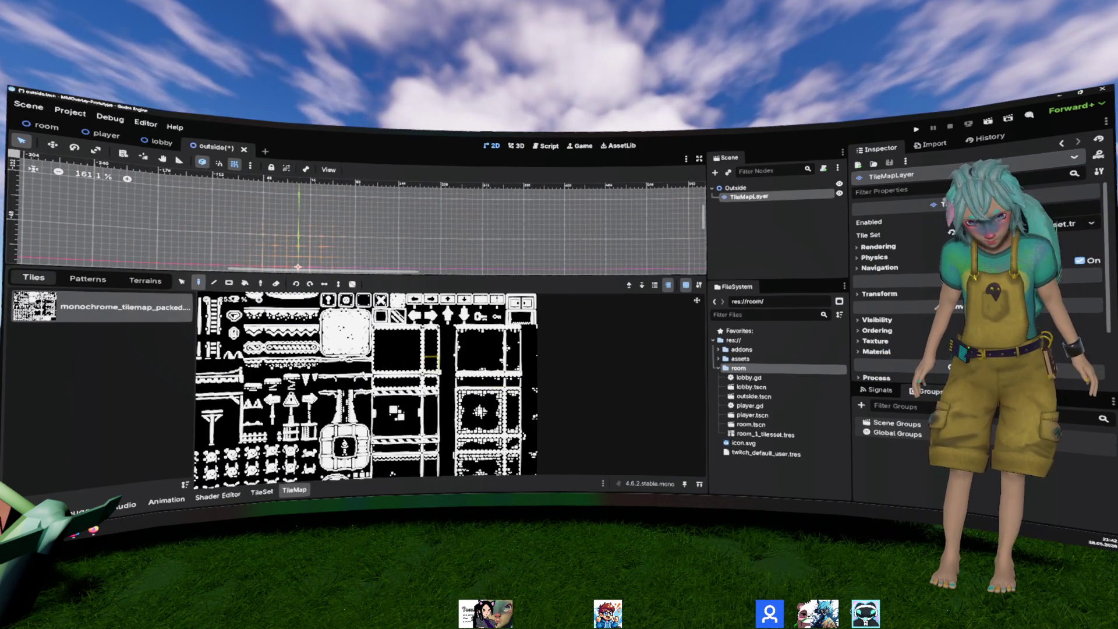
scroll(524, 396, "down", 3)
scroll(575, 405, "left", 2)
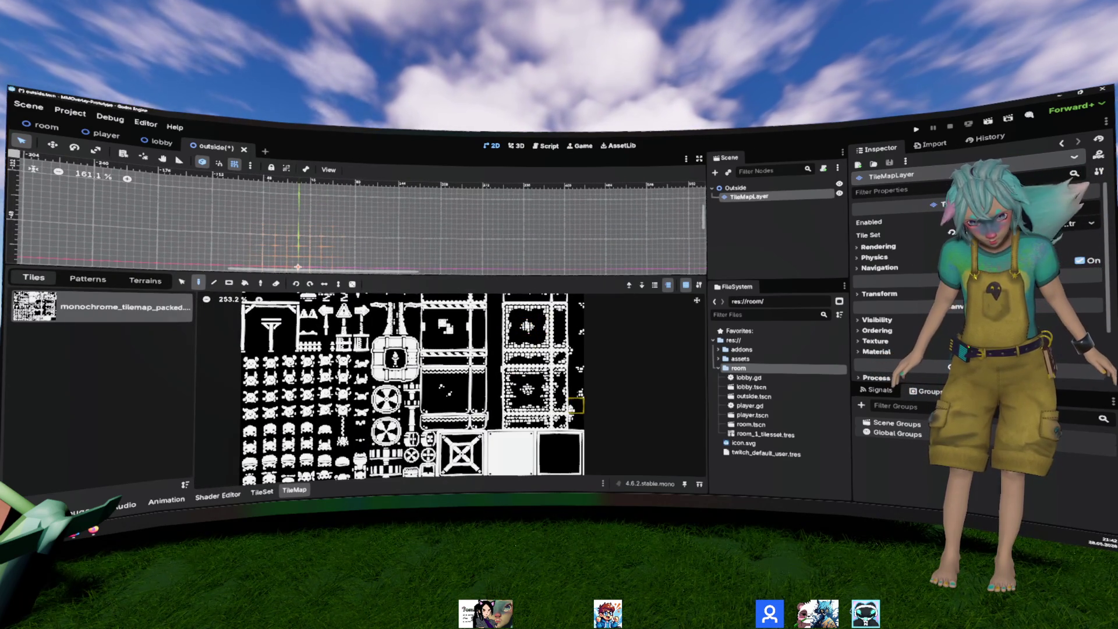
scroll(576, 405, "down", 2)
scroll(576, 405, "up", 5)
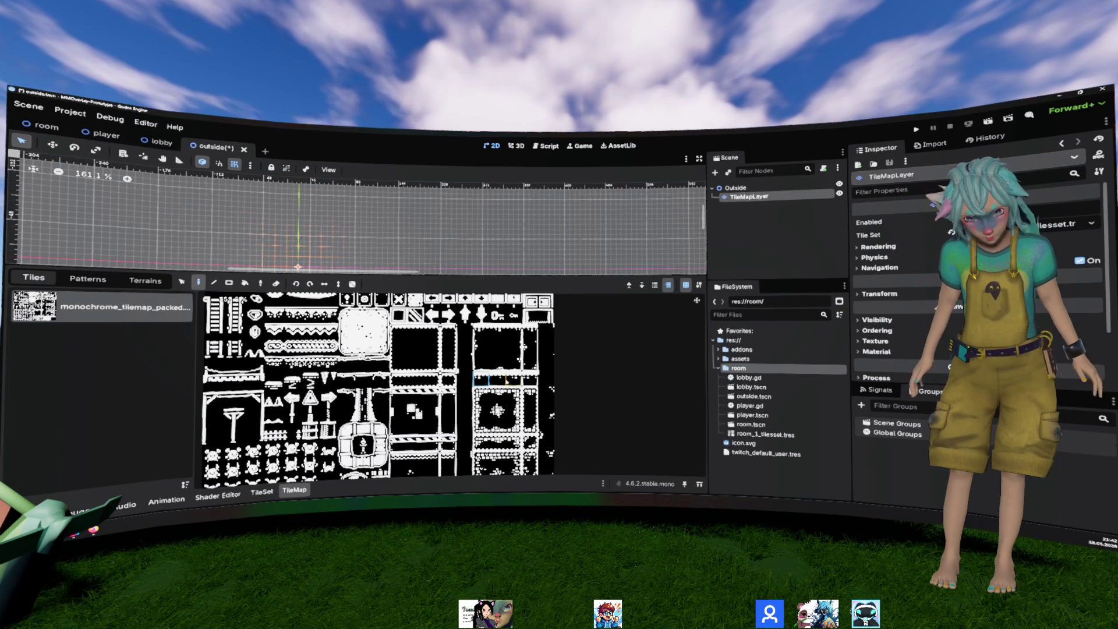
scroll(379, 218, "down", 3)
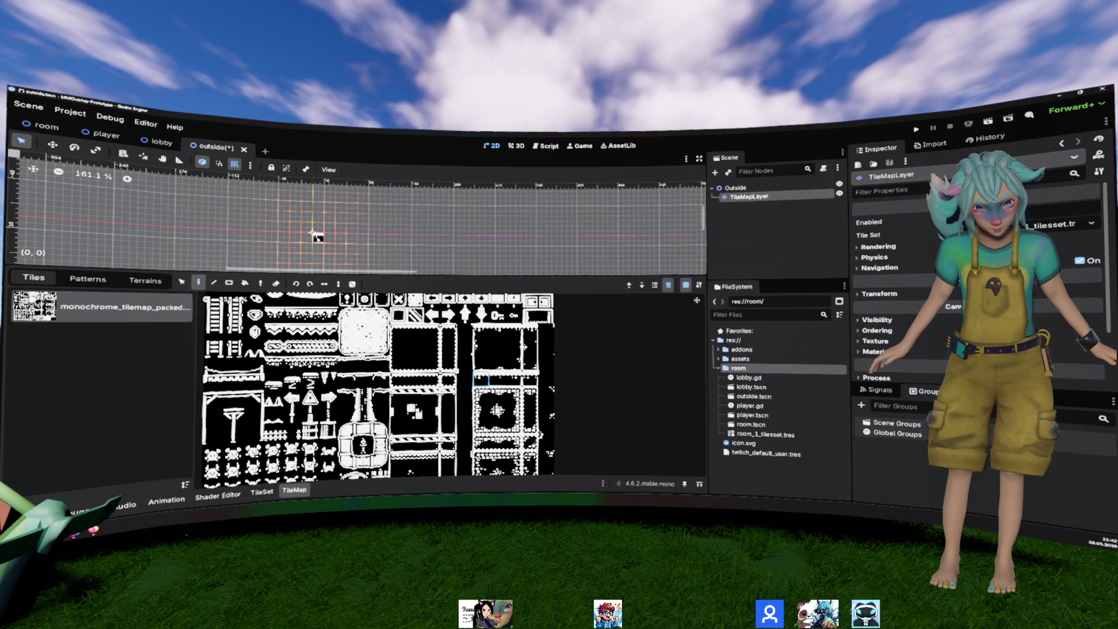
Step: Paint a long horizontal row of floor tiles across the Outside level
left_click(497, 380)
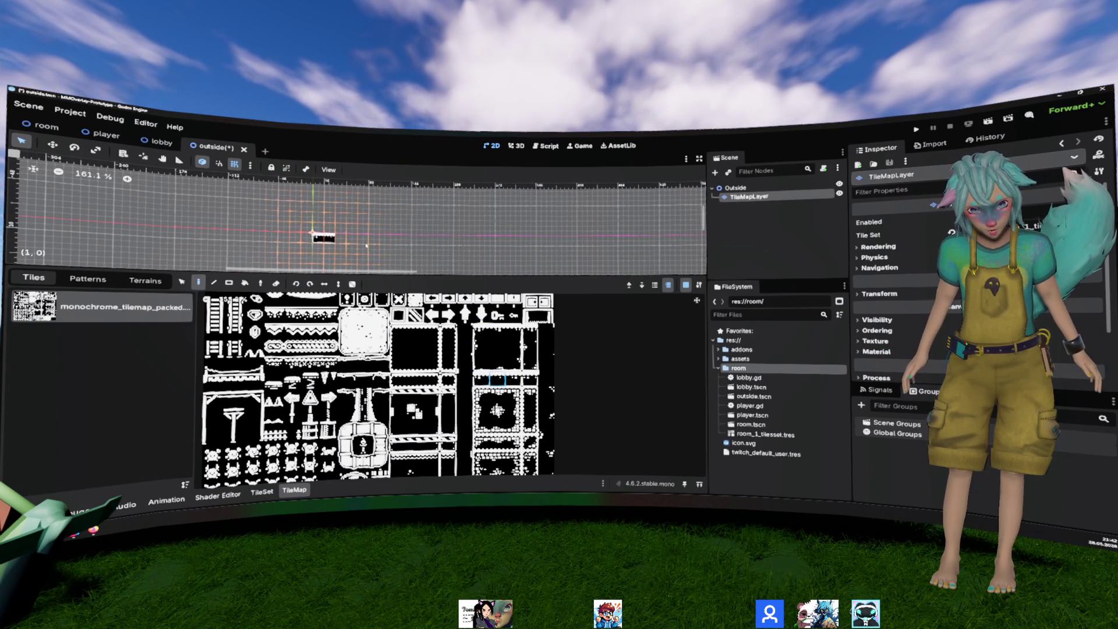
left_click_drag(341, 244, 481, 250)
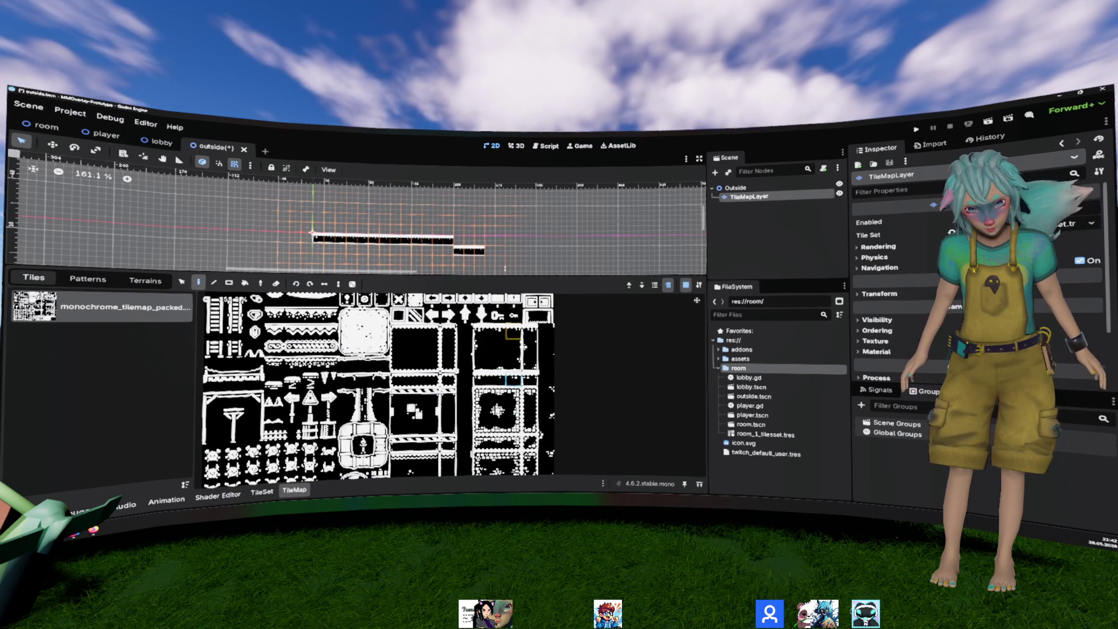
left_click(489, 240)
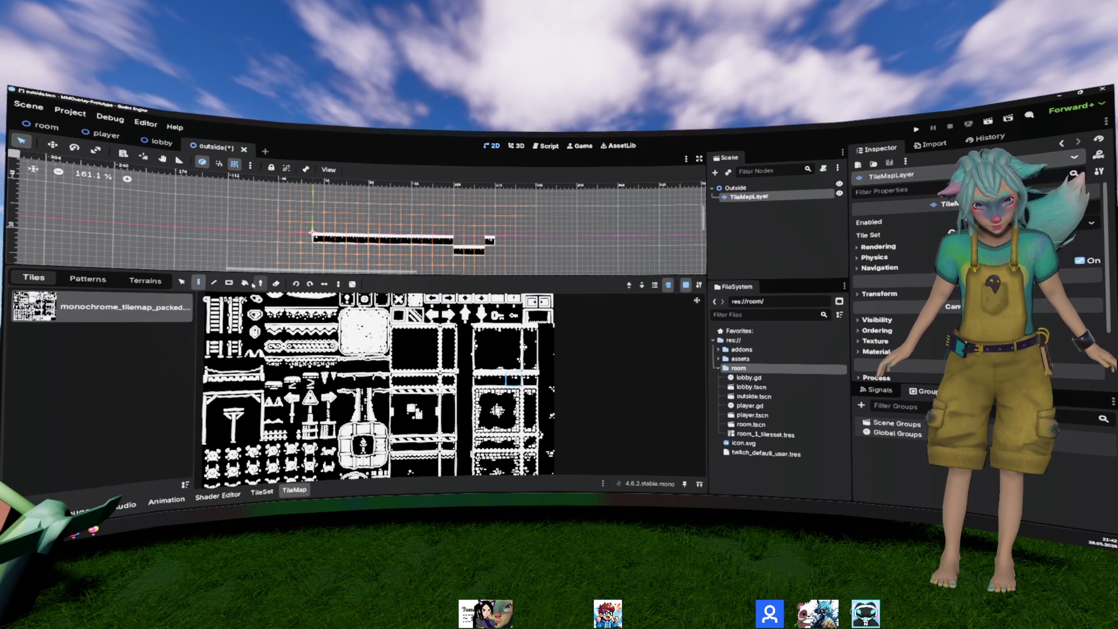
left_click(275, 284)
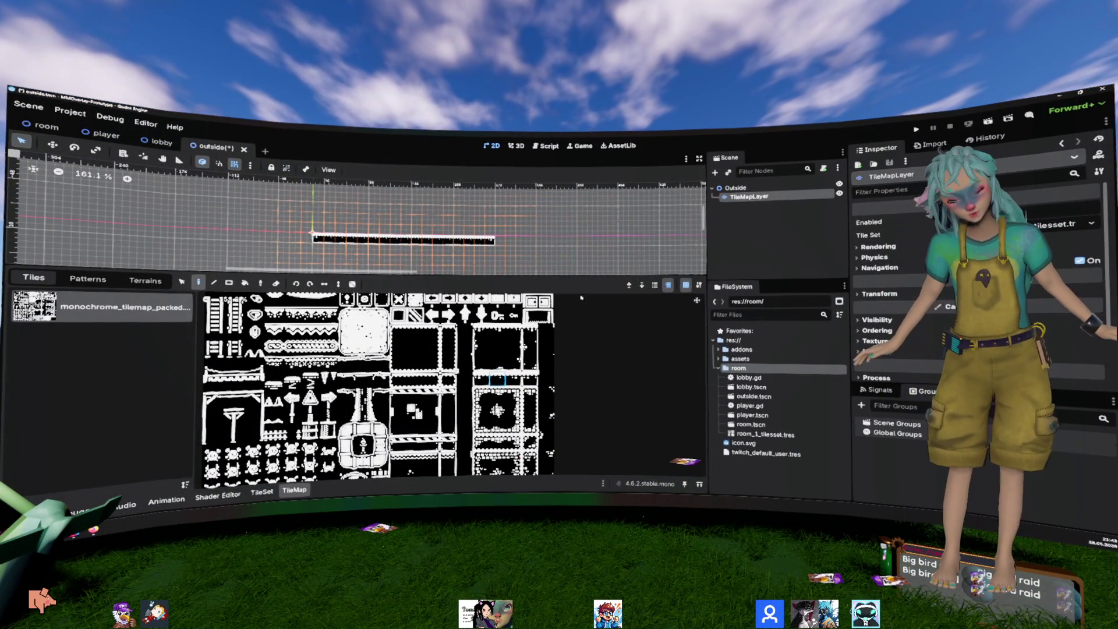
mouse_move(589, 273)
left_mouse_down()
mouse_move(590, 389)
mouse_move(589, 375)
left_mouse_up()
mouse_move(447, 229)
left_mouse_down()
mouse_move(445, 262)
mouse_move(387, 262)
left_mouse_up()
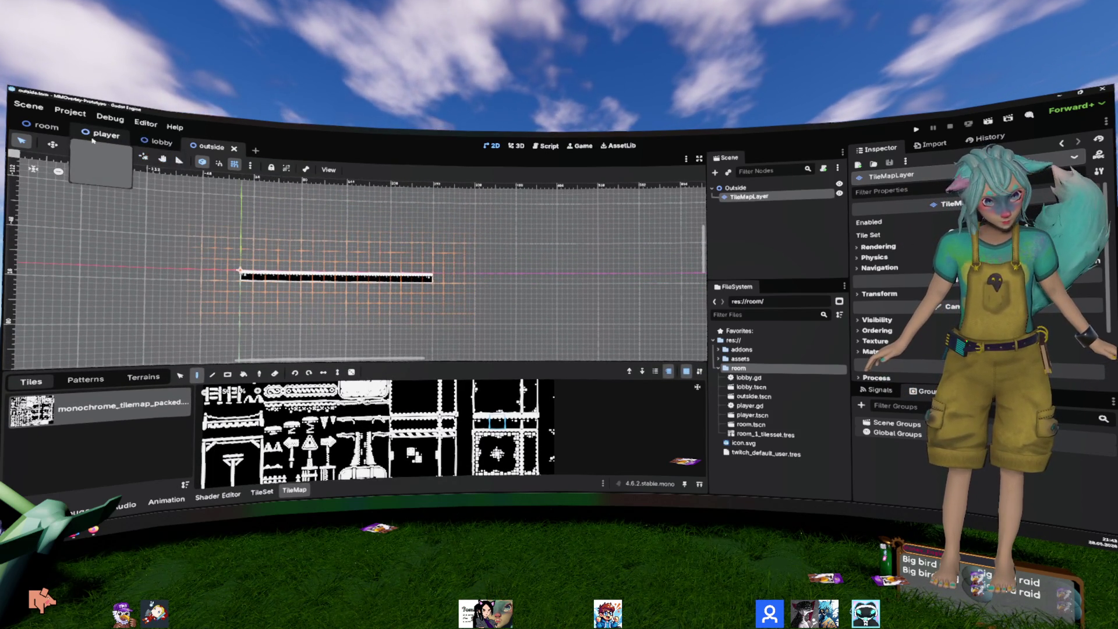
left_click(161, 142)
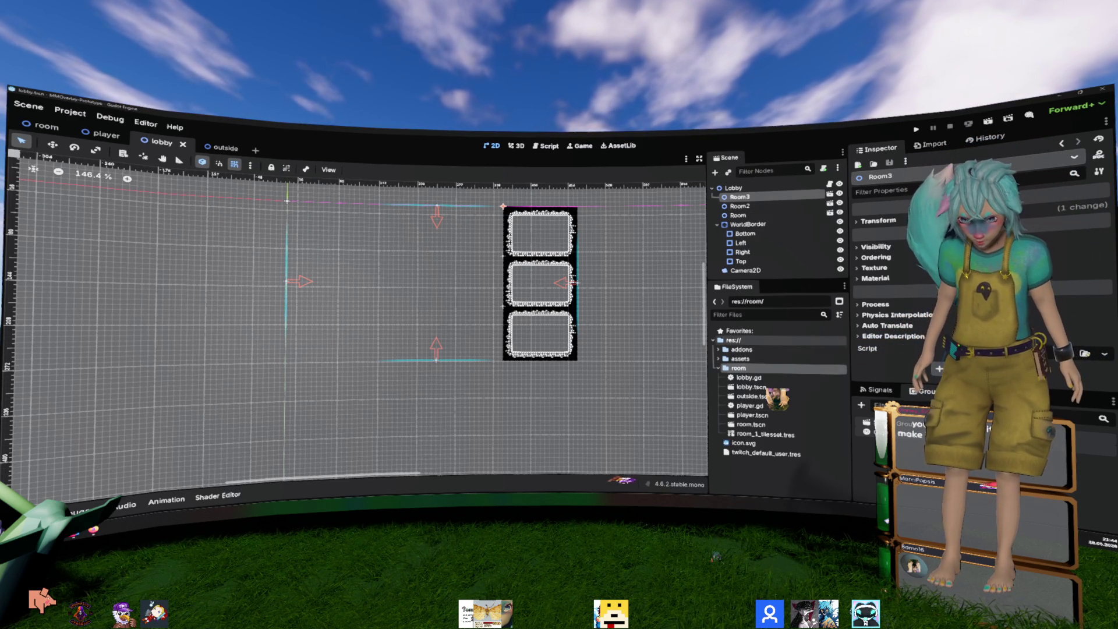
Step: Drop outside.tscn into the lobby level as an Outside instance, then return to the outside scene
mouse_move(754, 396)
left_mouse_down()
mouse_move(285, 354)
mouse_move(318, 342)
left_mouse_up()
scroll(307, 369, "up", 5)
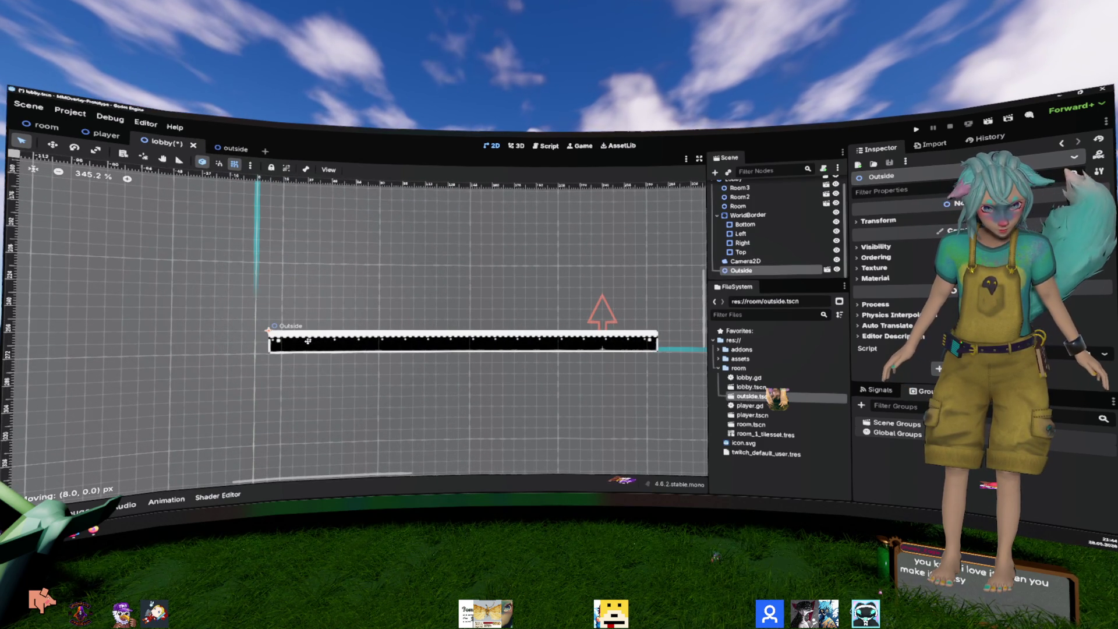
scroll(307, 341, "right", 10)
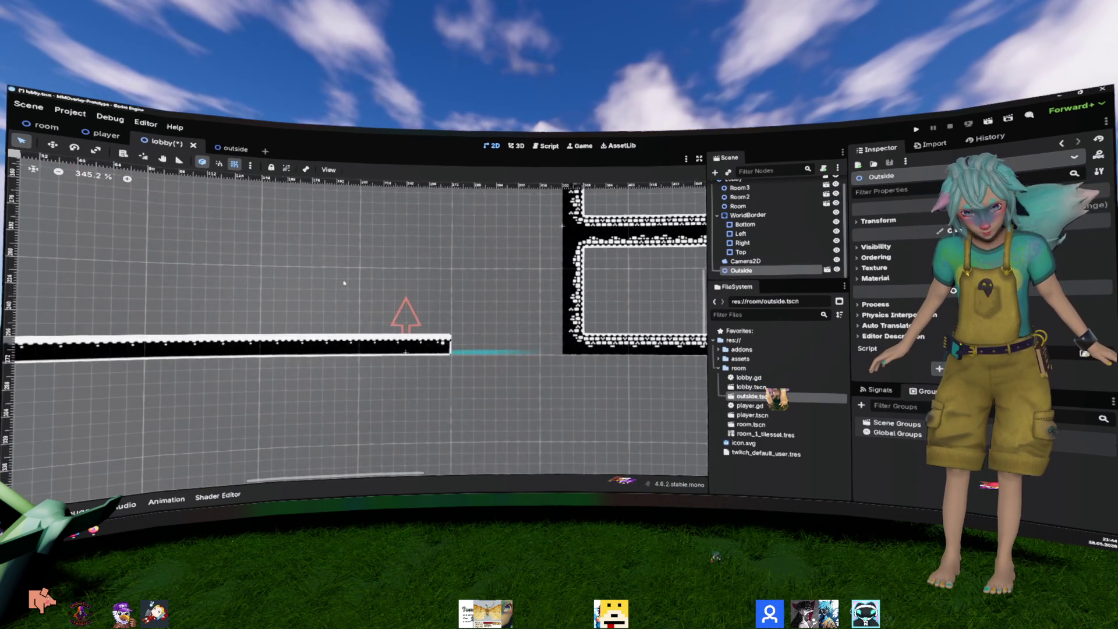
scroll(344, 283, "up", 1)
key("ctrl+Tab")
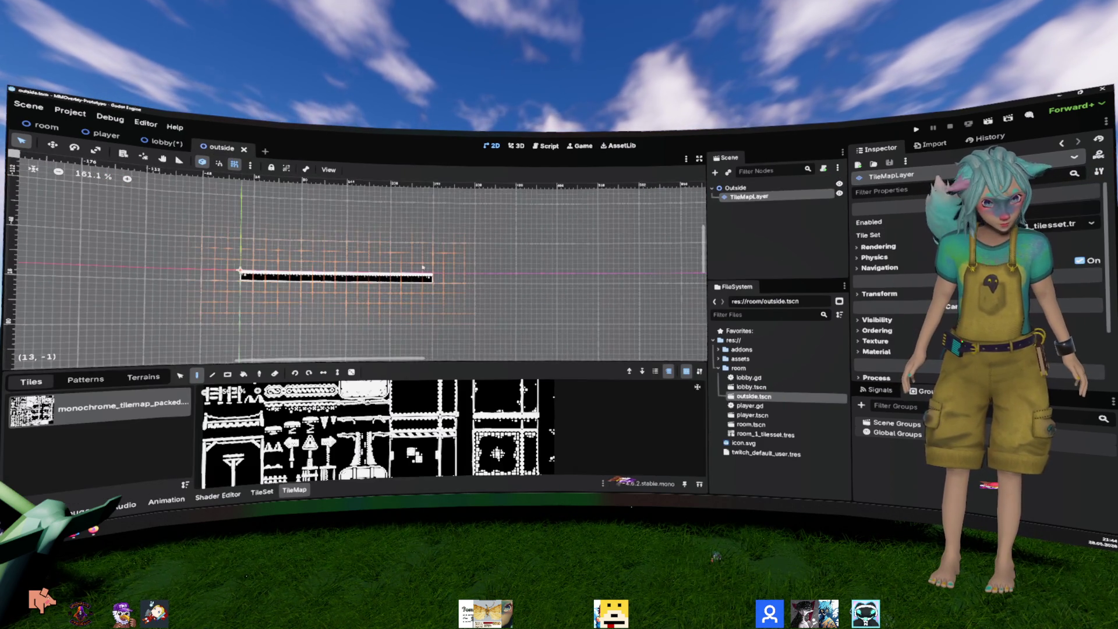
Step: Extend the floor strip further right with new atlas tiles and save the outside scene
scroll(443, 291, "up", 3)
scroll(437, 407, "up", 3)
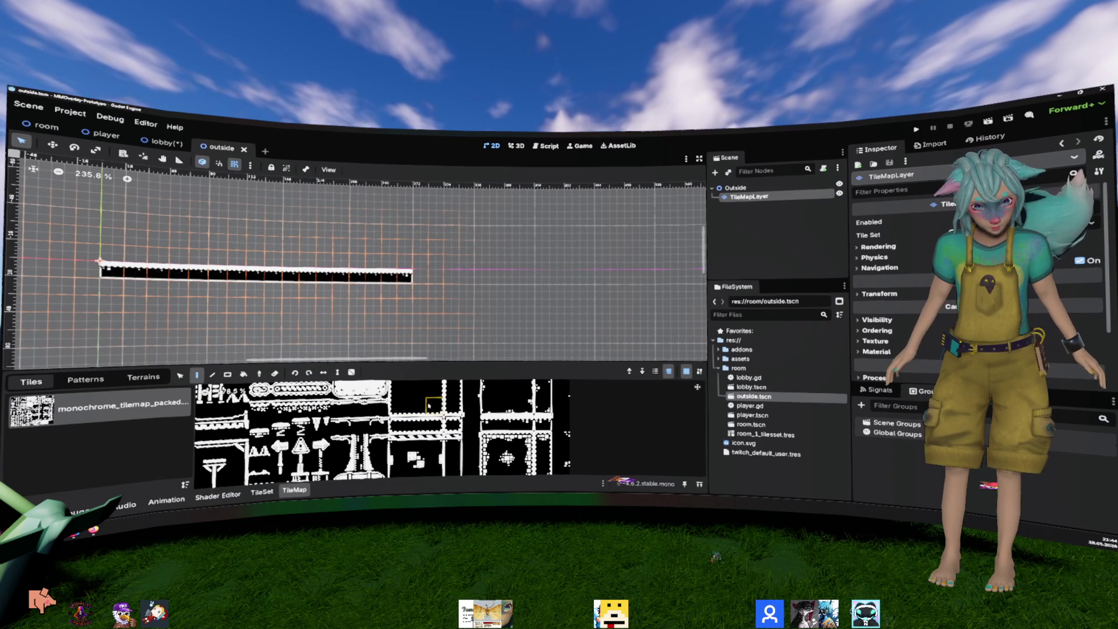
left_click(469, 412)
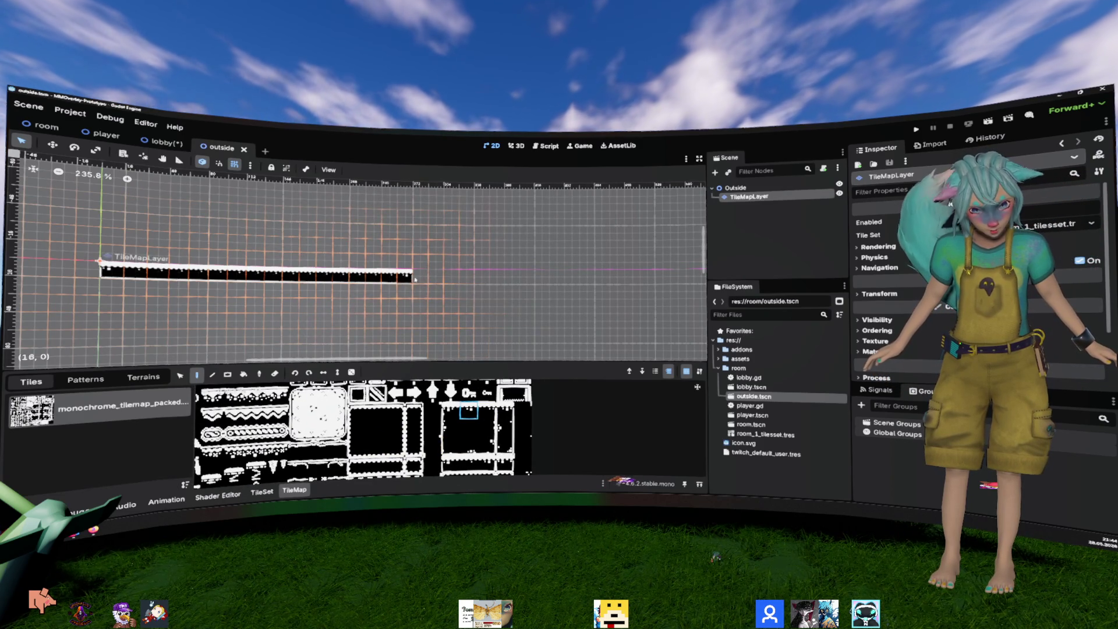
left_click_drag(415, 277, 469, 280)
scroll(361, 431, "down", 2)
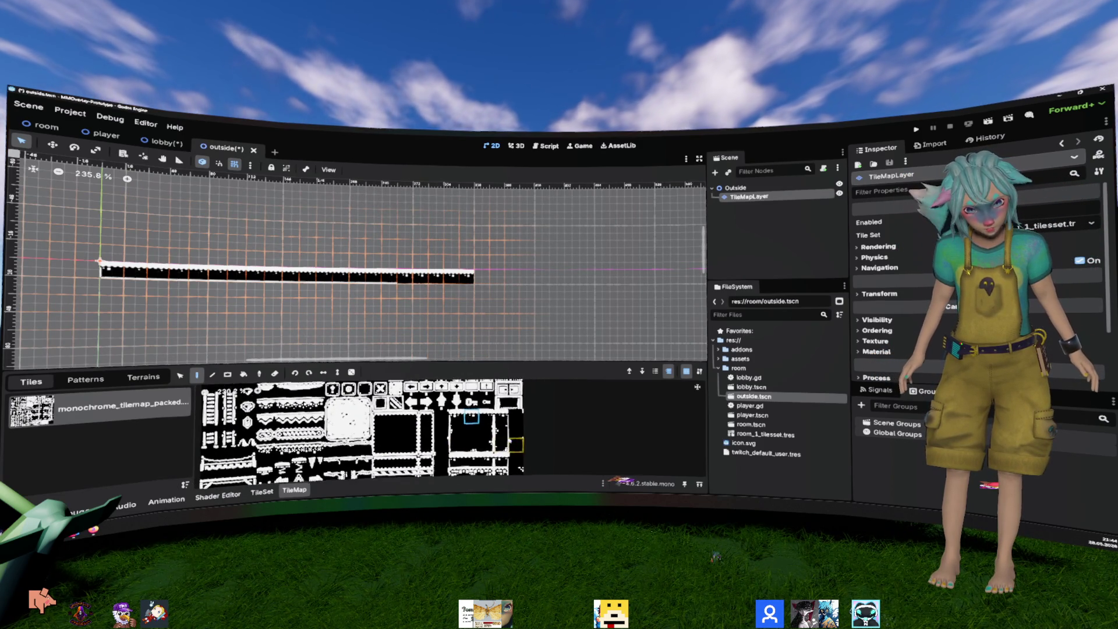
left_click(472, 459)
left_click_drag(402, 278, 531, 279)
left_click(486, 460)
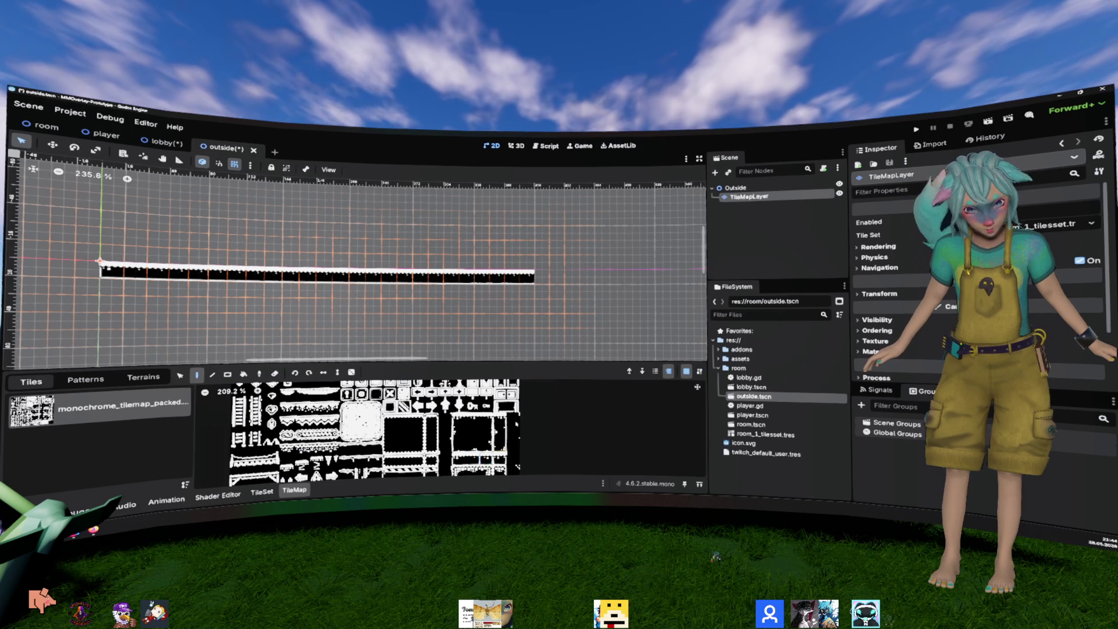
left_click(567, 279)
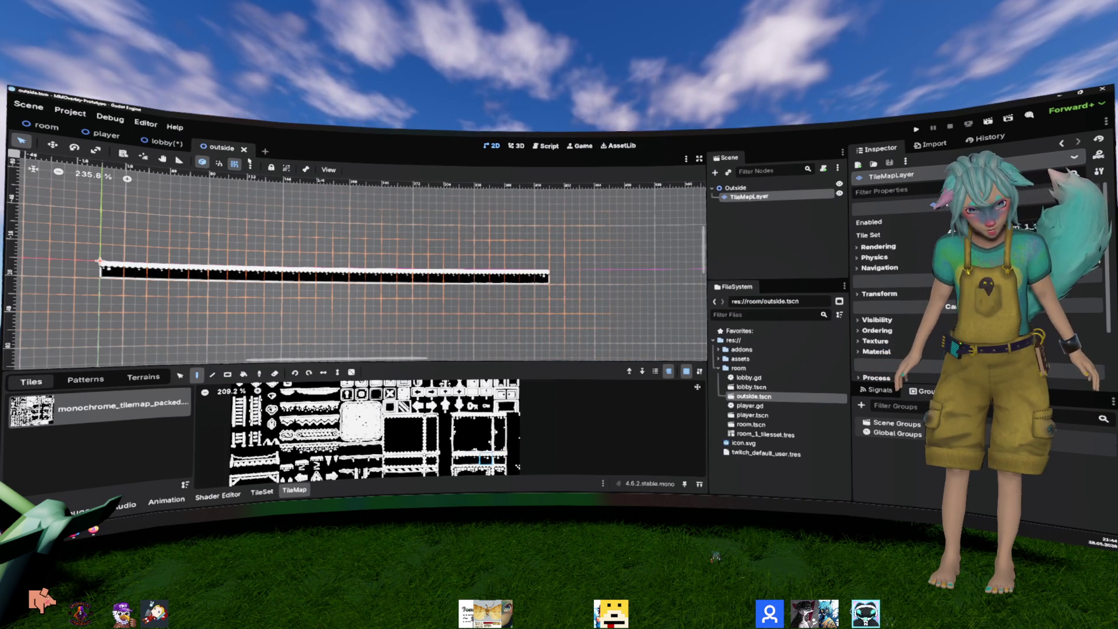
key("ctrl+s")
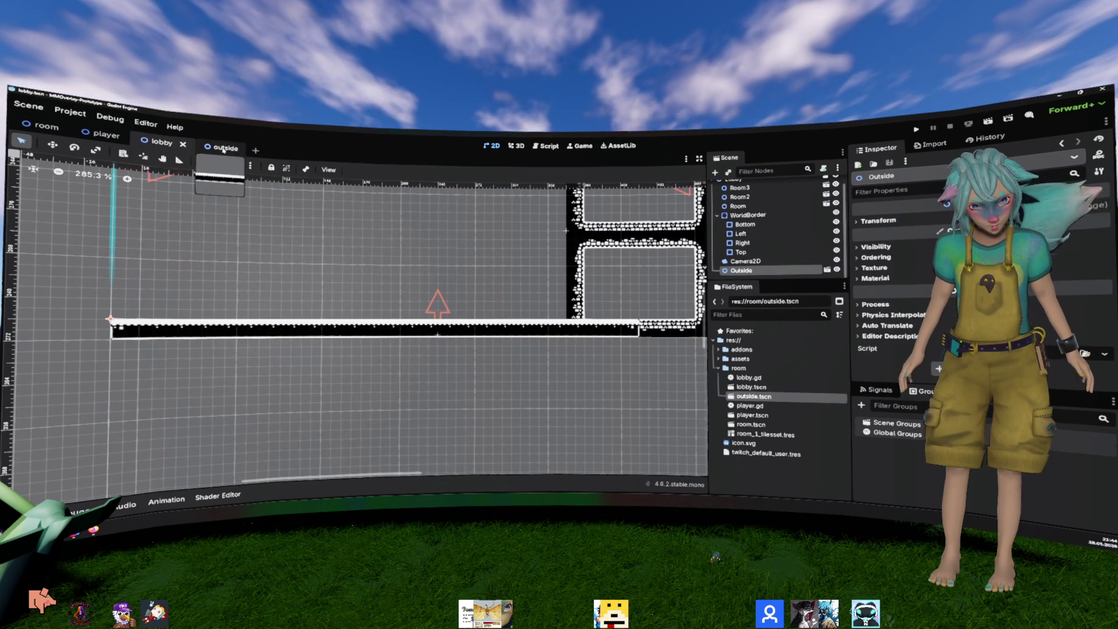
Step: Erase the strip's right end and refill the gap so the floor row is continuous
left_click(225, 149)
scroll(501, 265, "down", 3)
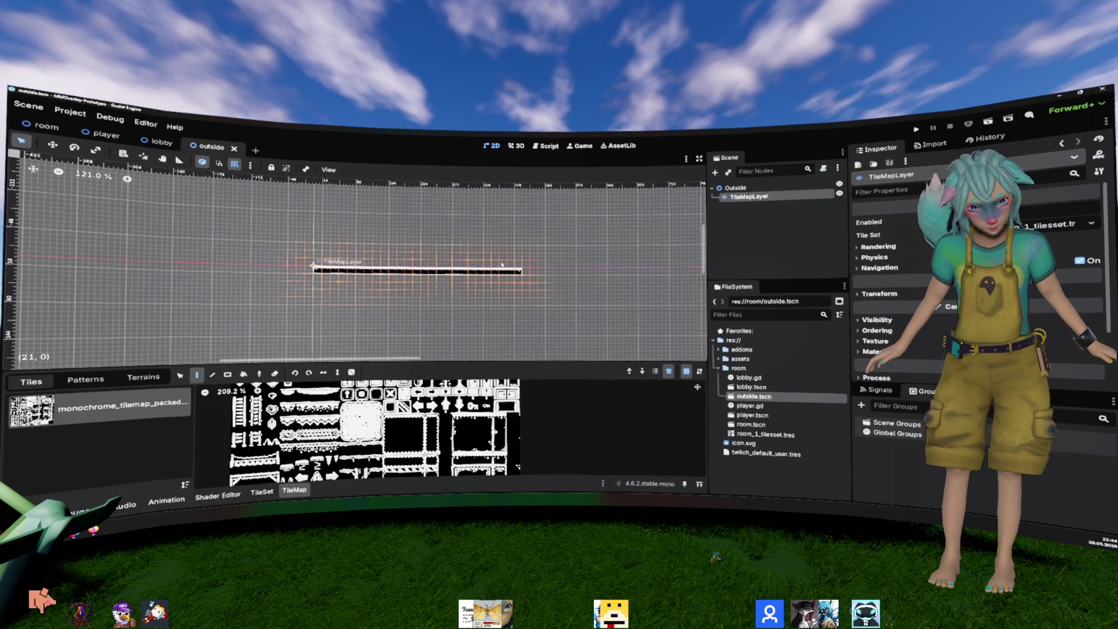
scroll(507, 265, "up", 3)
scroll(512, 265, "down", 2)
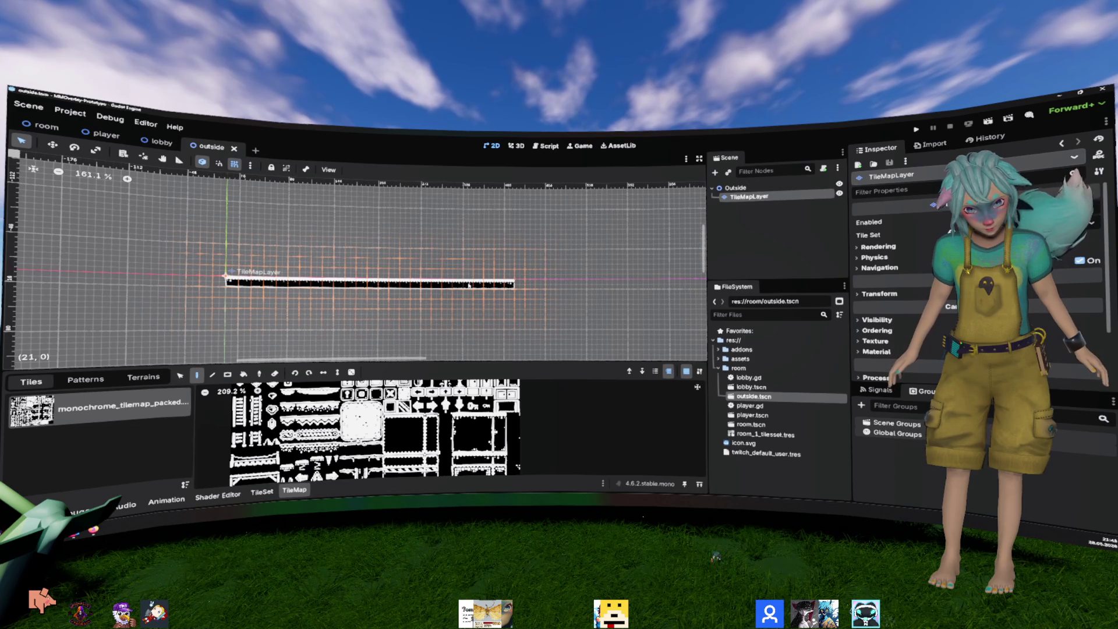
left_click(275, 373)
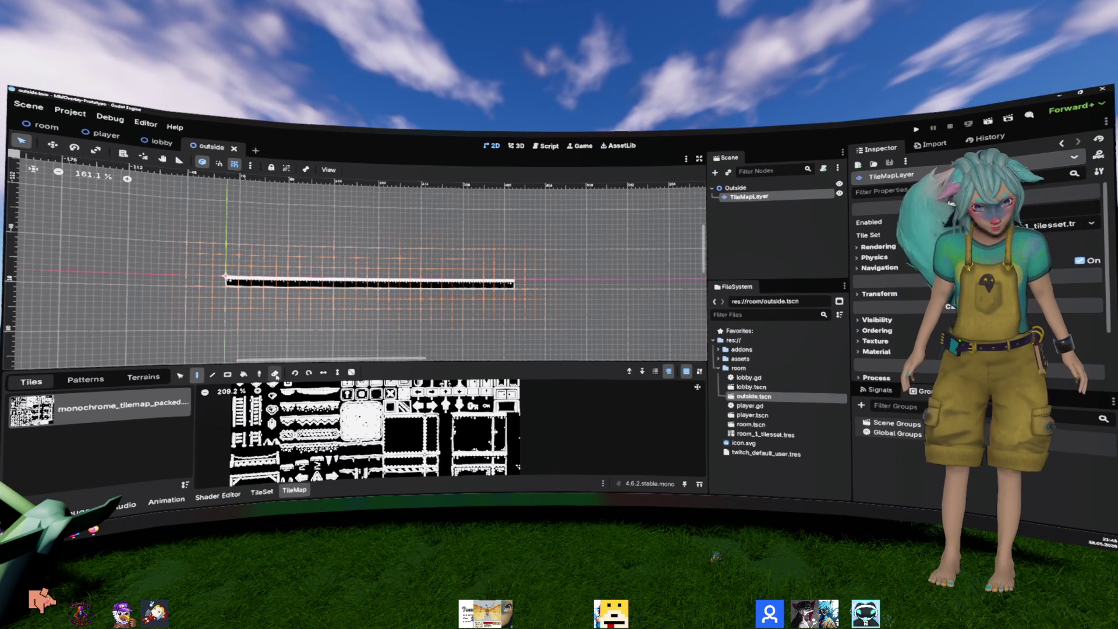
left_click_drag(513, 283, 463, 283)
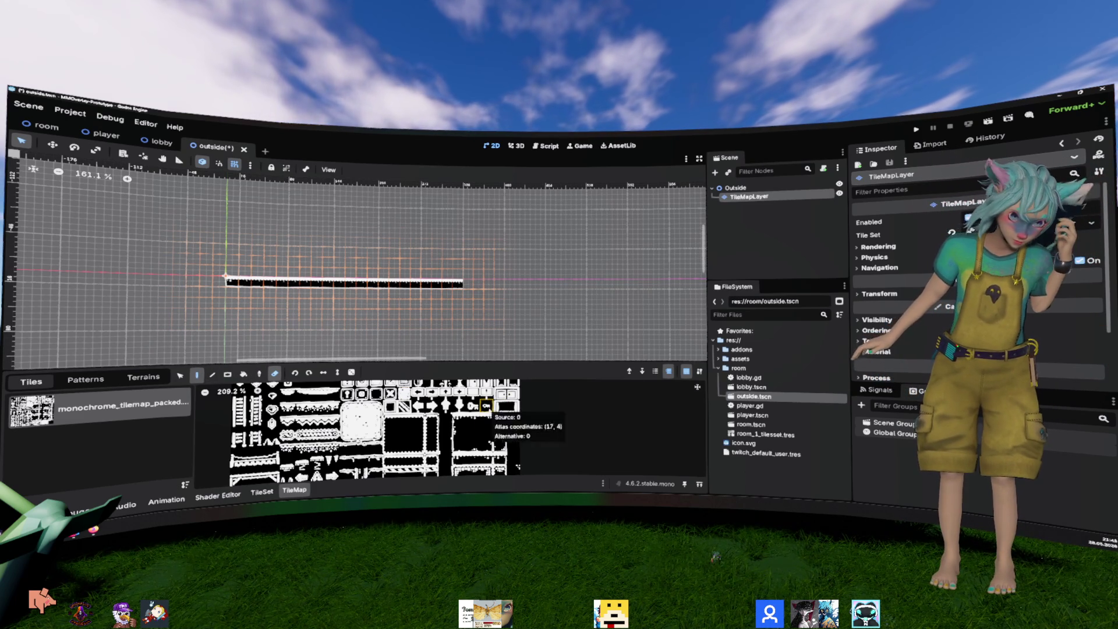
scroll(486, 406, "down", 1)
left_click(483, 457)
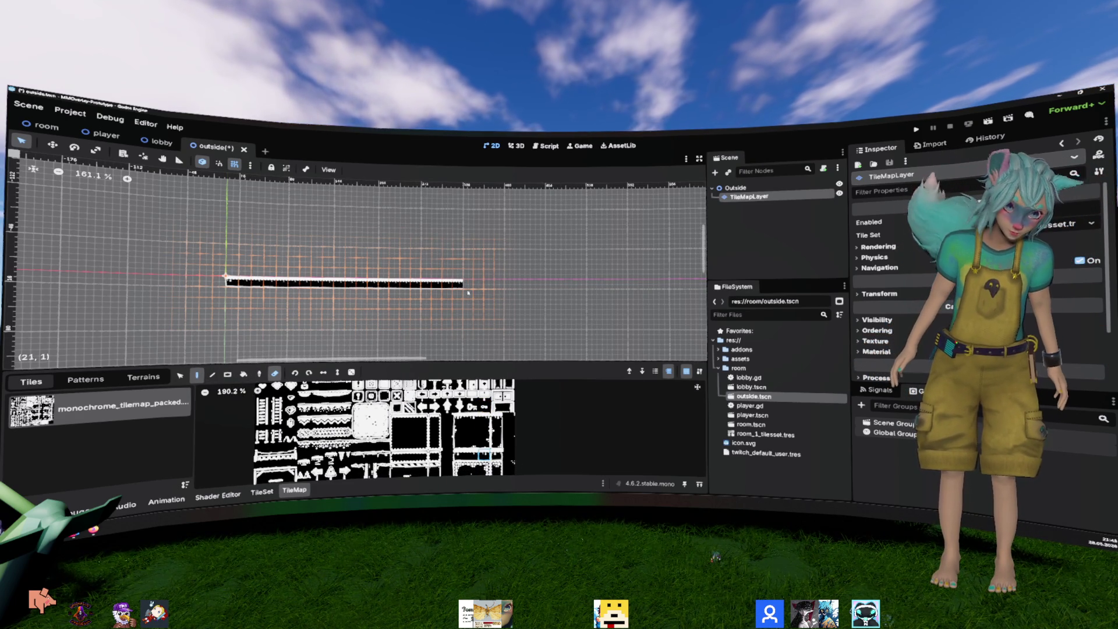
left_click(457, 283)
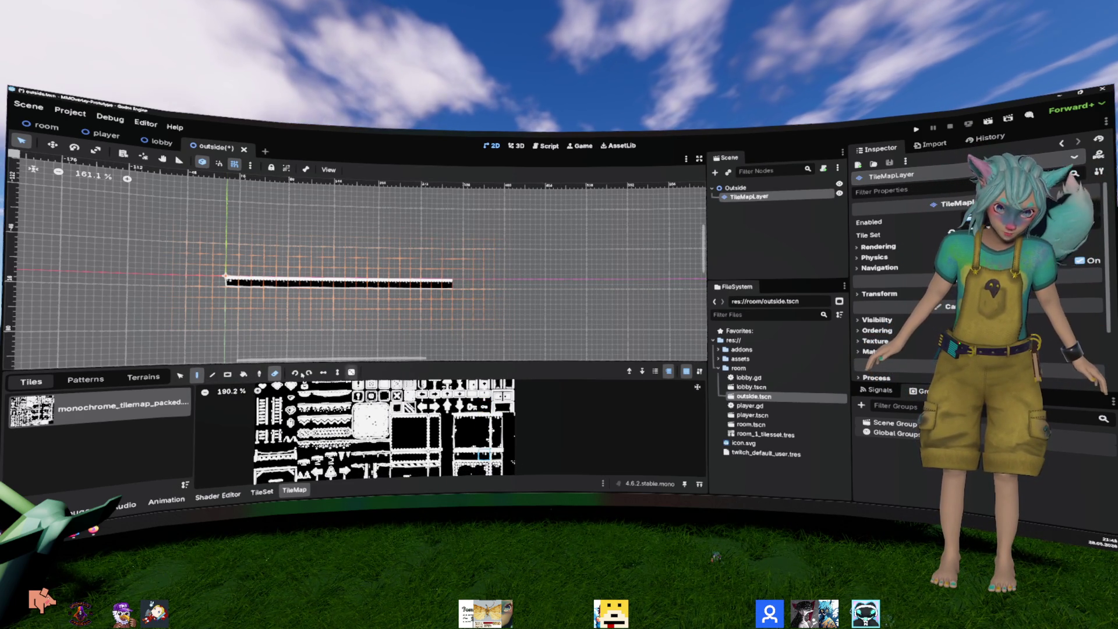
left_click(244, 373)
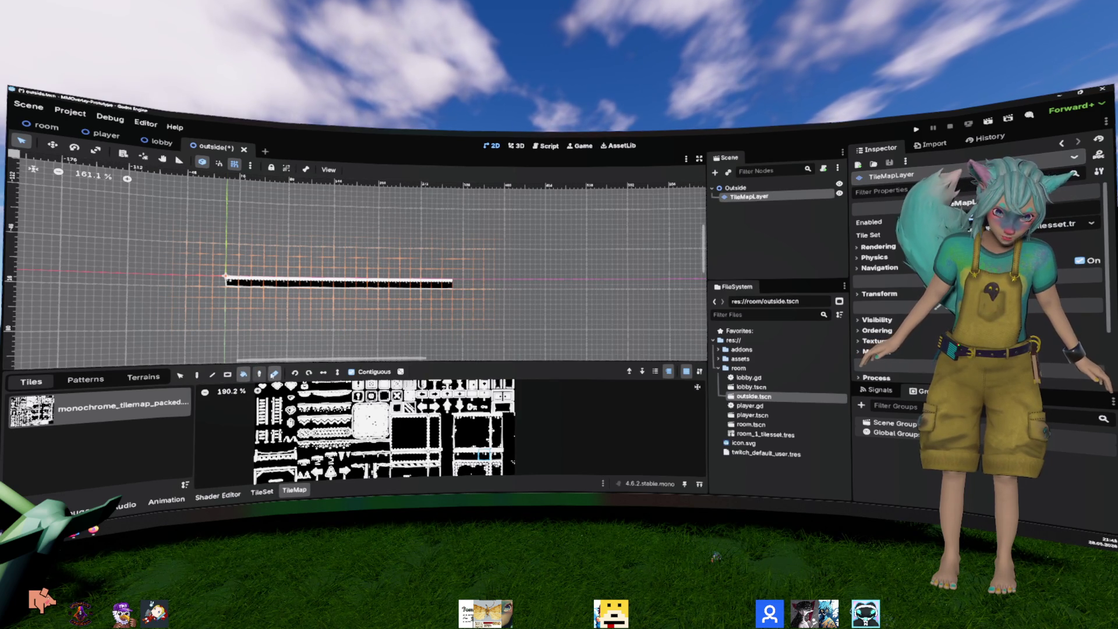
left_click(197, 375)
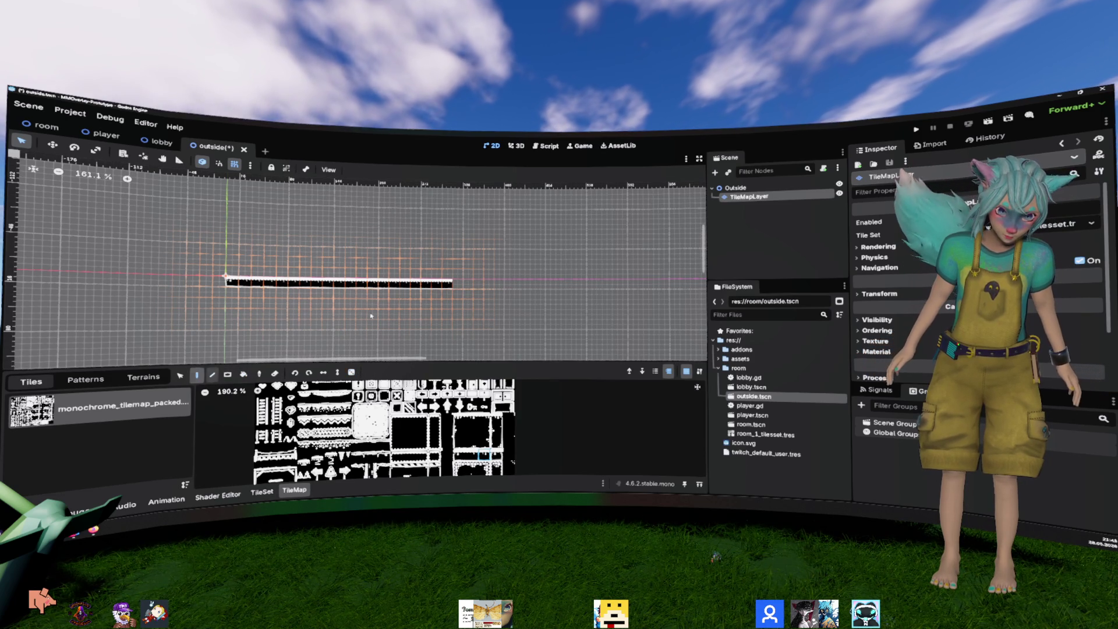
left_click(468, 284)
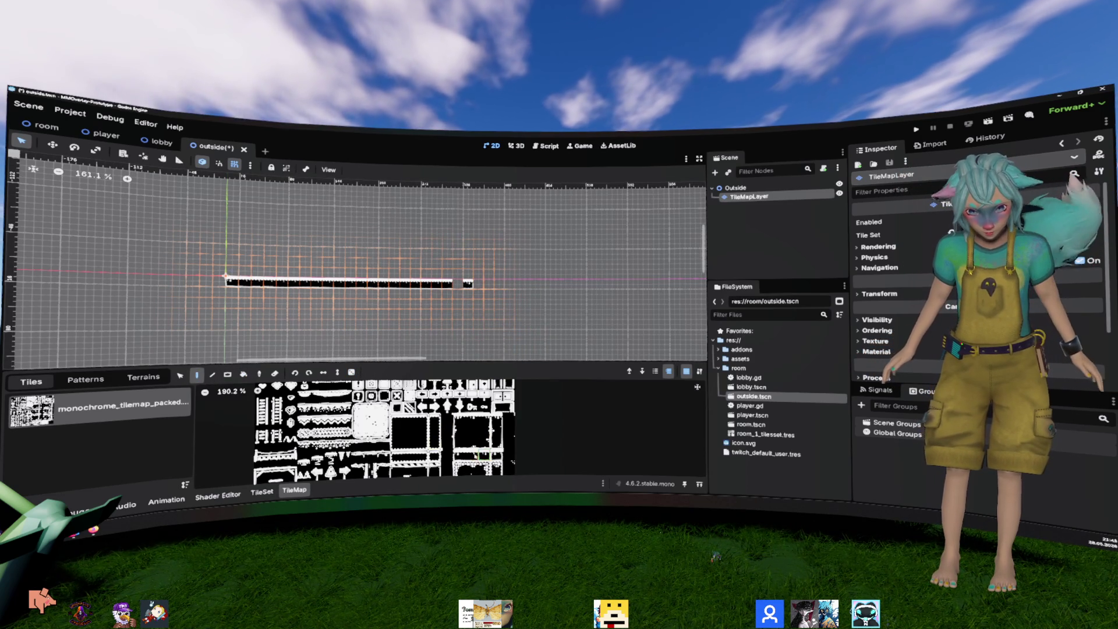
left_click(458, 284)
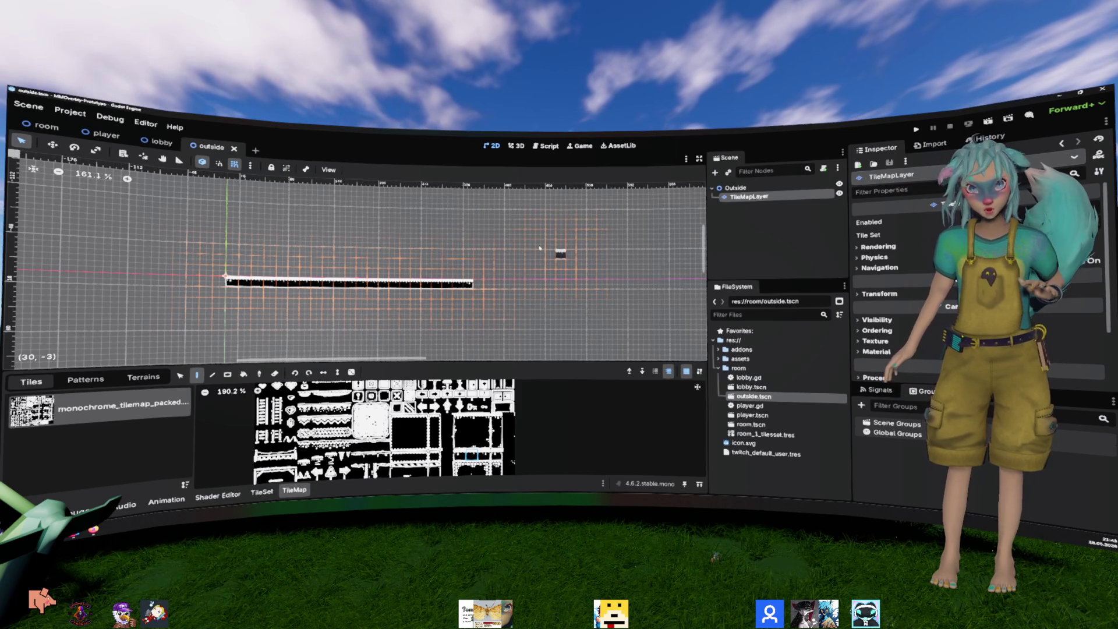
left_click(157, 142)
left_click_drag(575, 254, 536, 397)
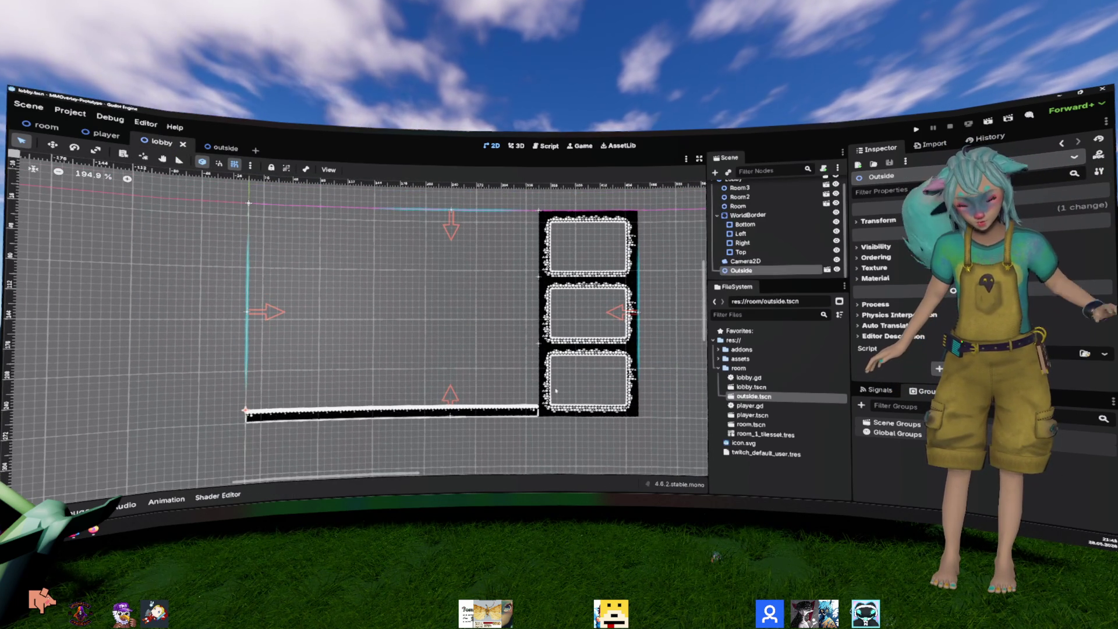
Step: Drag the Outside instance down so its floor meets the base of the stacked rooms
left_click_drag(595, 254, 605, 363)
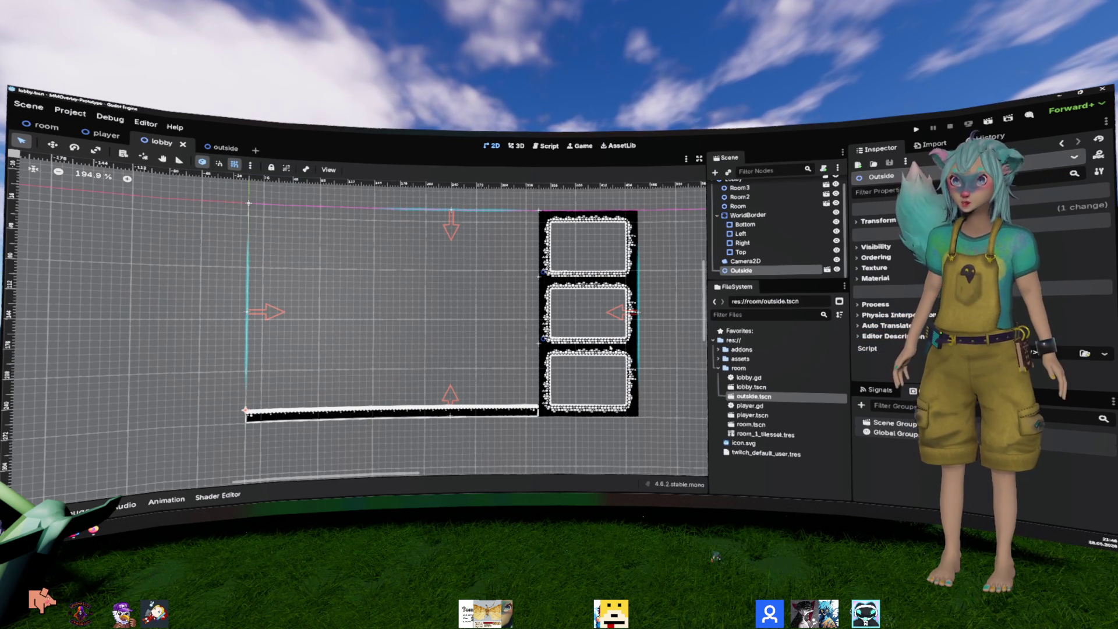
scroll(471, 320, "up", 1)
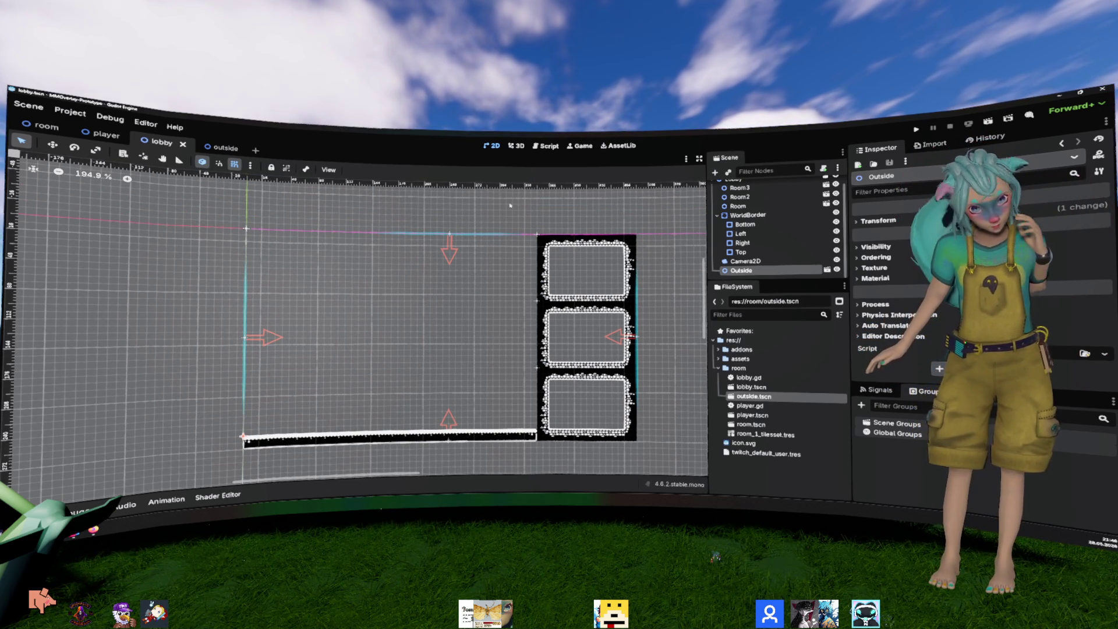
scroll(758, 210, "up", 1)
left_click(757, 188)
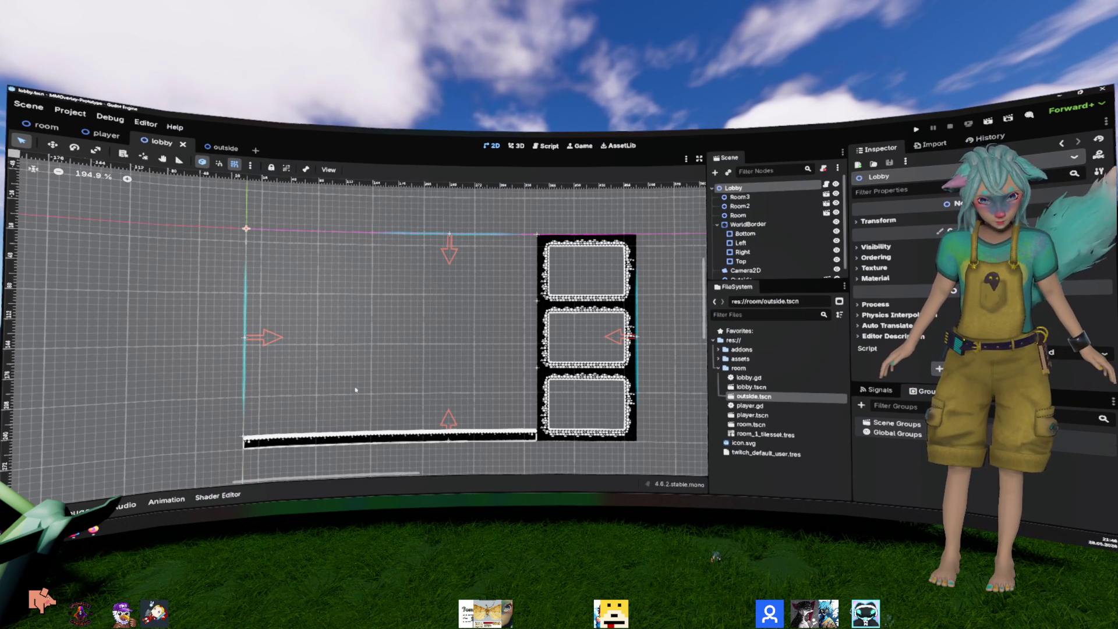
scroll(356, 390, "right", 2)
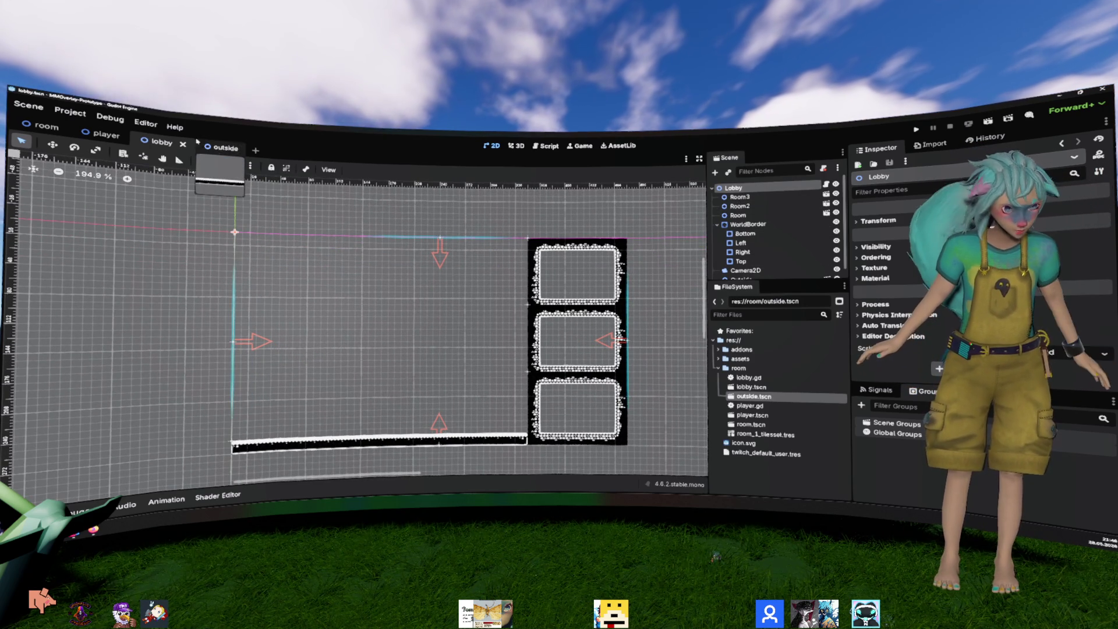
Step: Instance twitch_service.tscn under Lobby and assign it the twitcher editor scopes resource
right_click(734, 190)
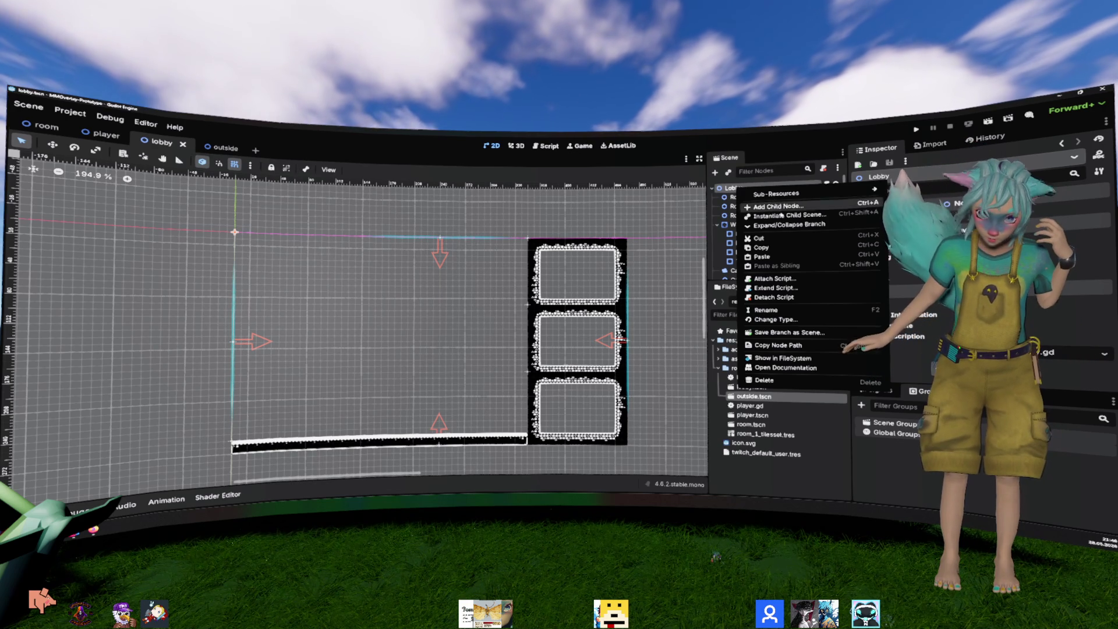
left_click(781, 215)
type("twitch")
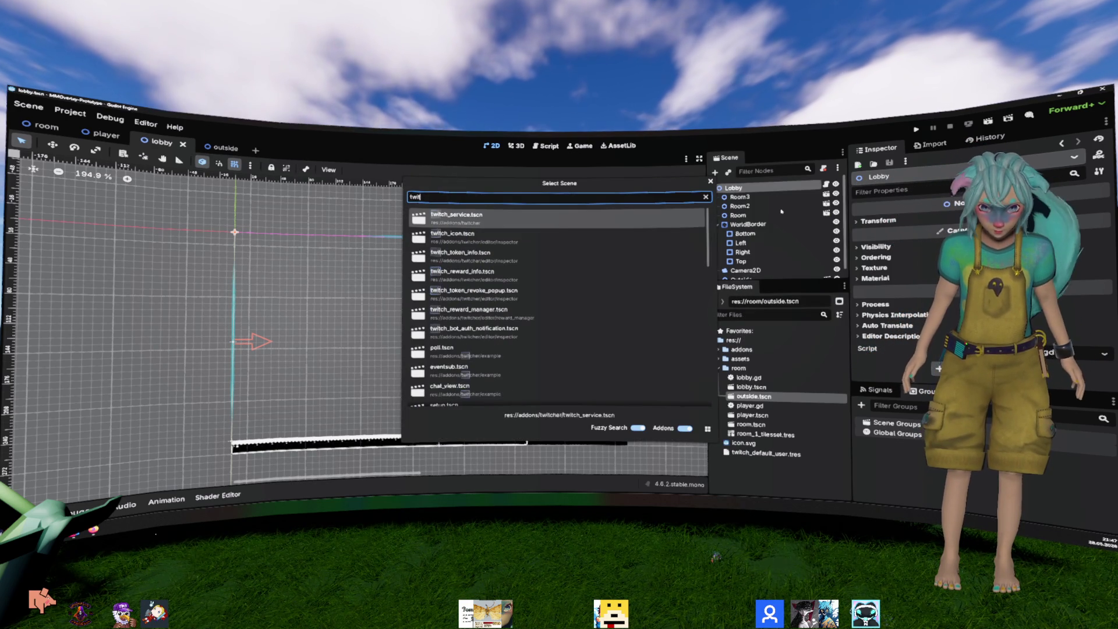
key("Return")
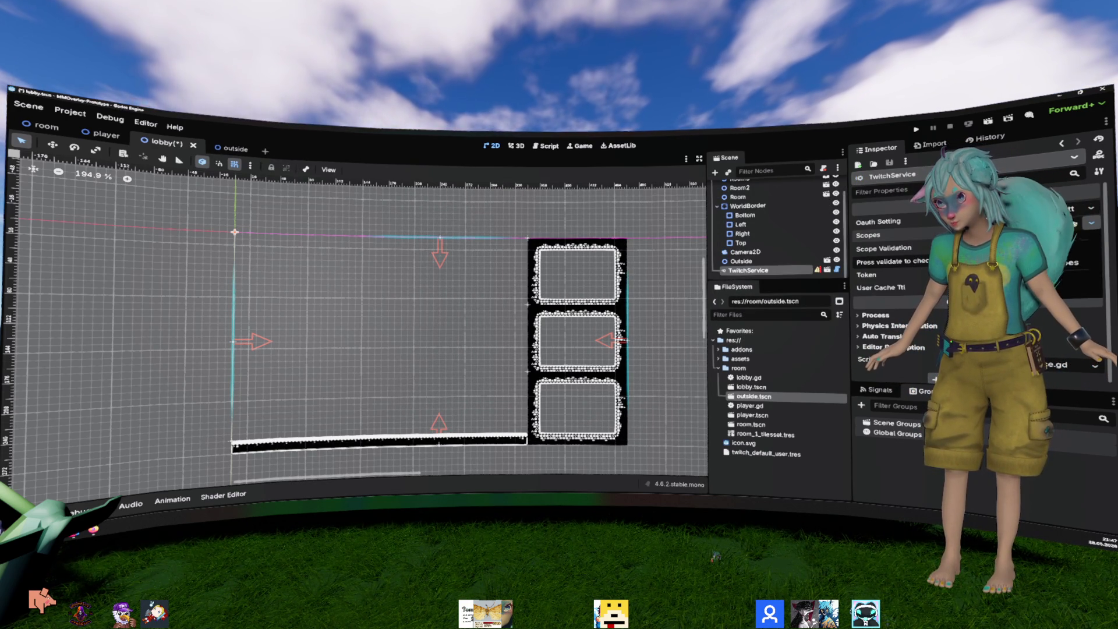
left_click(1019, 235)
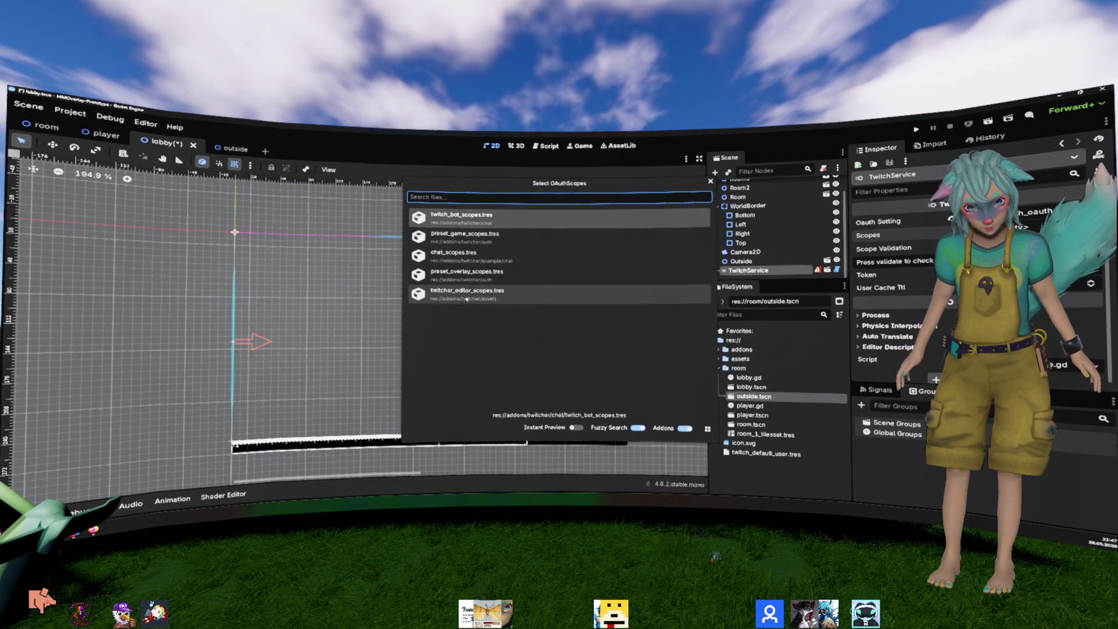
double_click(467, 289)
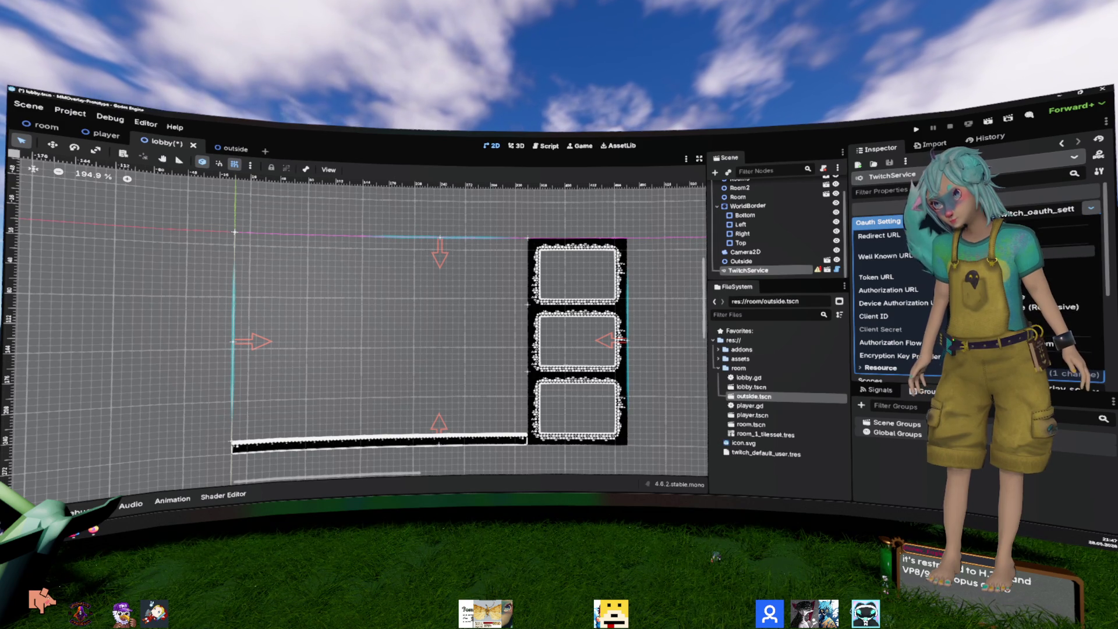
Step: Set TwitchService's OAuth setting to twitch_oauth_setting.tres and save the lobby scene
left_click(1043, 209)
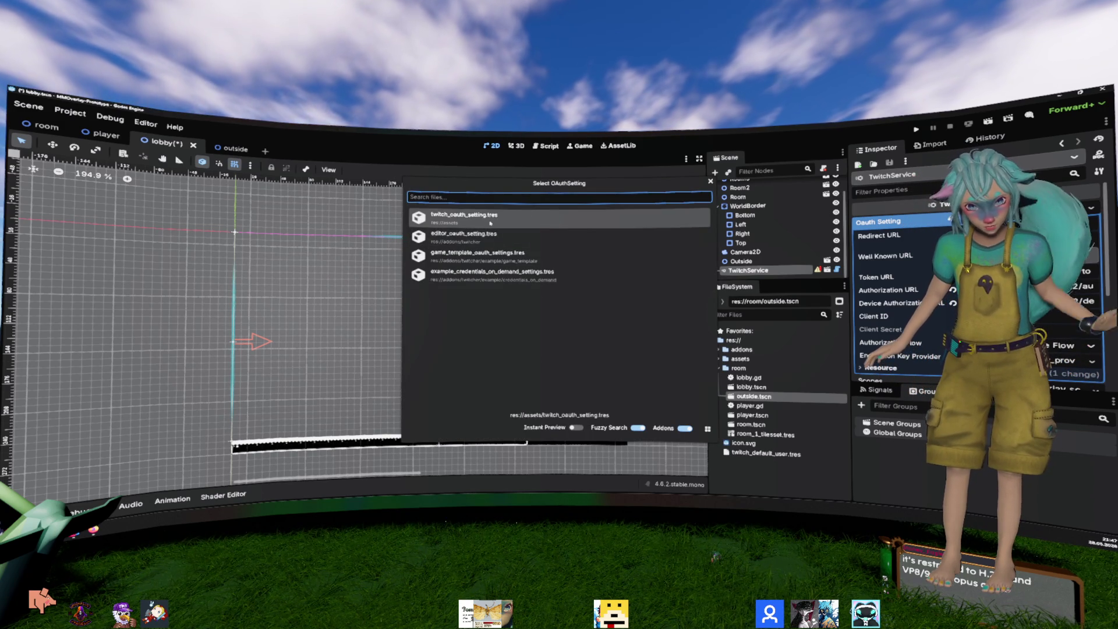
left_click(491, 223)
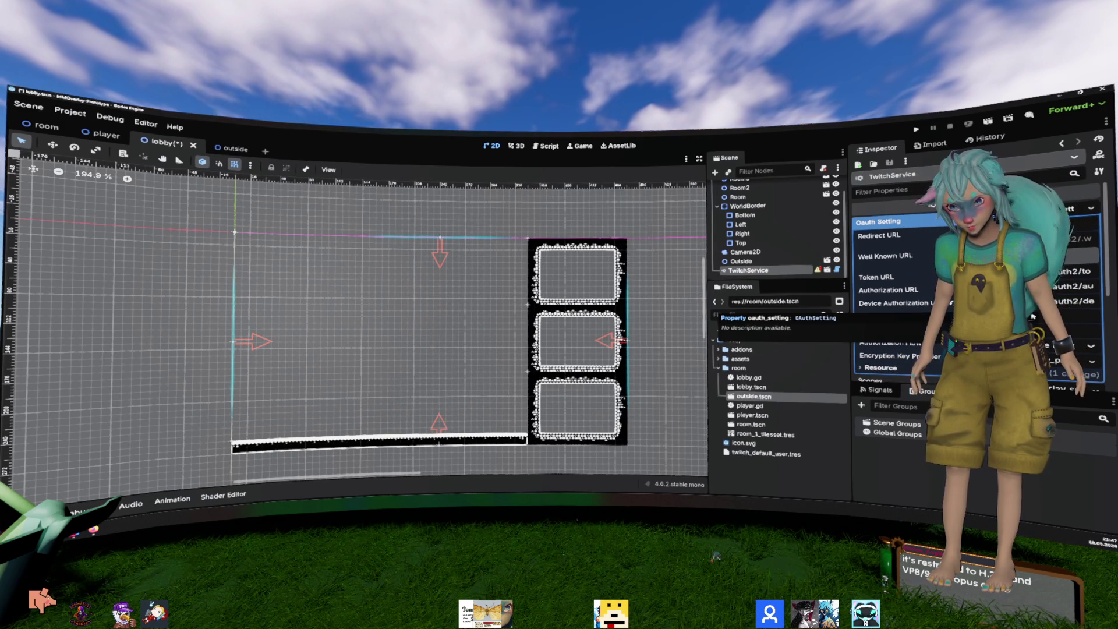
key("ctrl+s")
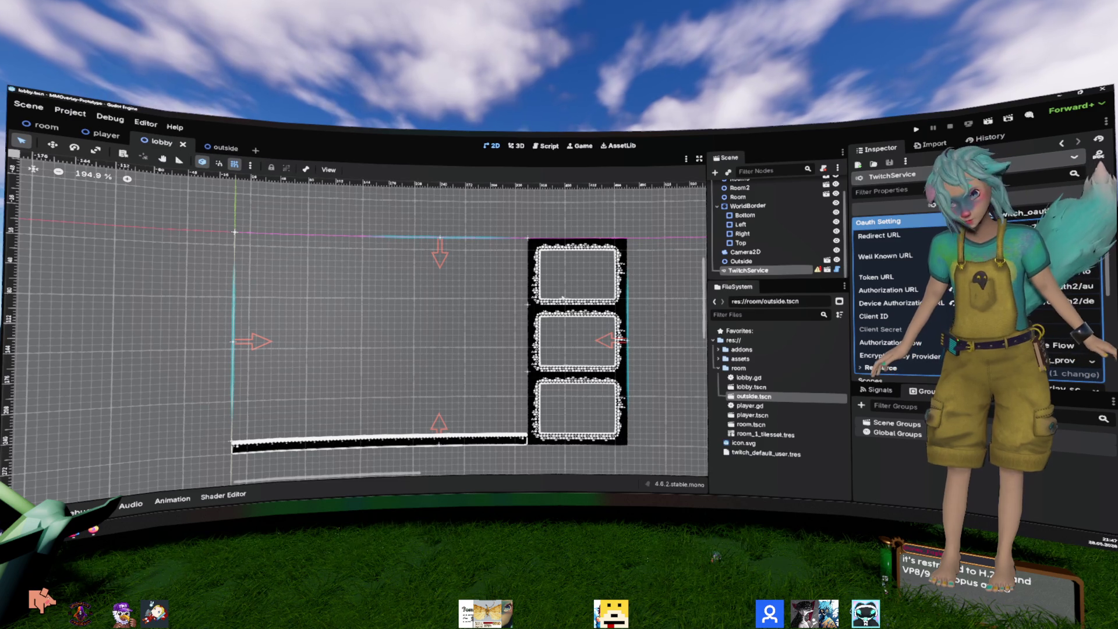
Step: Inspect twitch_oauth_setting.tres in addons/assets, then bring up Project Settings
left_click(719, 350)
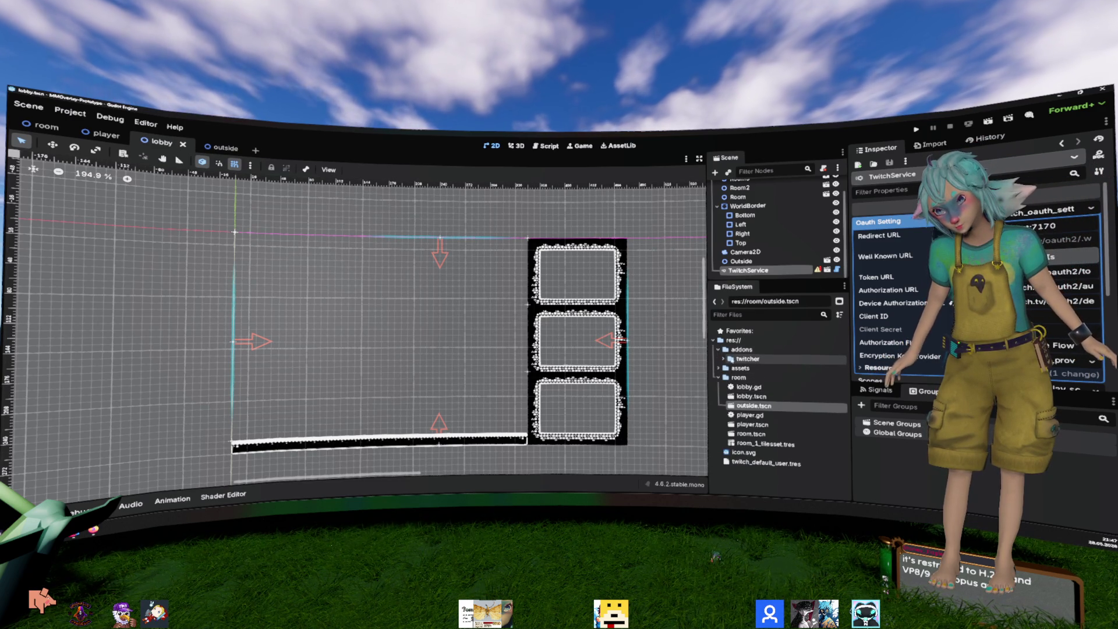
double_click(723, 349)
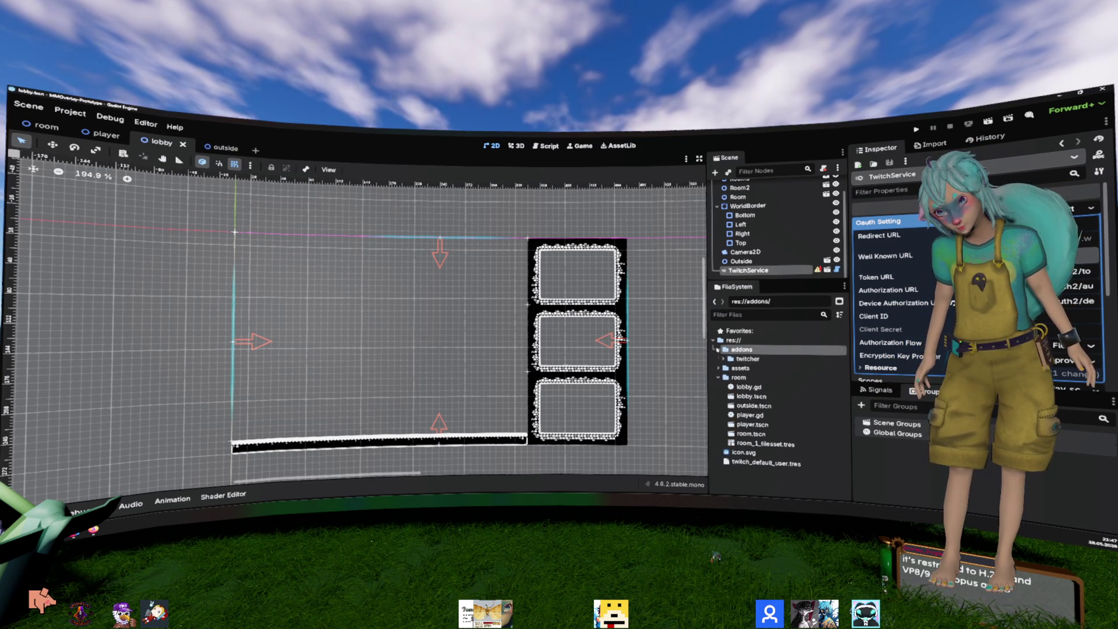
left_click(719, 359)
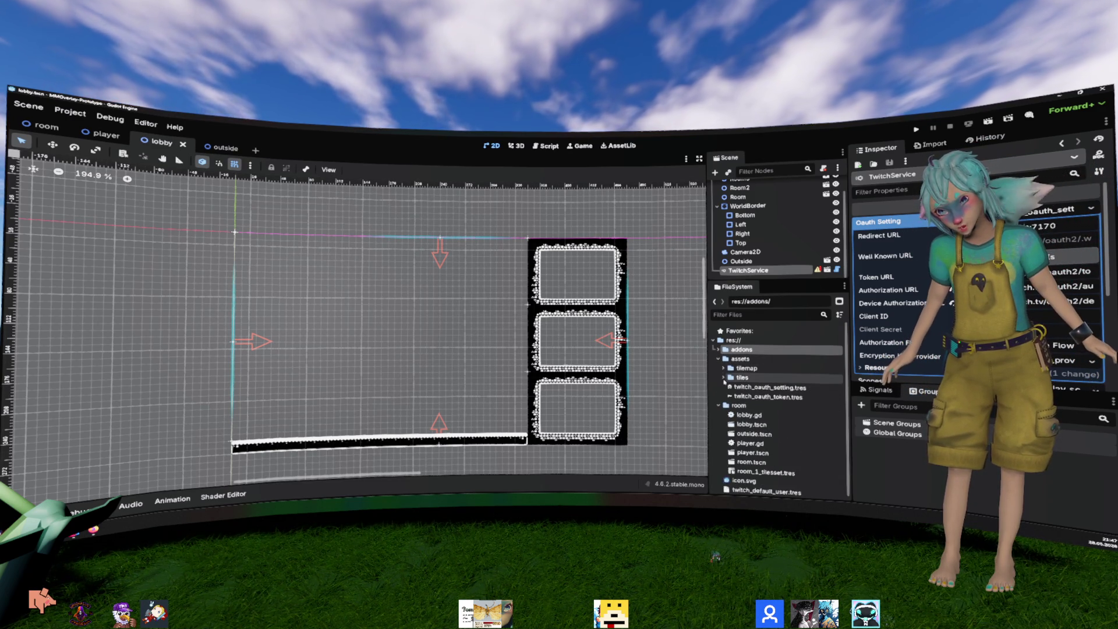
left_click(718, 359)
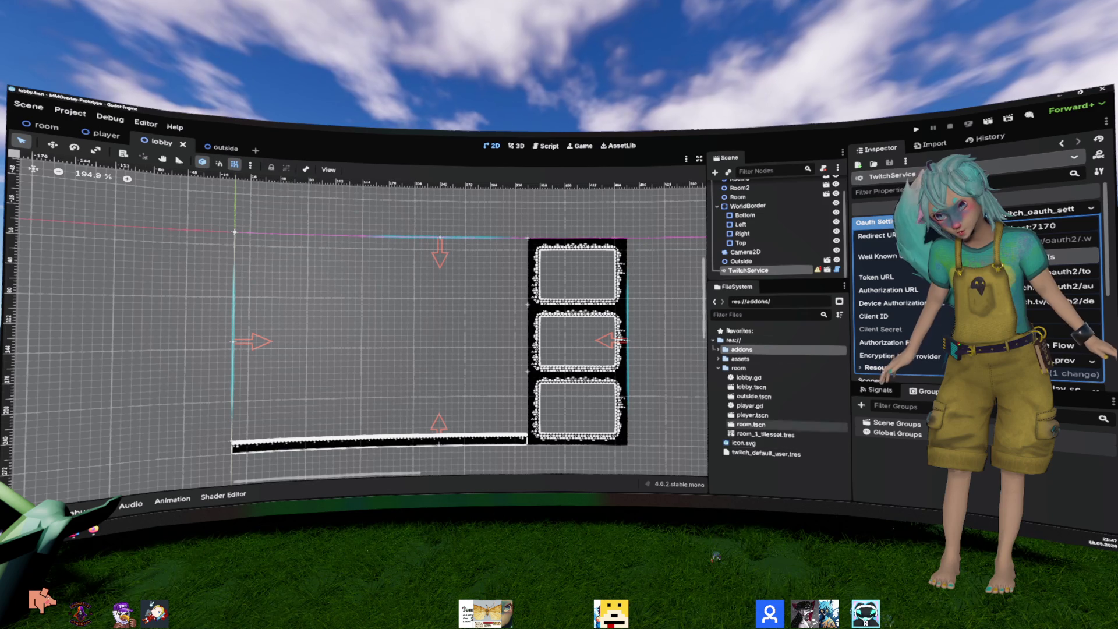
double_click(741, 359)
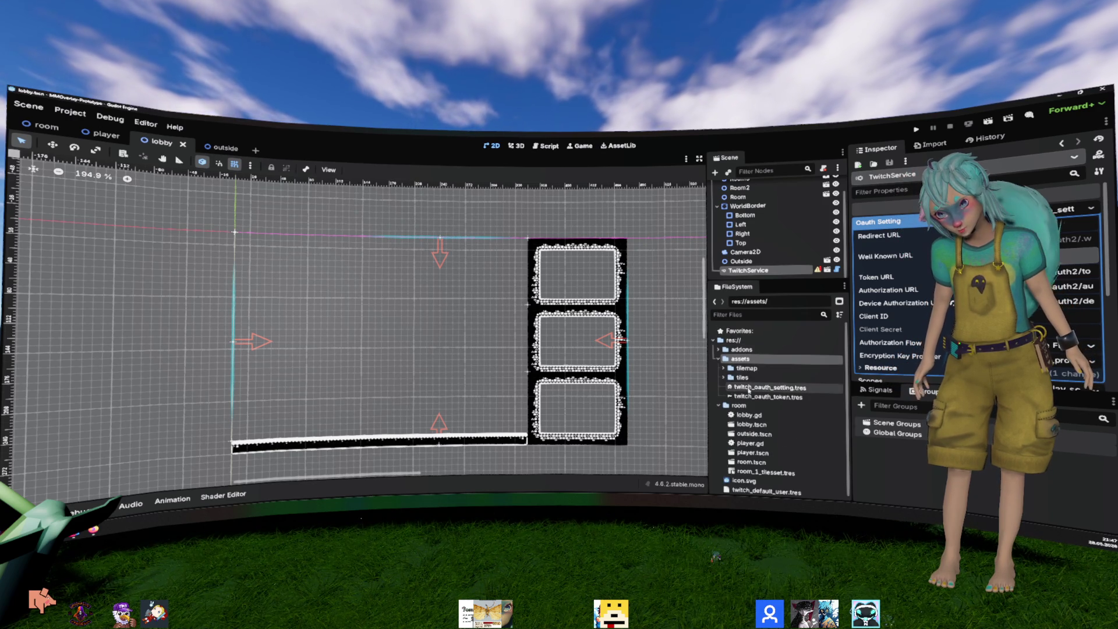
left_click(749, 388)
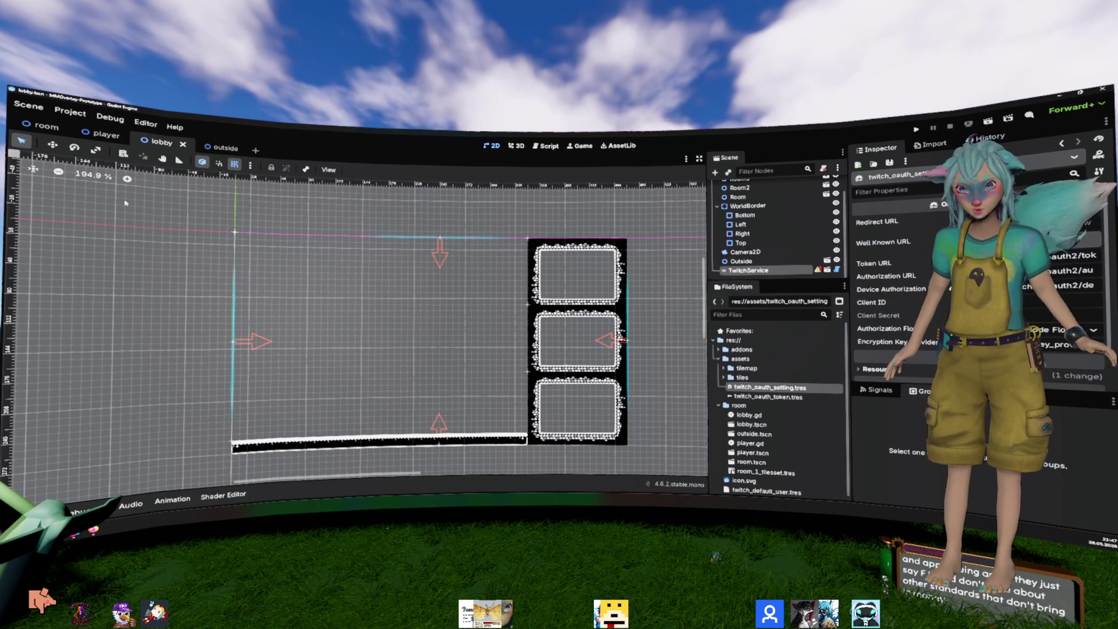
left_click(70, 112)
left_click(93, 124)
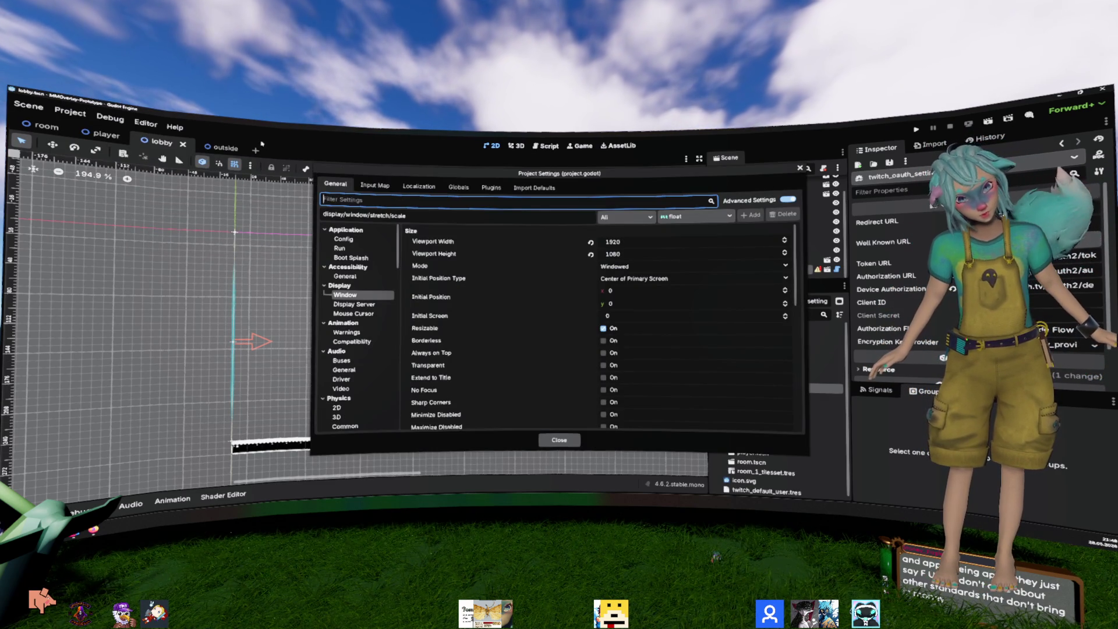
Step: Run Twitcher Setup to authorize the editor and save the OAuth setting and token files
key("Escape")
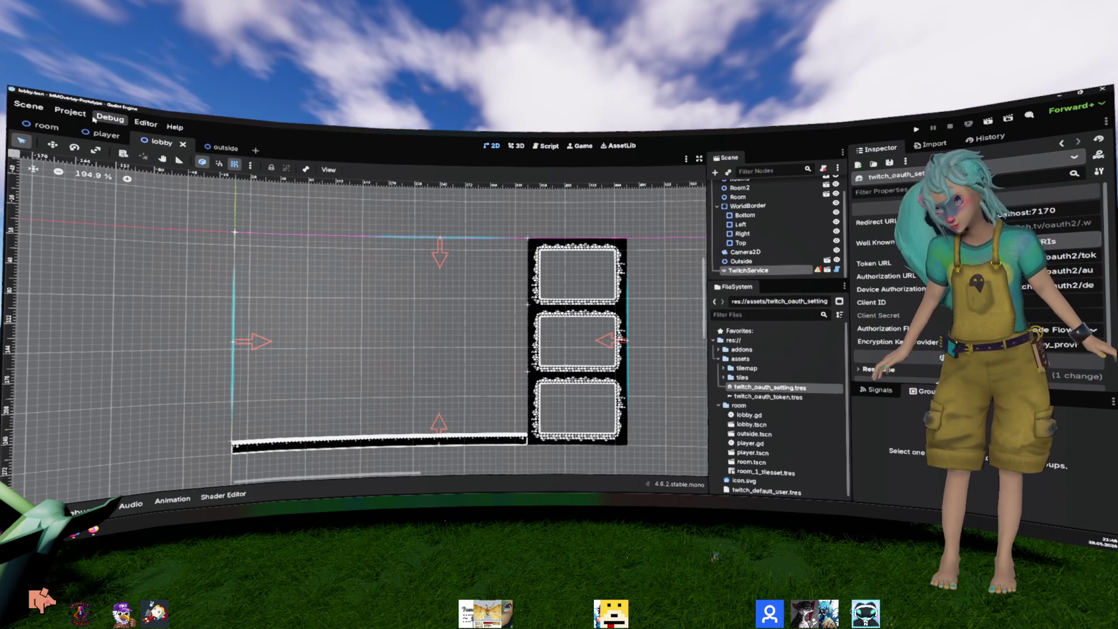
left_click(70, 111)
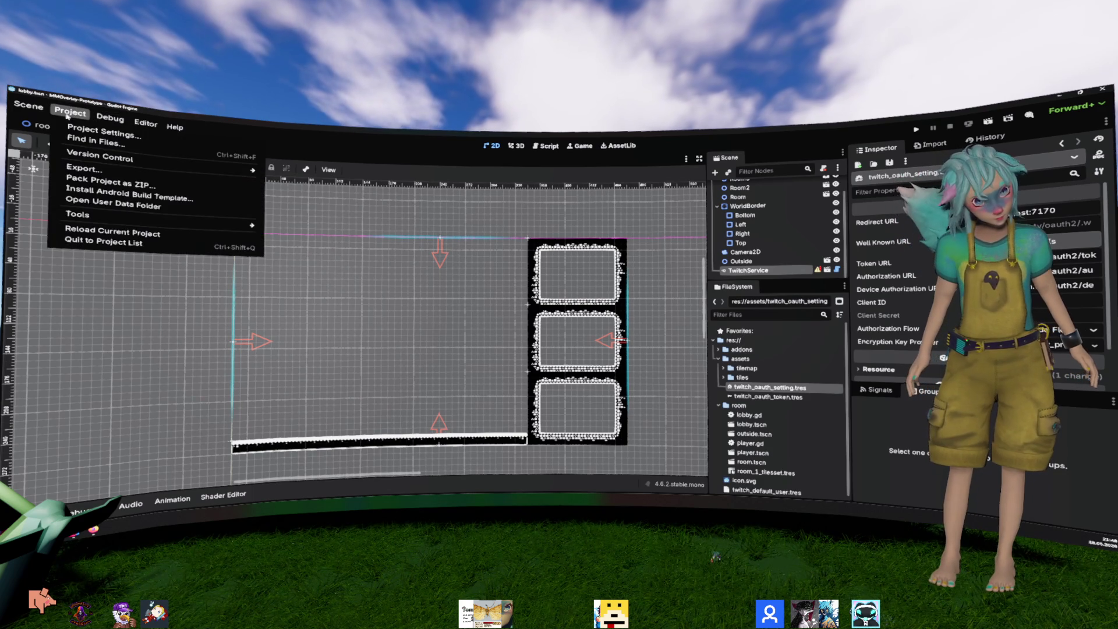
mouse_move(106, 216)
mouse_move(290, 264)
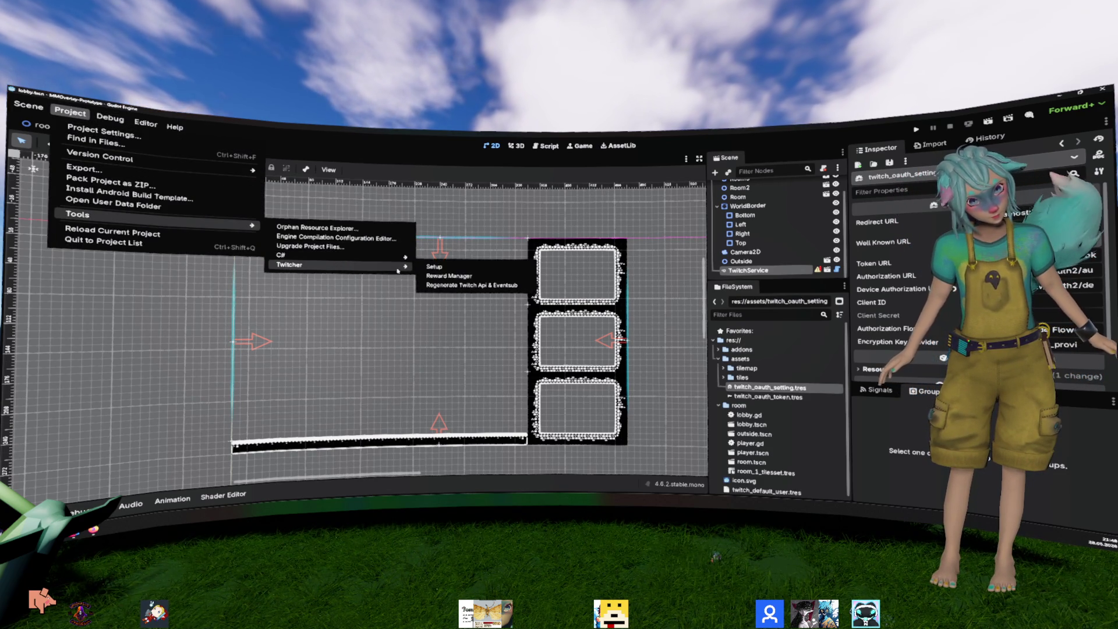
left_click(449, 268)
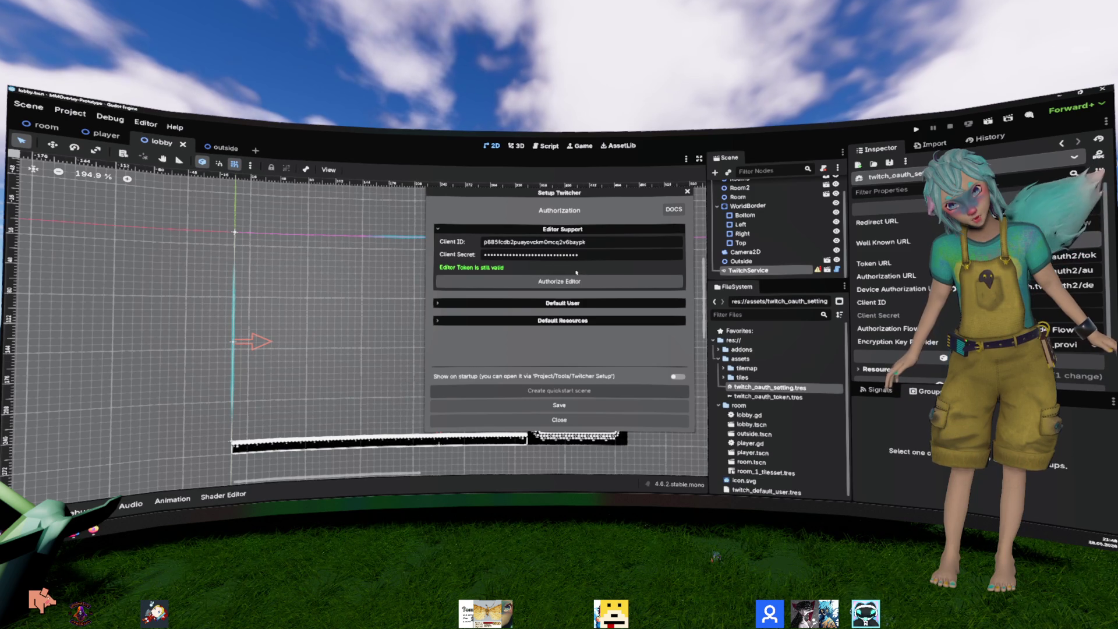
left_click(576, 280)
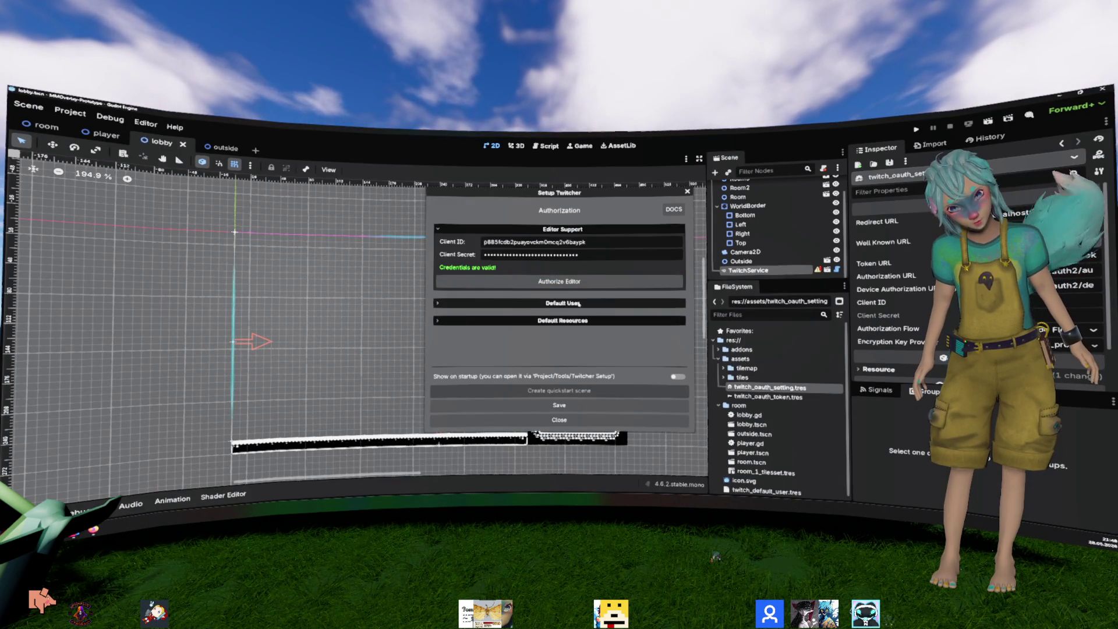
left_click(544, 404)
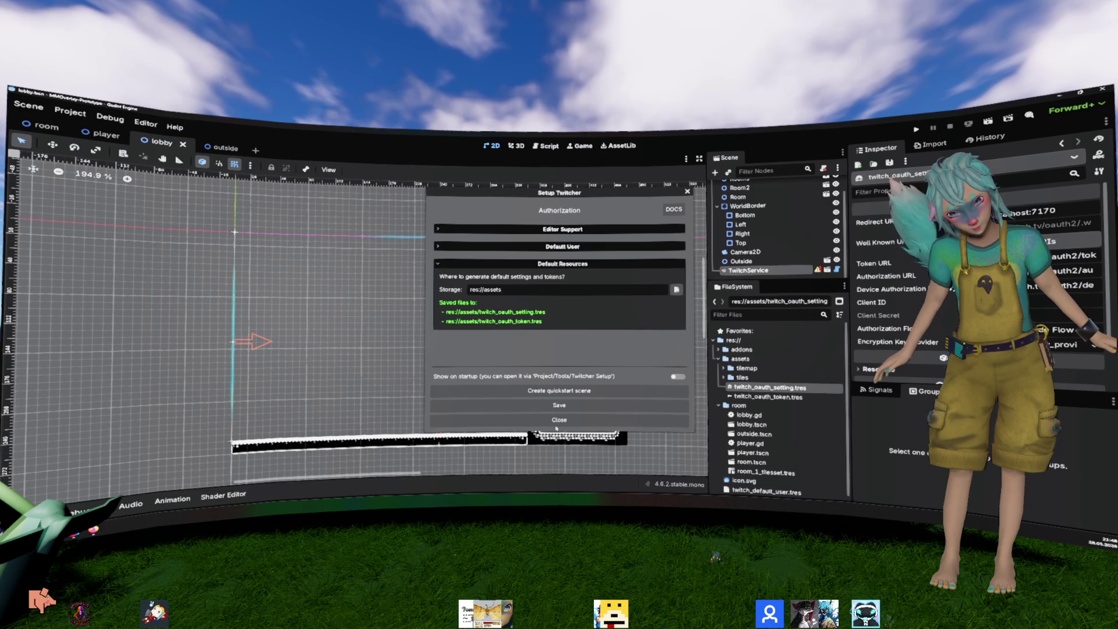
left_click(559, 420)
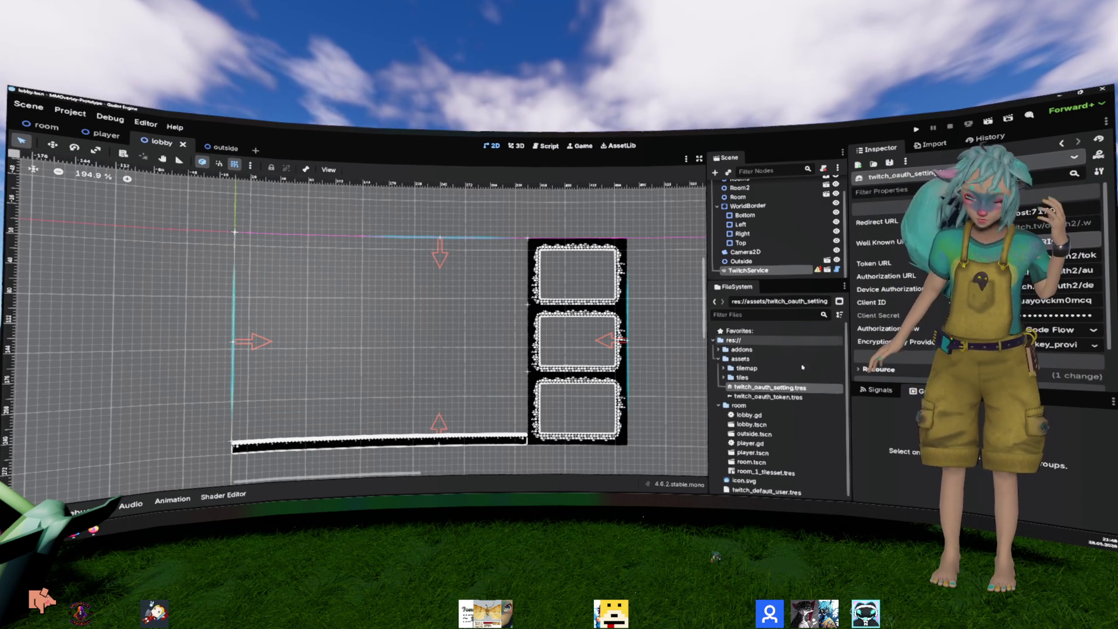
left_click(769, 396)
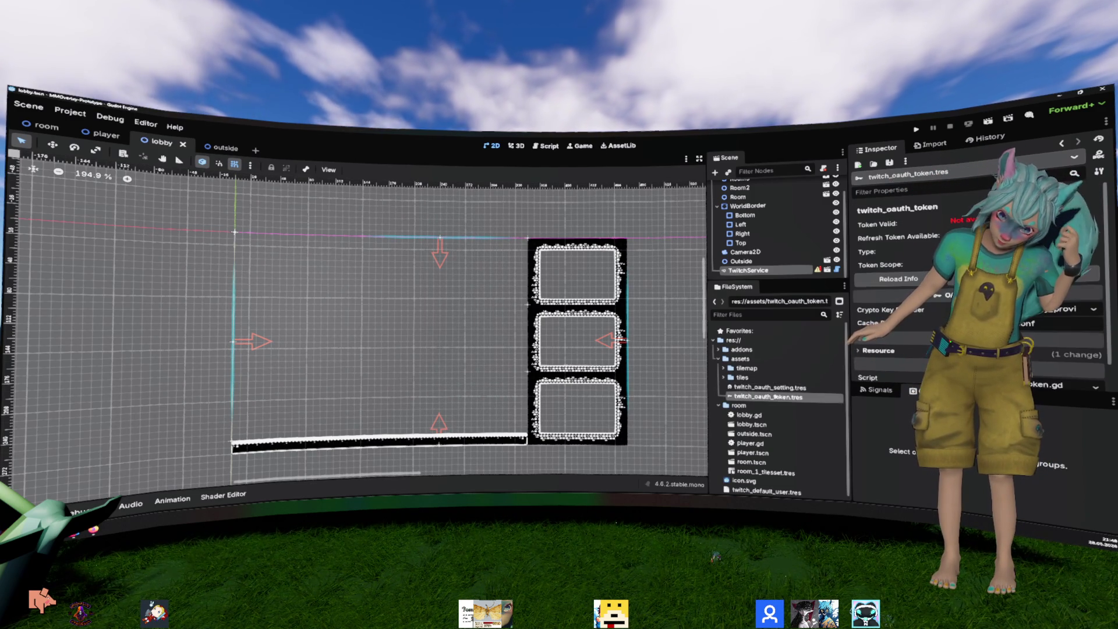
Step: Point TwitchService at twitch_oauth_setting.tres and twitch_oauth_token.tres, then save the lobby
left_click(769, 396)
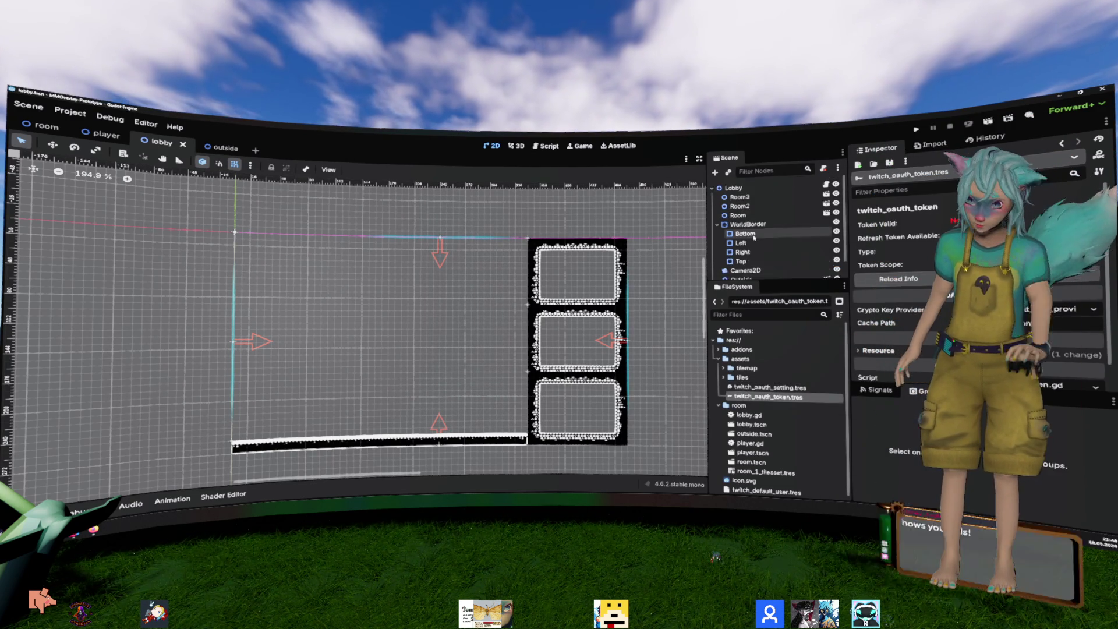
left_click(774, 270)
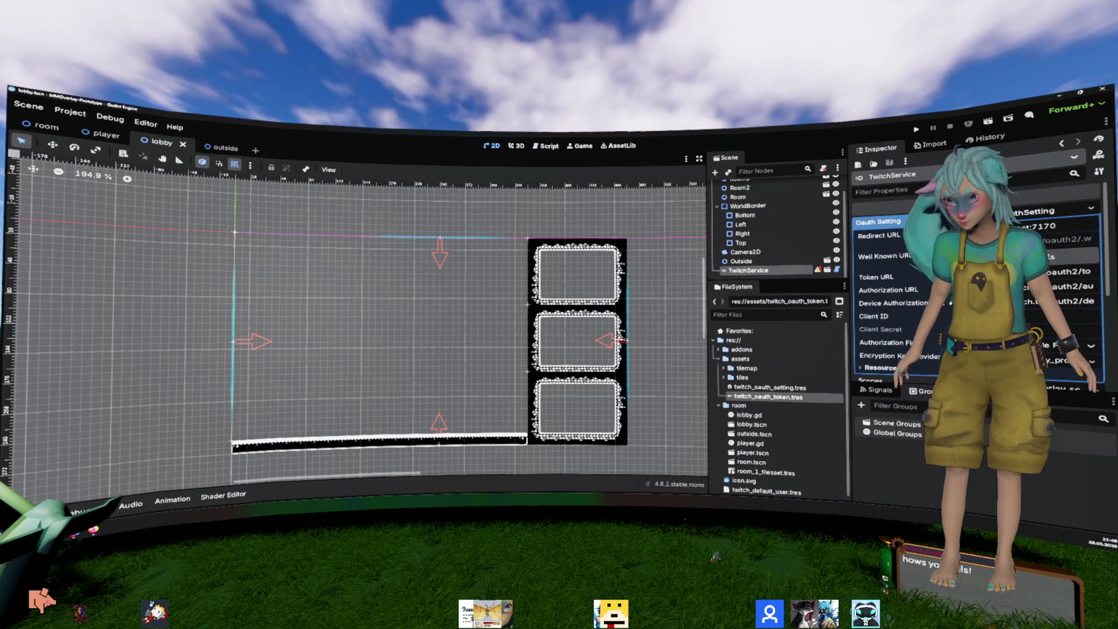
left_click(1037, 208)
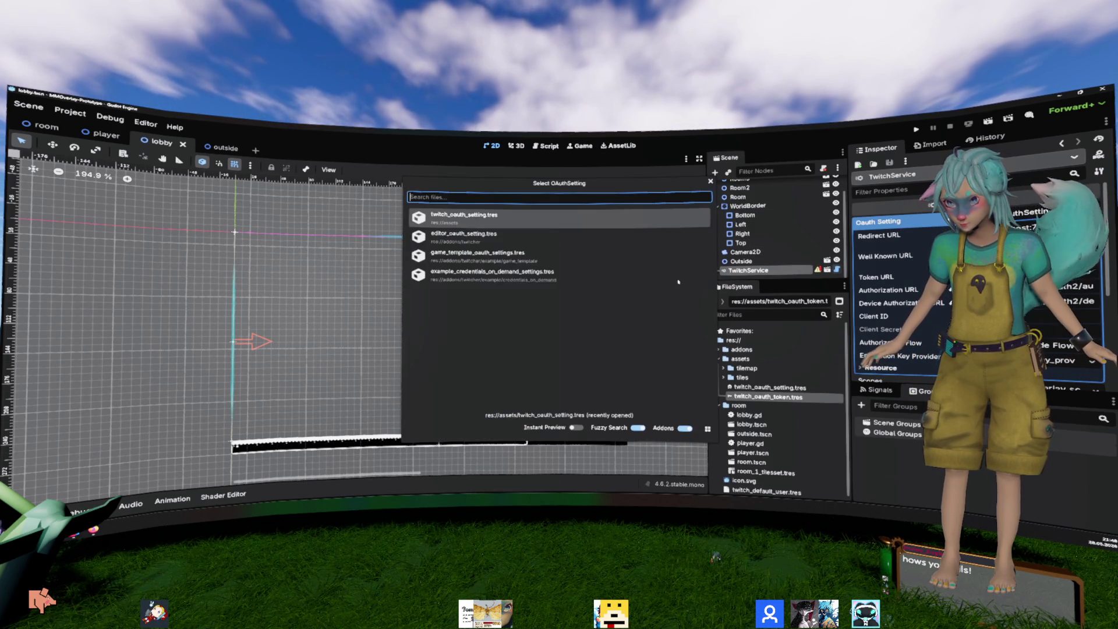
left_click(510, 226)
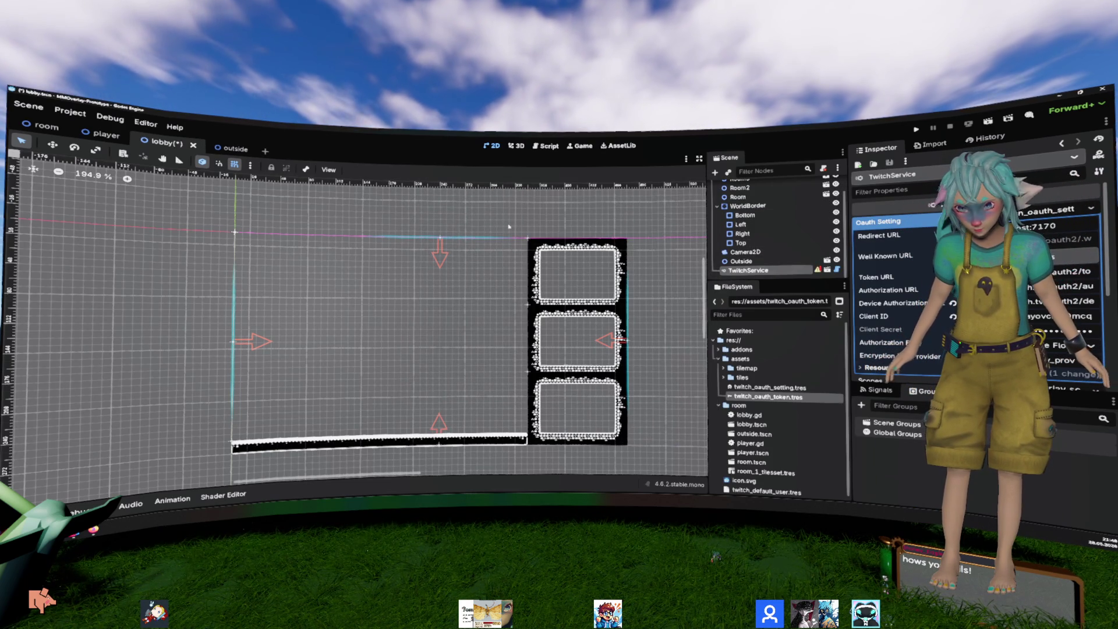
left_click(1038, 210)
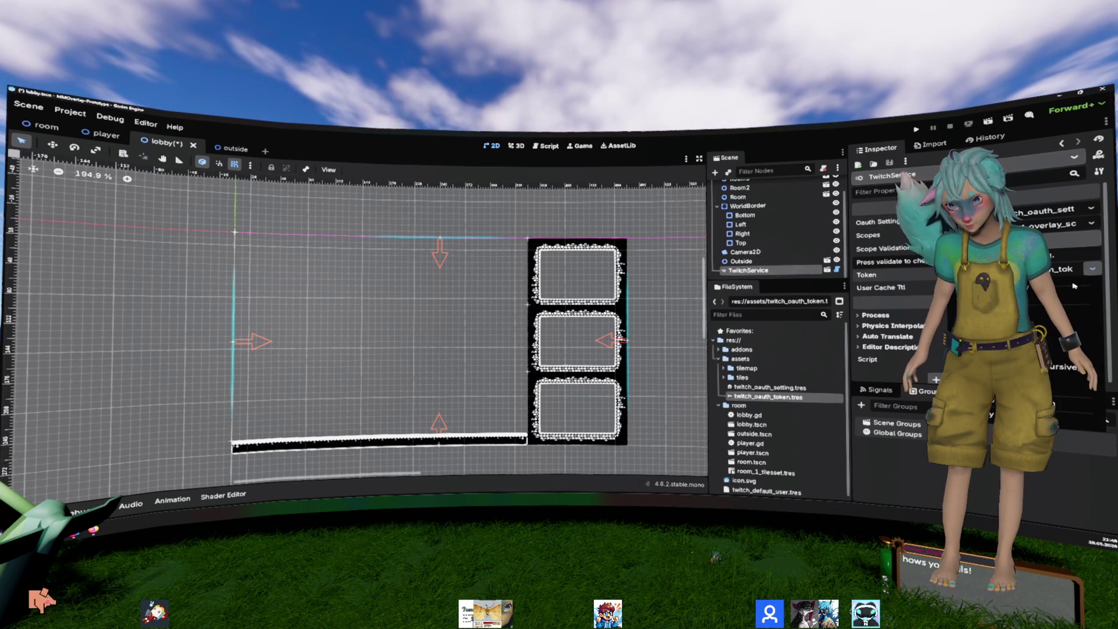
left_click(1025, 268)
left_click(641, 217)
key("ctrl+s")
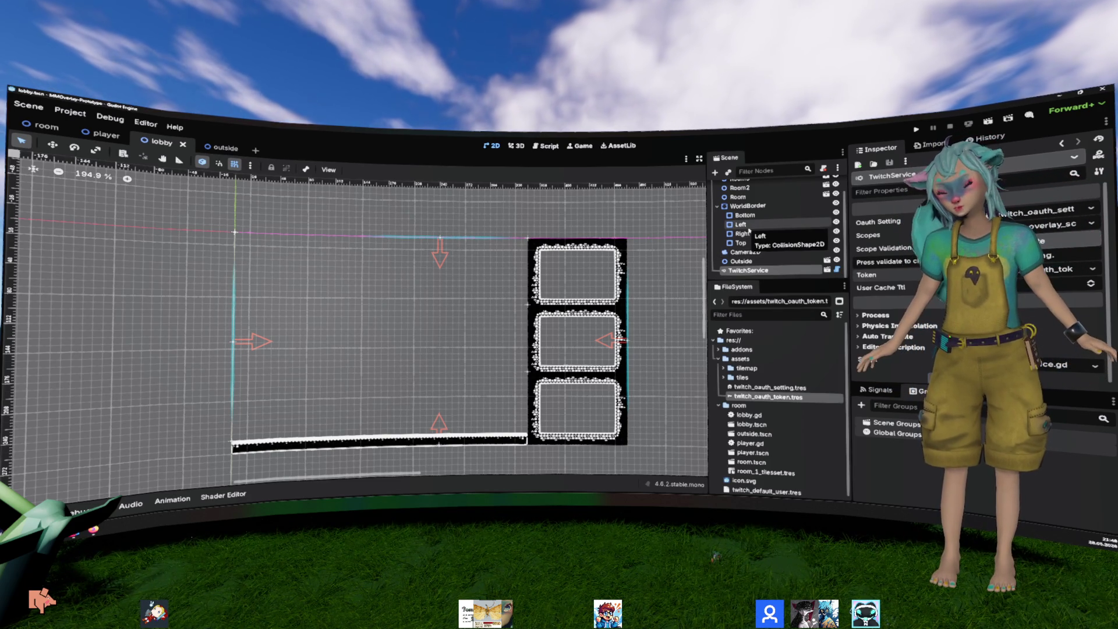
Step: Move TwitchService to the top under Lobby and Outside above WorldBorder, then save
left_click_drag(748, 271, 771, 193)
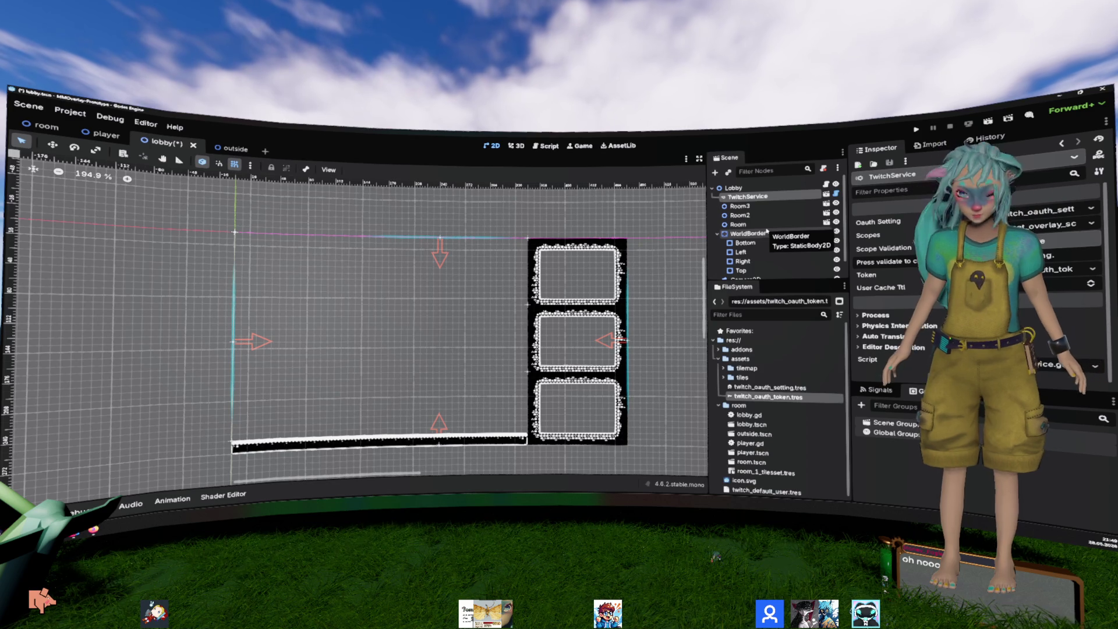
left_click(741, 206)
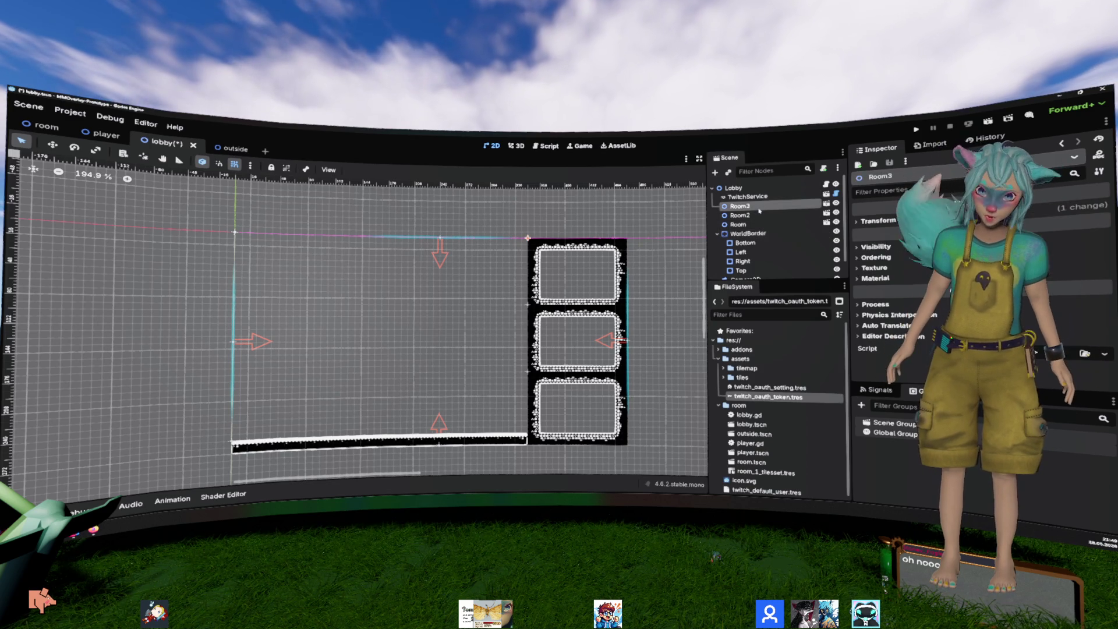
left_click(716, 234)
left_click_drag(749, 254, 751, 232)
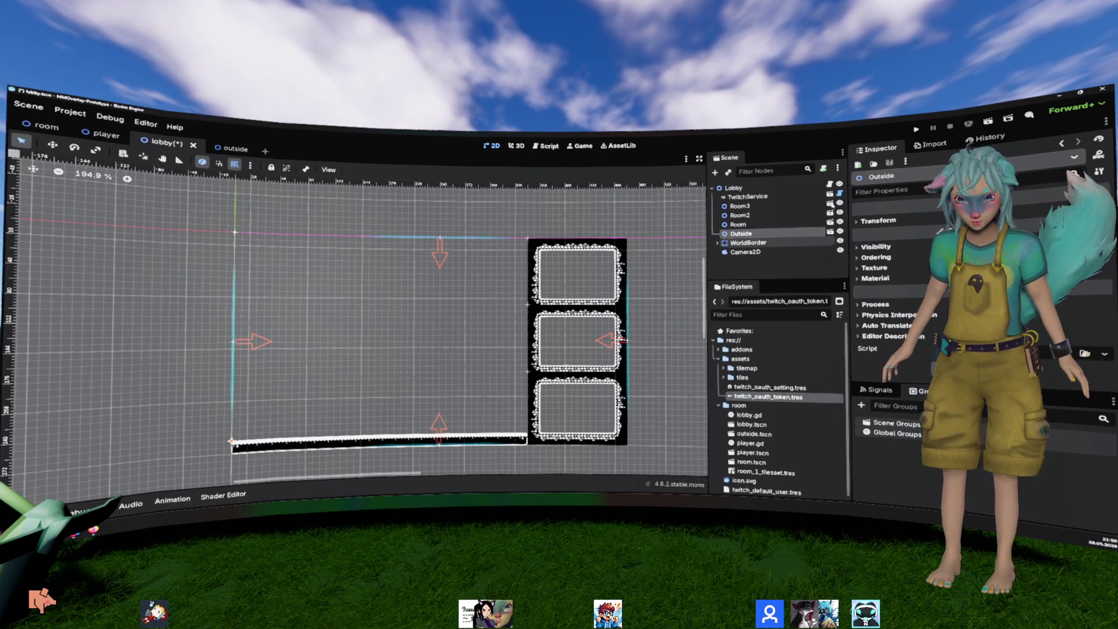
left_click(787, 268)
key("ctrl+s")
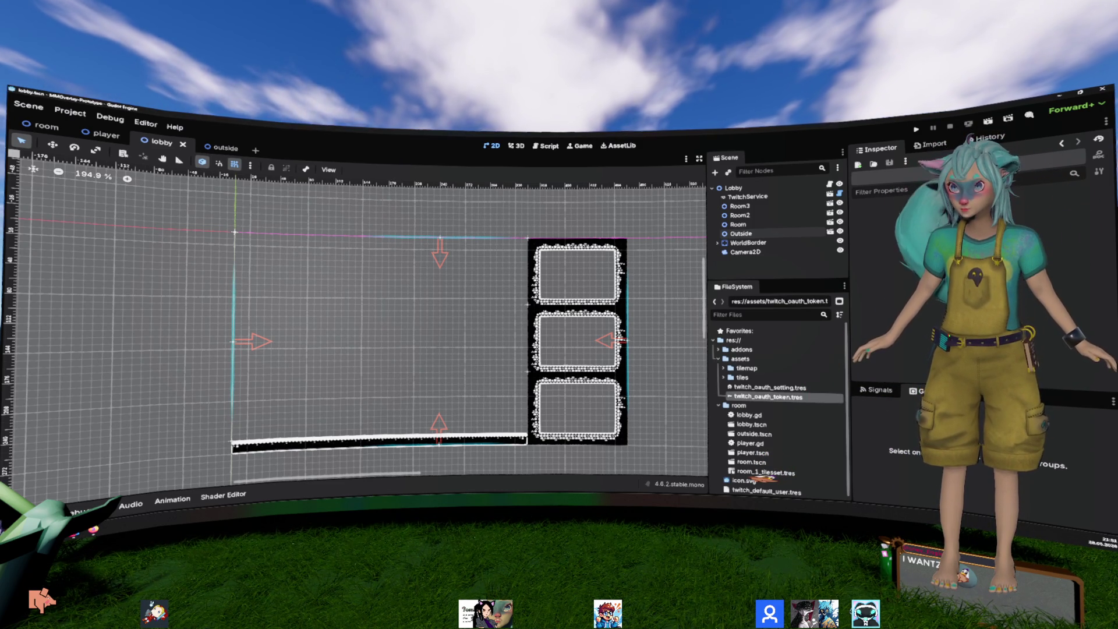
Step: Switch from Godot to the browser showing the Kenney platformer pack
key("alt+Tab")
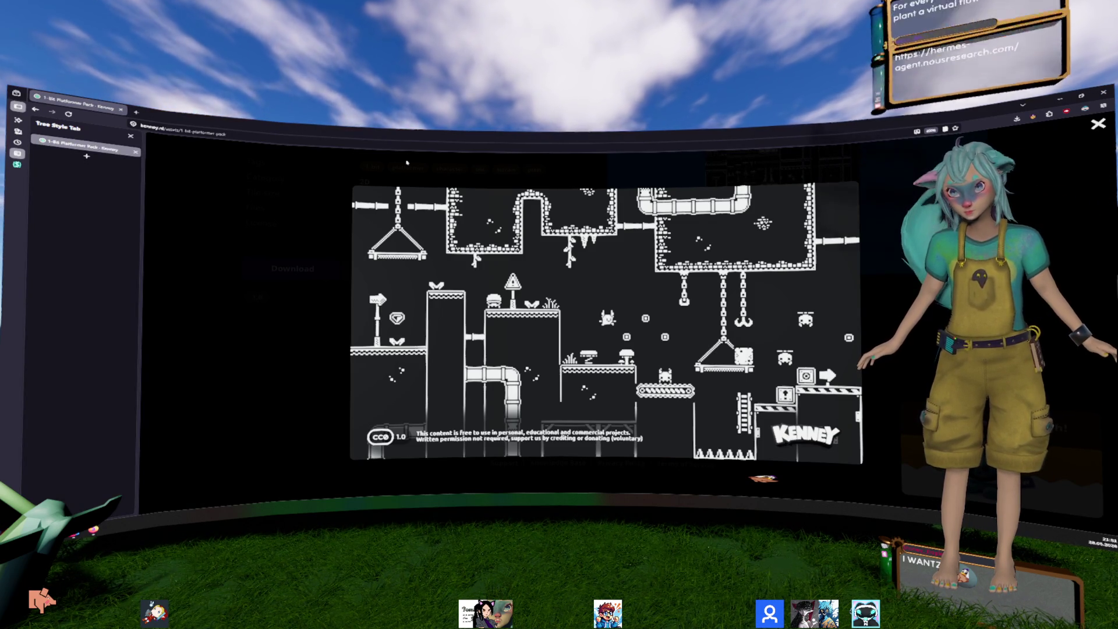
Step: Load the Hermes Agent homepage in a new tab and scroll past Install and Configure to the 'See it in action' demo
key("ctrl+t")
key("ctrl+v")
key("Return")
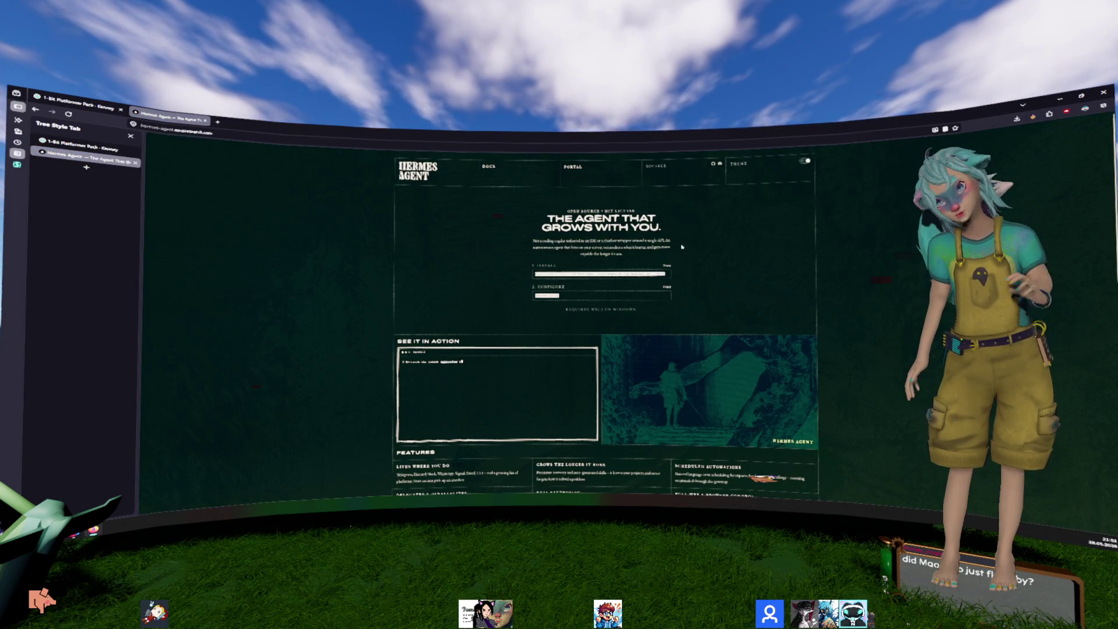
scroll(751, 264, "up", 5)
scroll(750, 271, "down", 3)
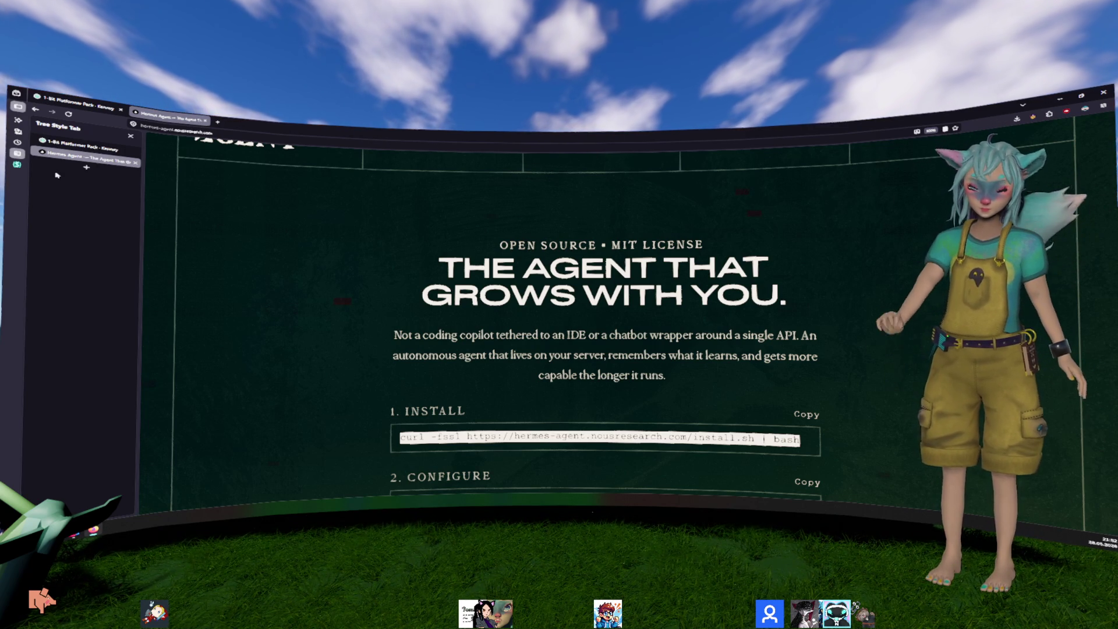
scroll(460, 315, "down", 5)
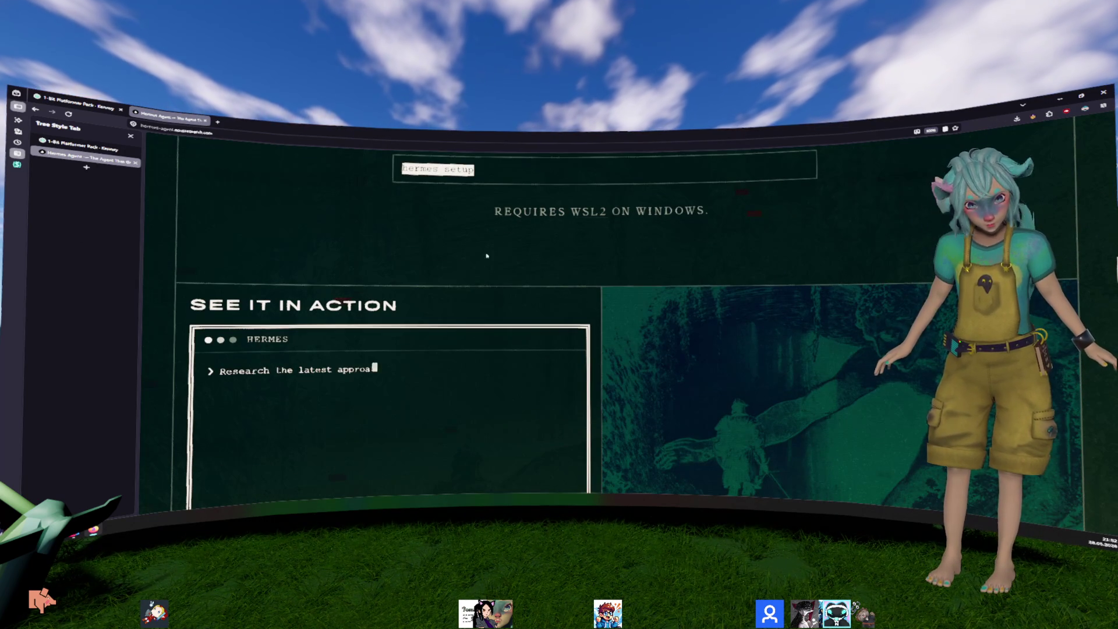
Step: Scroll the Hermes Agent page back to the top, reload it, and close its tab
scroll(513, 349, "down", 3)
scroll(507, 350, "up", 2)
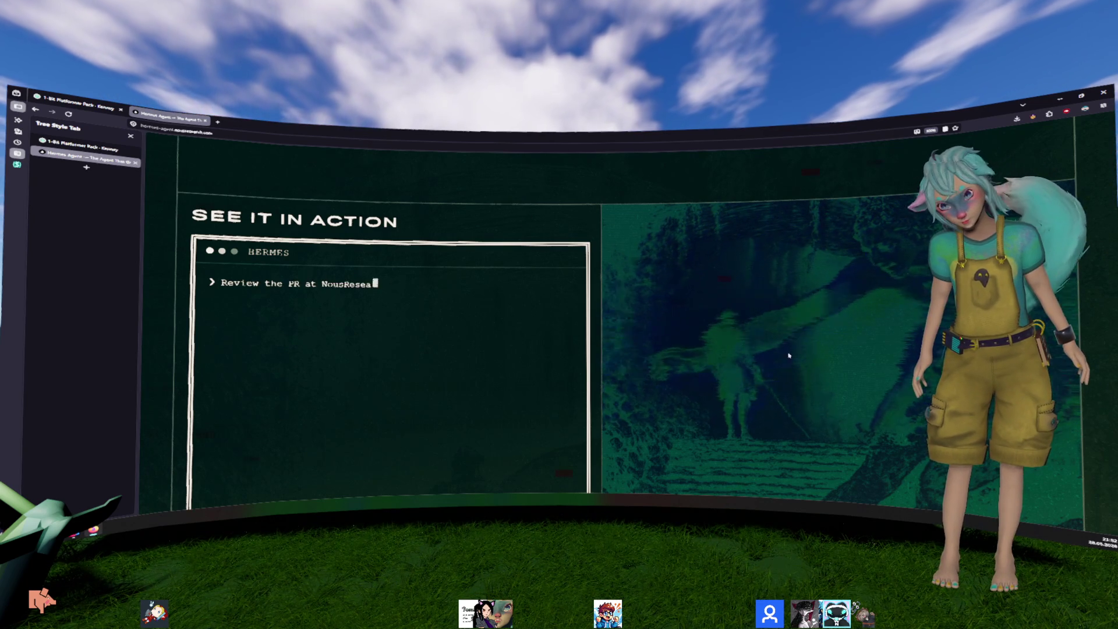
scroll(789, 355, "down", 10)
scroll(647, 314, "up", 15)
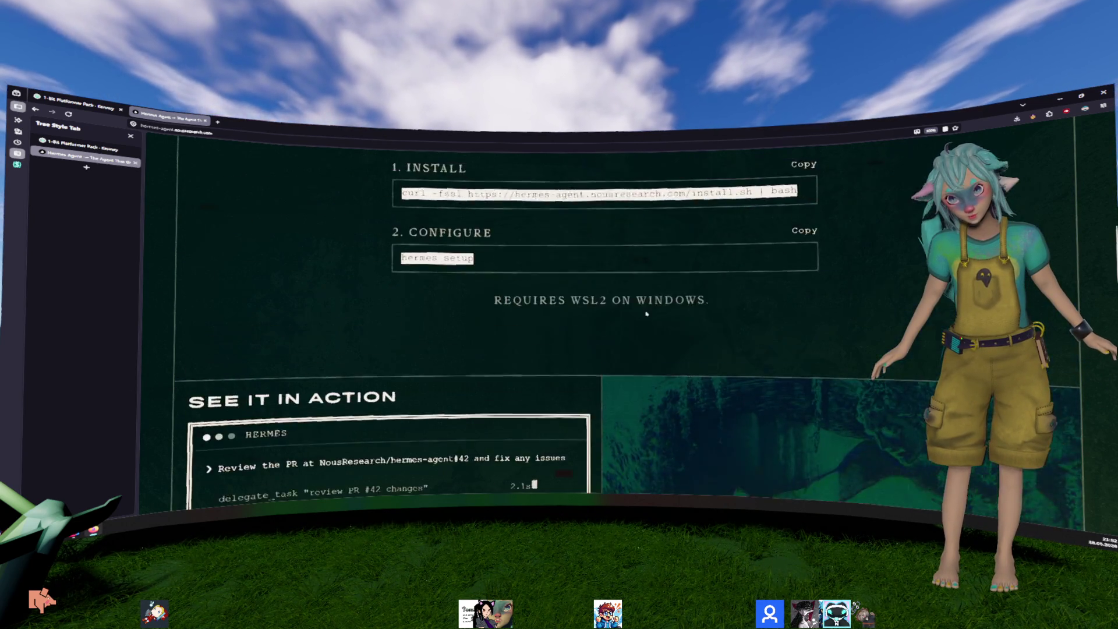
scroll(646, 313, "up", 5)
key("F5")
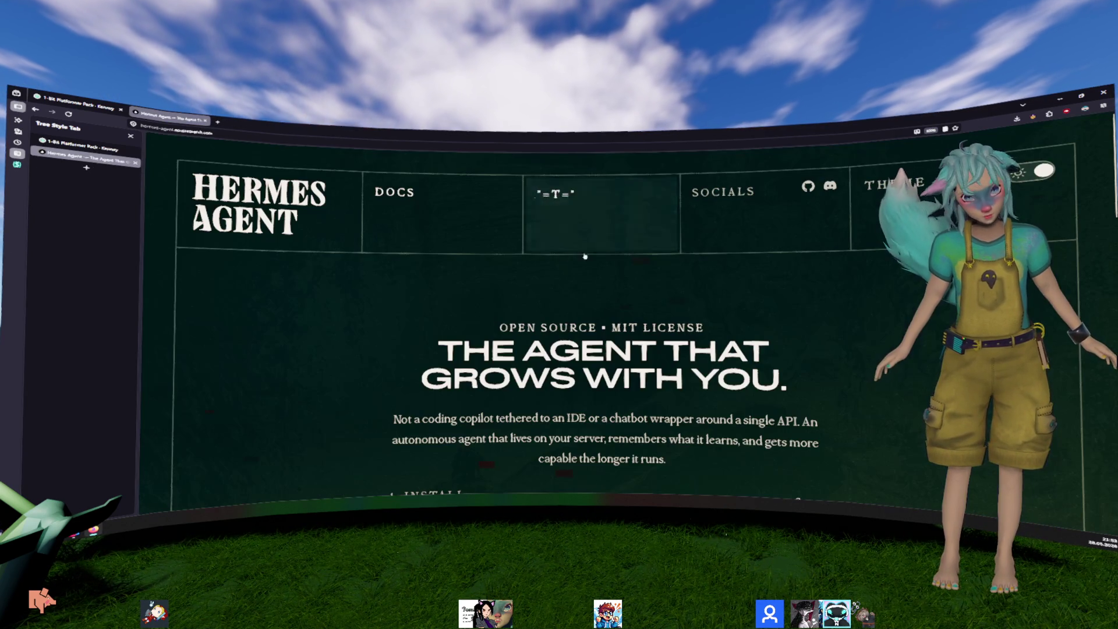
key("ctrl+w")
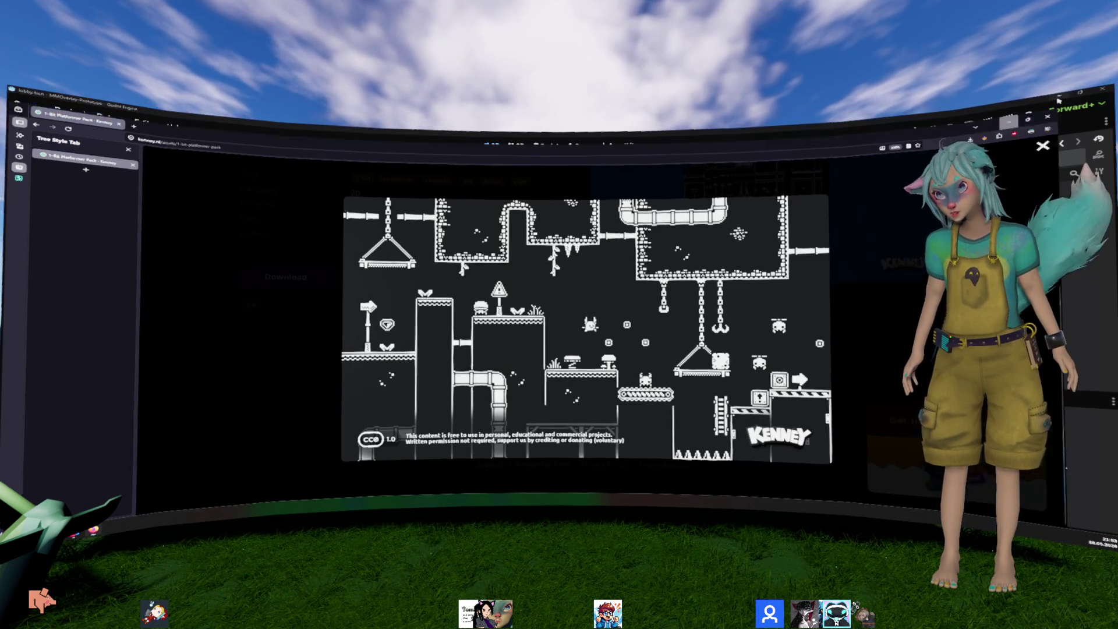
Step: Switch from Firefox back to the Godot editor showing lobby.tscn
key("alt+Tab")
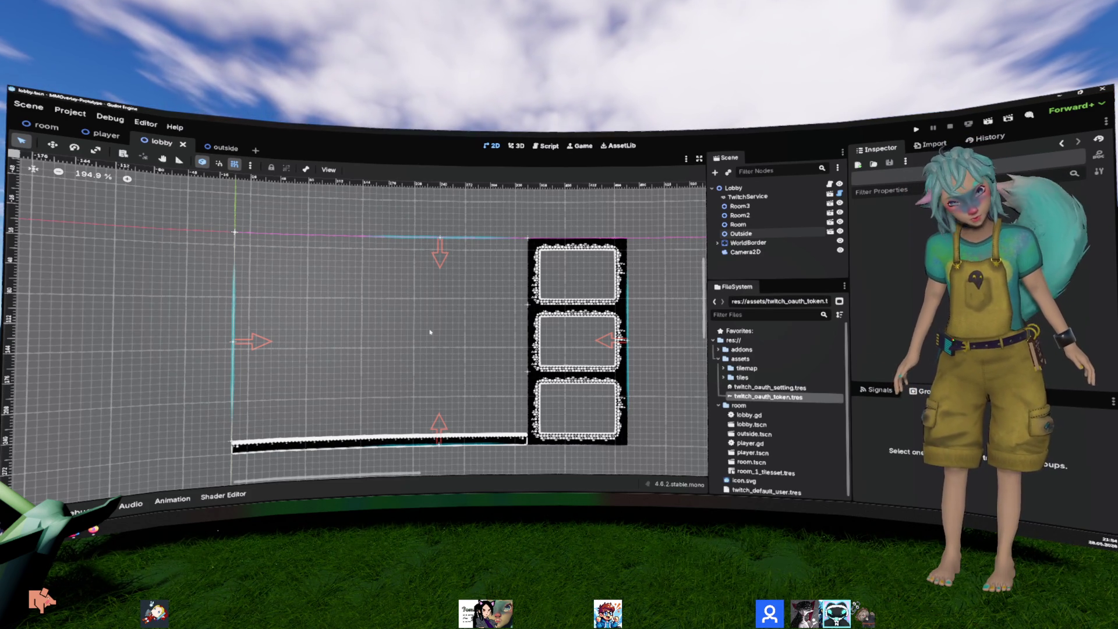
left_click_drag(432, 330, 484, 292)
left_click(734, 188)
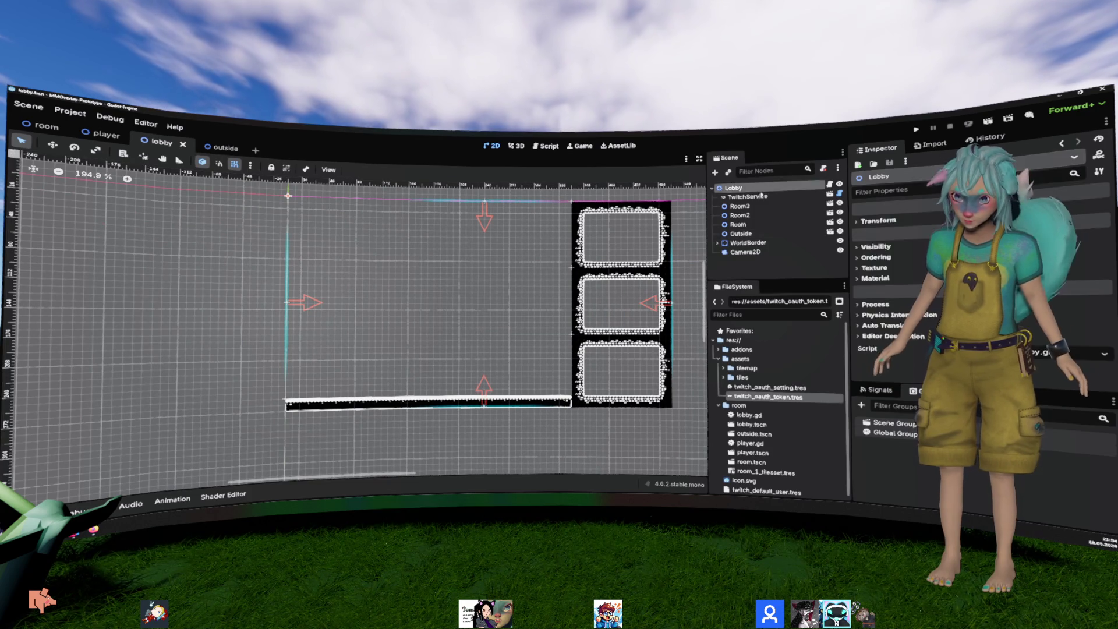
left_click(831, 185)
right_click(748, 196)
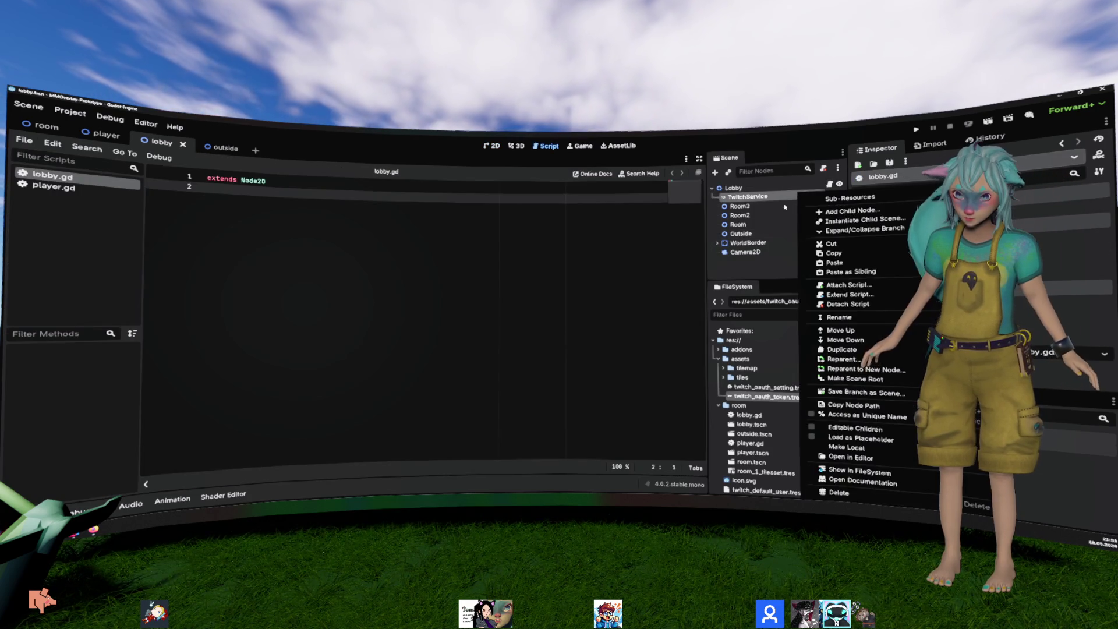
double_click(748, 196)
mouse_move(748, 196)
left_mouse_down()
mouse_move(416, 256)
mouse_move(409, 238)
left_mouse_up()
Step: Add a _ready() function calling twitch_service.setup() and save lobby.gd
key("Return")
type("func _read")
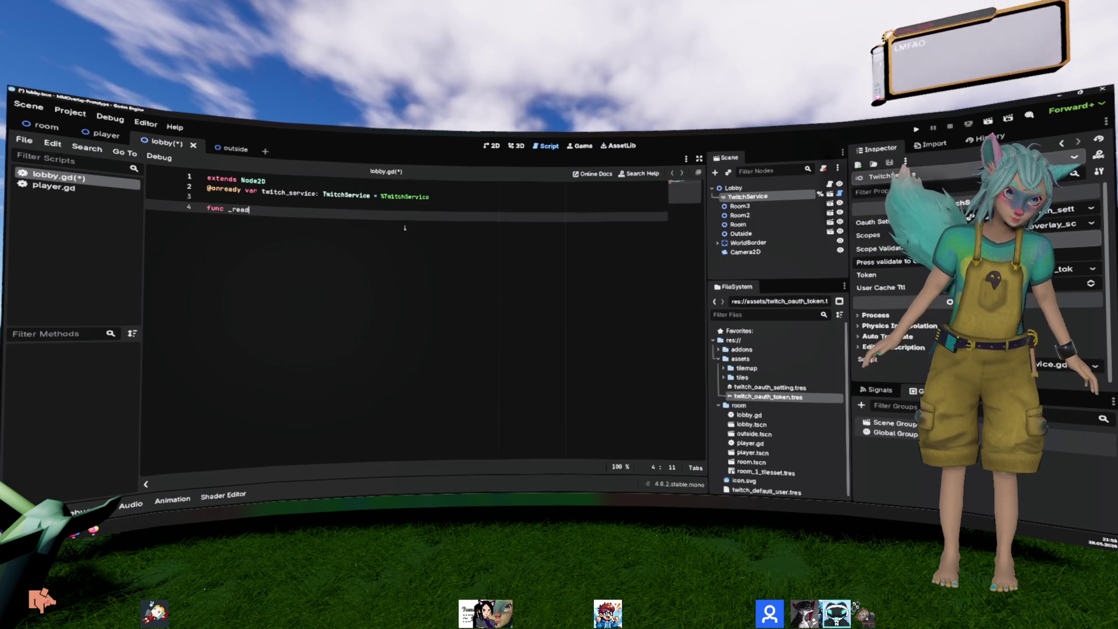
key("Return")
key("Return")
type("ta")
type("itch_service.")
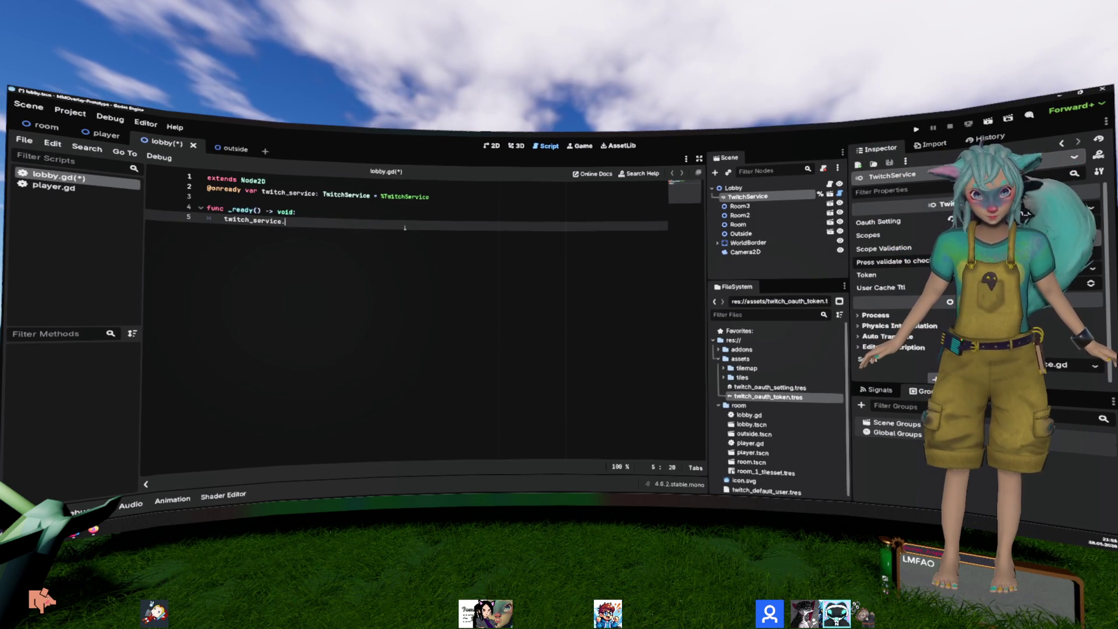
type("seyt")
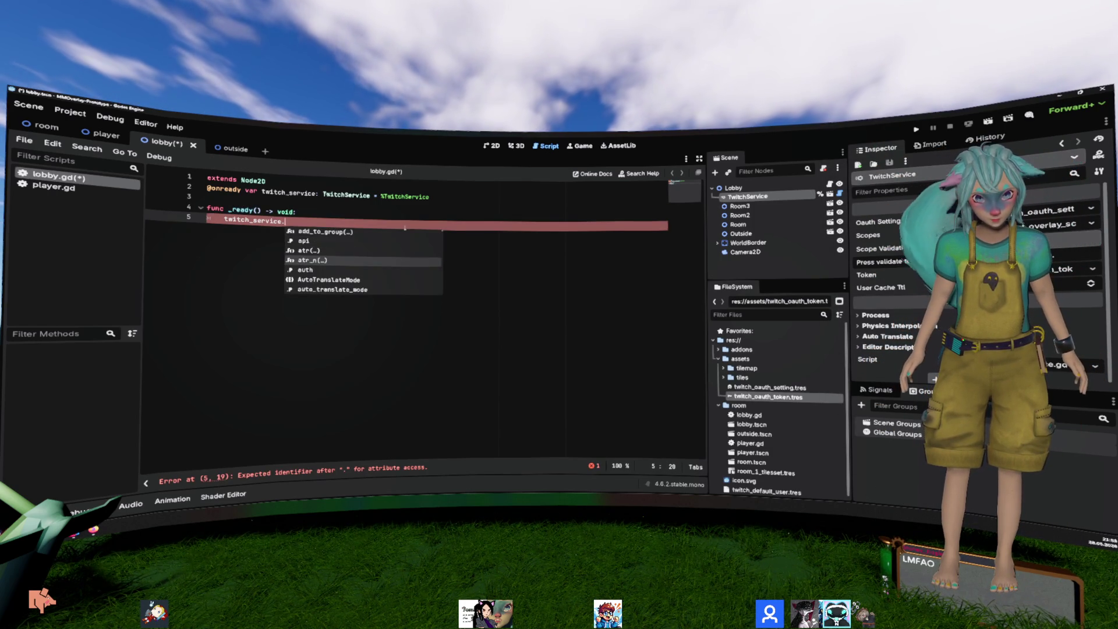
key("BackSpace")
key("BackSpace")
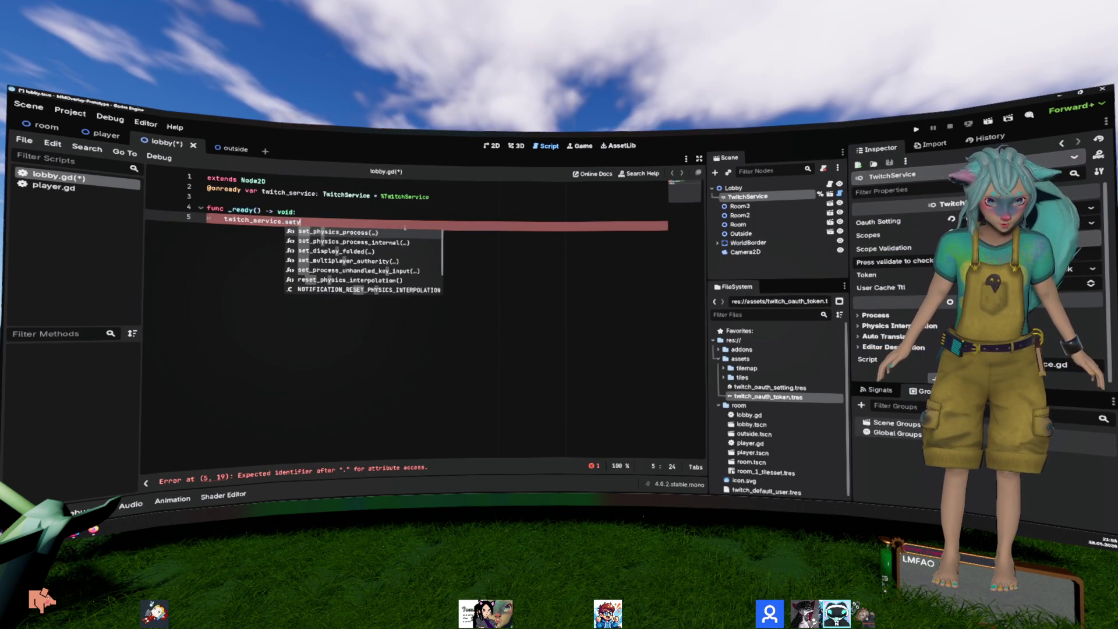
type("tup")
key("Return")
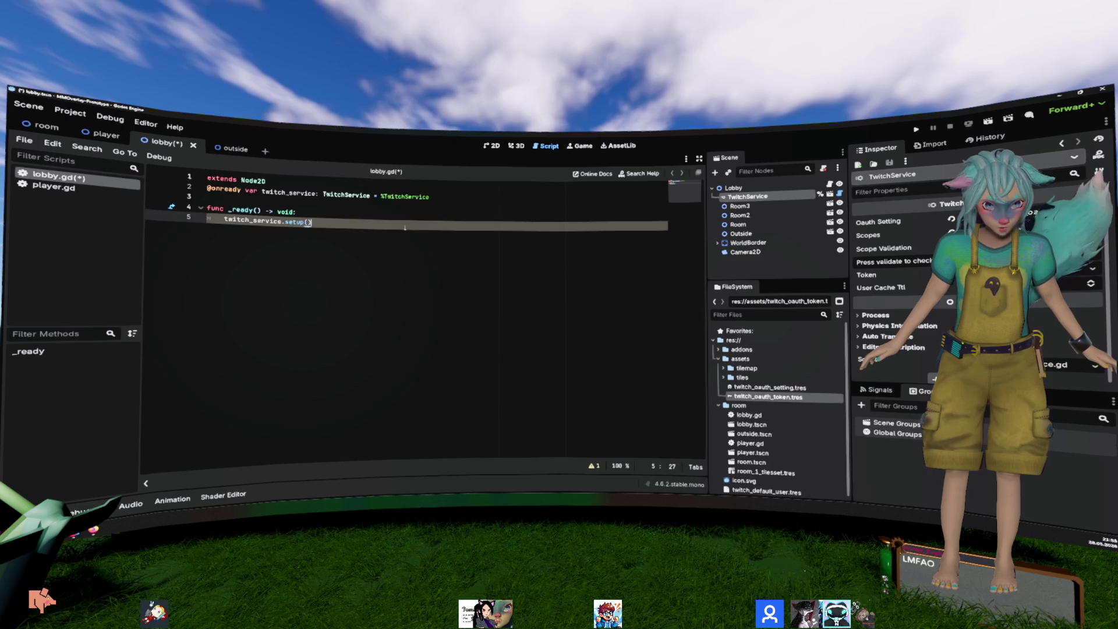
key("Up")
key("Up")
key("Return")
key("Down")
key("Down")
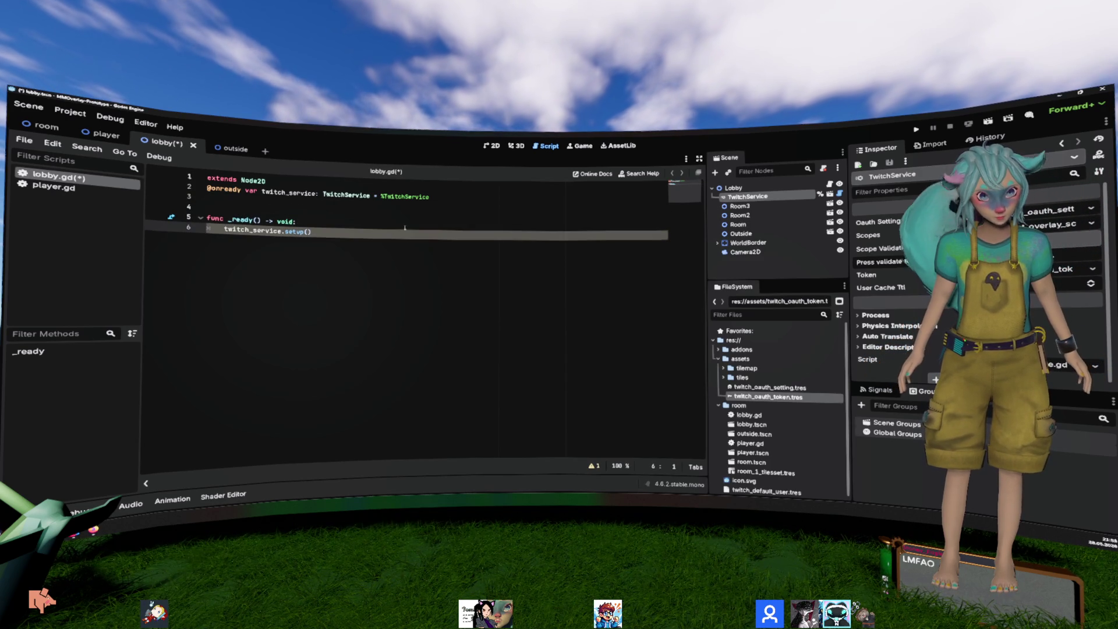
key("ctrl+s")
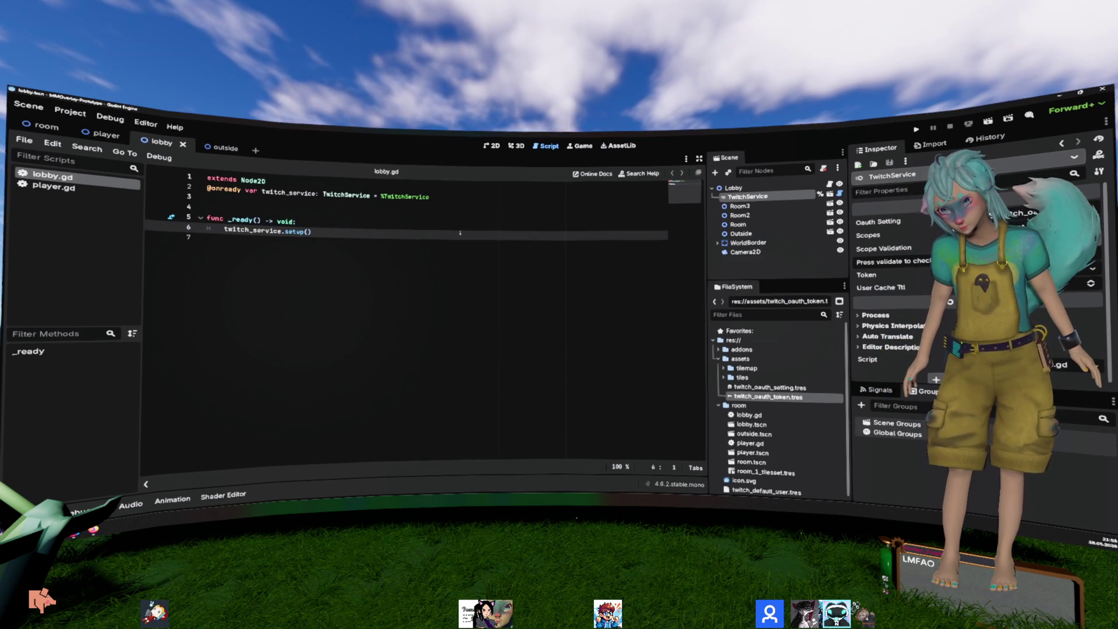
right_click(763, 187)
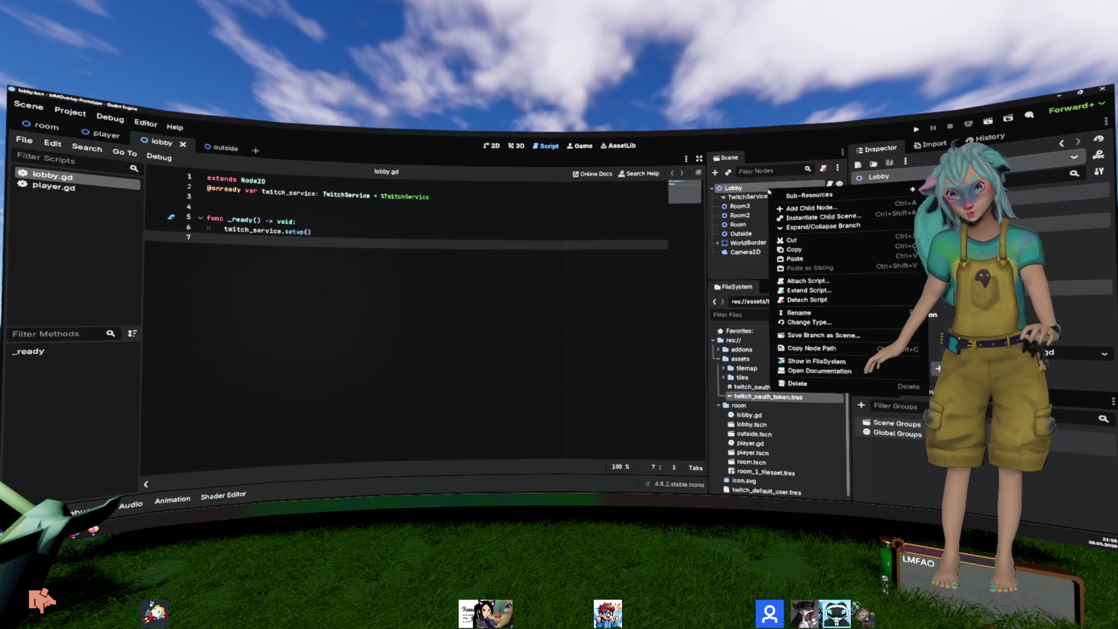
Step: Add a TwitchChat child node under the Lobby root
left_click(800, 195)
type("twitchc")
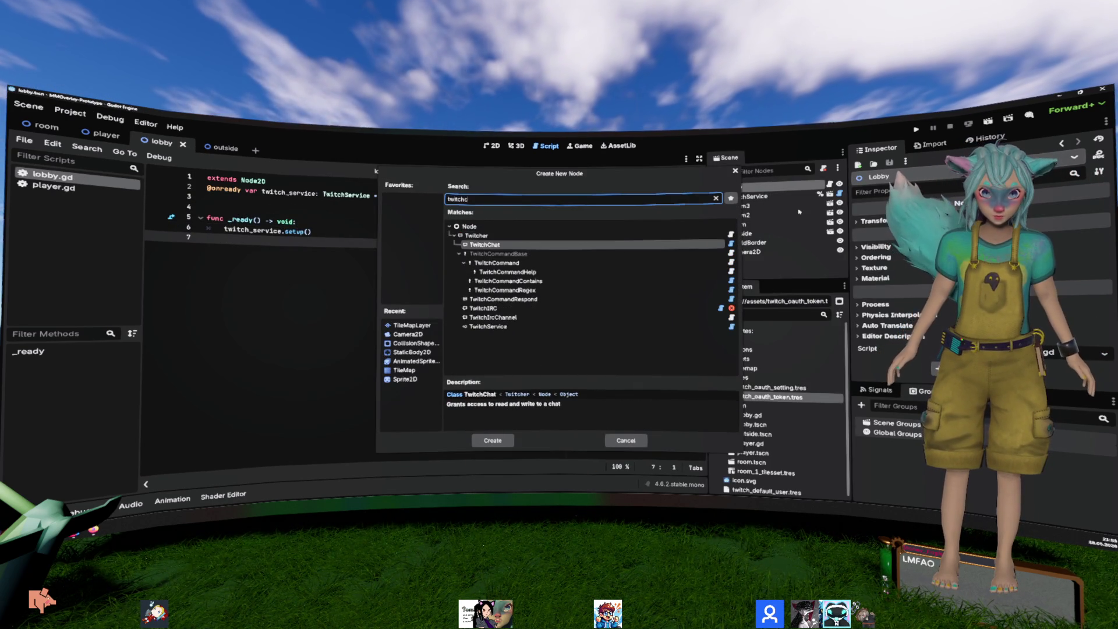
key("Return")
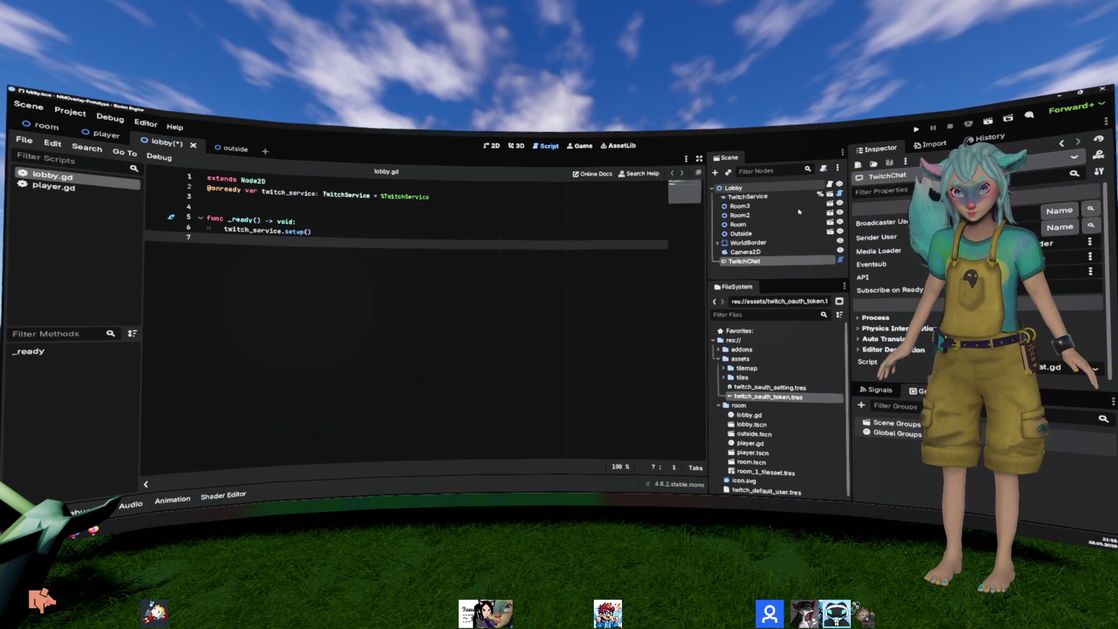
right_click(765, 189)
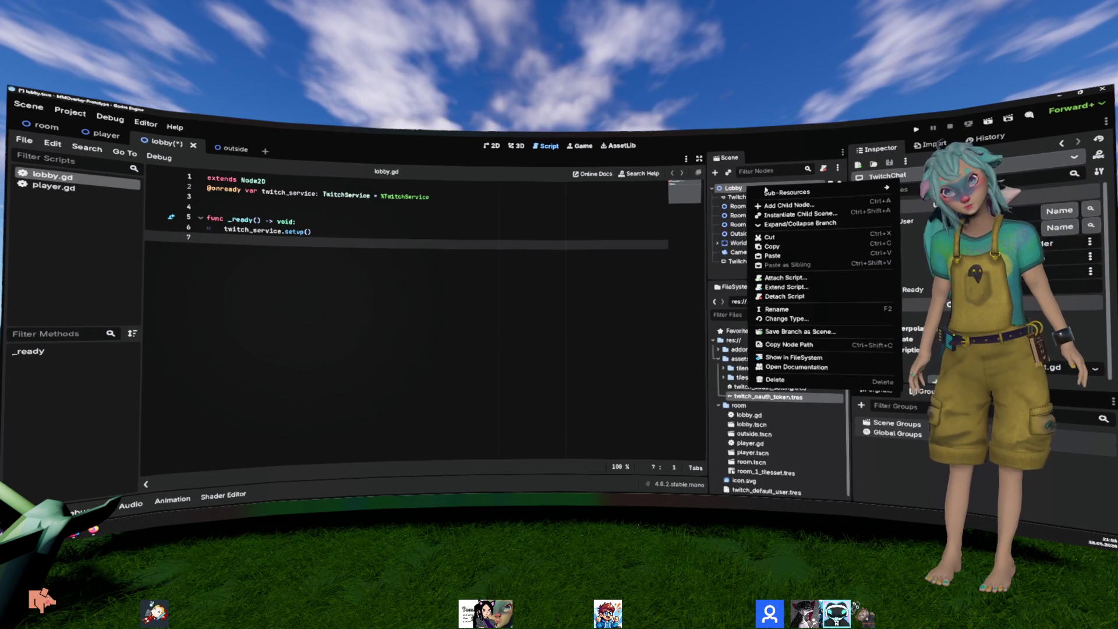
left_click(740, 188)
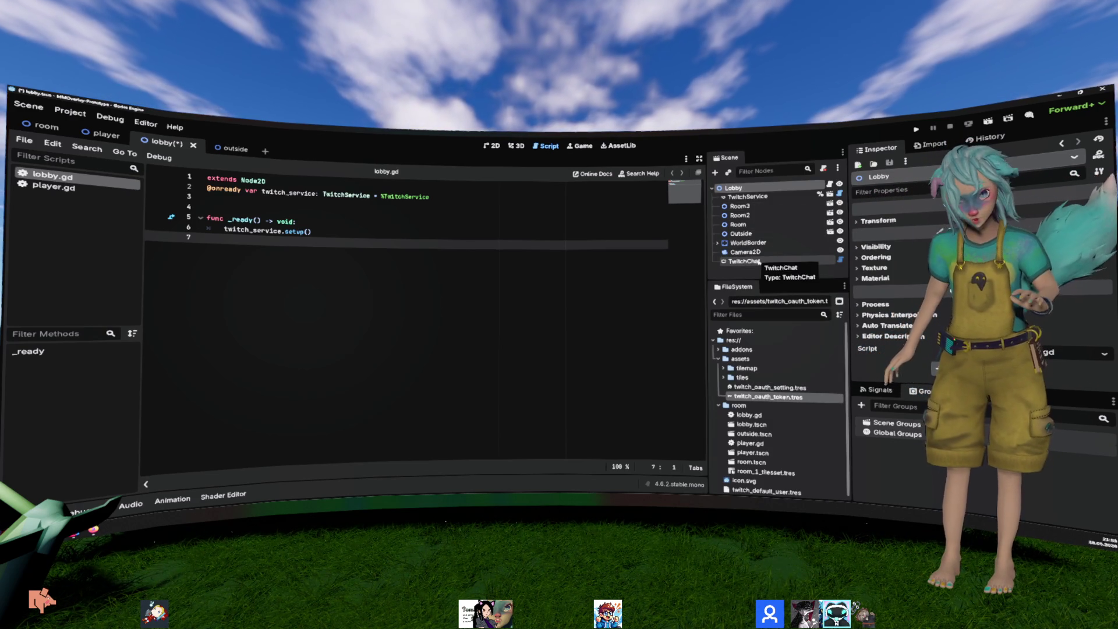
left_click(550, 251)
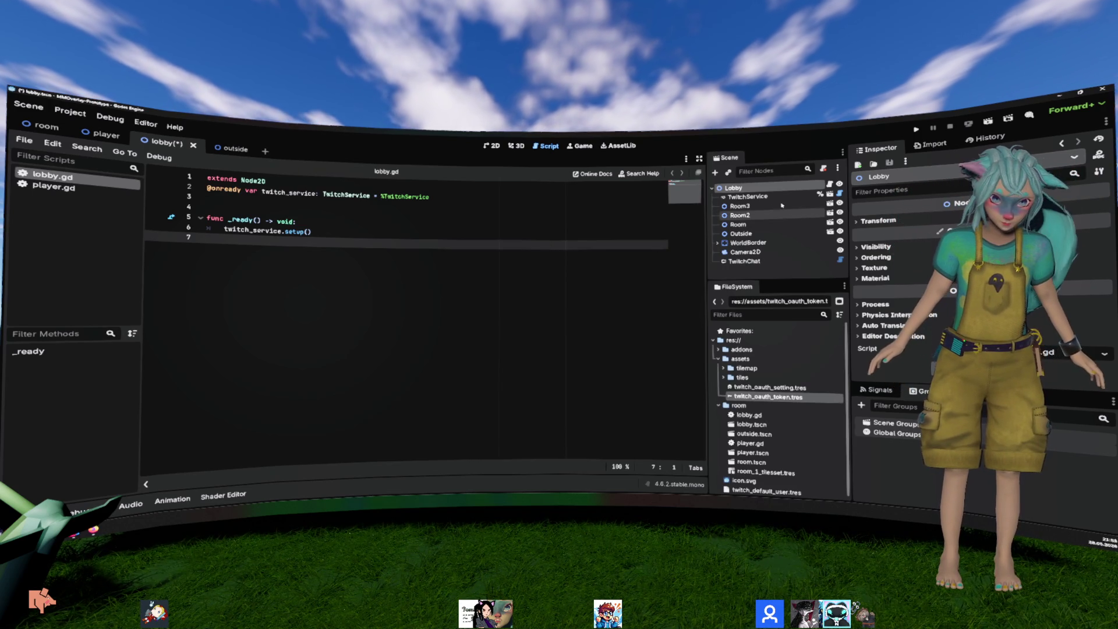
Step: Begin adding another child node under Lobby, searching for TwitchCommand
right_click(757, 188)
left_click(796, 204)
key("Down")
key("Down")
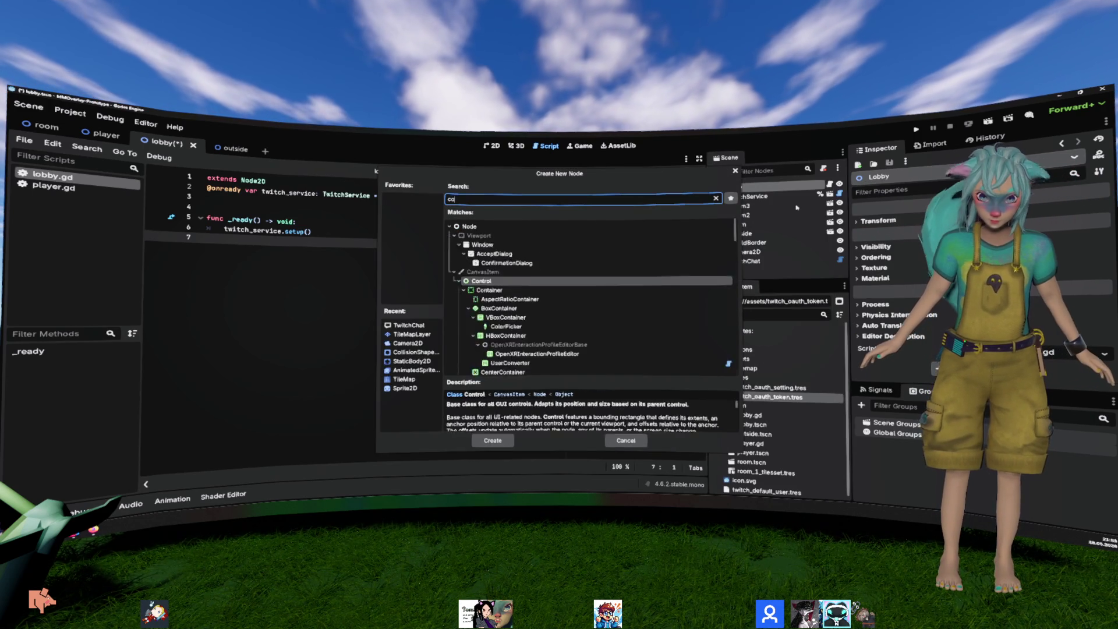
Step: Add a TwitchCommand child node under Lobby, look over its properties, and save the scene
key("Return")
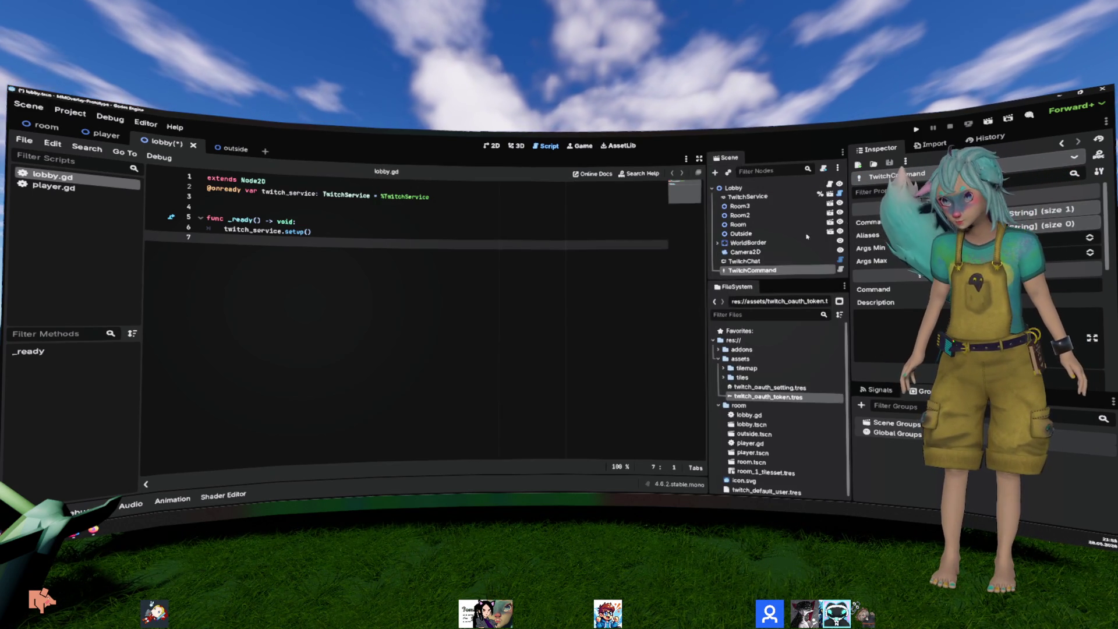
right_click(751, 188)
left_click(774, 209)
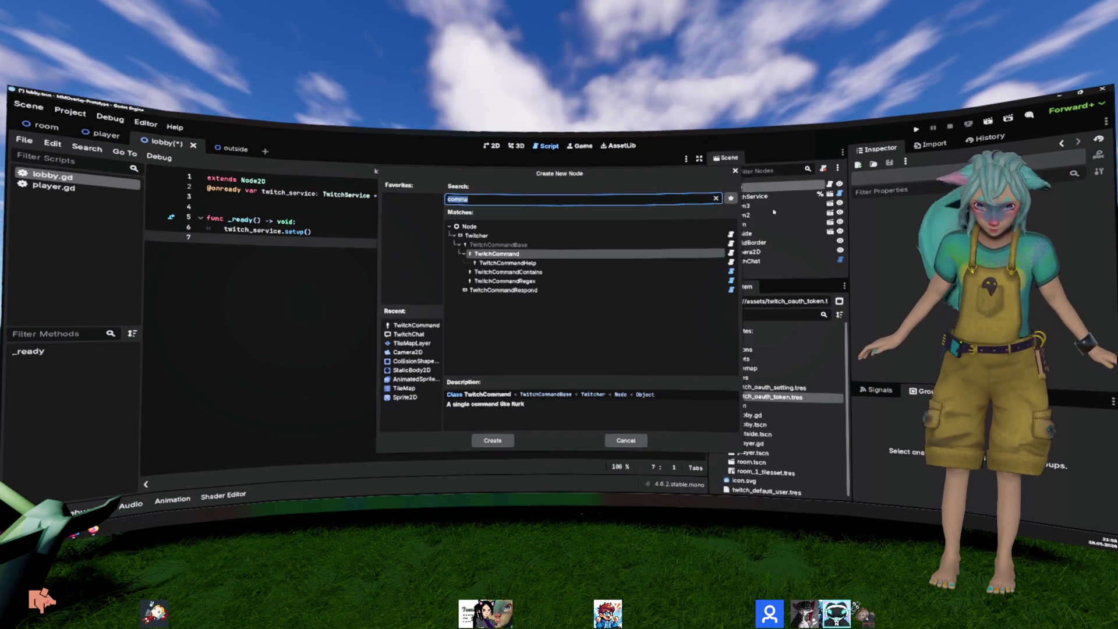
key("Return")
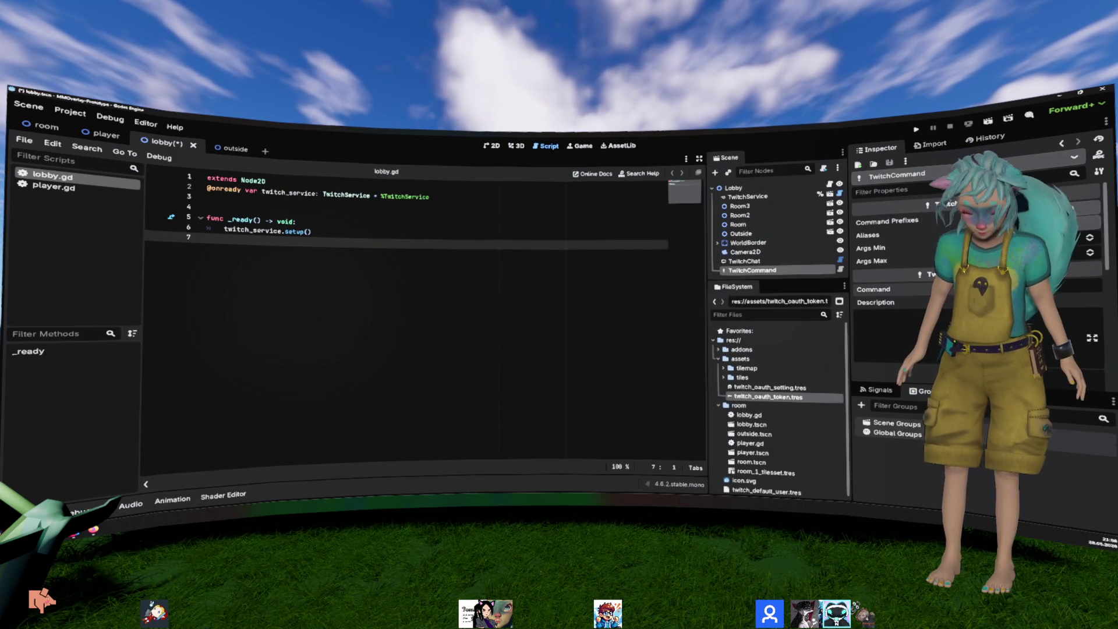
left_click(882, 330)
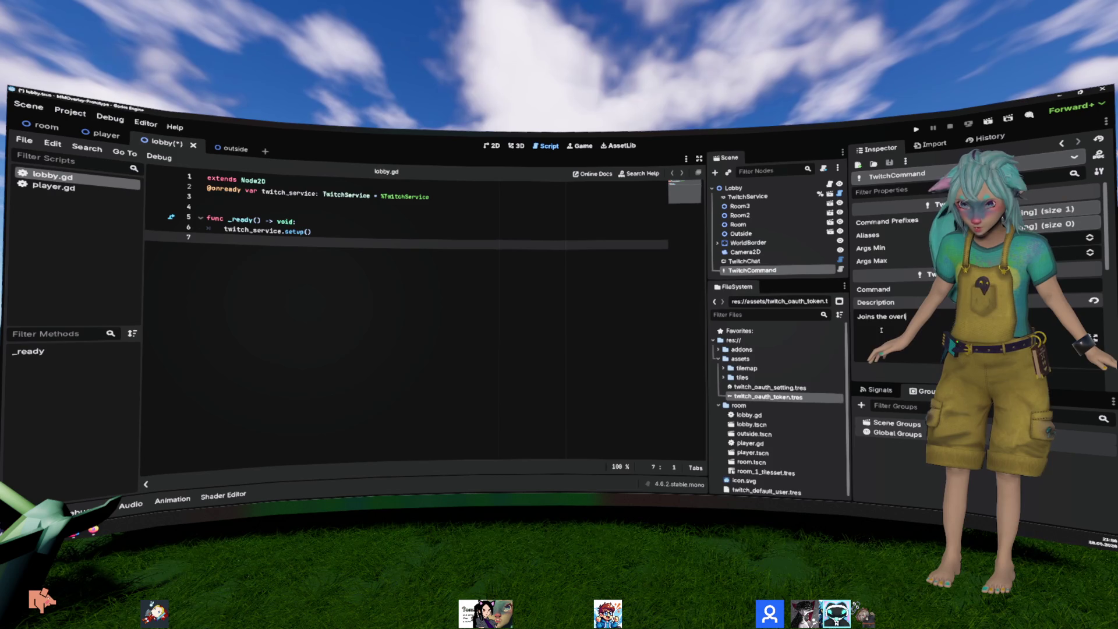
scroll(882, 330, "down", 5)
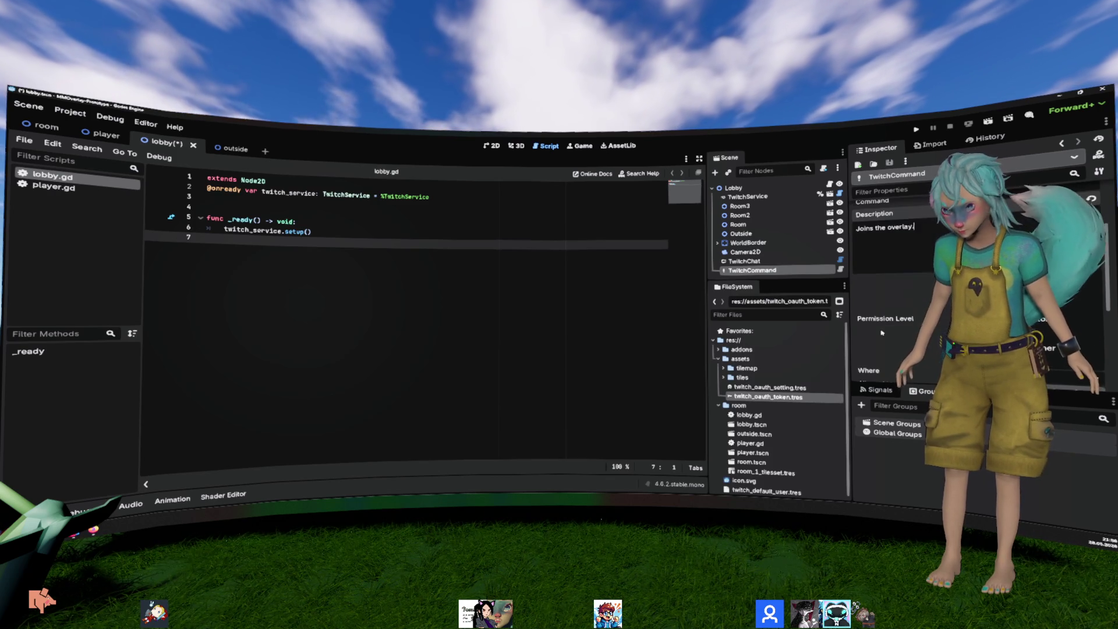
scroll(903, 237, "up", 3)
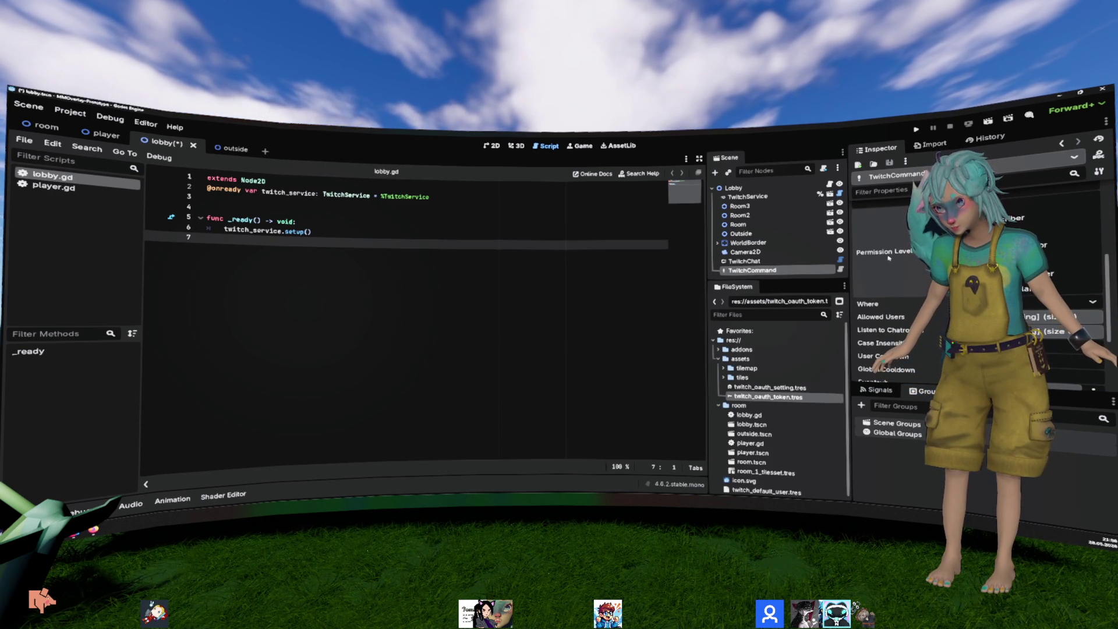
scroll(889, 258, "down", 3)
key("ctrl+s")
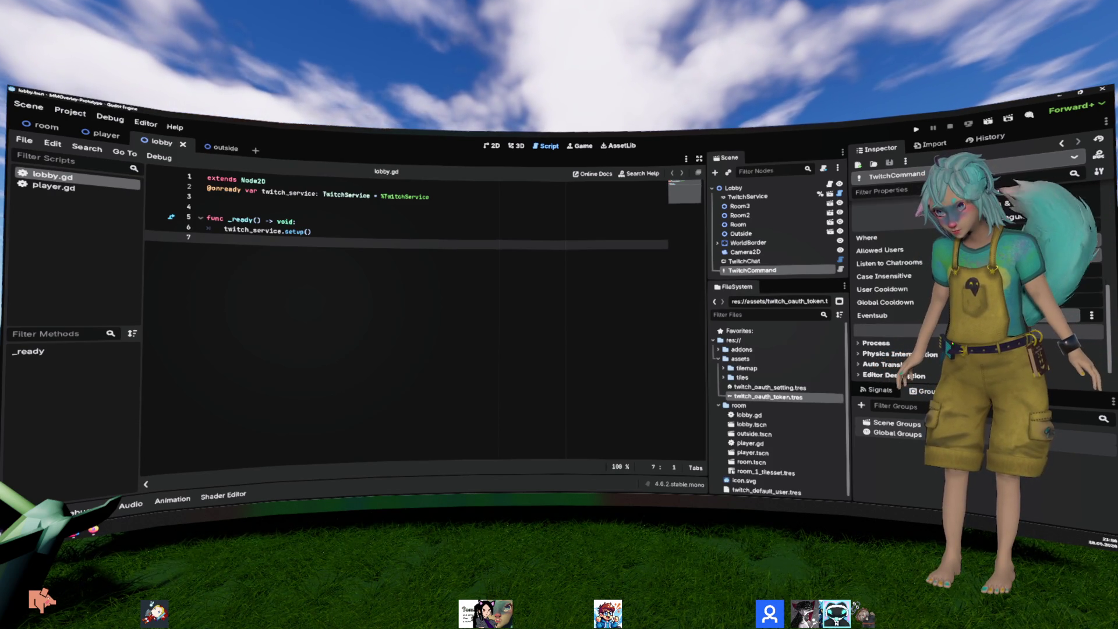
double_click(764, 272)
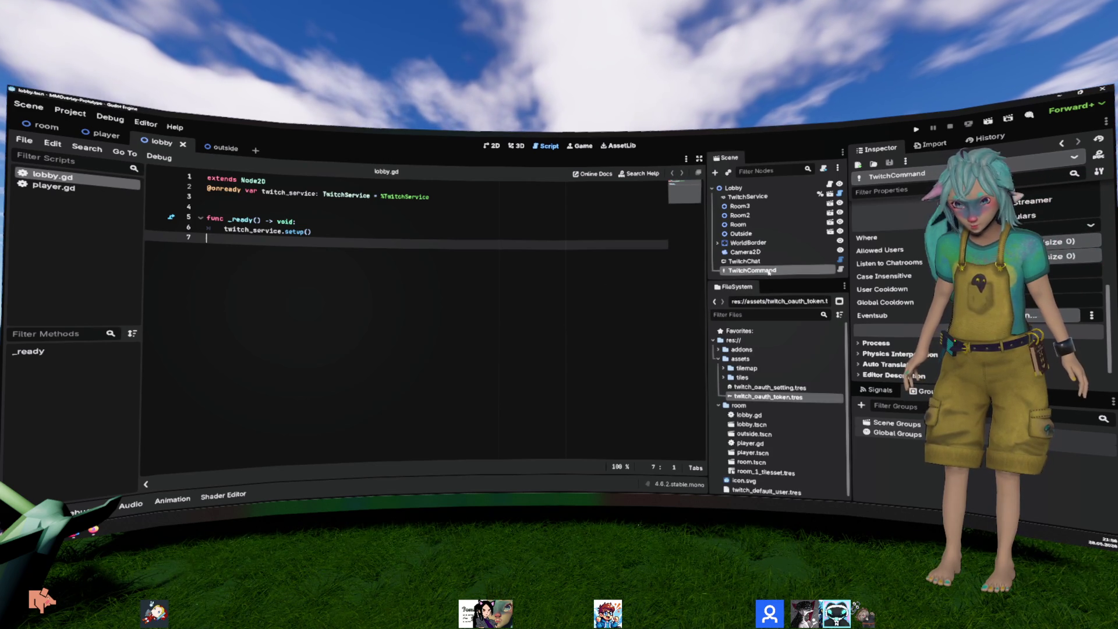
key("Home")
type("Join")
key("Return")
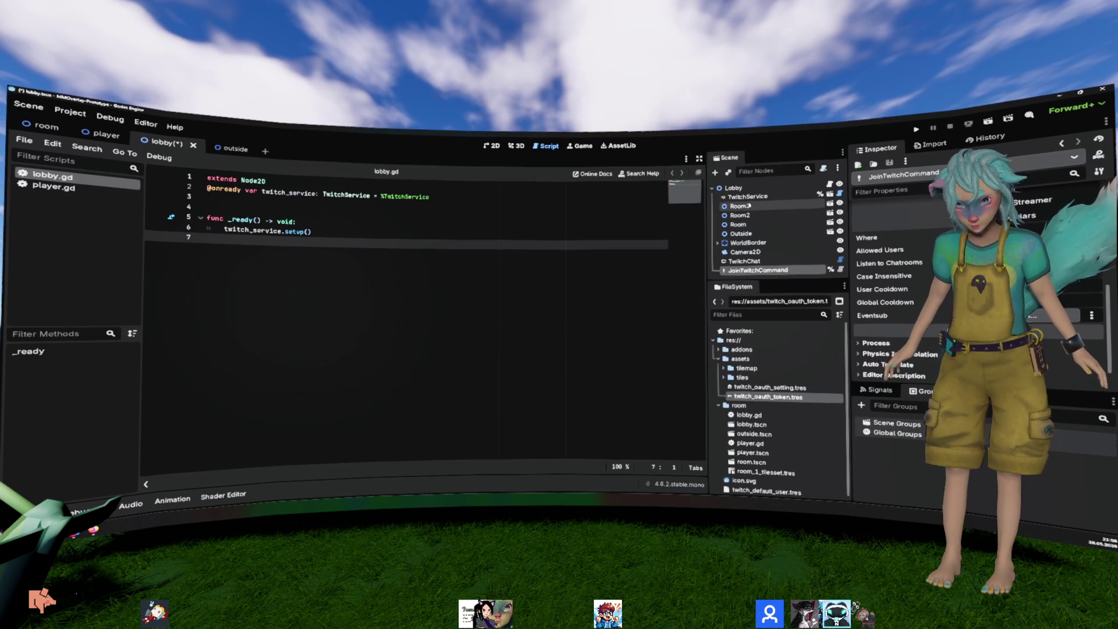
mouse_move(766, 271)
left_mouse_down()
mouse_move(300, 271)
mouse_move(352, 216)
left_mouse_up()
Step: Tidy the variable lines and type join_twitch_command.command_received.connect( inside _ready
key("Up")
key("Up")
key("Up")
key("End")
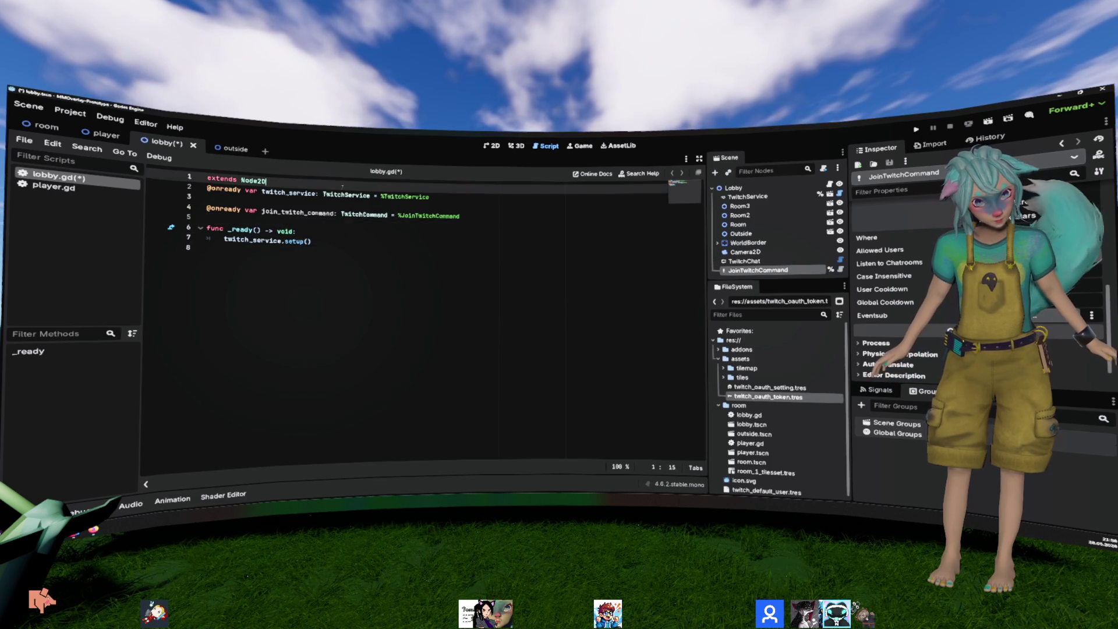
key("alt+Down")
key("alt+Down")
key("alt+Up")
key("Down")
key("Down")
key("Down")
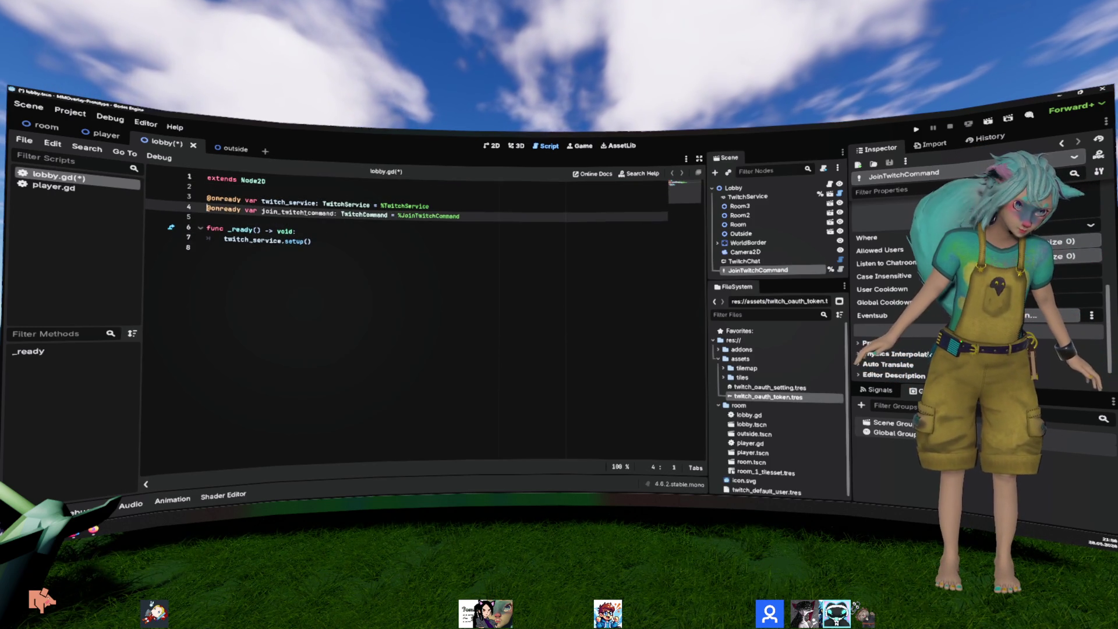
key("Down")
key("Down")
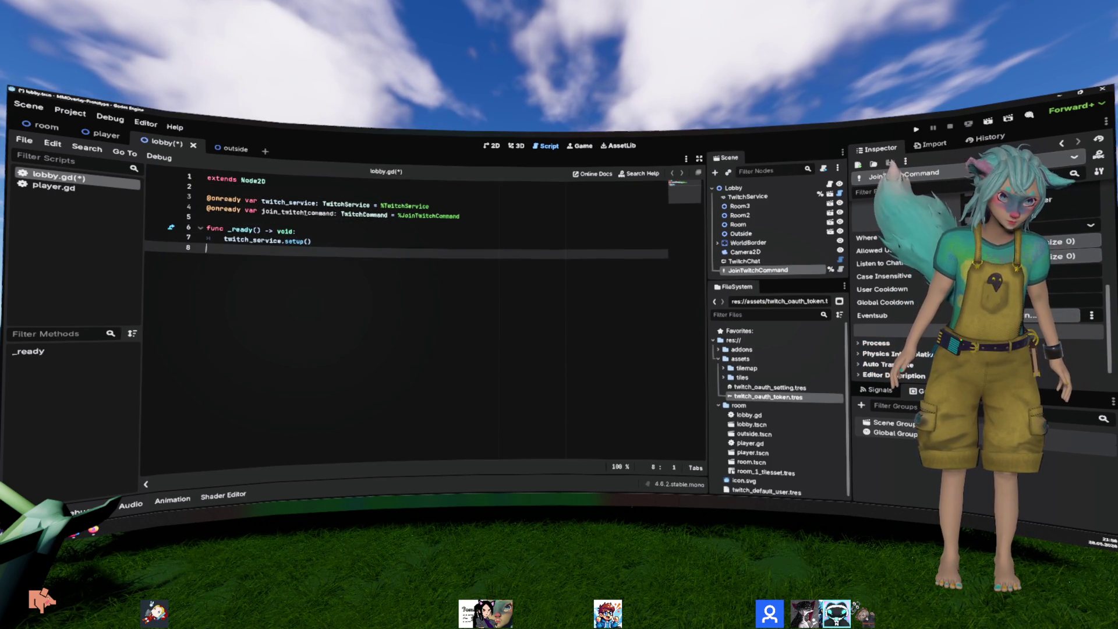
type("join_twitch_command.co")
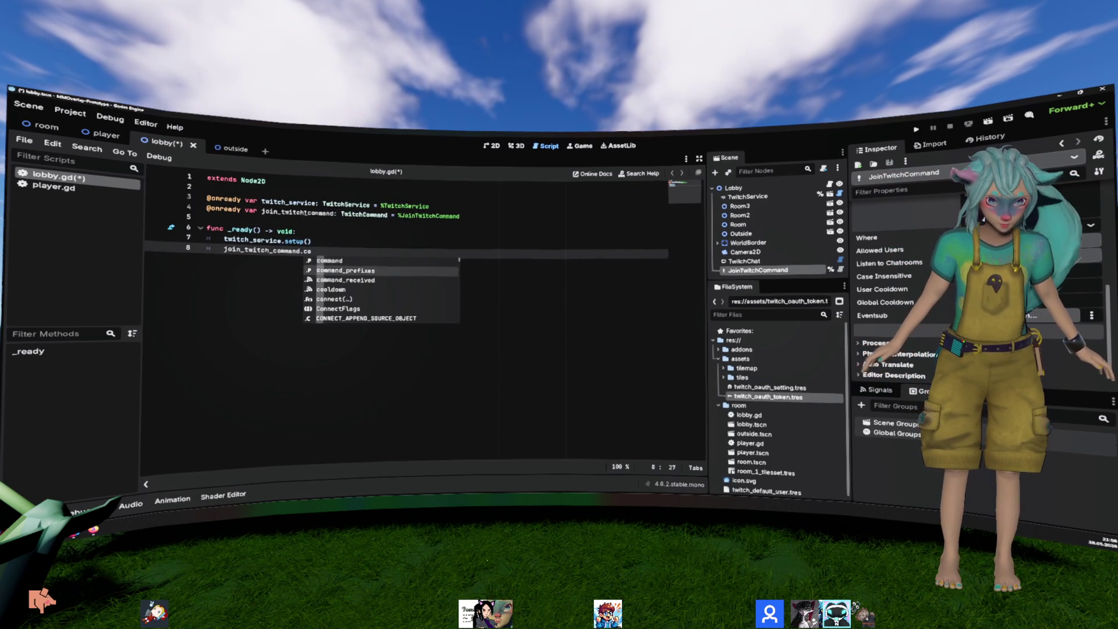
type("mmand_received.connect(")
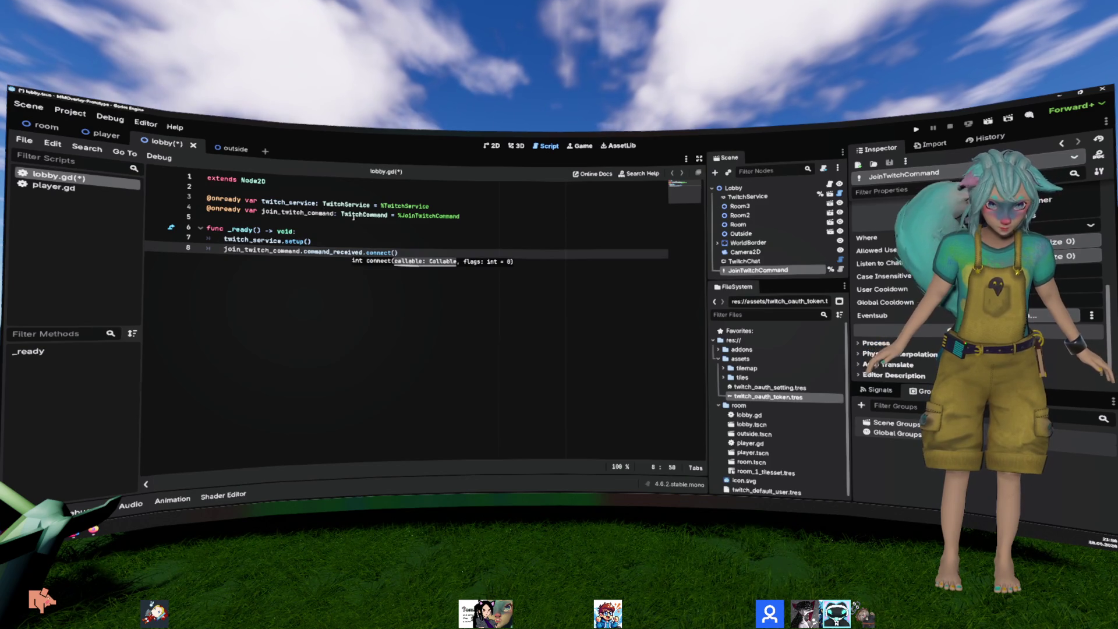
Step: Look up command_received in twitch_command_base.gd and copy its parameter list
left_click(354, 217, "ctrl")
scroll(264, 300, "down", 8)
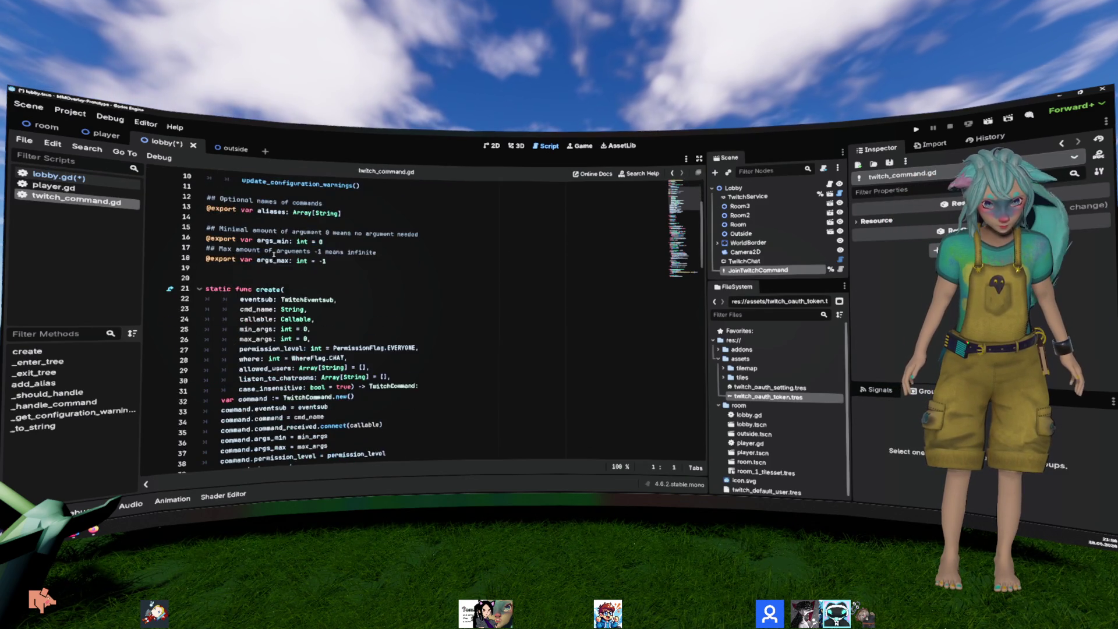
scroll(264, 290, "up", 6)
scroll(264, 290, "up", 3)
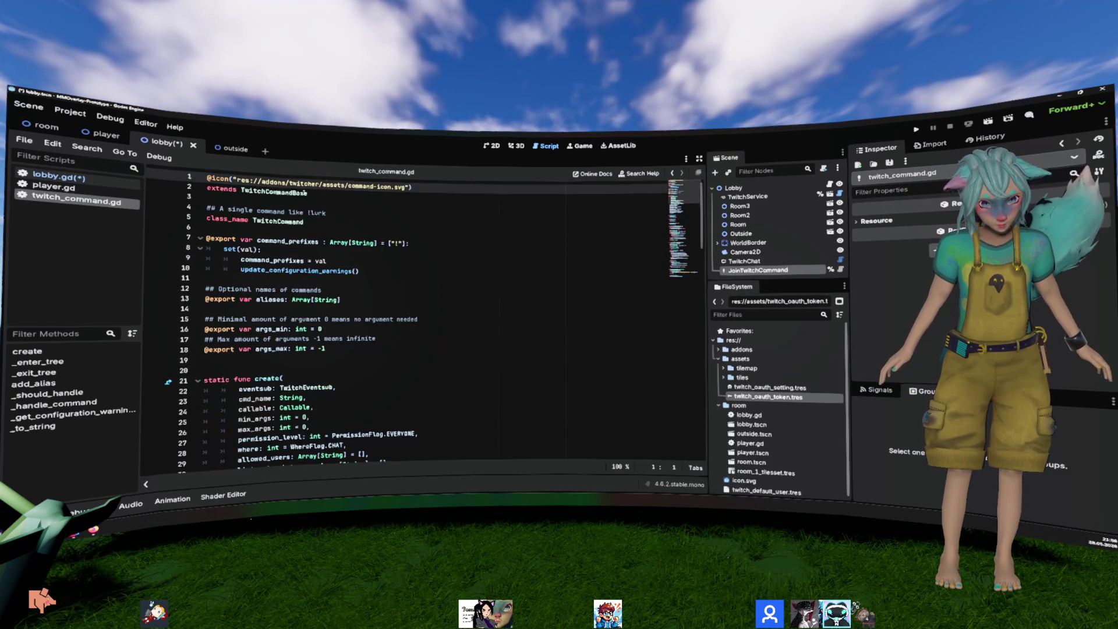
left_click(266, 186, "ctrl")
left_click(293, 305)
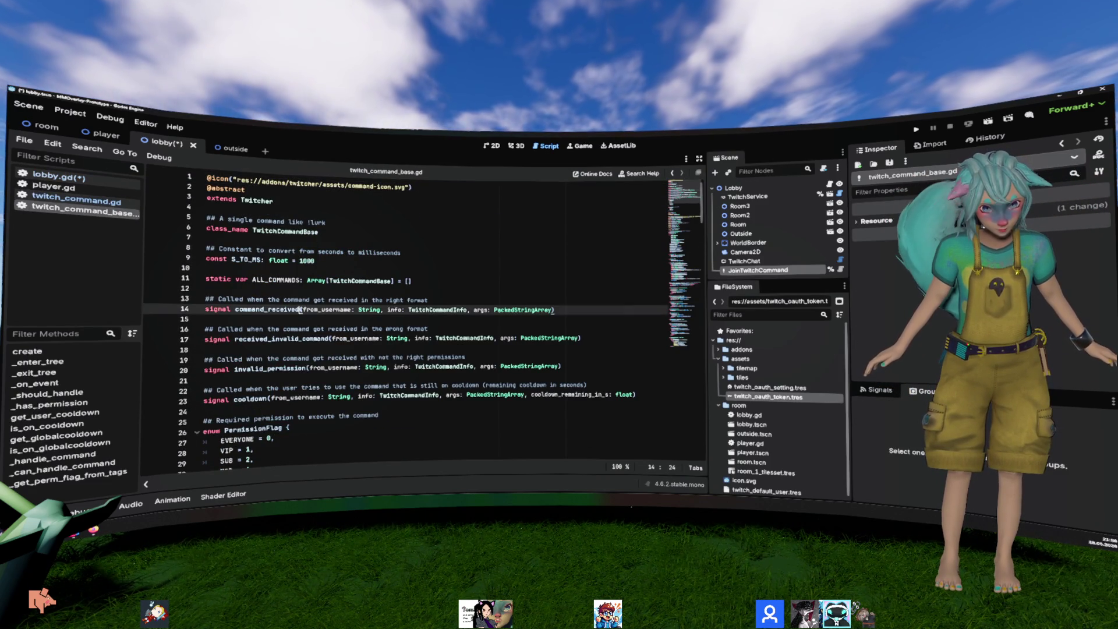
key("alt+Left")
key("alt+Left")
key("alt+Left")
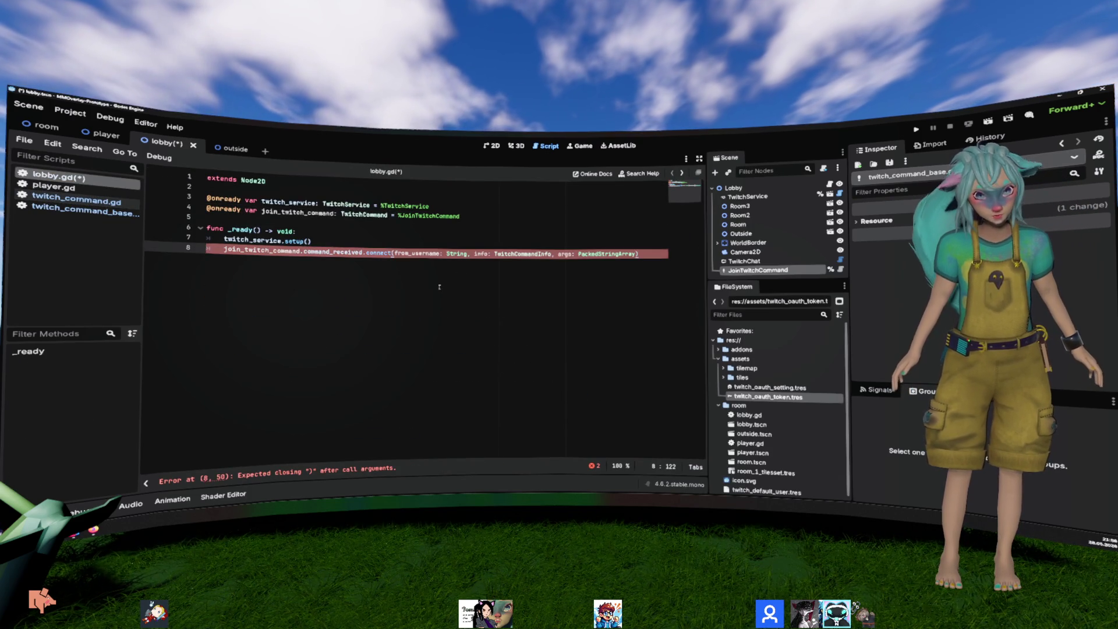
Step: Replace the connect() arguments with _on_join
key("Return")
key("Up")
key("End")
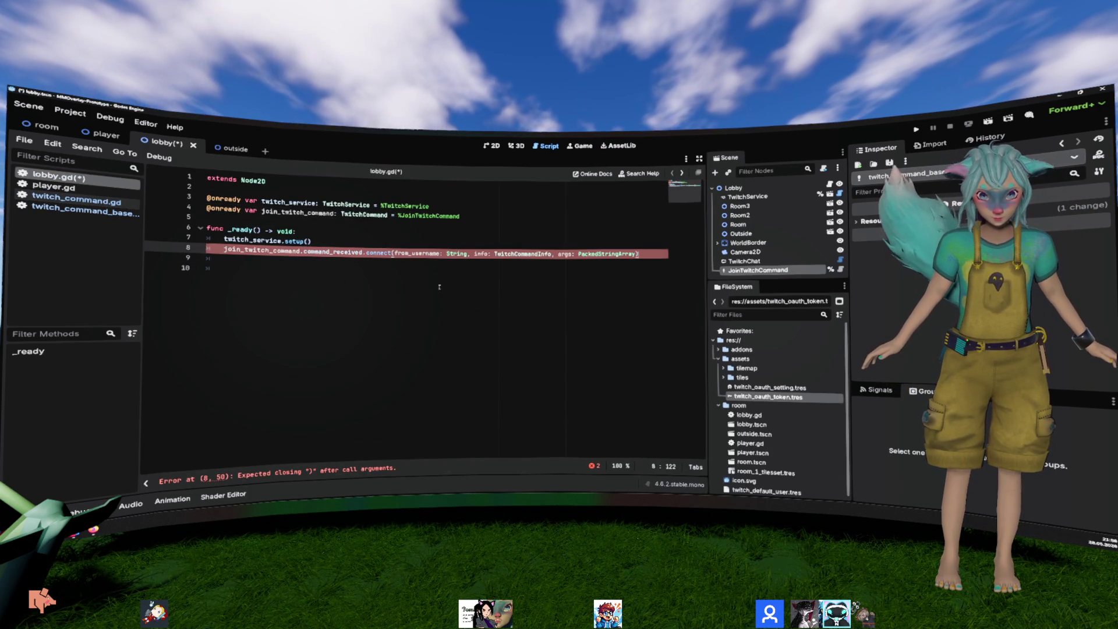
key("ctrl+shift+Left")
key("ctrl+shift+Left")
key("ctrl+shift+Left")
type("_o")
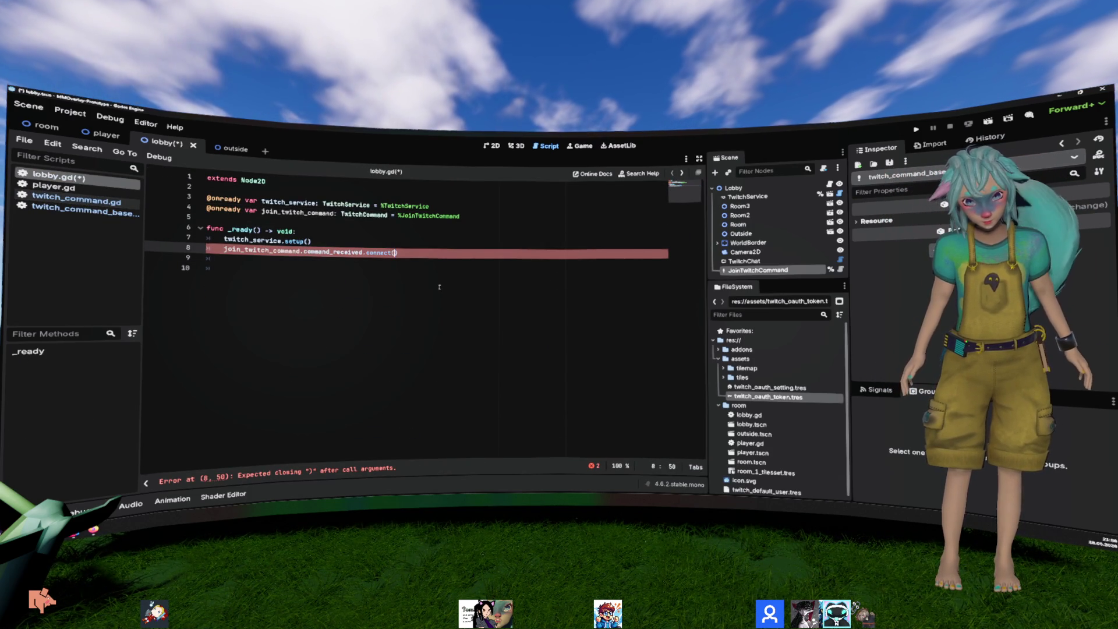
type("n_joi")
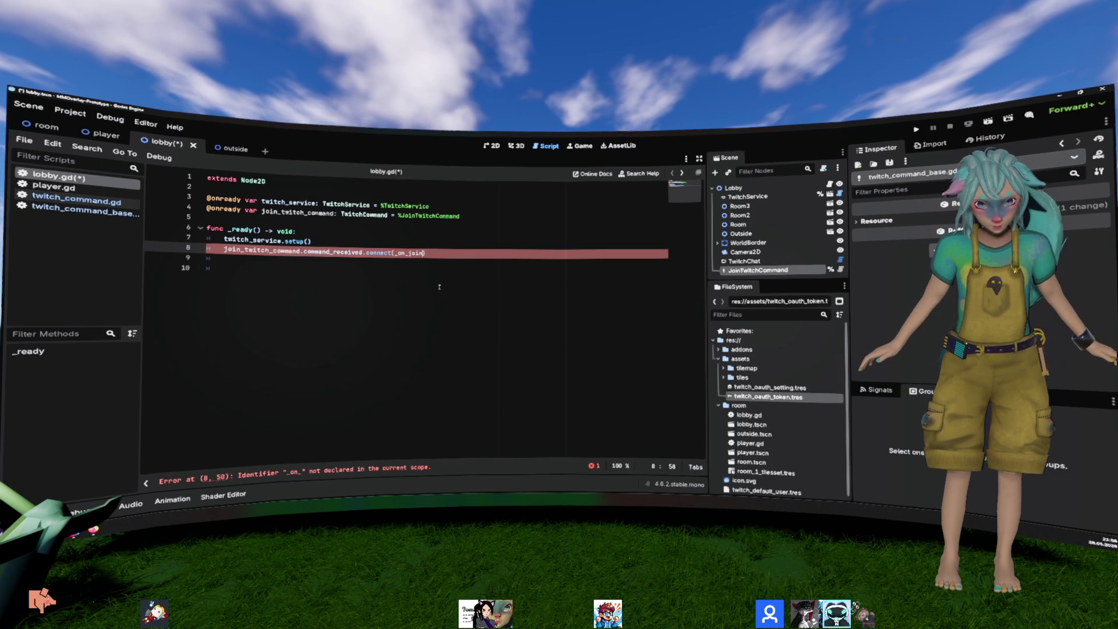
type("n")
key("ctrl+End")
Step: Write func _on_join(from_username, info, args) with the pasted signal parameters and a pass body
key("Return")
type("func _")
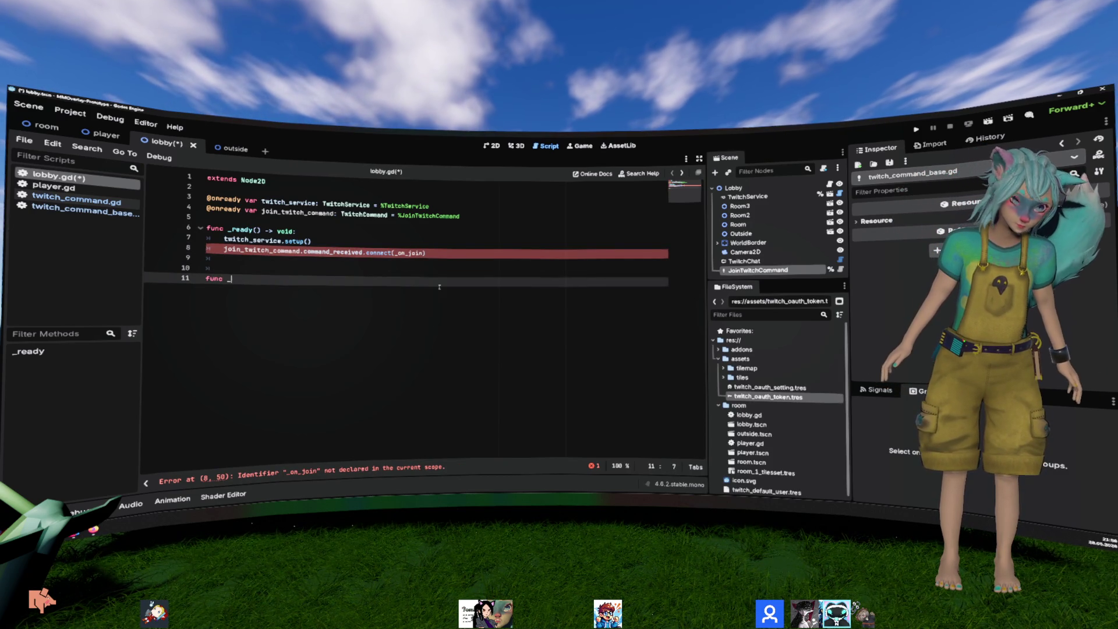
type("on_k")
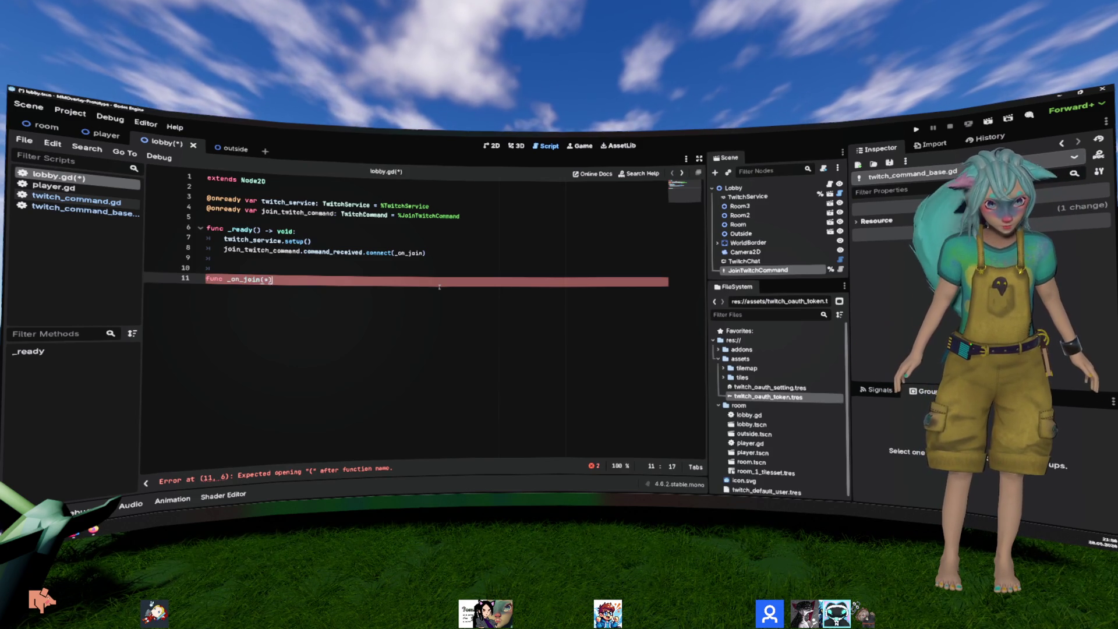
key("BackSpace")
key("BackSpace")
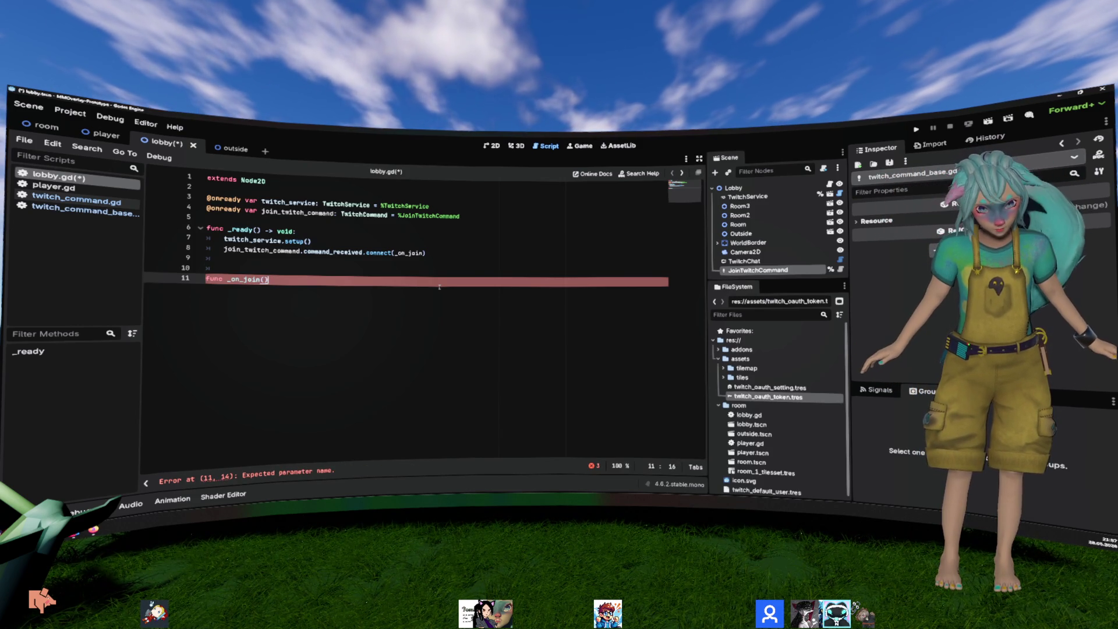
type(" -> void:")
key("Return")
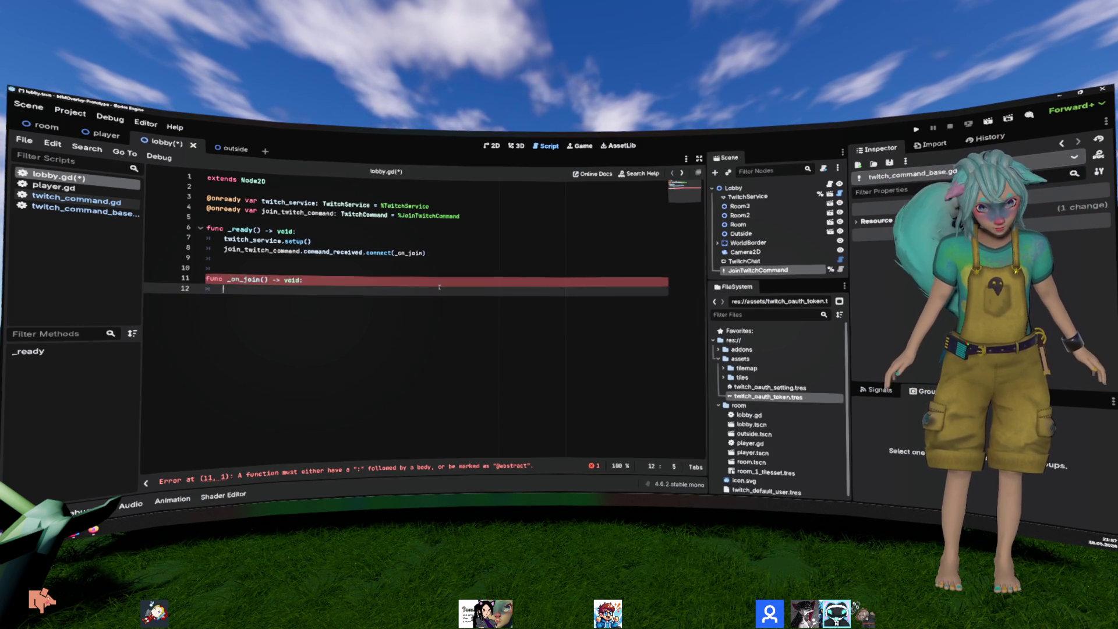
key("Up")
key("Right")
key("Right")
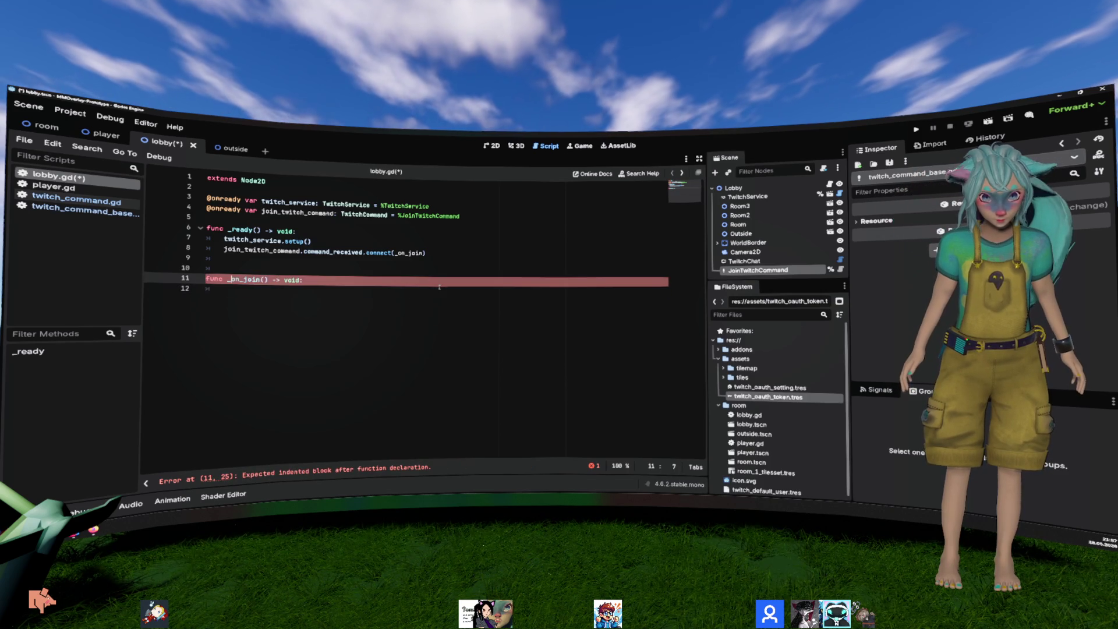
type("from_username: String, info: TwitchCommandInfo, args: PackedStringArray")
key("Down")
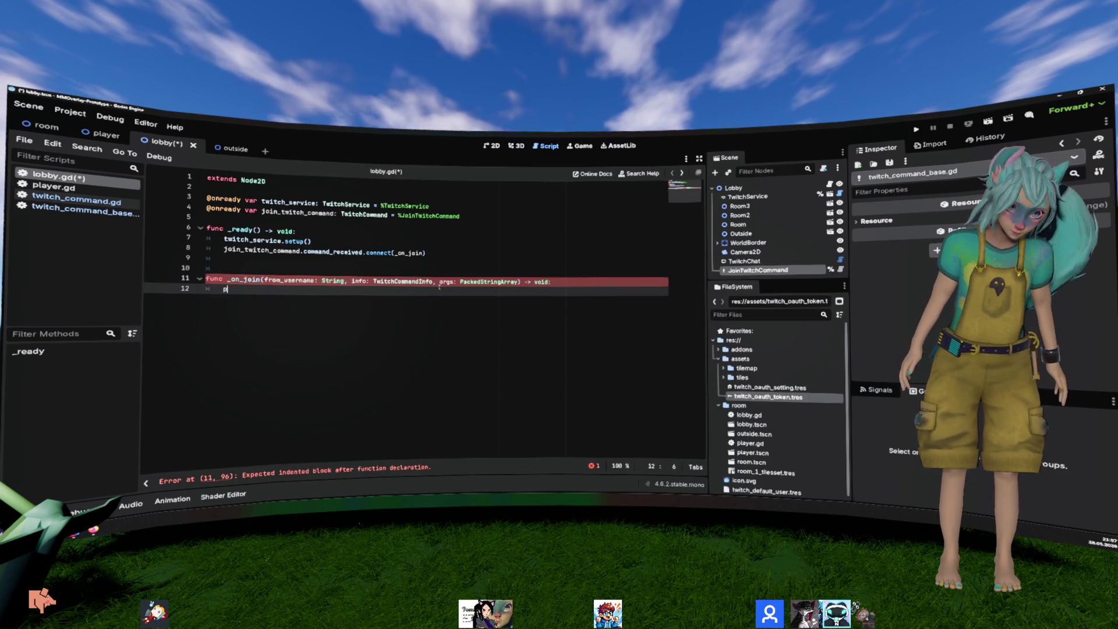
key("ctrl+shift+Return")
Step: Start declaring a typed users array above _ready in lobby.gd
key("Up")
key("Up")
key("Up")
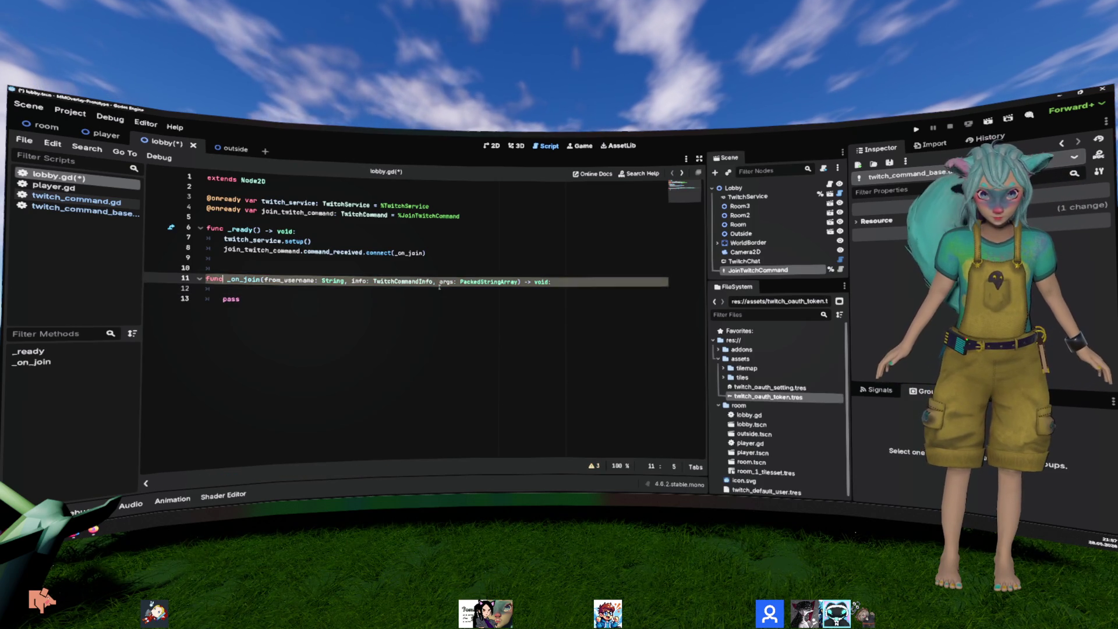
key("ctrl+shift+Return")
key("ctrl+shift+Return")
type("var ")
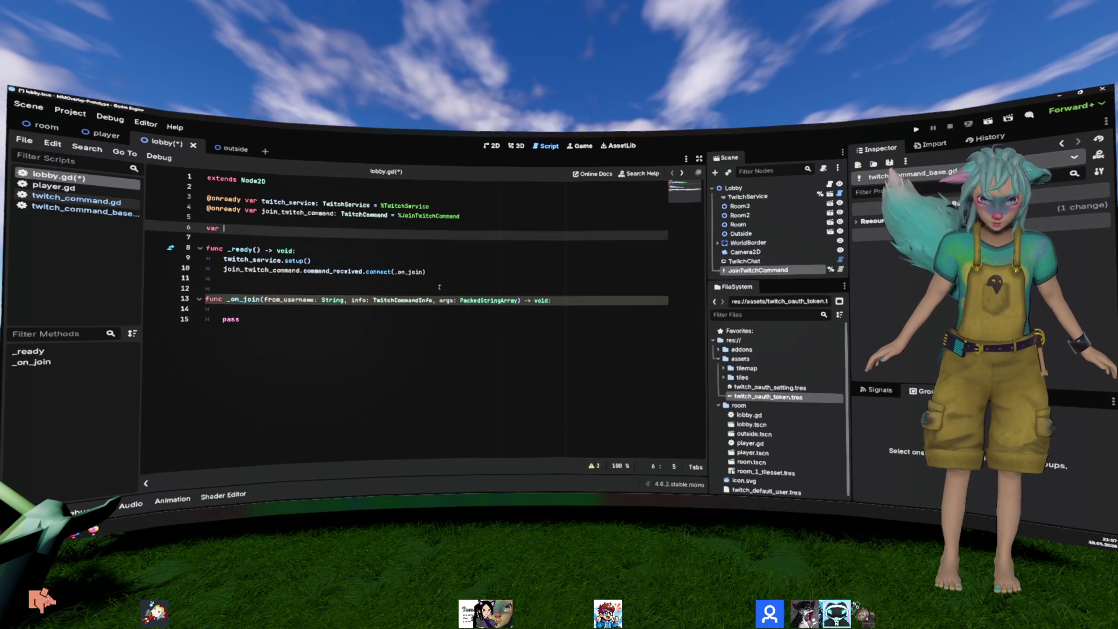
type("users: Array[User")
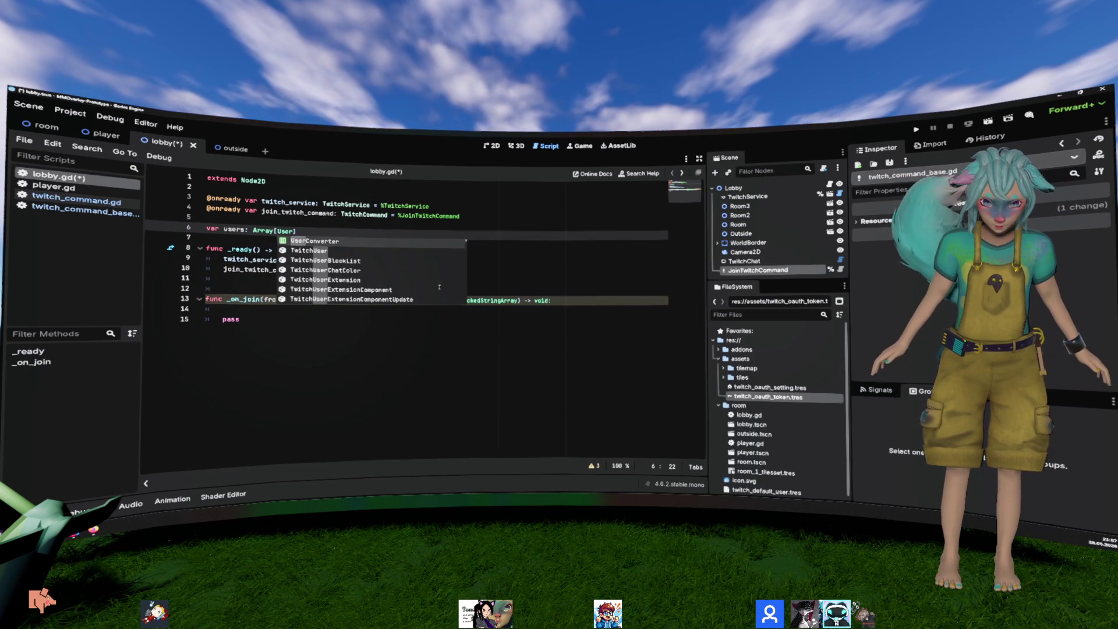
Step: Add 'class_name Player' to player.gd
left_click(53, 186)
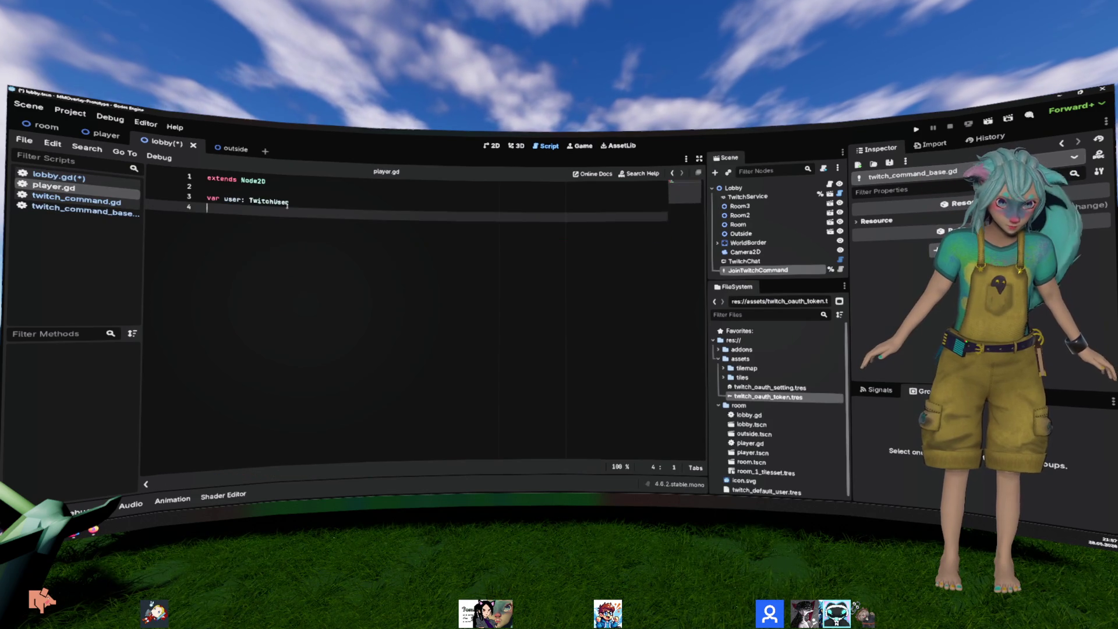
left_click(289, 194)
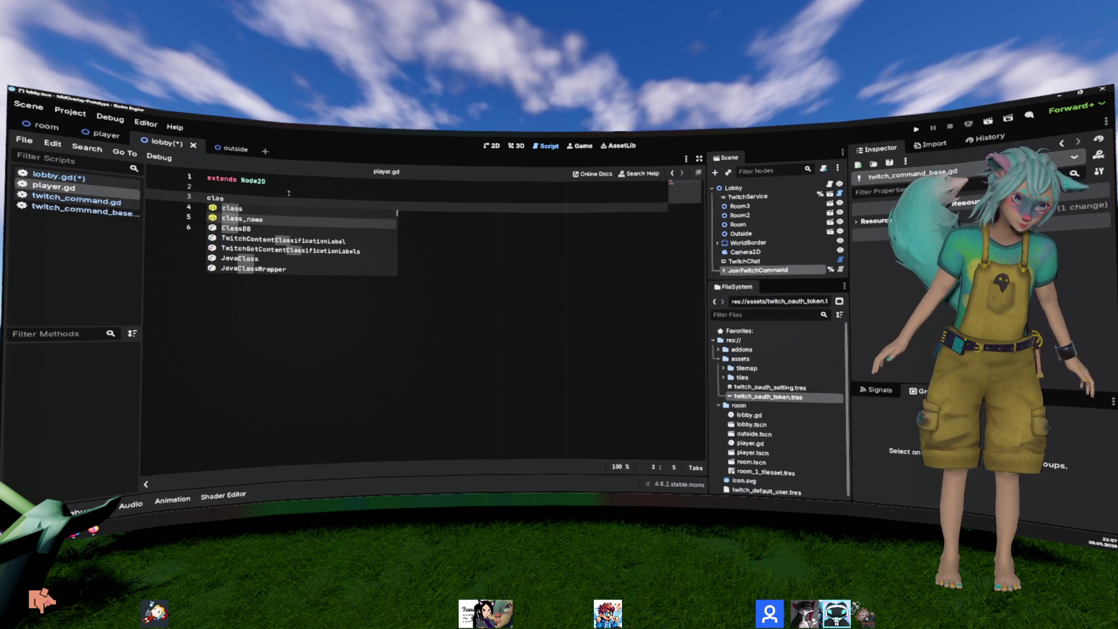
key("Escape")
type("er")
Step: Declare 'var users: Array[Player] = []' in lobby.gd
left_click(58, 176)
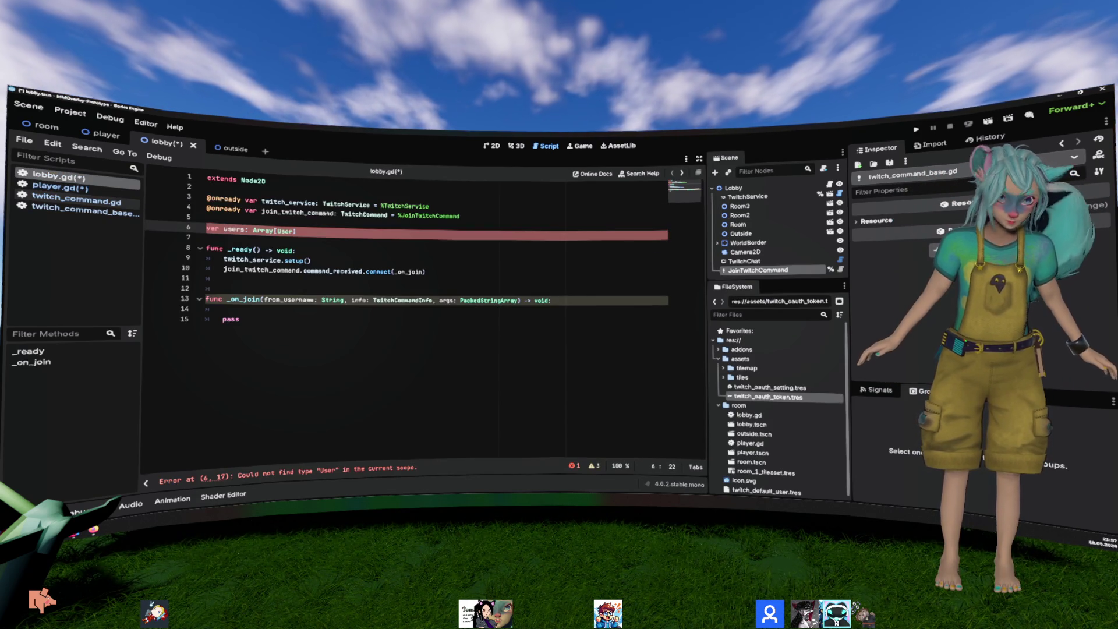
double_click(285, 231)
type("Player")
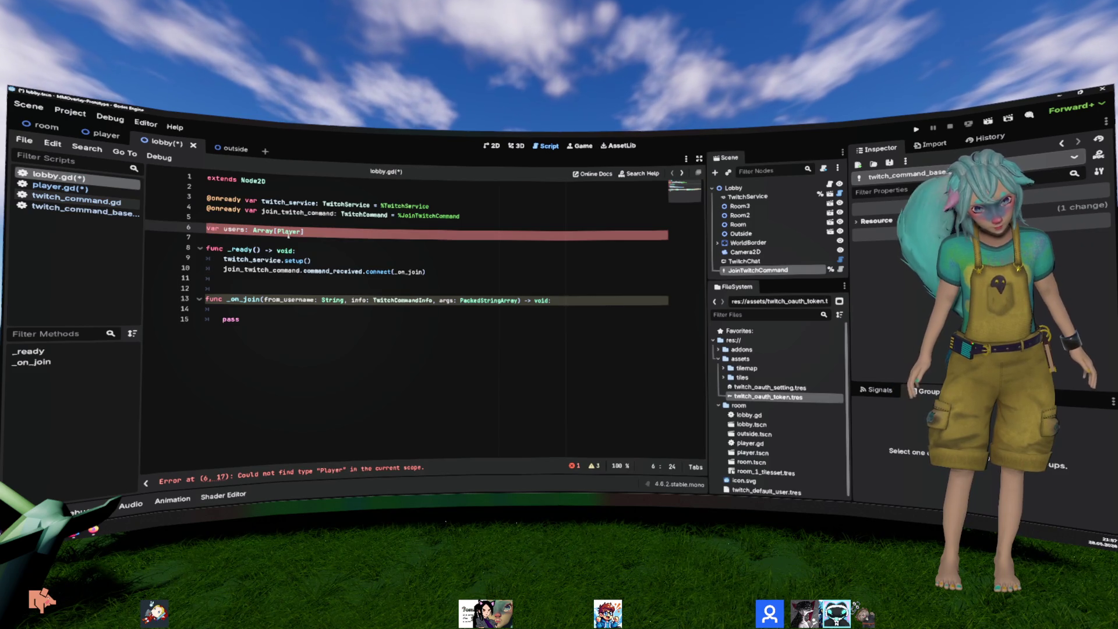
key("End")
type("= [")
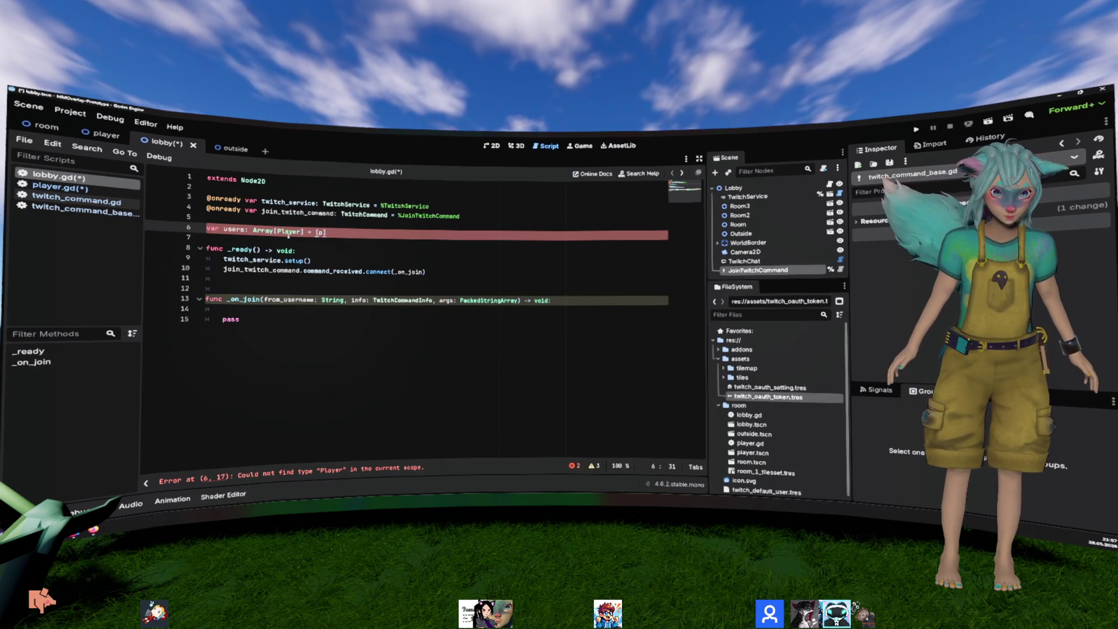
double_click(234, 229)
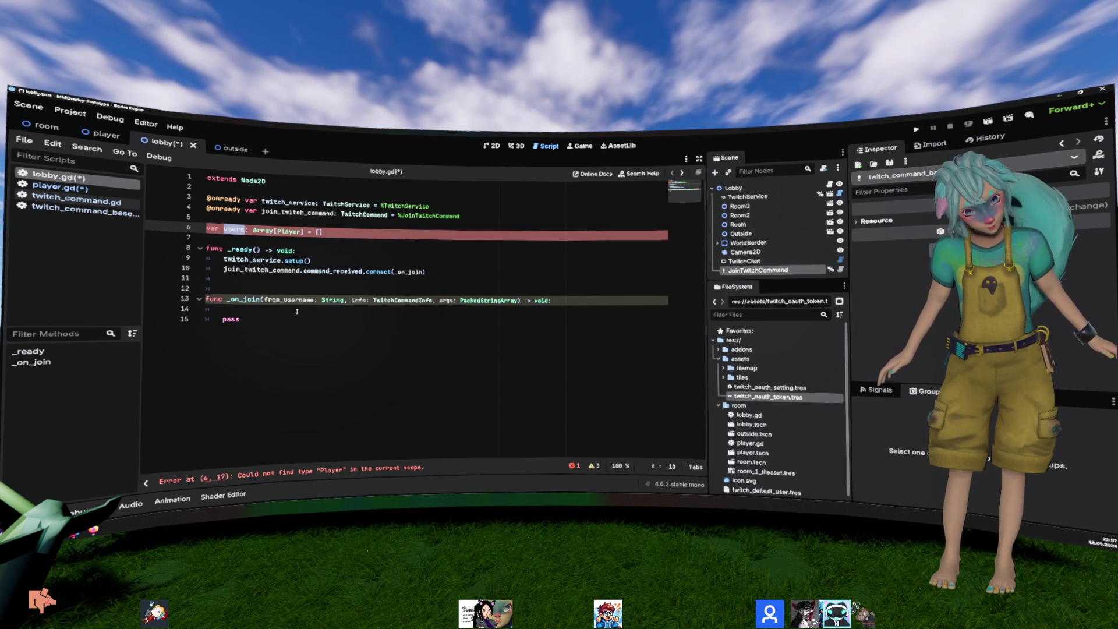
Step: Save the scripts, start a line in _on_join, and check TwitchCommandInfo for its user_id field
left_click(371, 307)
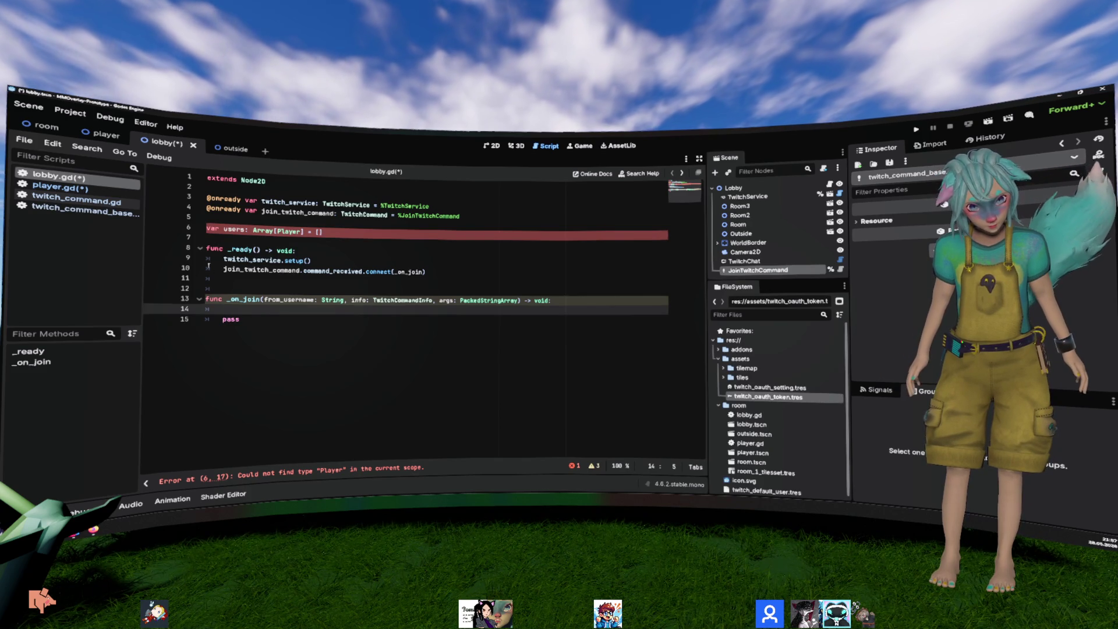
key("ctrl+s")
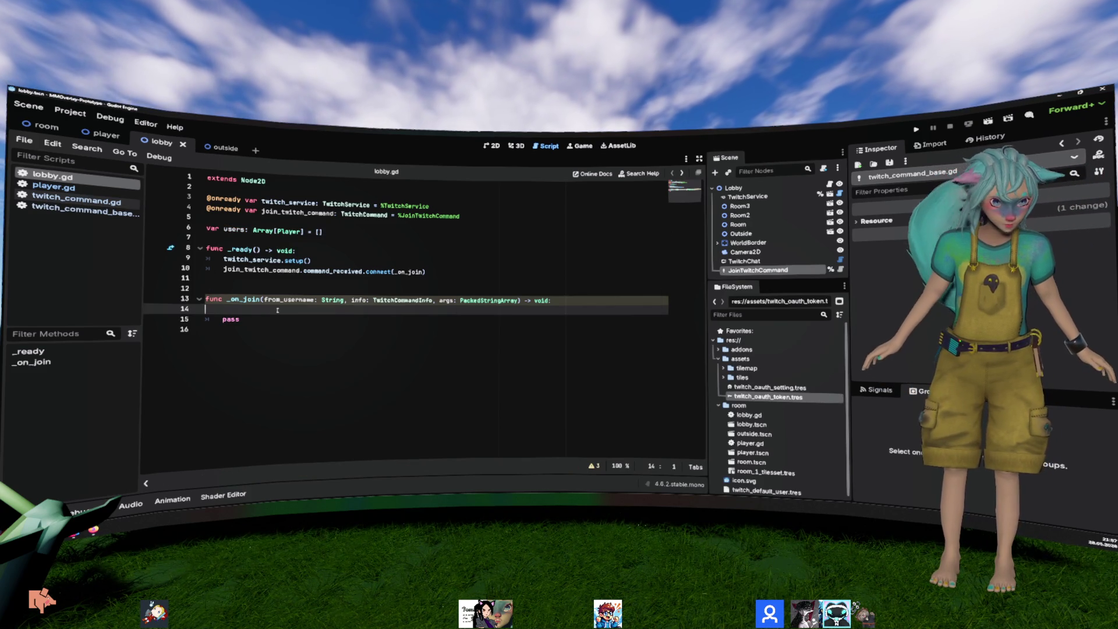
key("Tab")
type("users")
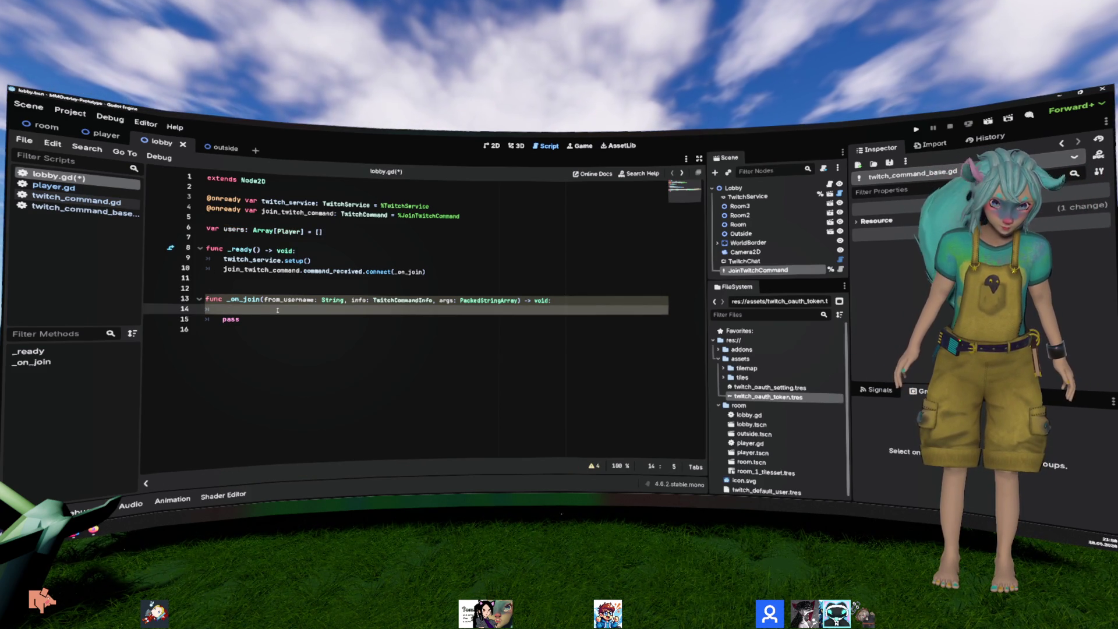
type("twi")
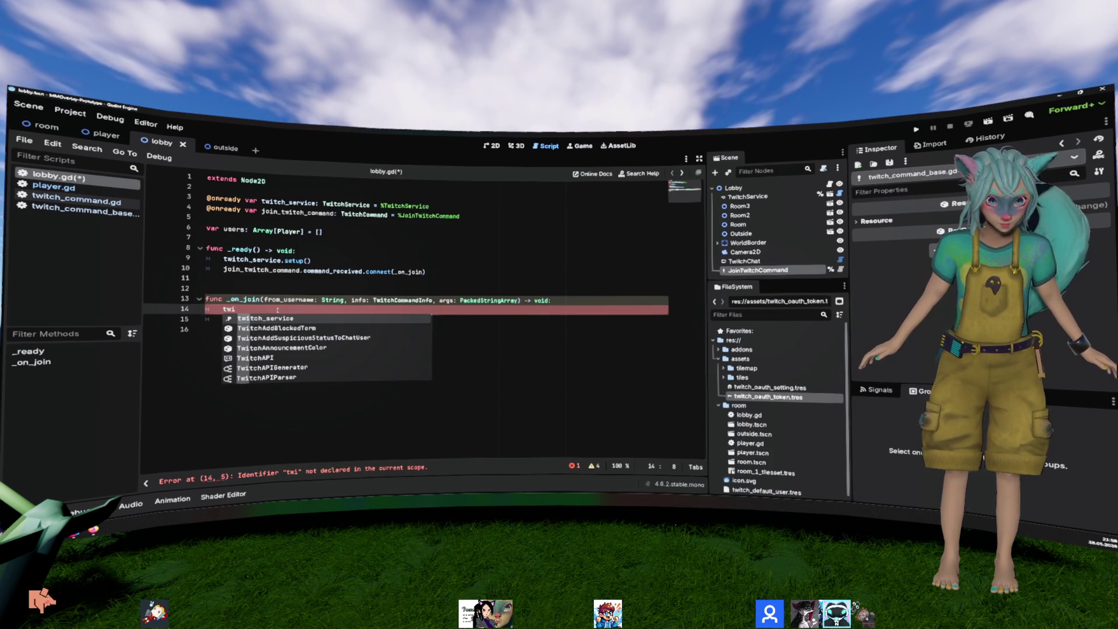
key("BackSpace")
key("BackSpace")
key("BackSpace")
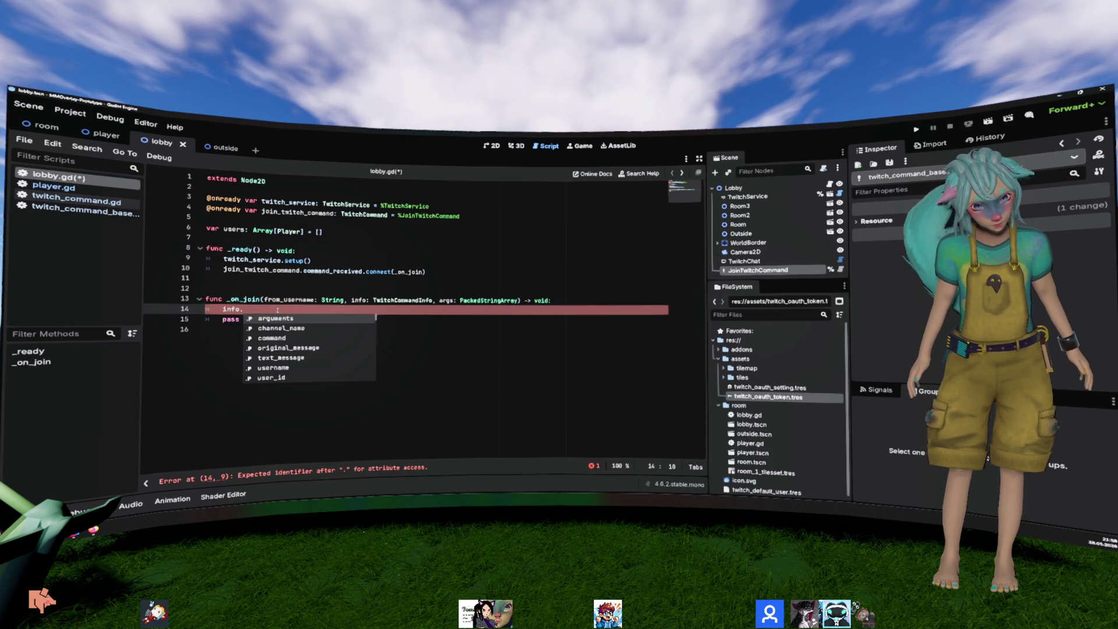
key("Down")
key("Down")
key("Down")
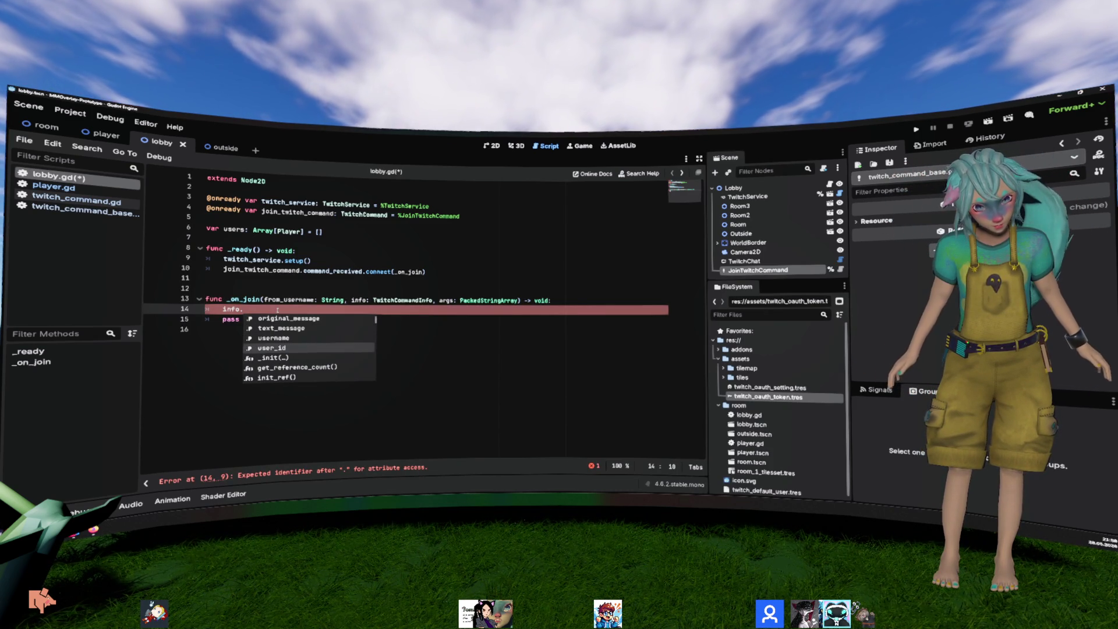
key("BackSpace")
key("BackSpace")
key("BackSpace")
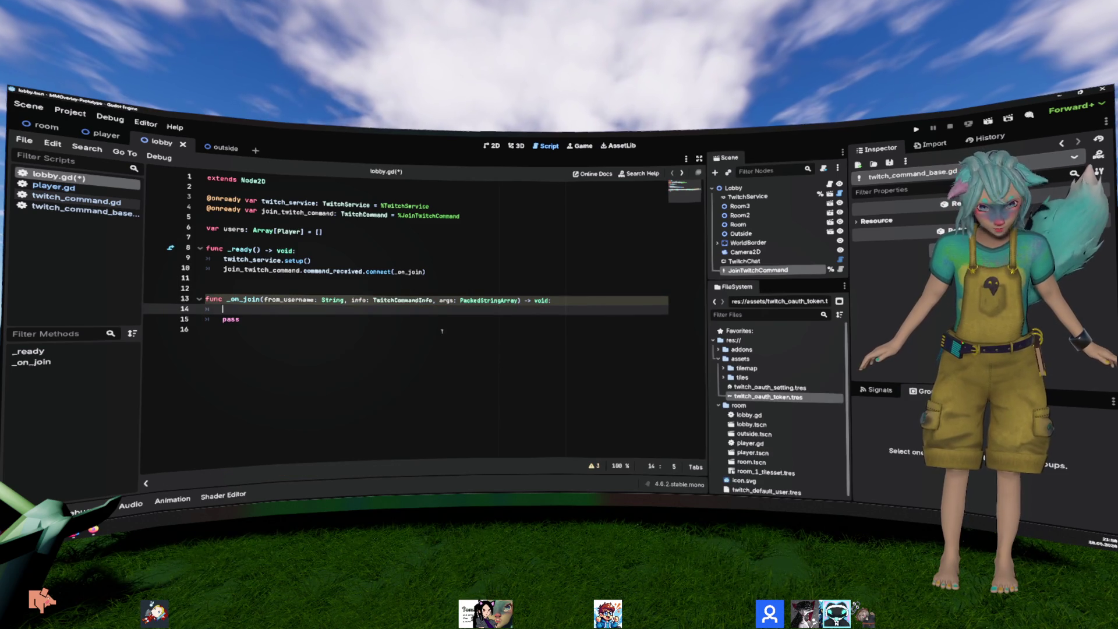
left_click(411, 299, "ctrl")
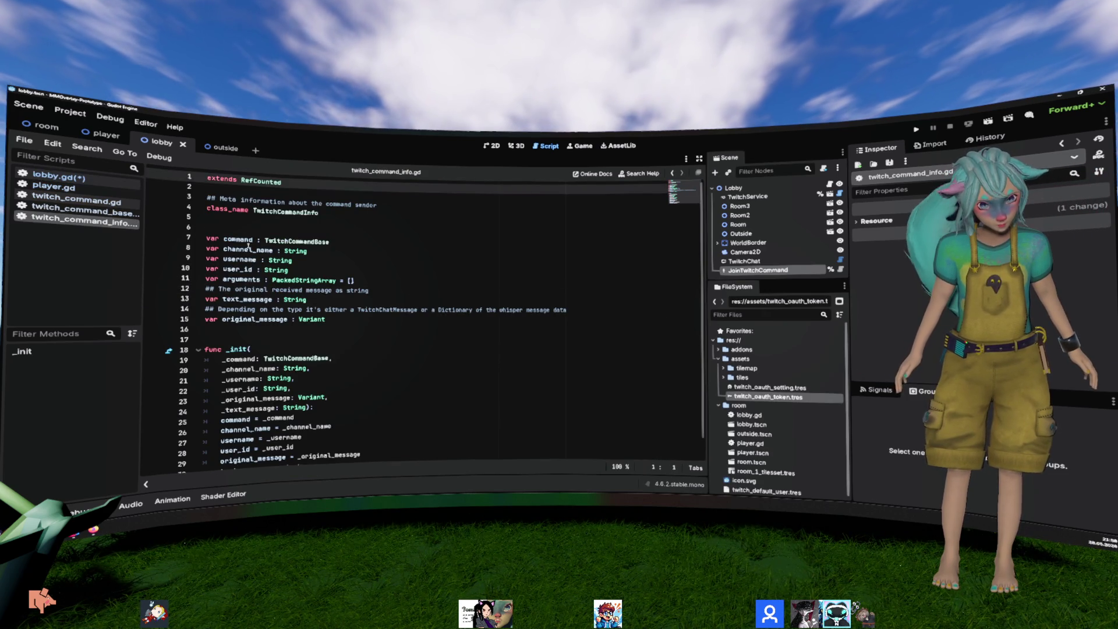
key("alt+Left")
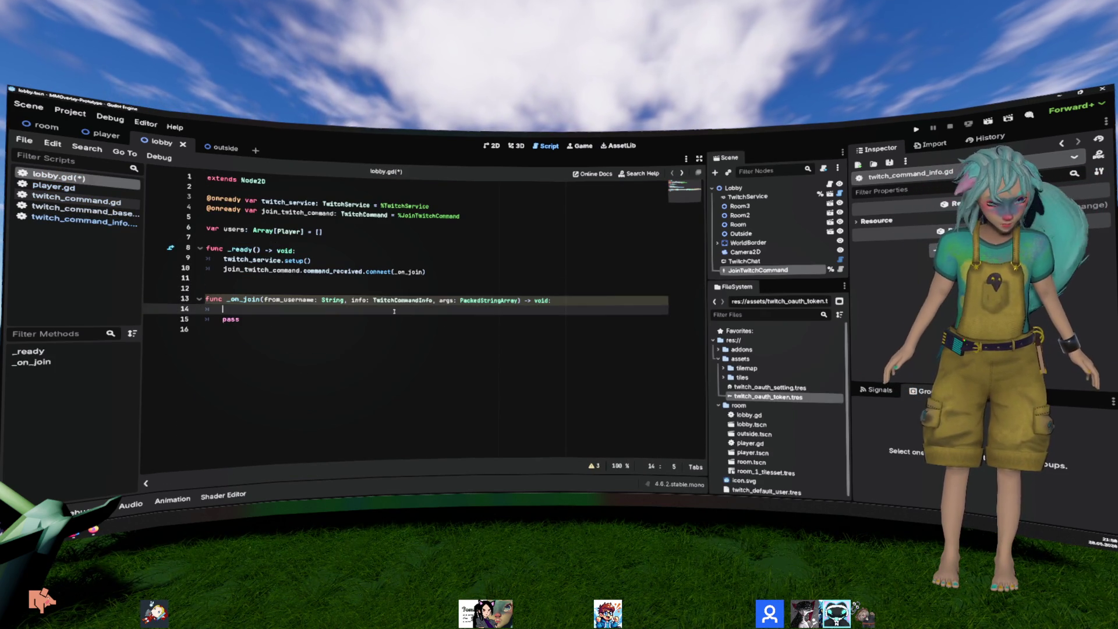
Step: Write the call twitch_service.get_user_by_id(info.user_id) in _on_join
key("BackSpace")
type("twitch)se")
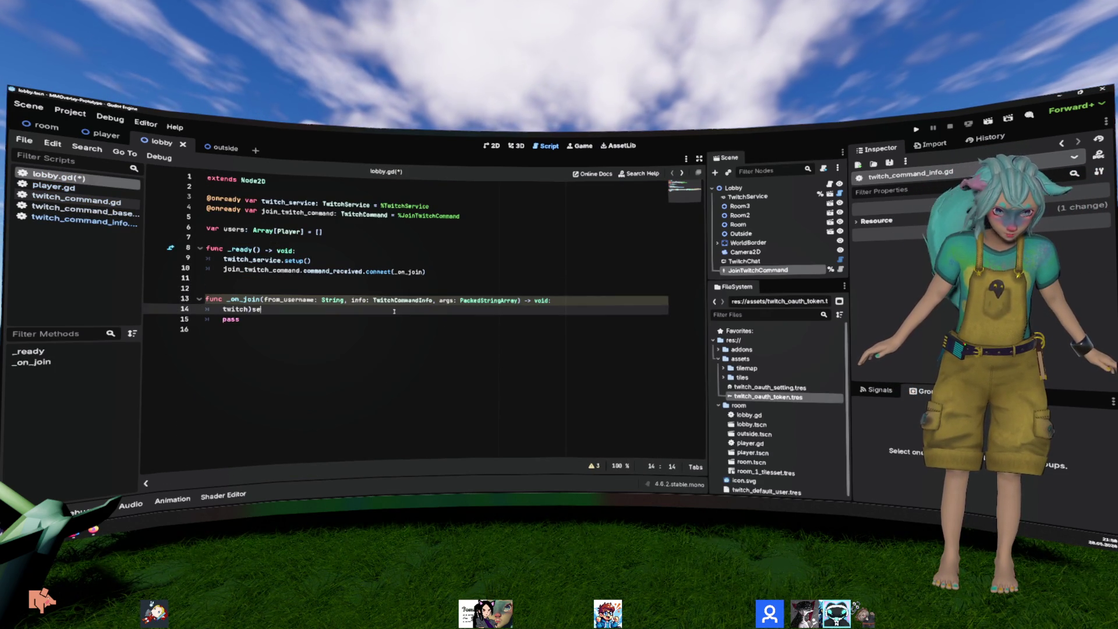
key("BackSpace")
key("BackSpace")
key("BackSpace")
type("vice.get_us")
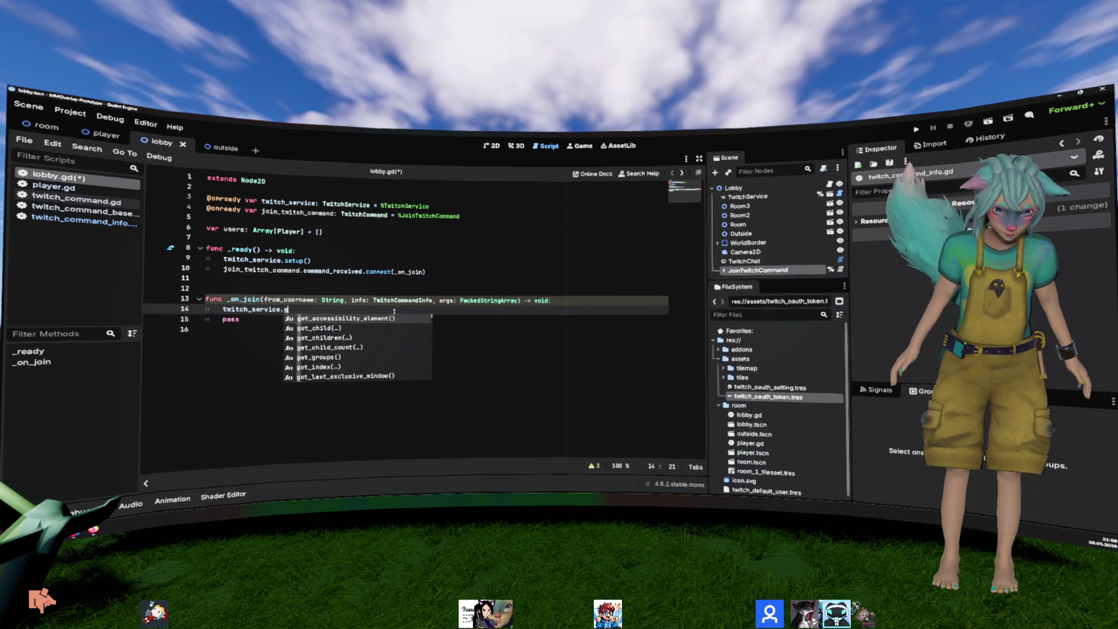
key("Return")
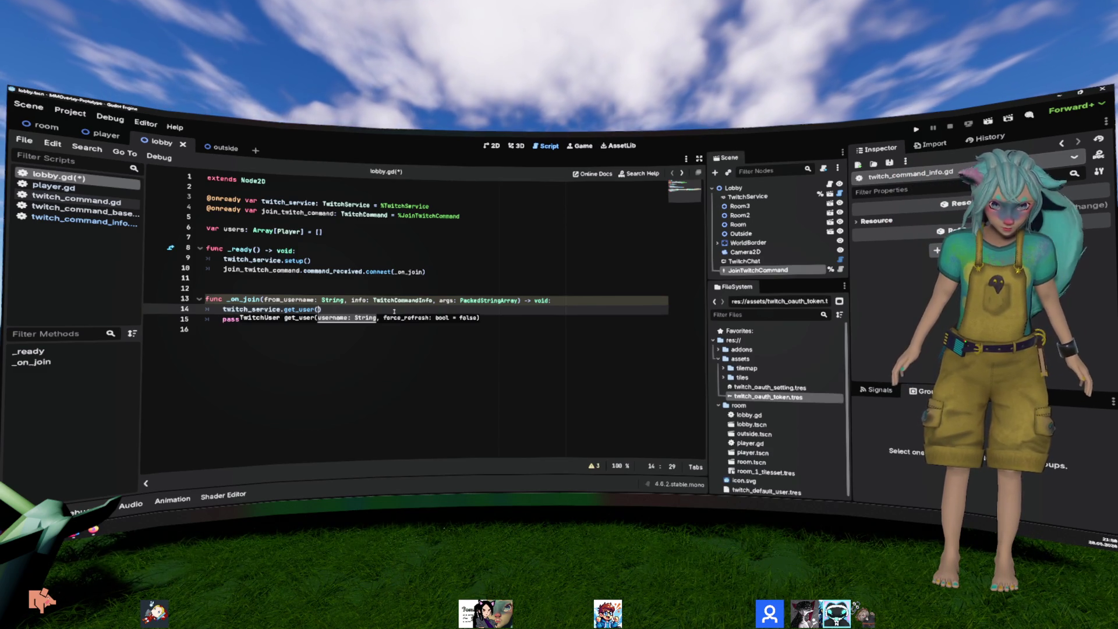
key("BackSpace")
type("_")
key("Return")
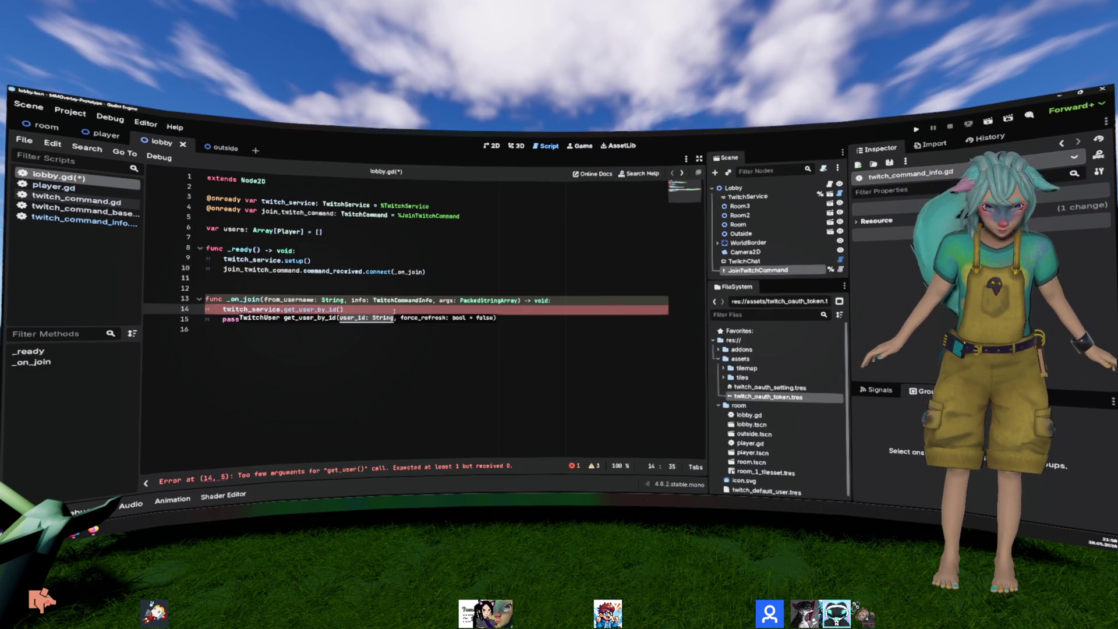
type(".")
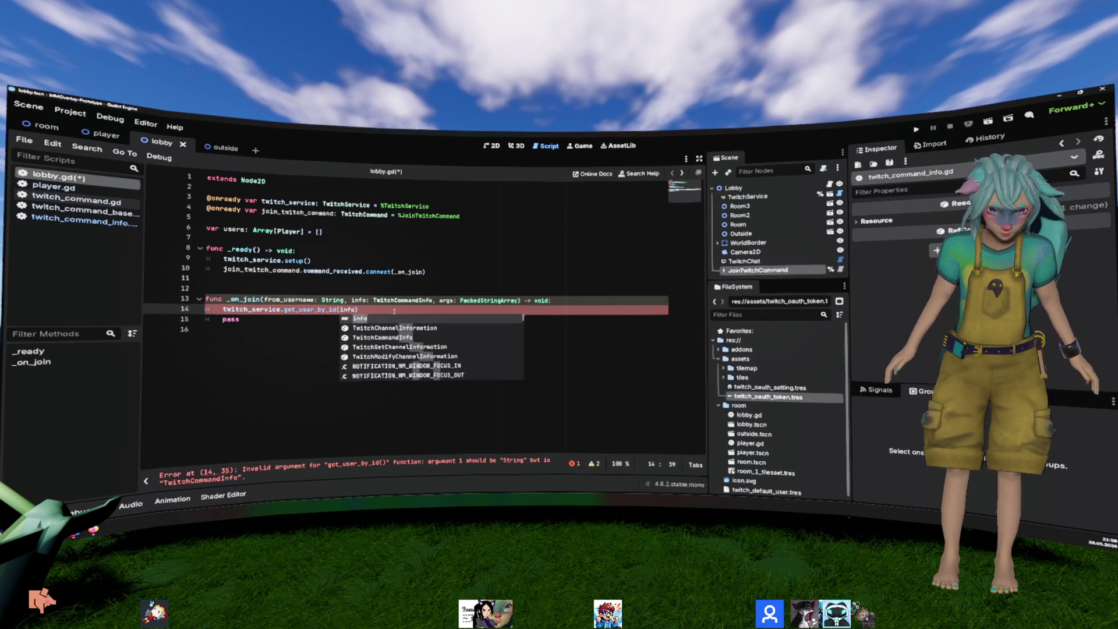
key("Down")
key("Down")
key("Down")
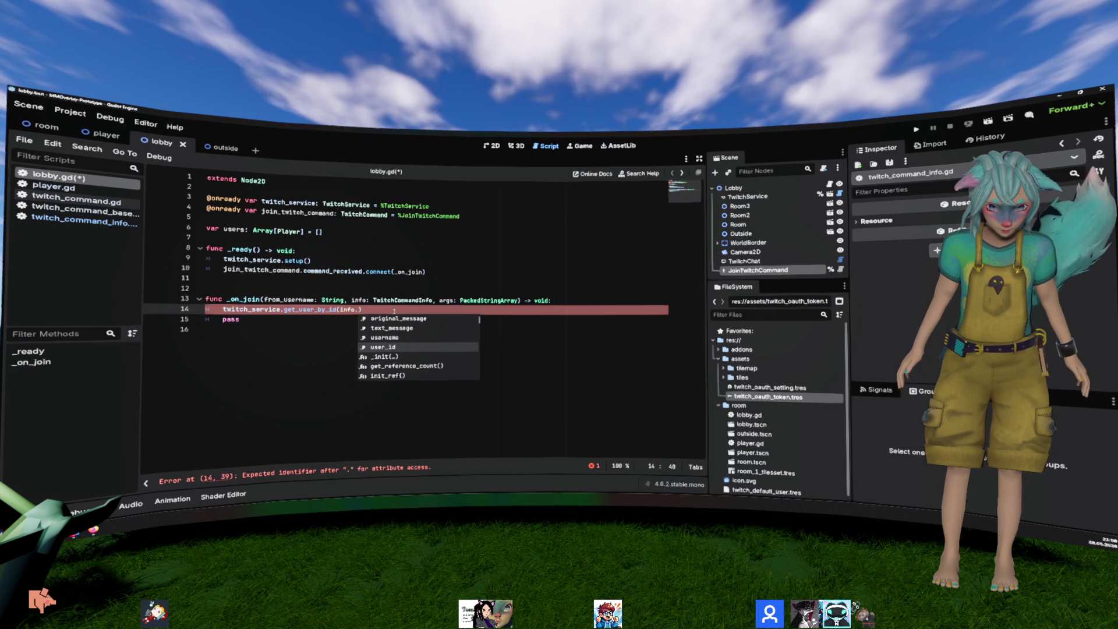
key("Return")
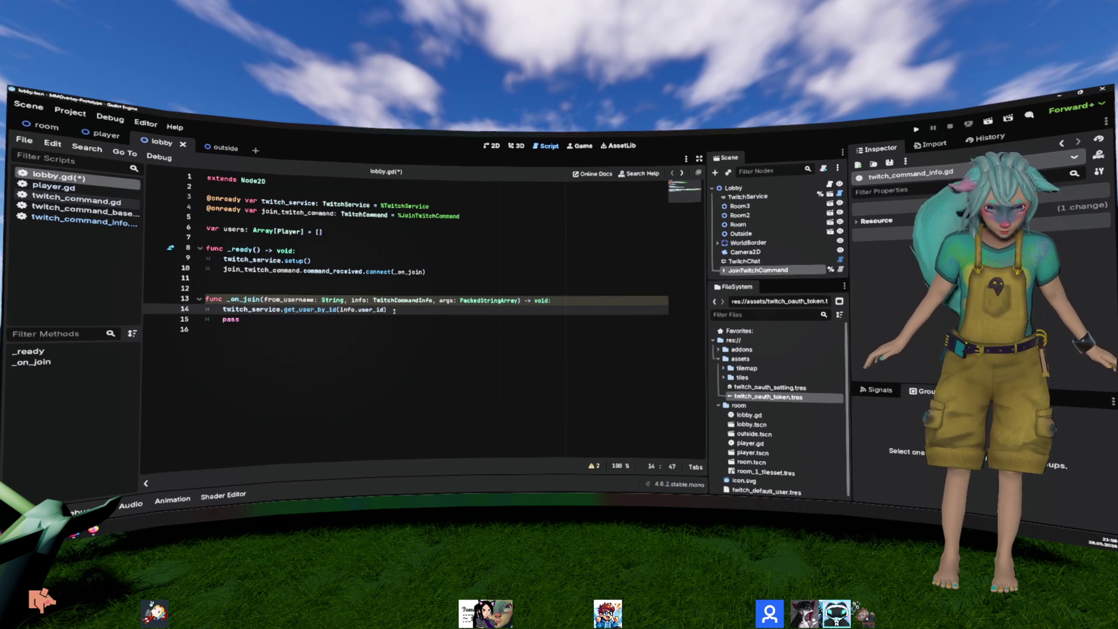
Step: Store the result as 'var user: TwitchUser = await ...' and start a new line below
type("var user = ")
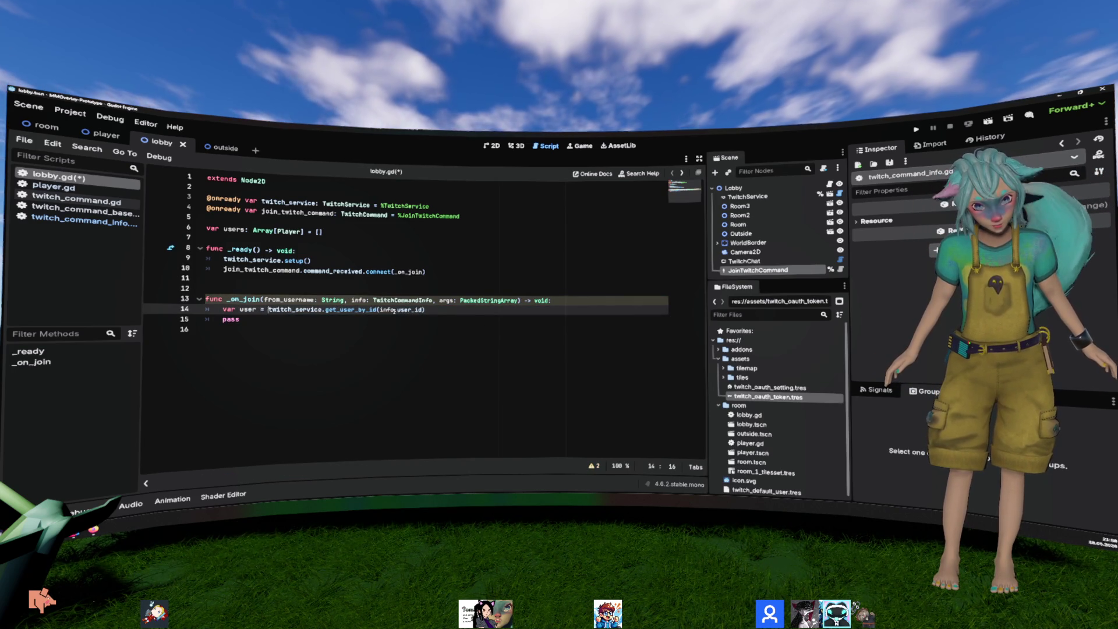
type("await")
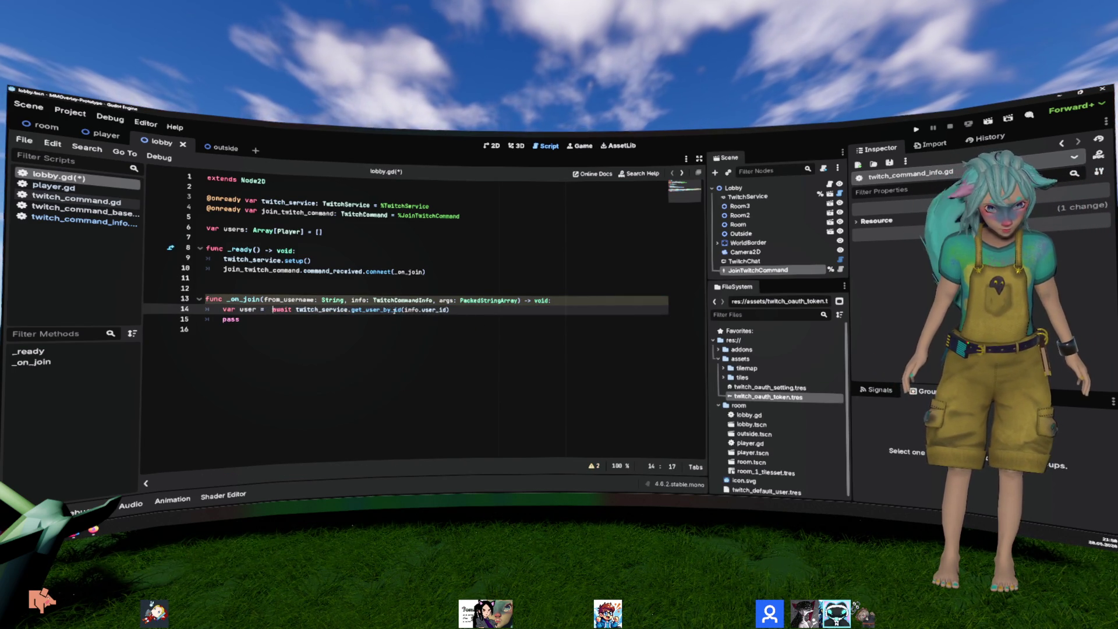
key("Left")
type(": TwitchUser")
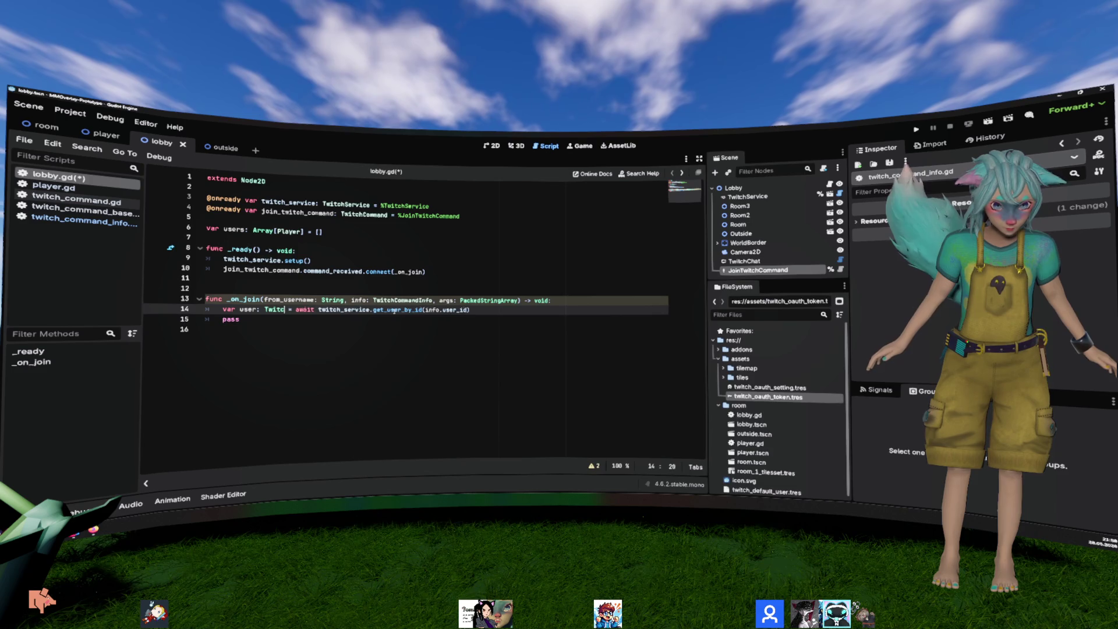
key("End")
key("Return")
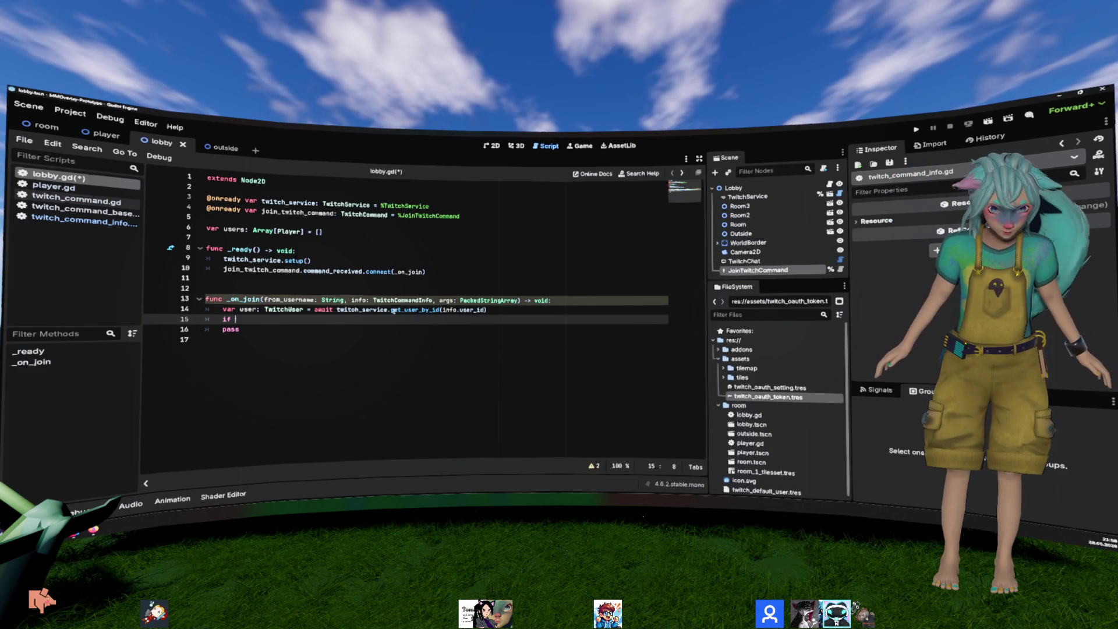
Step: Write the guard 'if not user or users: return' on line 15 of _on_join
key("ctrl+Left")
type("not")
key("End")
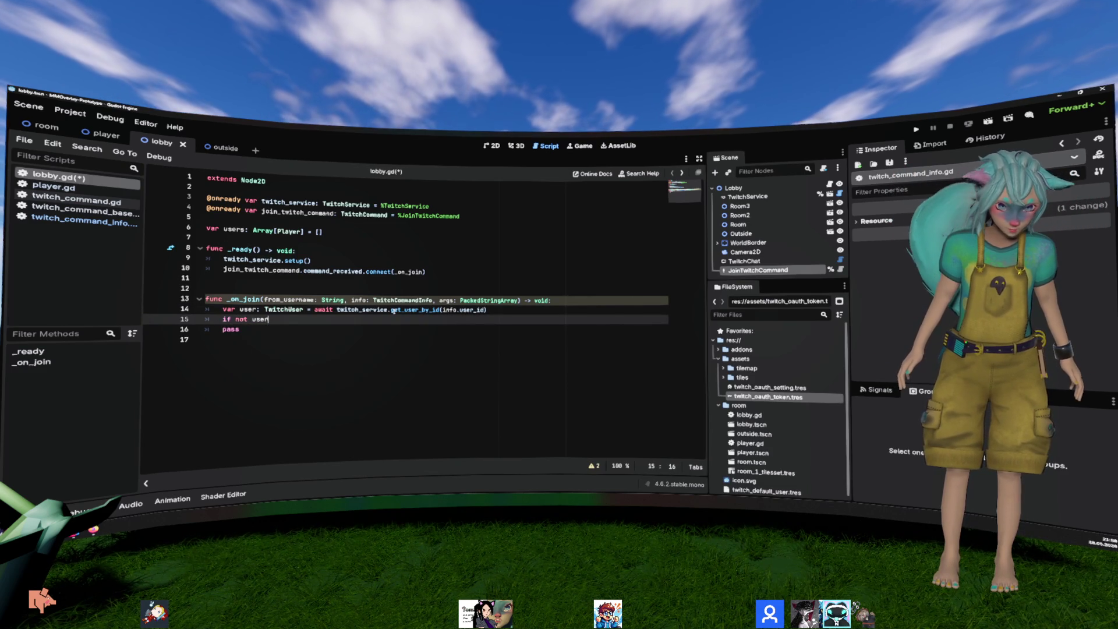
key("Return")
key("Return")
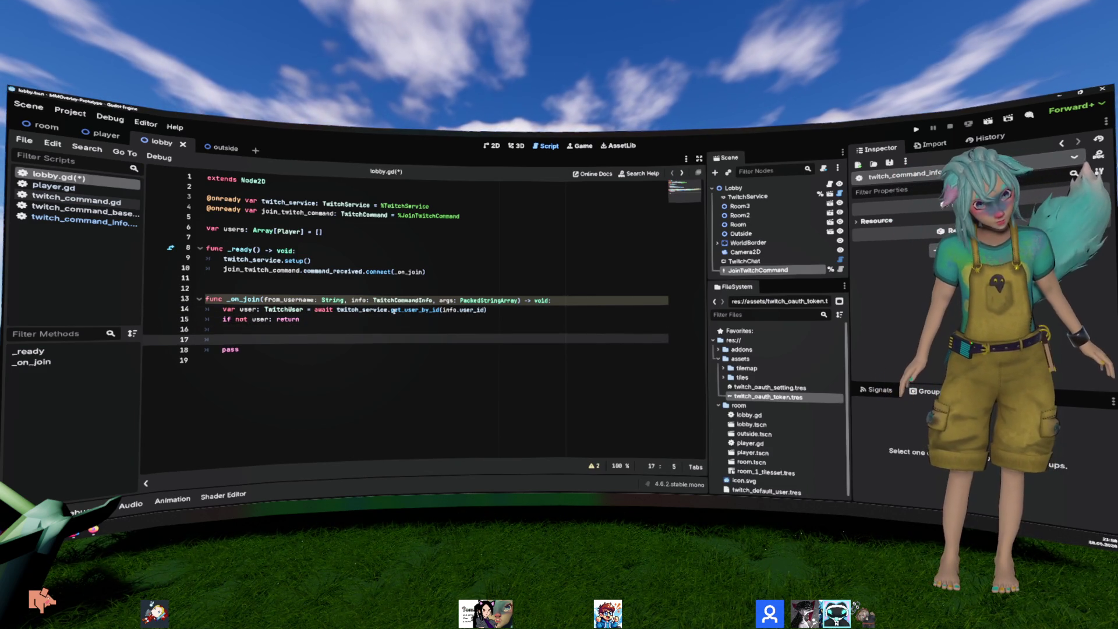
key("Up")
key("Up")
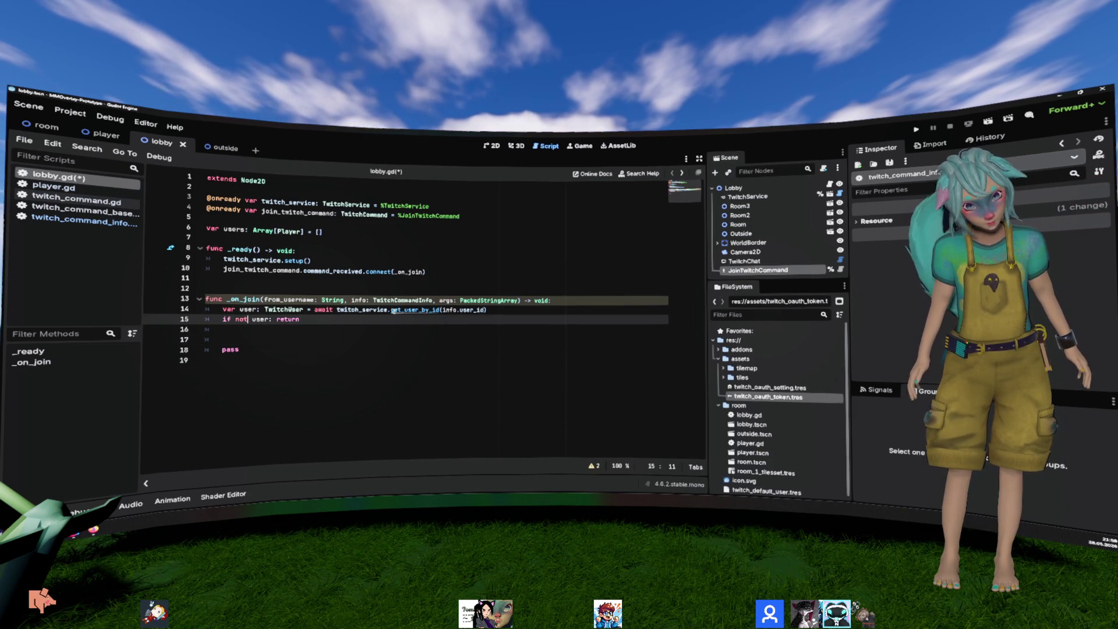
key("ctrl+Right")
type("or users")
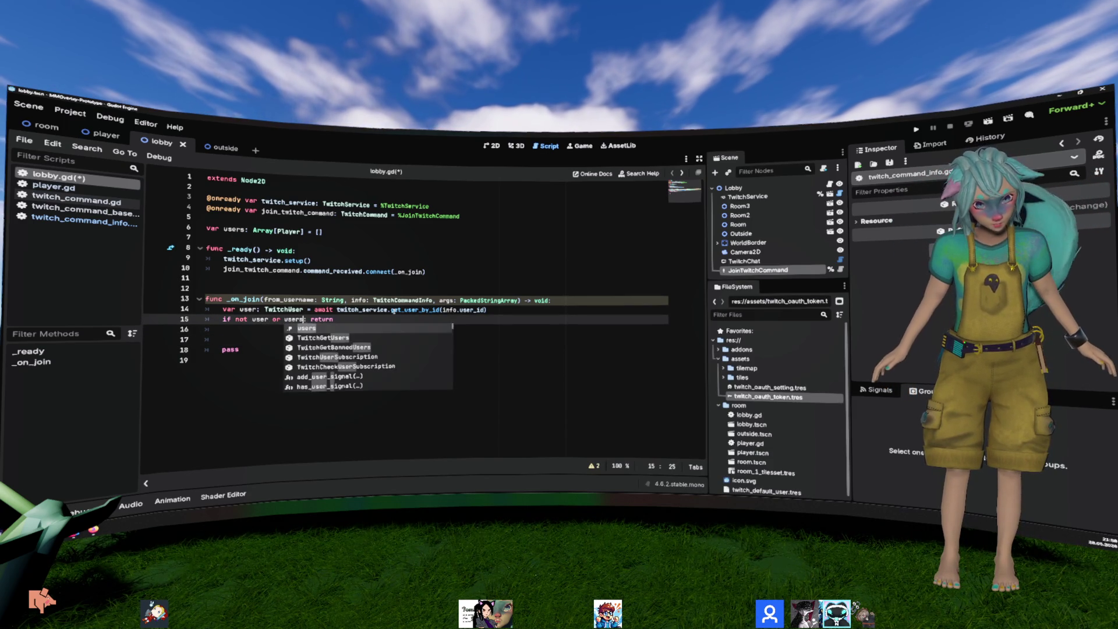
type(".")
type("count(")
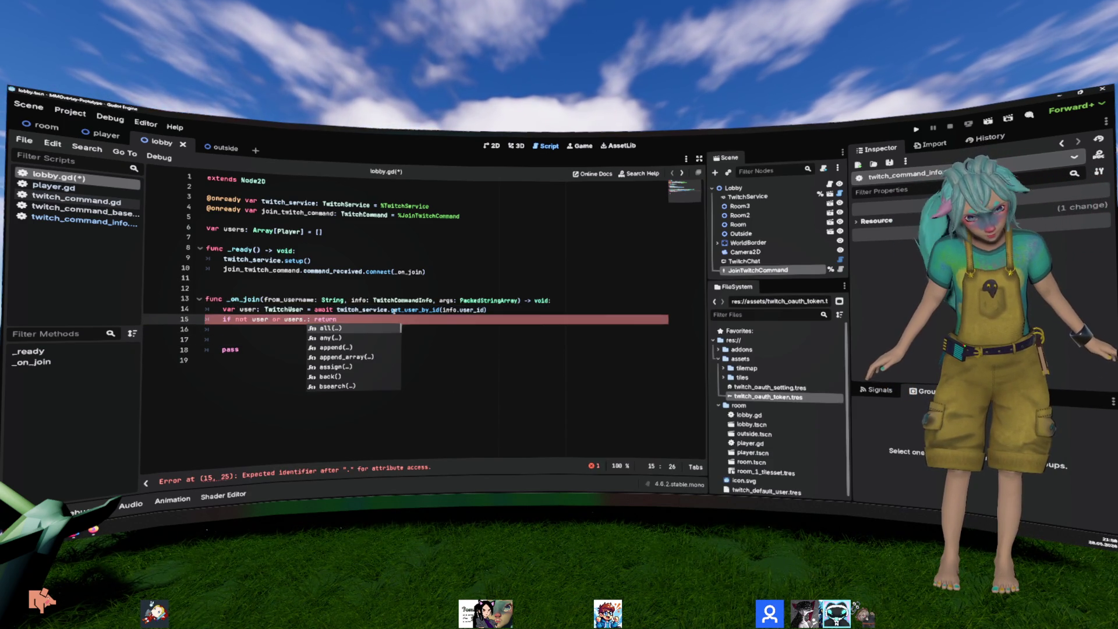
key("BackSpace")
key("BackSpace")
key("BackSpace")
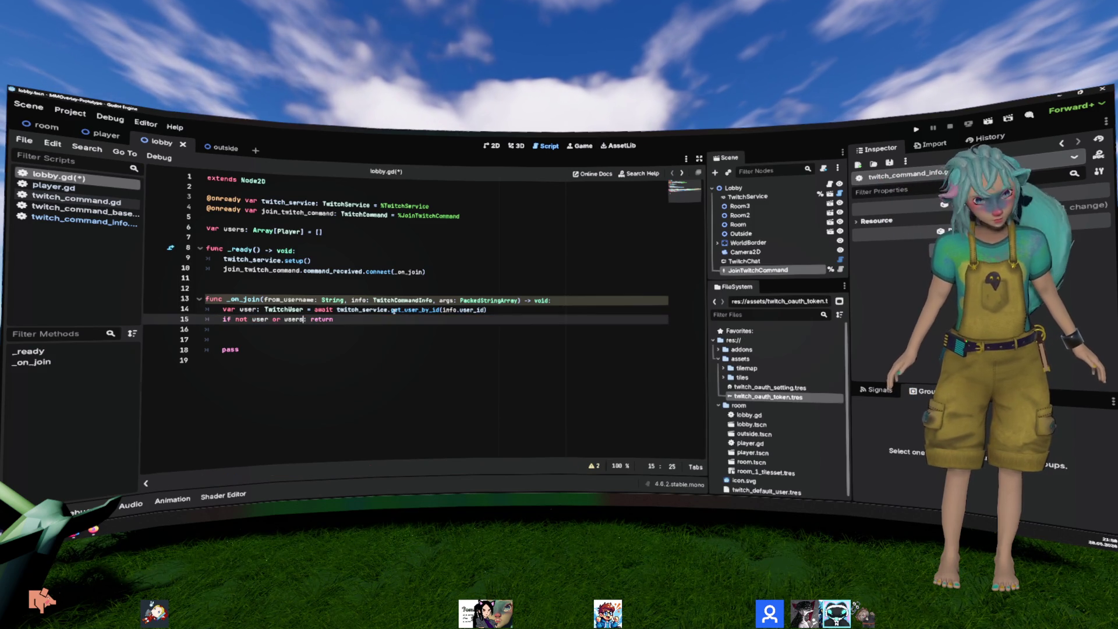
left_click(265, 230)
Step: Declare users as Dictionary[TwitchUser, Player] initialised to an empty dictionary {}
double_click(265, 231)
type("Dic")
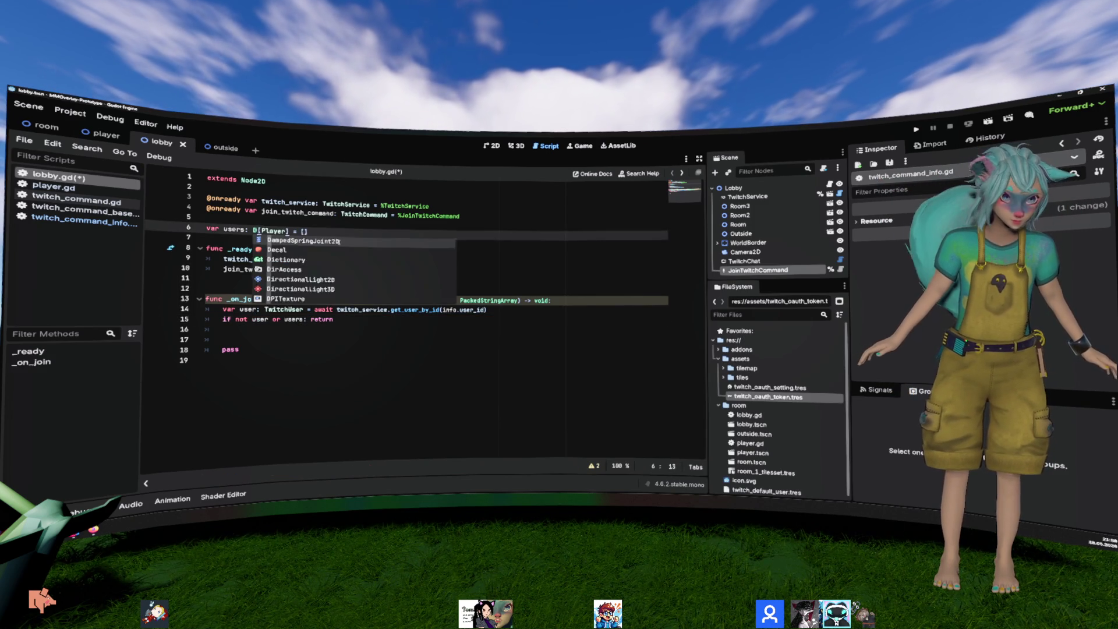
key("Return")
type("TwitchUser,")
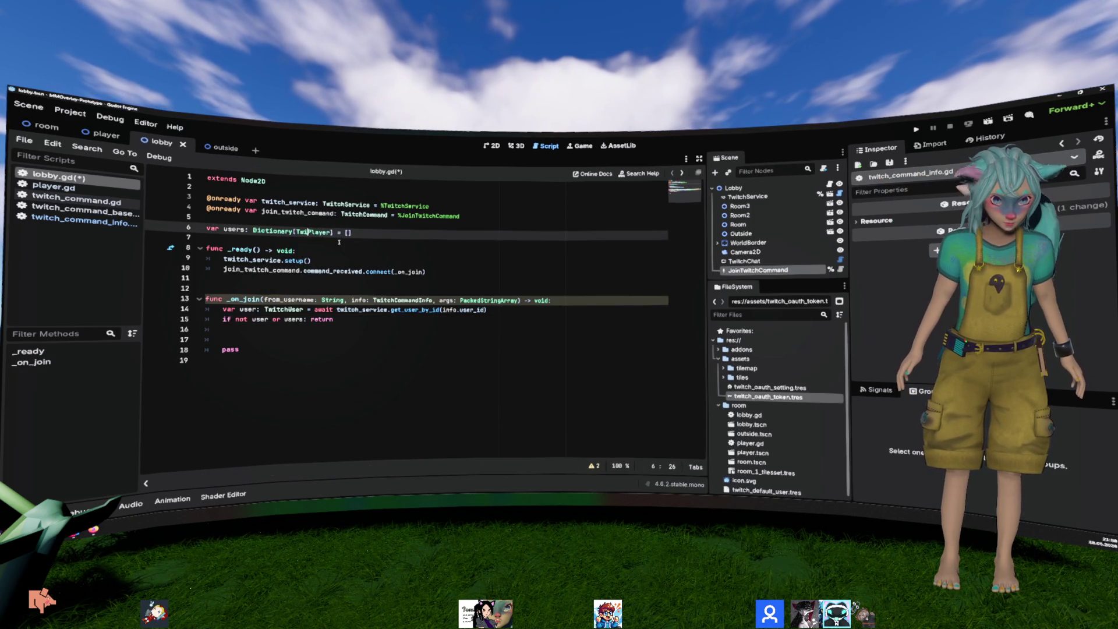
key("Left")
key("Left")
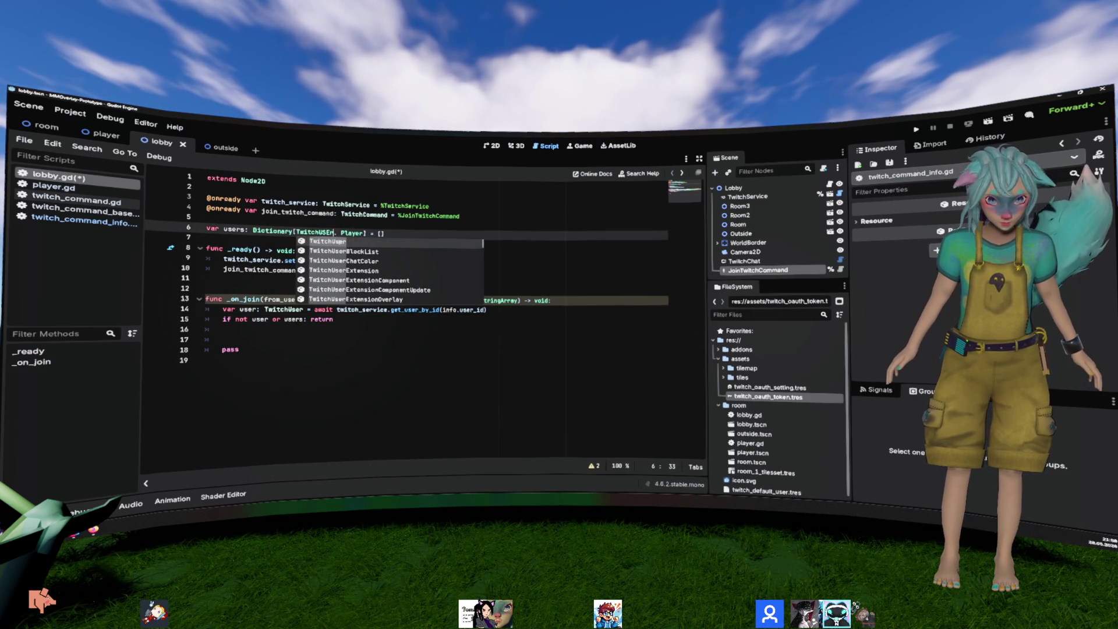
key("Left")
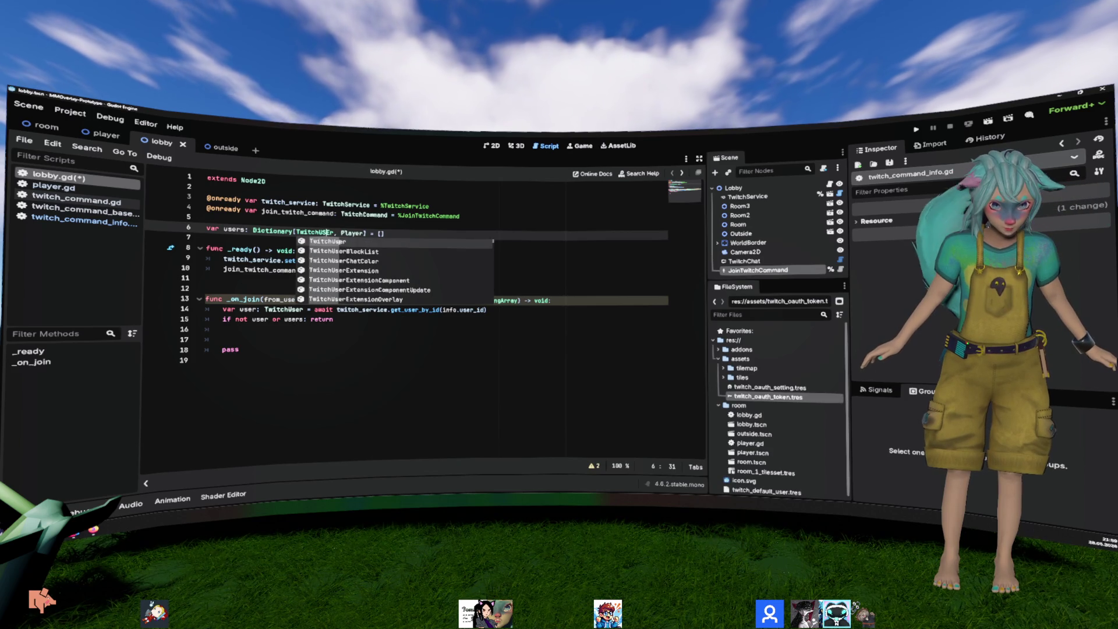
key("Escape")
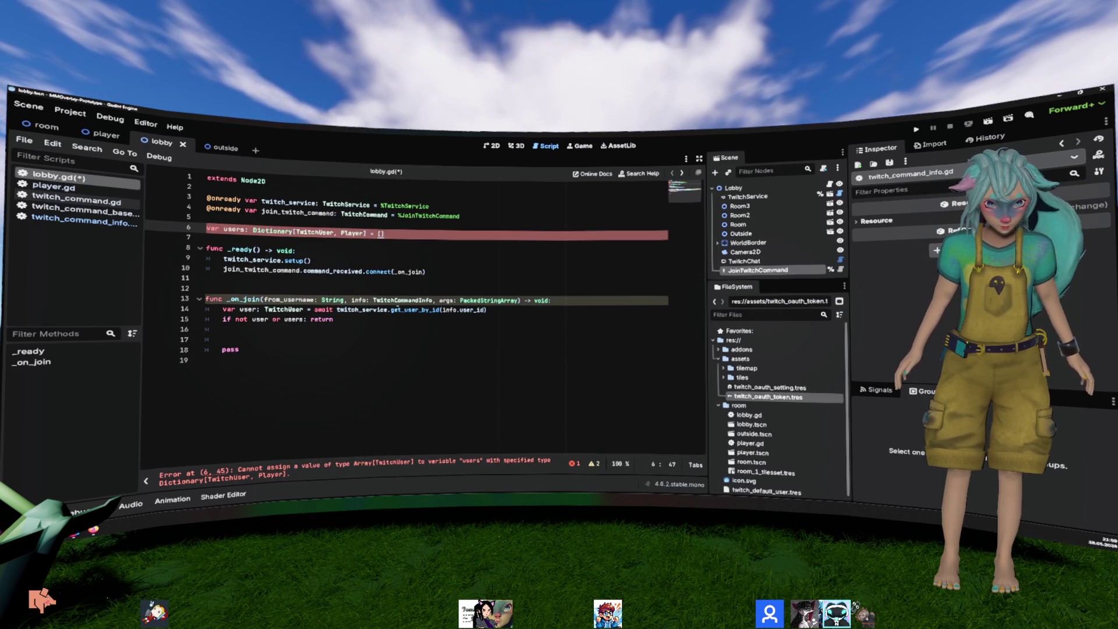
key("BackSpace")
key("BackSpace")
type("{}")
Step: Change the guard to 'if not user or users.has(user): return' and add a new line below
left_click(361, 324)
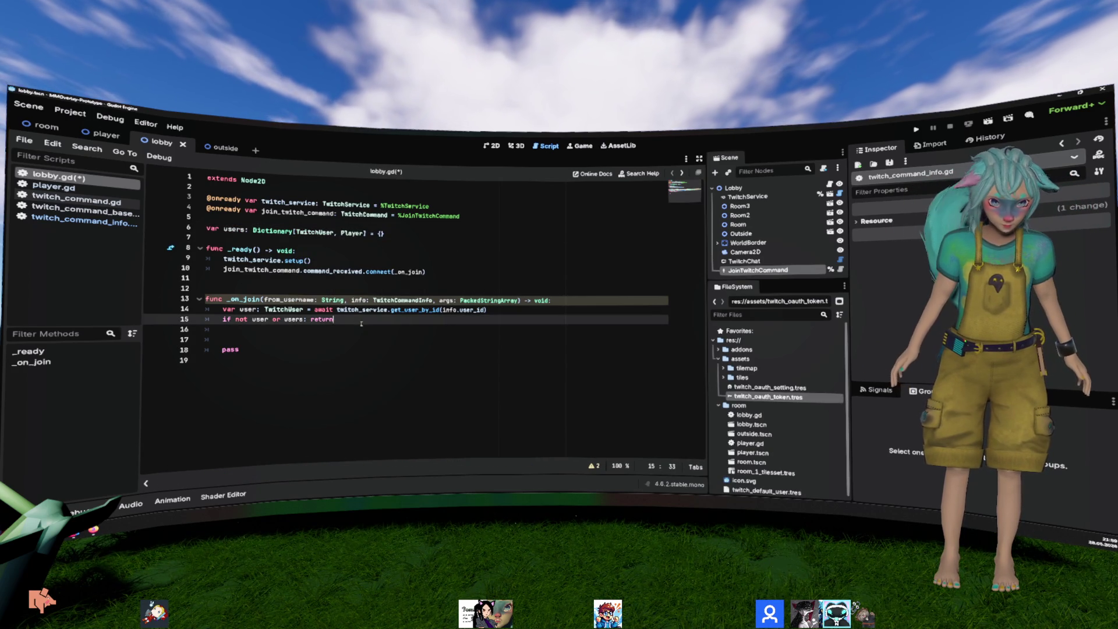
key("Left")
key("Left")
key("Left")
key("BackSpace")
type(".")
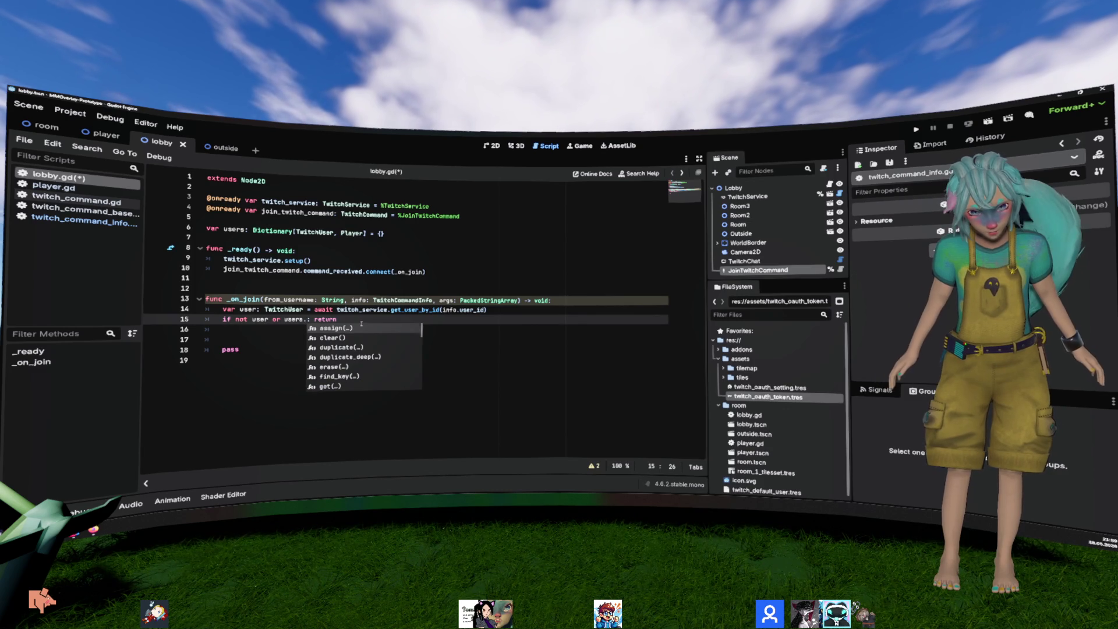
key("Down")
key("Down")
key("Down")
key("Return")
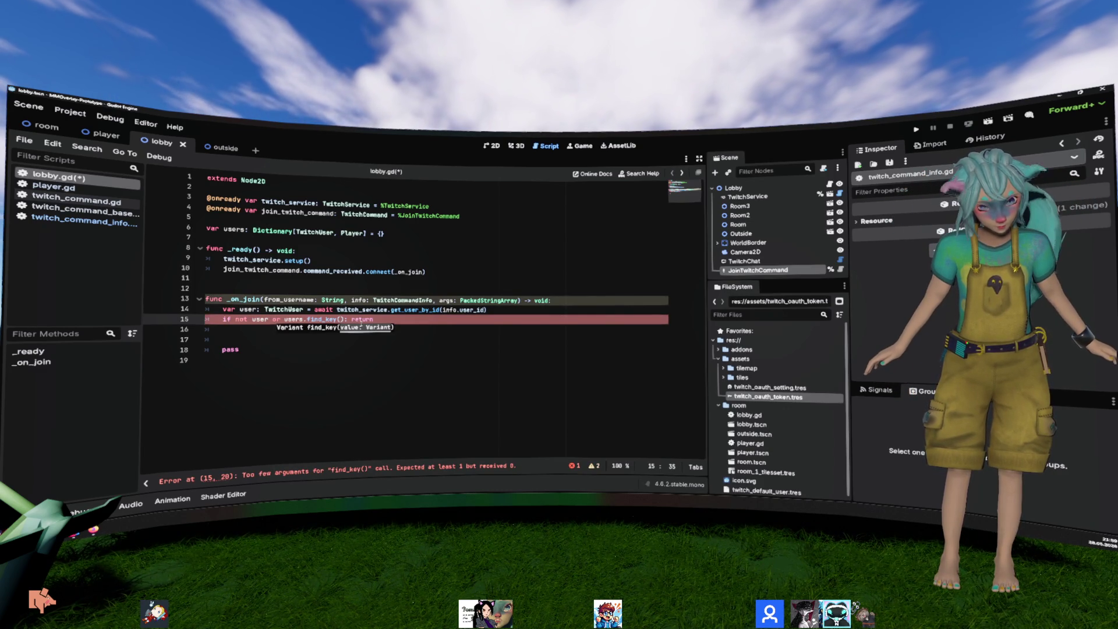
key("ctrl+shift+Right")
key("Delete")
key("Escape")
type("has")
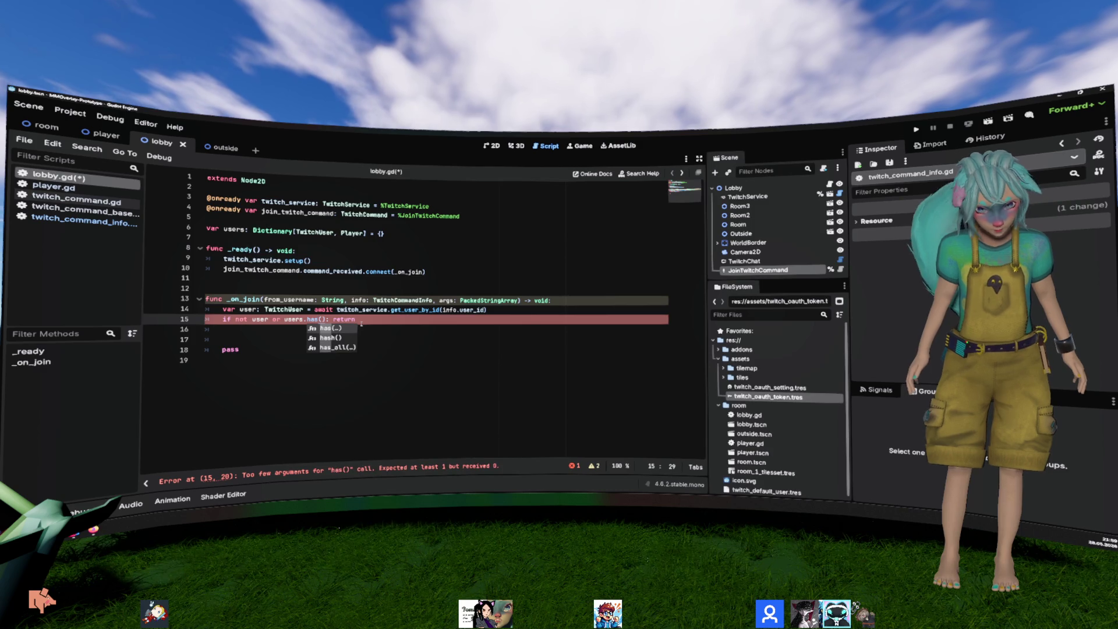
key("Return")
key("Delete")
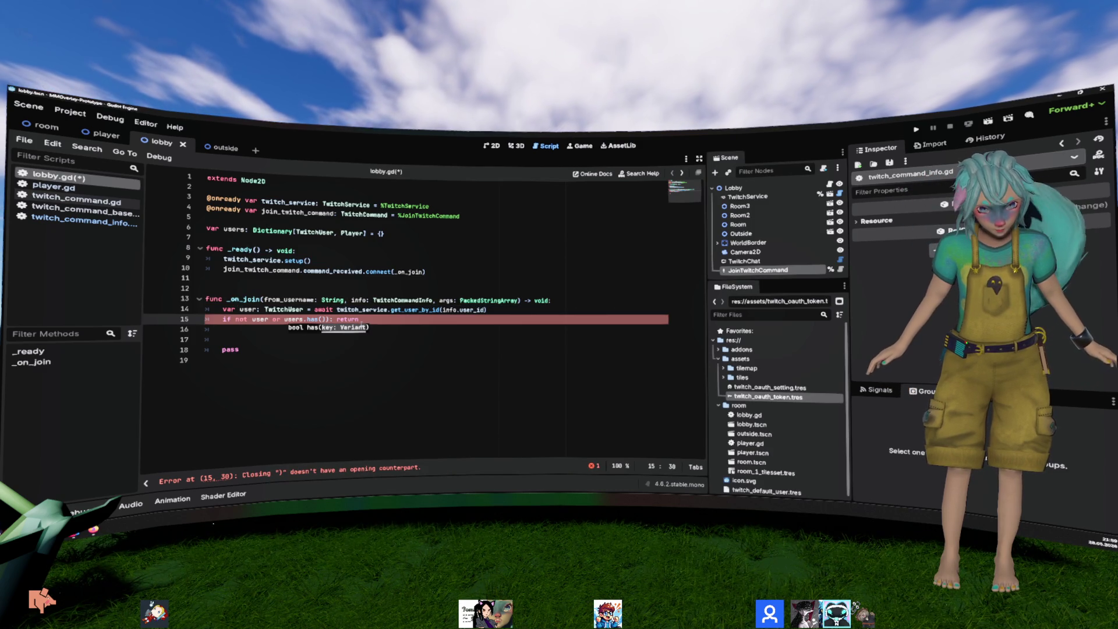
type("user")
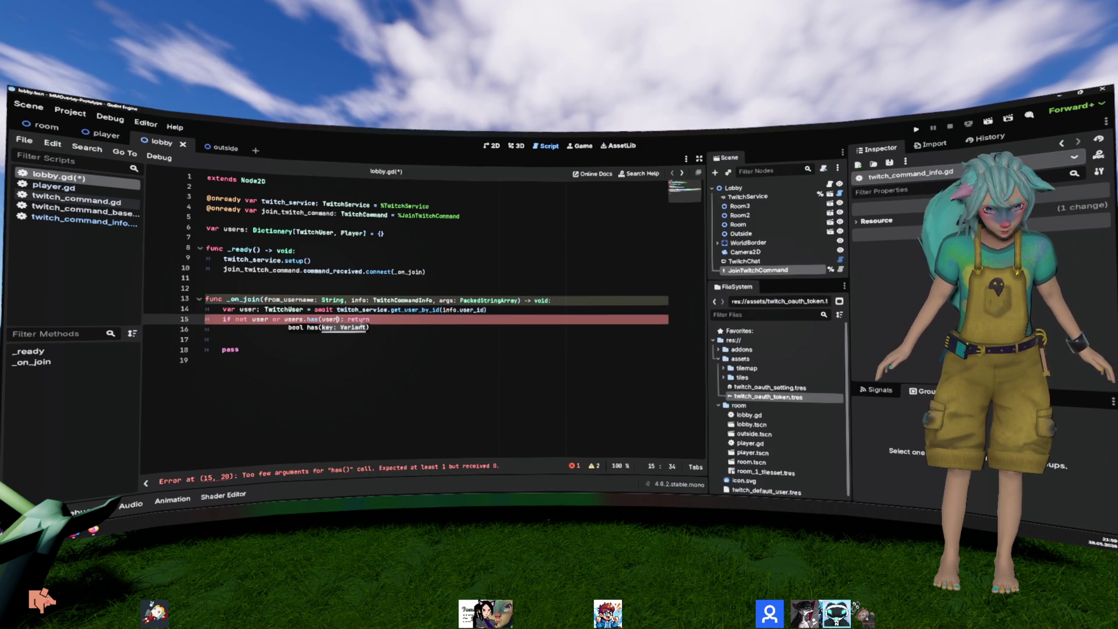
key("Down")
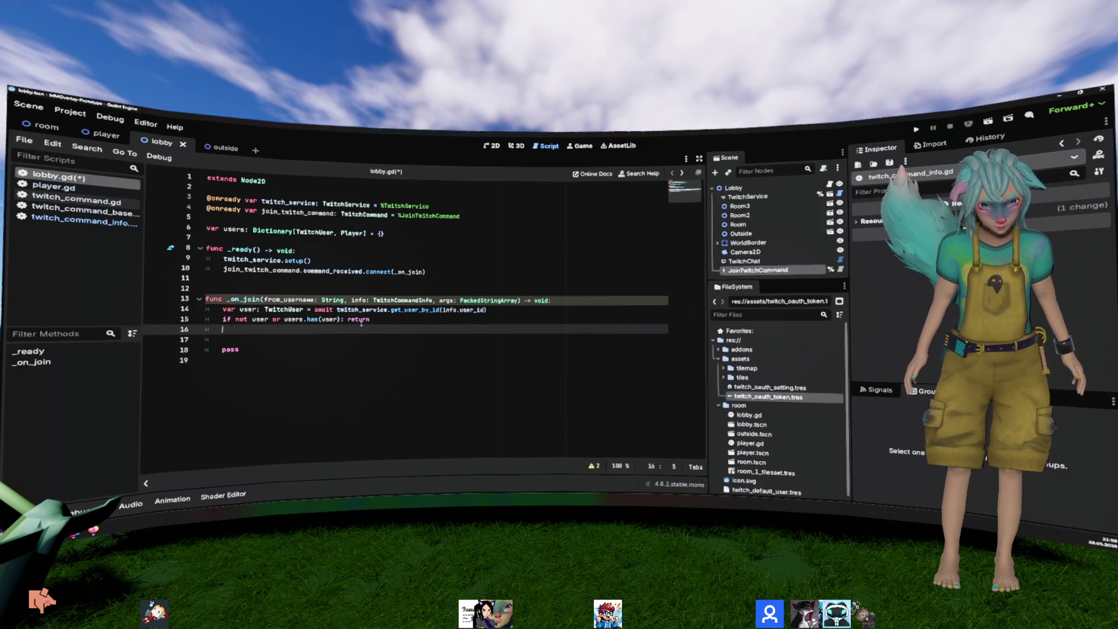
key("Return")
Step: Preload player.tscn into lobby.gd as a PLAYER constant
mouse_move(753, 449)
left_mouse_down()
mouse_move(303, 211)
mouse_move(244, 217)
mouse_move(221, 233)
mouse_move(208, 217)
left_mouse_up()
left_click(251, 191)
key("Return")
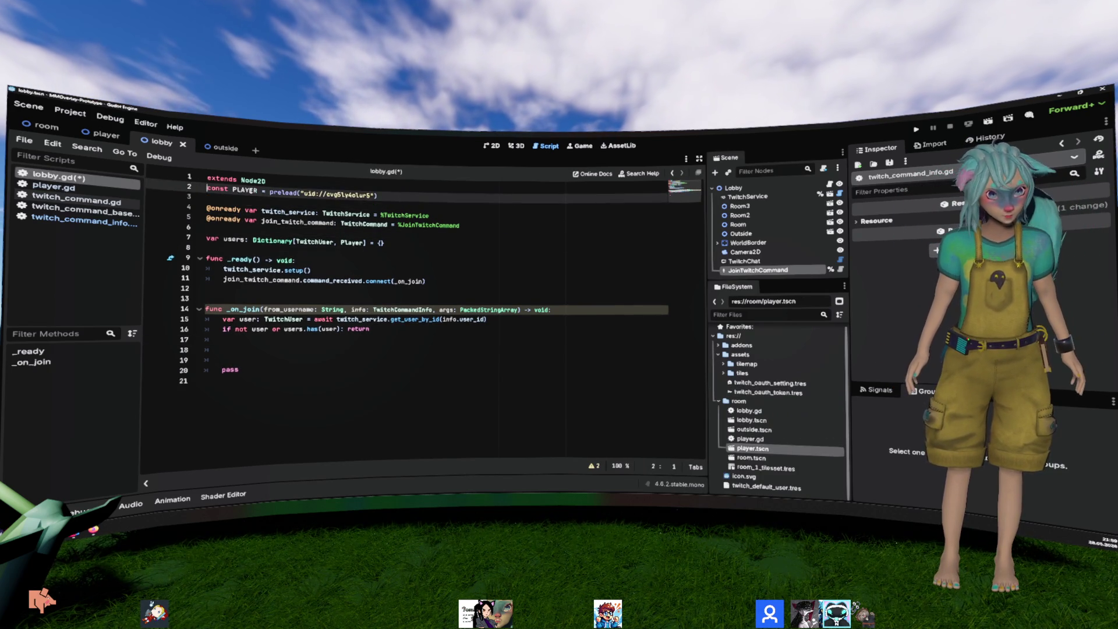
key("ctrl+v")
double_click(255, 199)
key("ctrl+c")
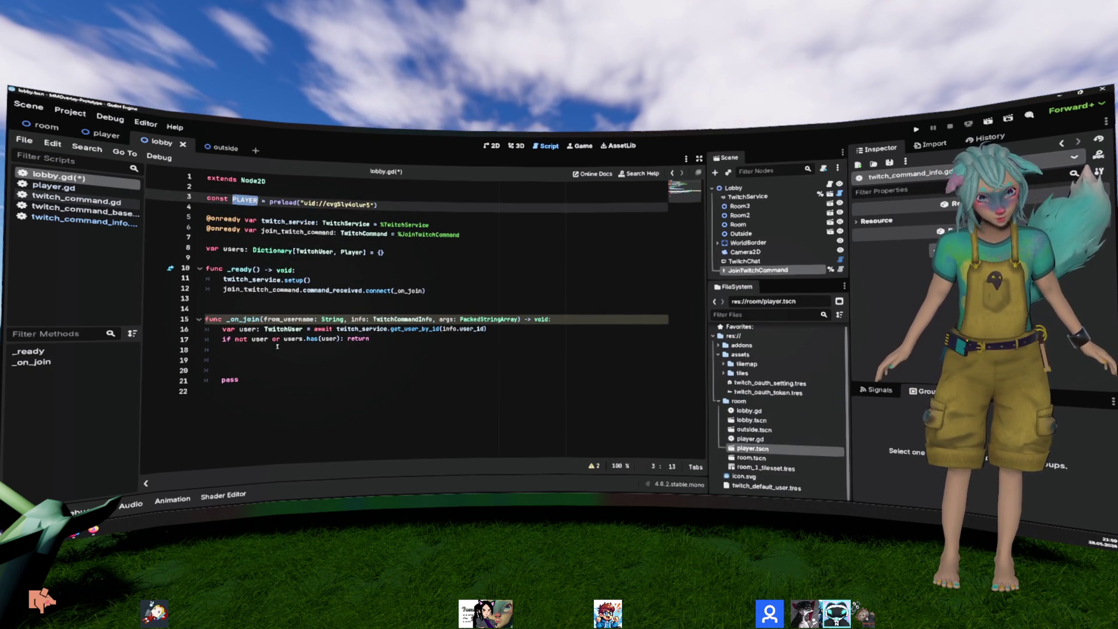
Step: In _on_join, write 'var player: Player = PLAYER.instantiate()'
left_click(277, 348)
key("ctrl+v")
type(".inst")
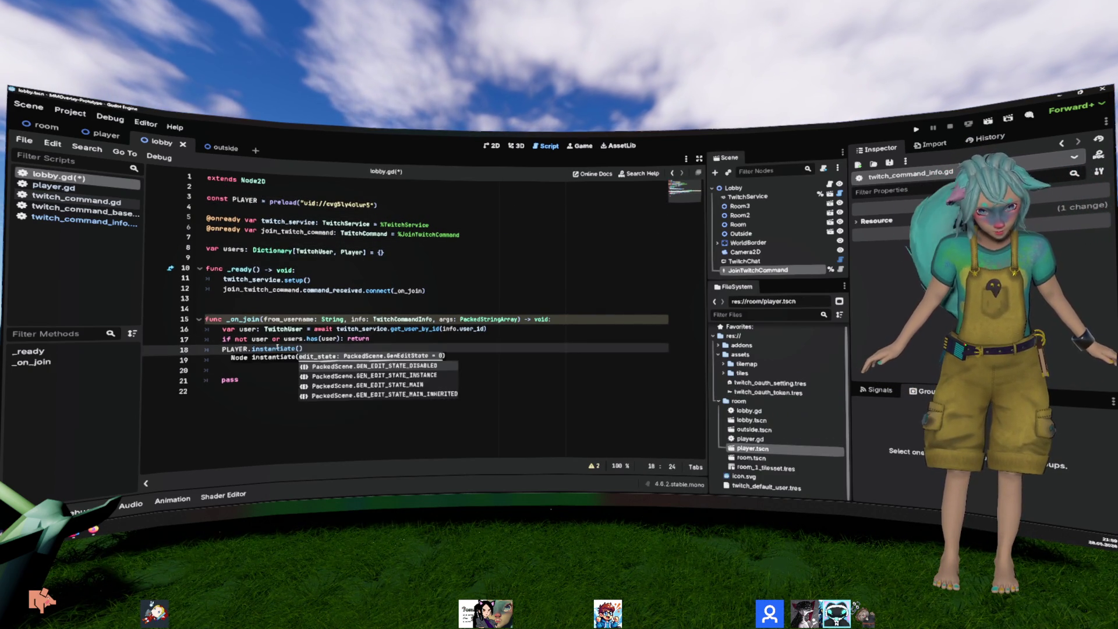
key("Return")
key("Home")
type("var player =")
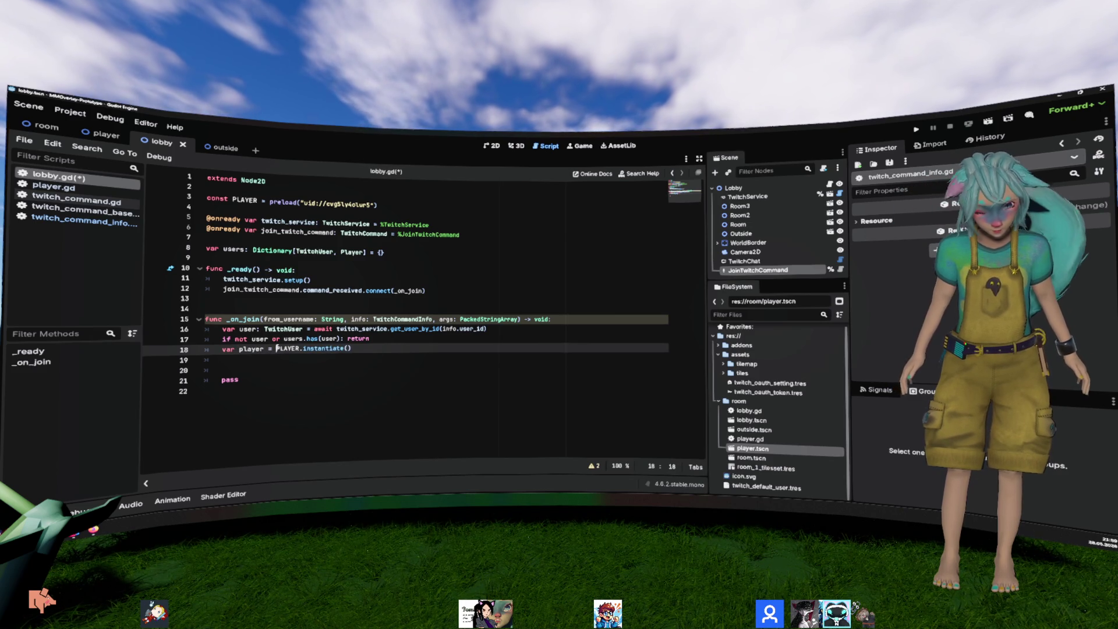
key("ctrl+Right")
type(": Player")
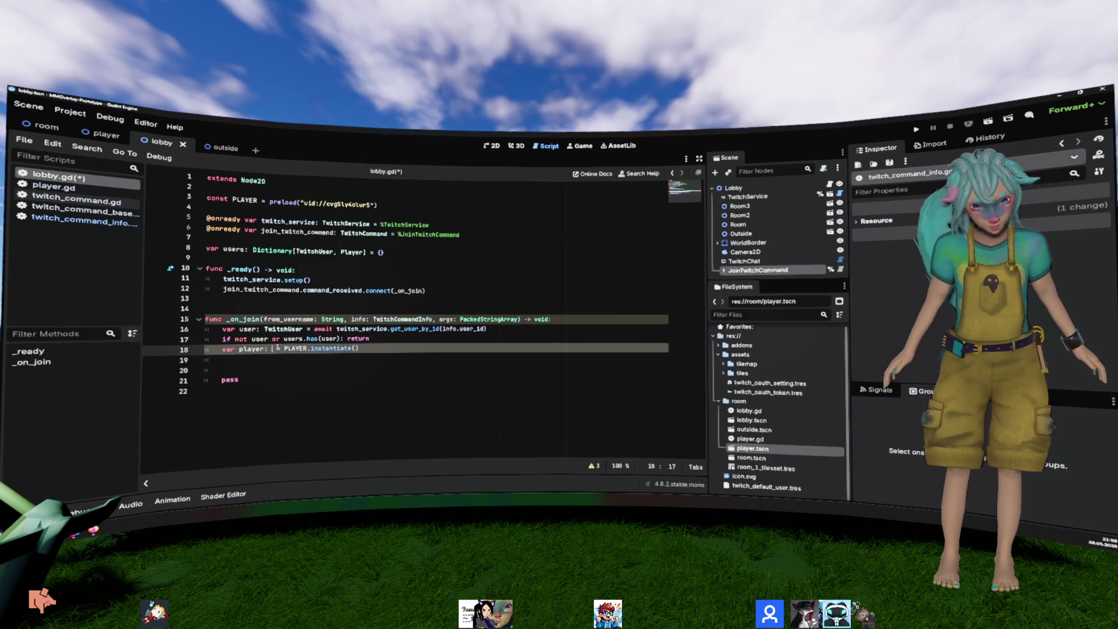
key("Escape")
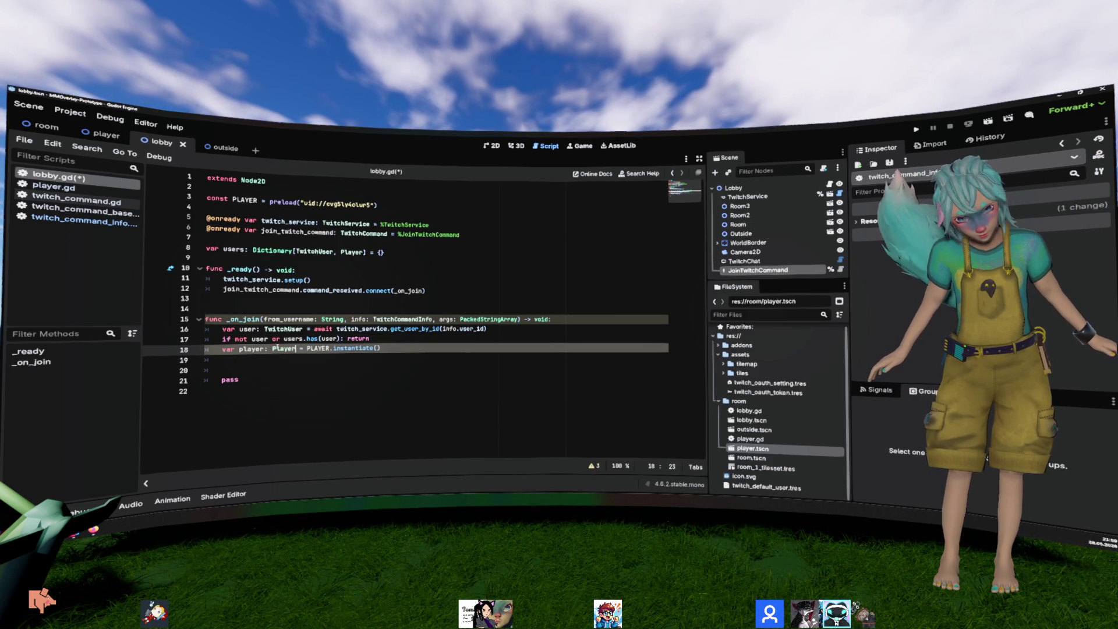
Step: Add 'player.user = user' and 'add_child(player)', deleting the leftover pass
key("ctrl+Left")
key("ctrl+Left")
key("ctrl+Left")
key("ctrl+shift+Right")
key("End")
key("Return")
type("player.")
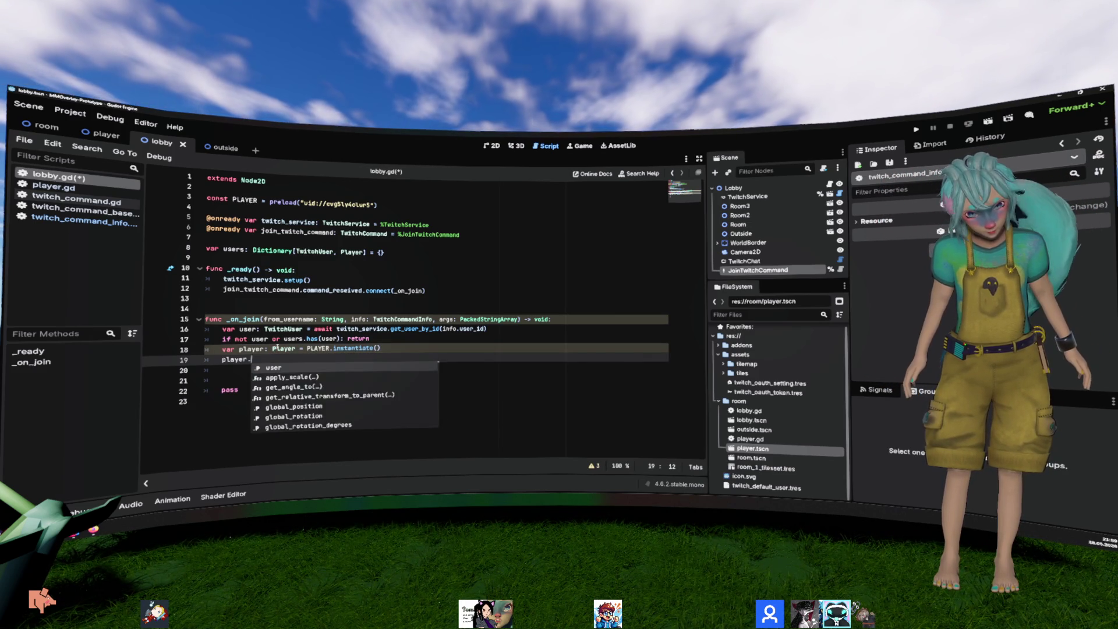
type("user = user")
key("Return")
key("Return")
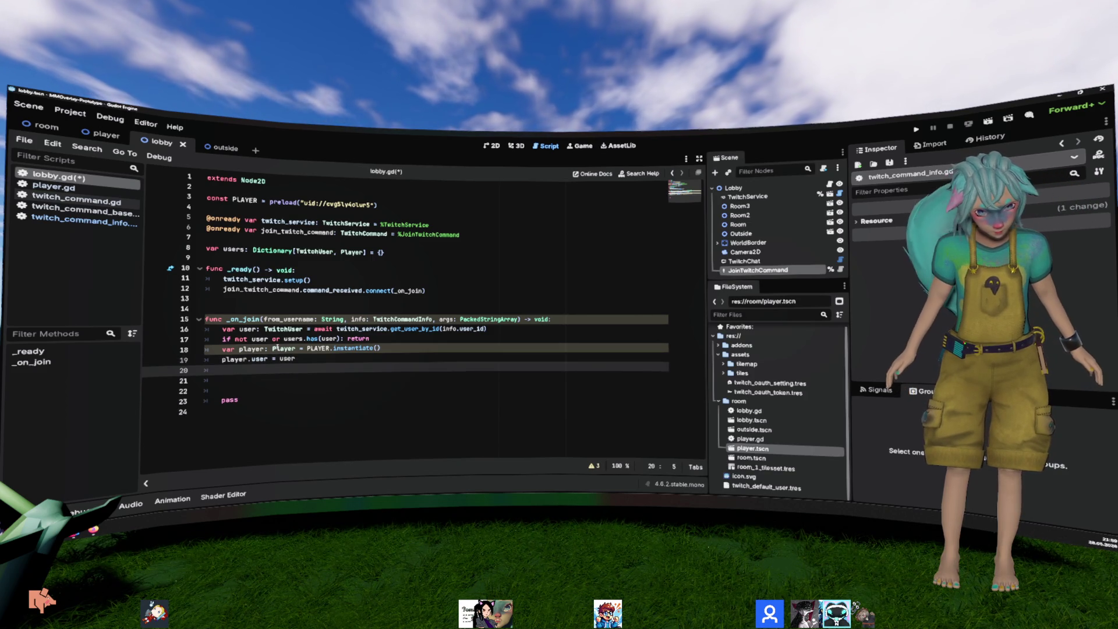
type("add_child()")
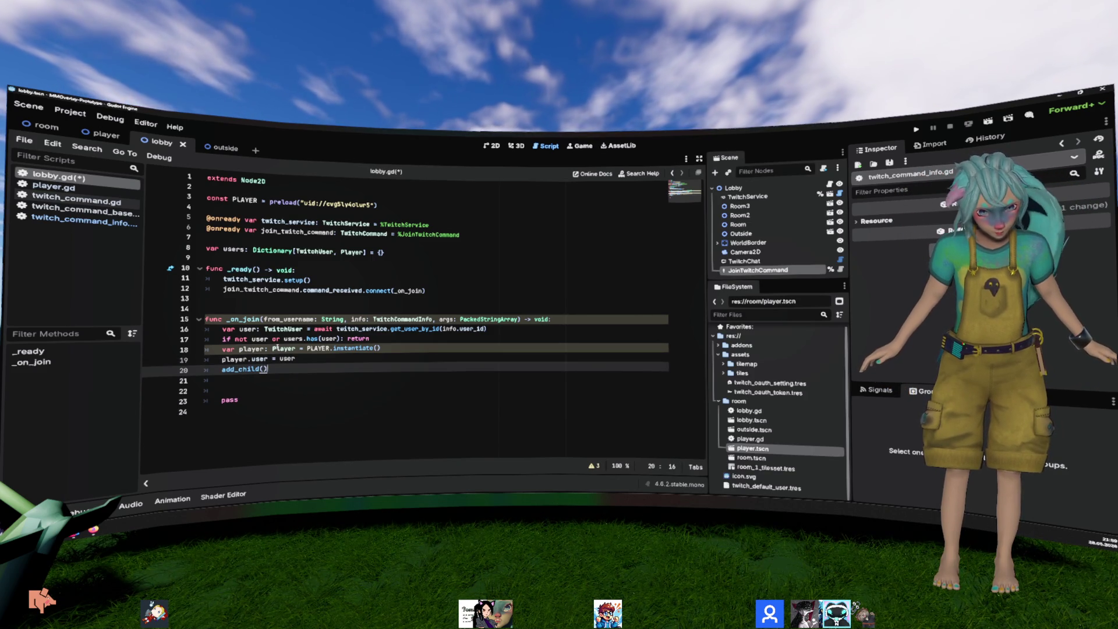
type("player")
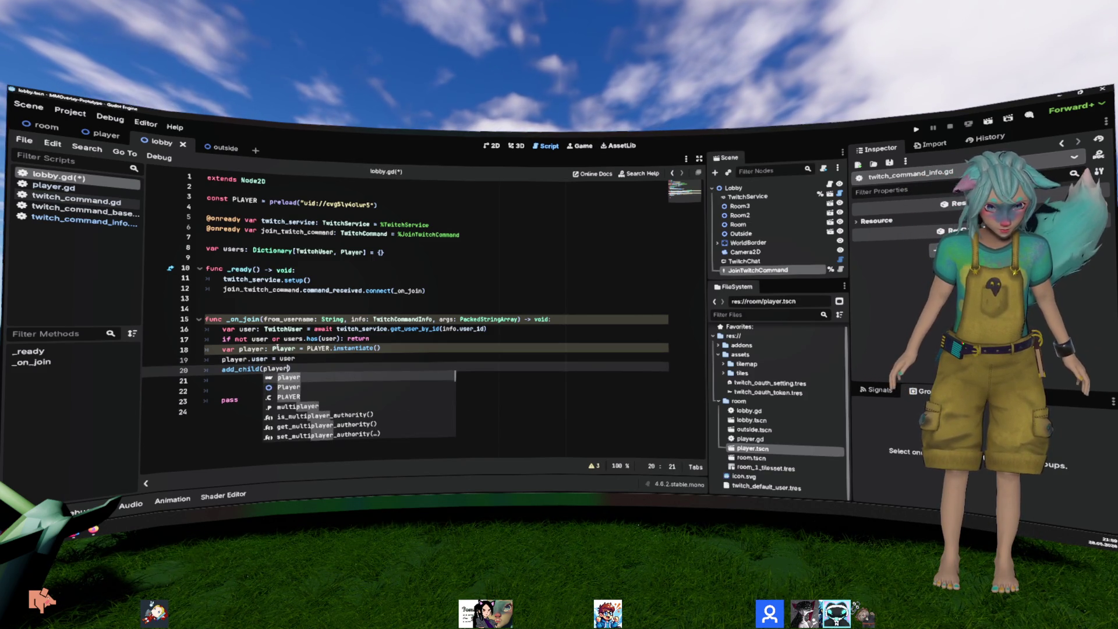
key("Down")
key("shift+Down")
key("shift+Down")
key("shift+Down")
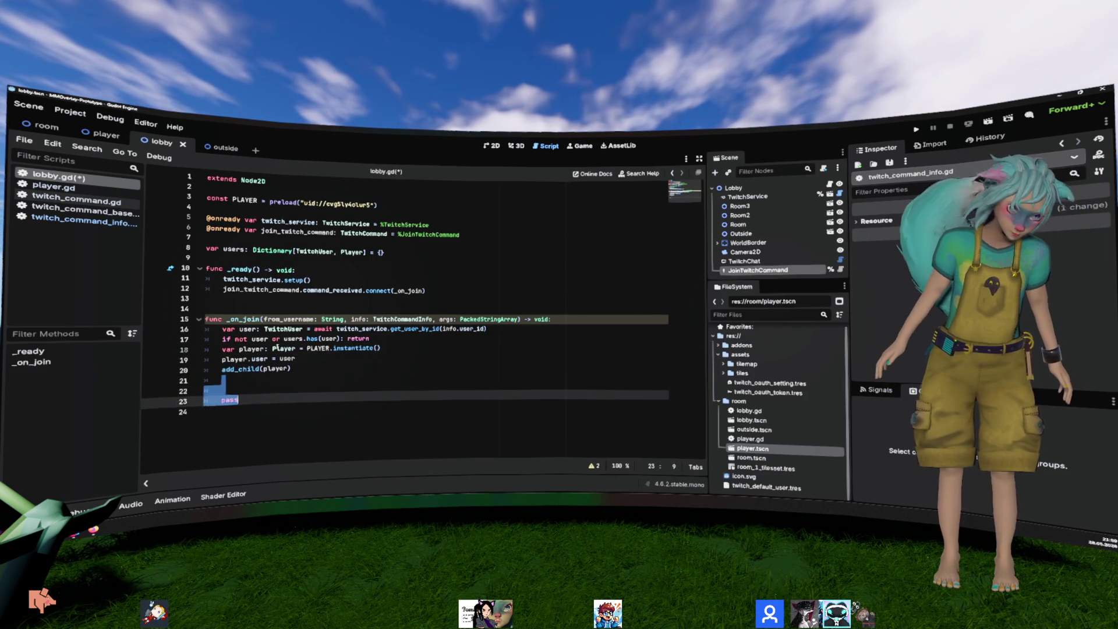
key("Delete")
left_click(287, 304)
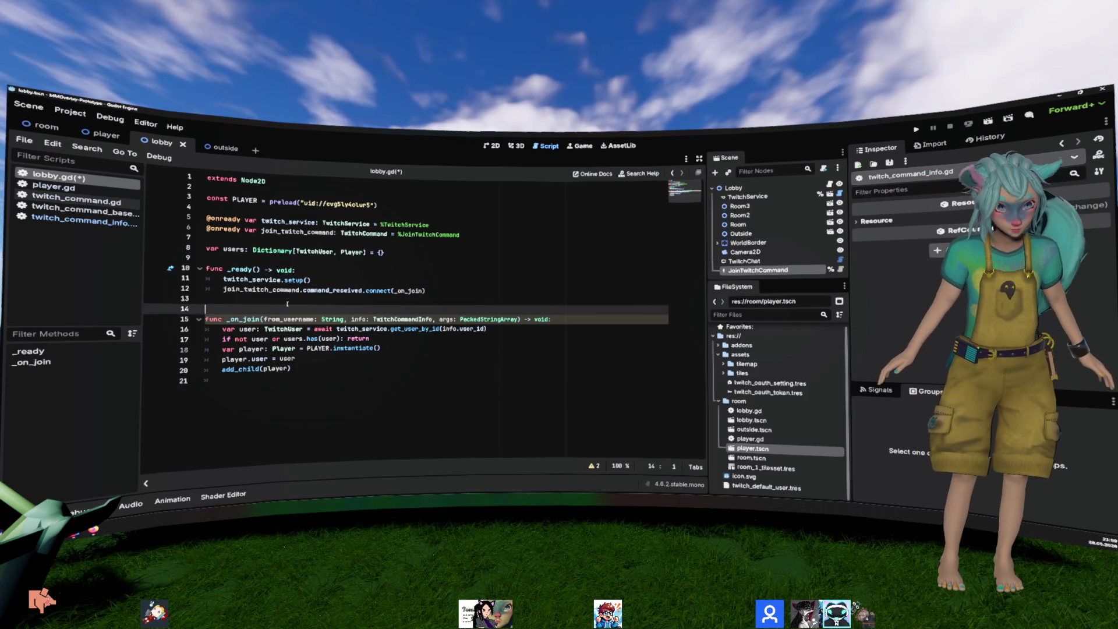
Step: Insert 'player.global_position = Vector2(randf_range(0, 500), 500)' before add_child(player)
left_click(304, 360)
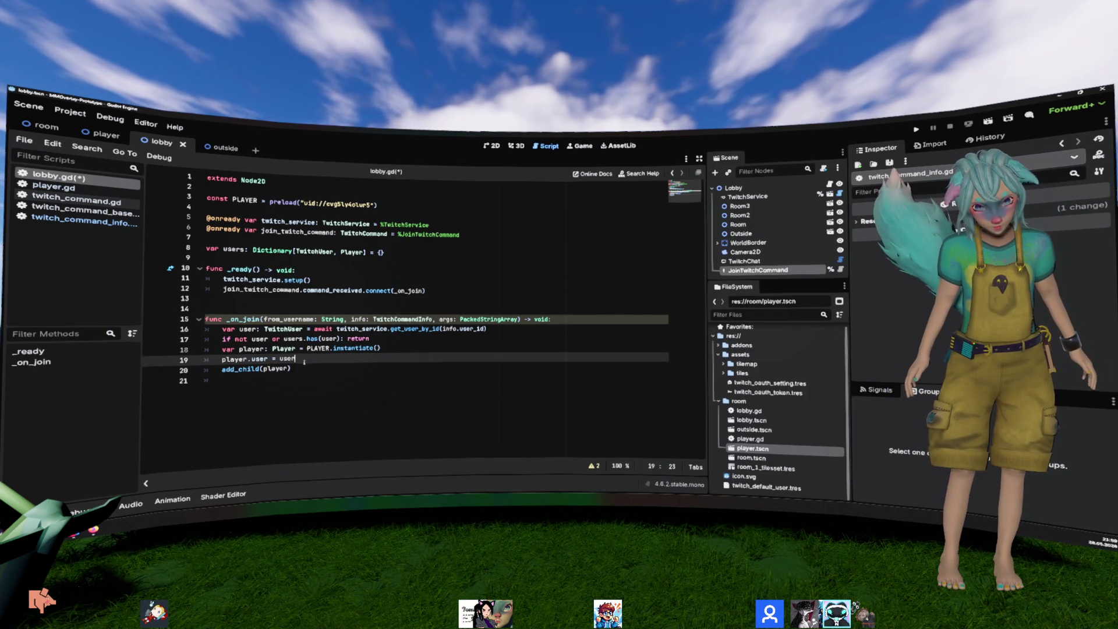
key("Return")
type("player.global")
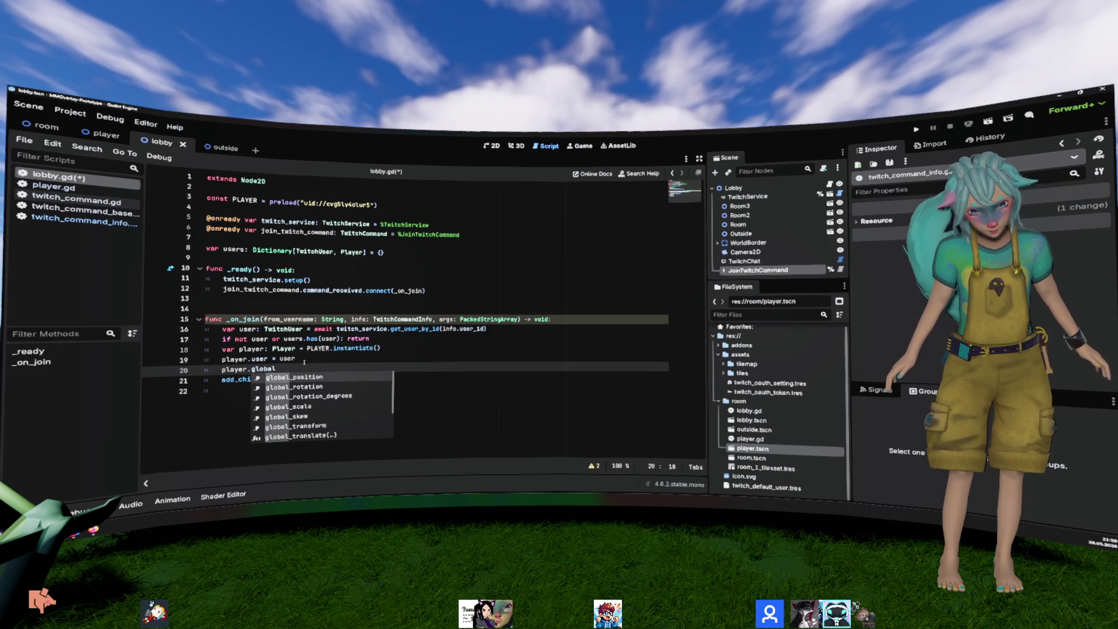
key("Return")
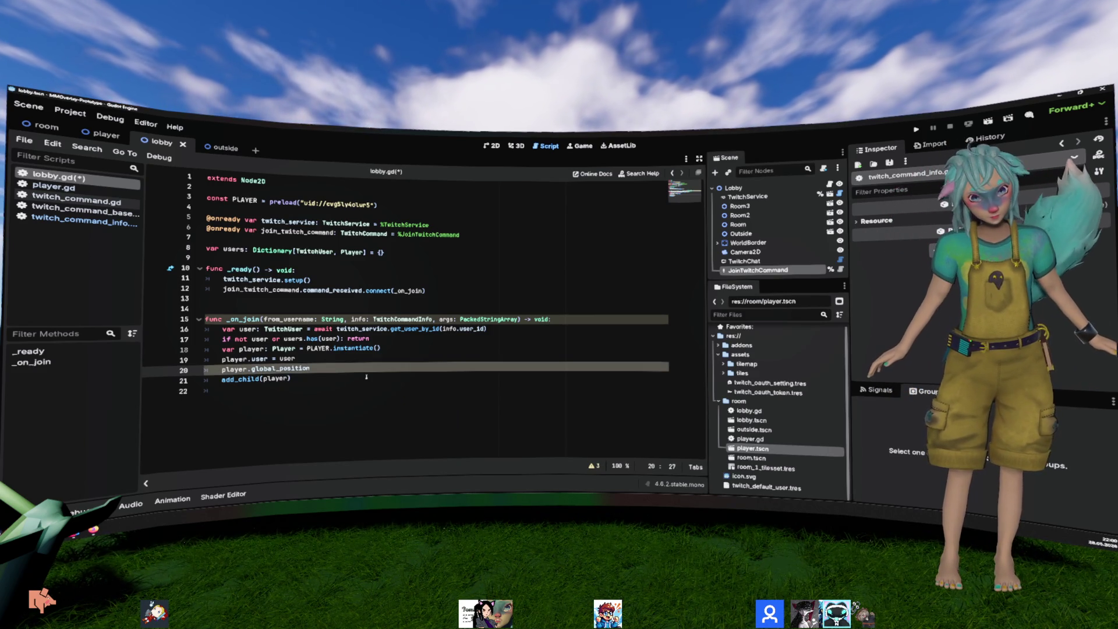
type(" = rand")
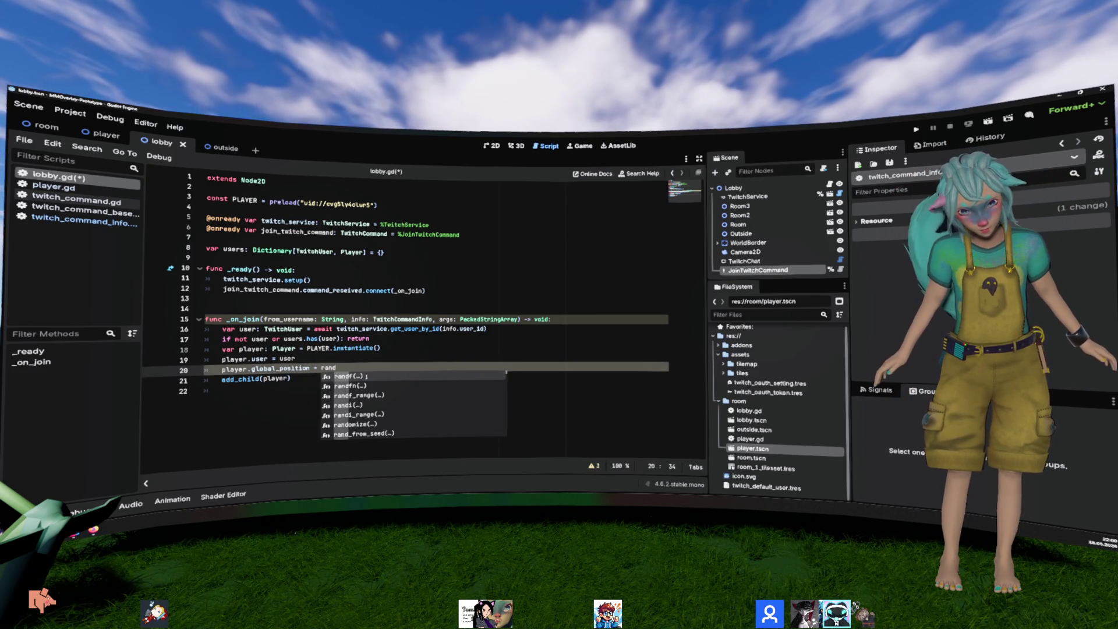
key("BackSpace")
key("BackSpace")
key("BackSpace")
type("Ve")
key("Return")
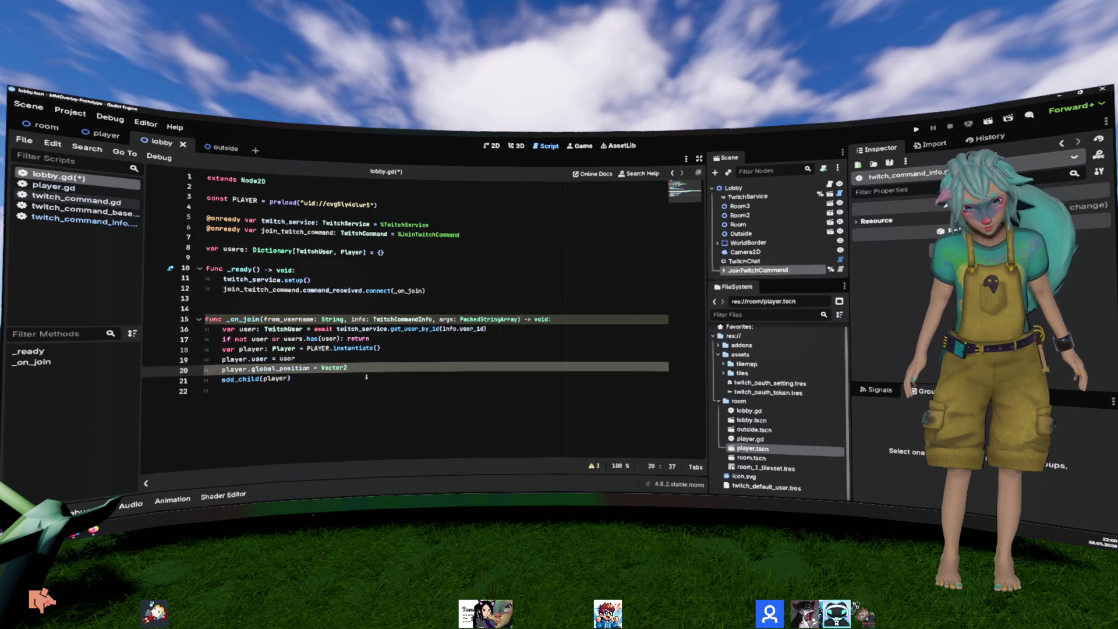
type("d")
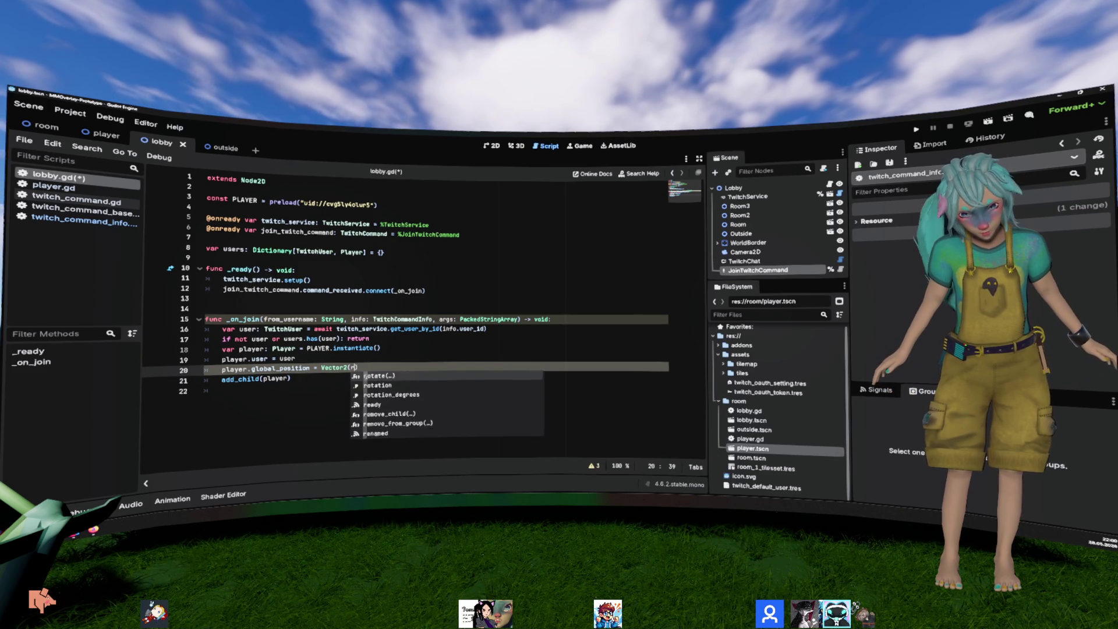
key("Down")
key("Down")
key("Return")
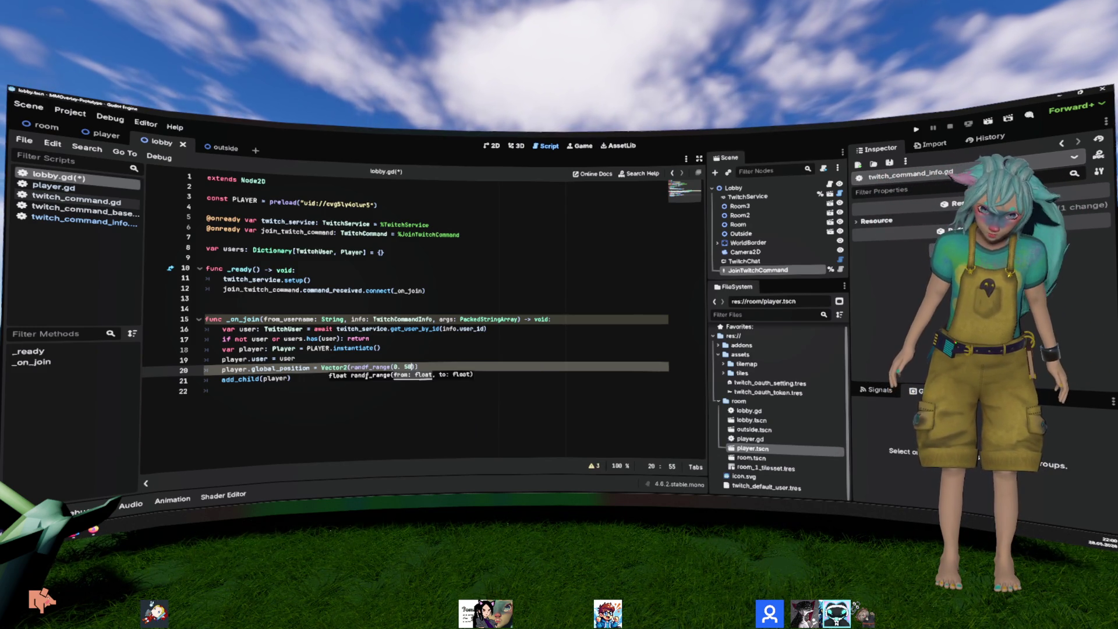
type("500,")
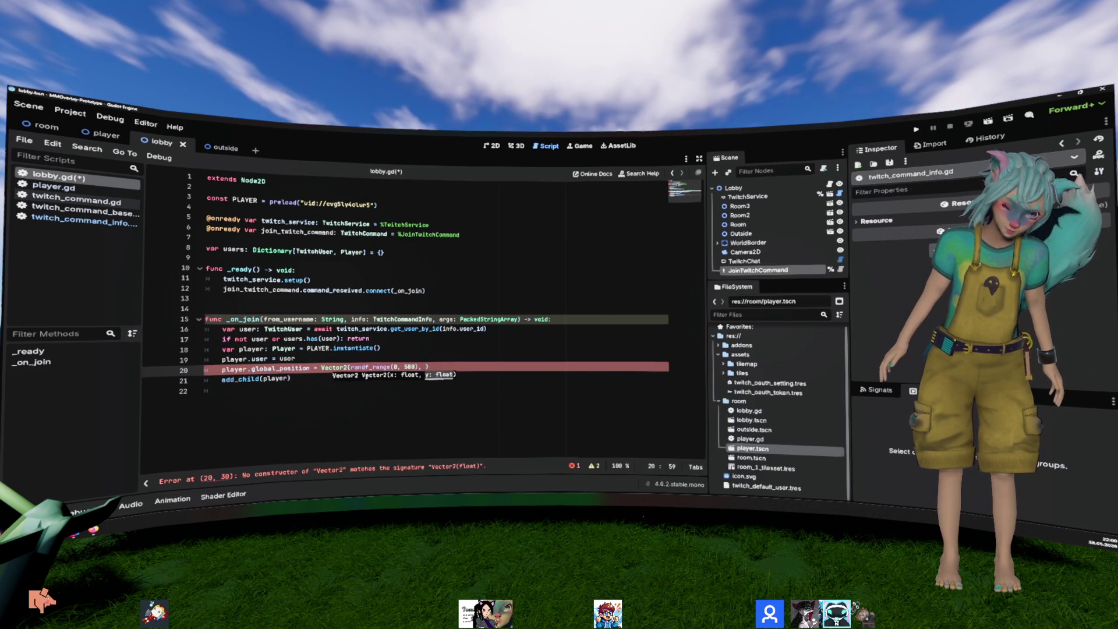
key("Down")
key("Down")
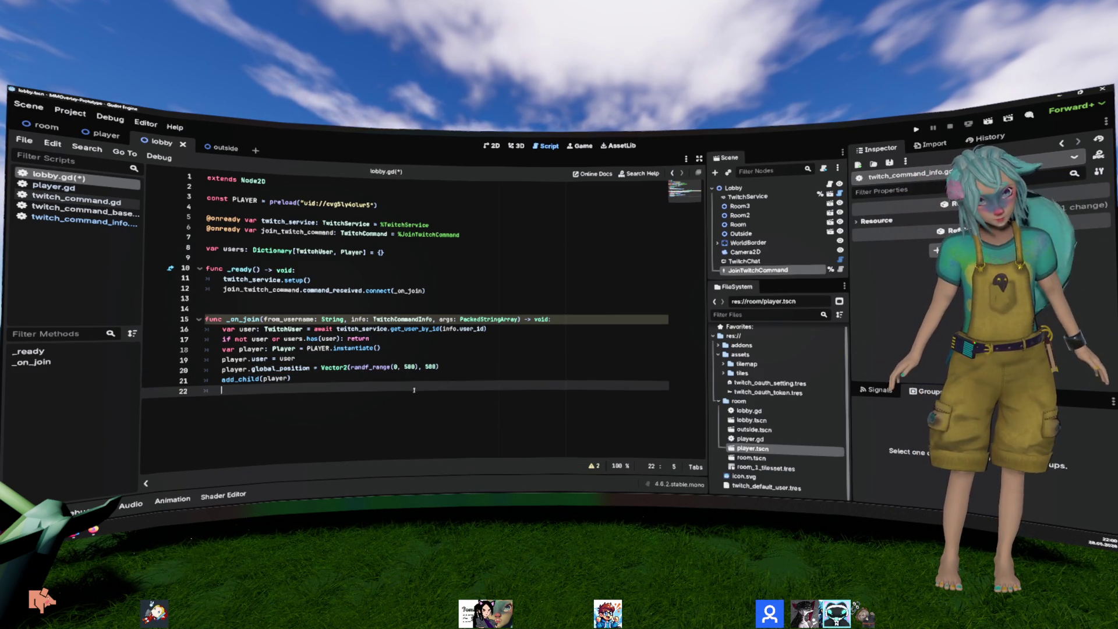
left_click(347, 319)
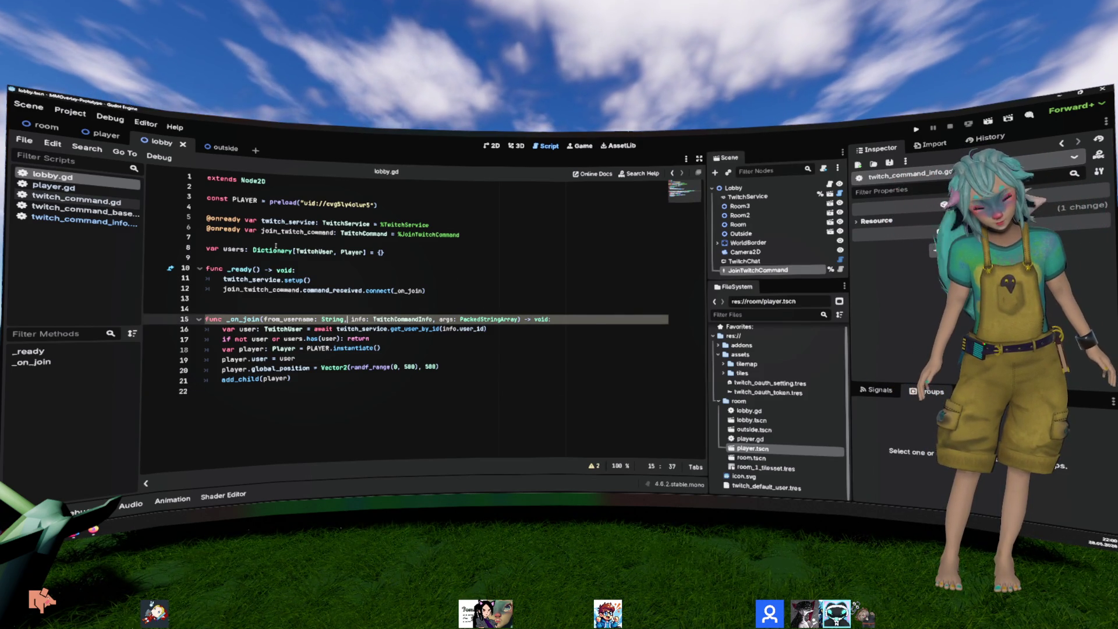
left_click(353, 252, "ctrl")
Step: In the player scene, add a CharacterBody2D child under the Player node
left_click(105, 136)
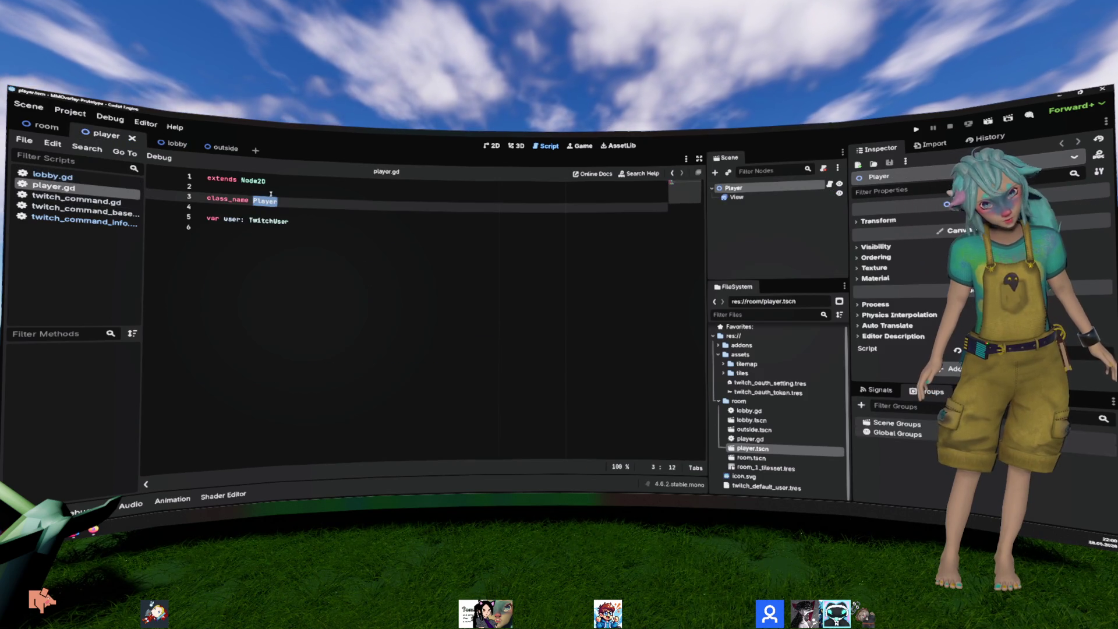
right_click(748, 193)
left_click(775, 197)
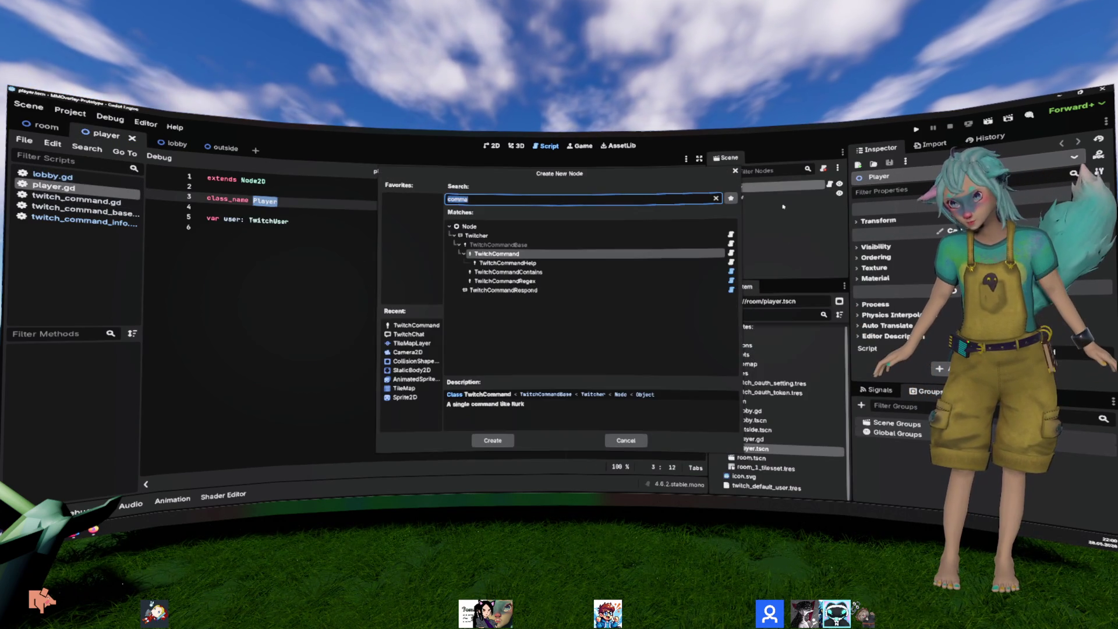
type("k")
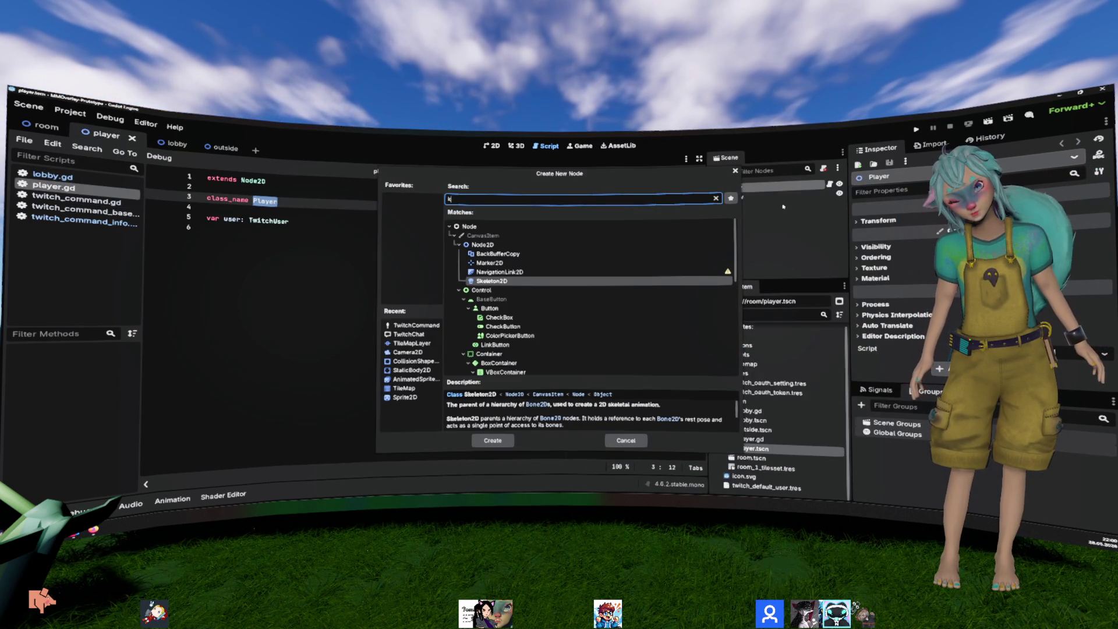
key("BackSpace")
type("r")
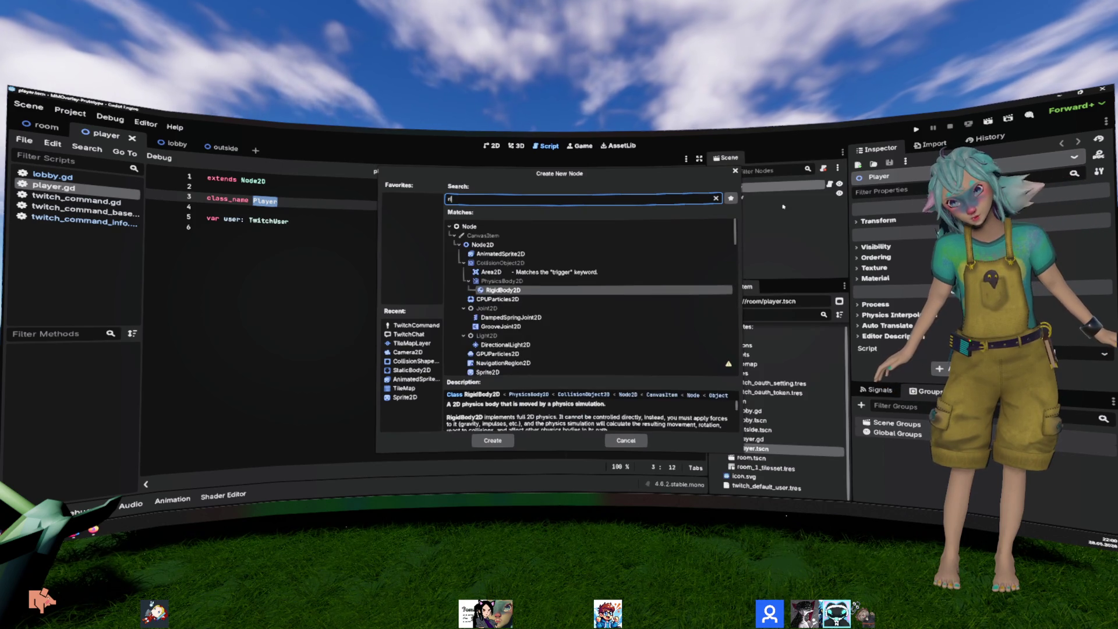
key("BackSpace")
type("char")
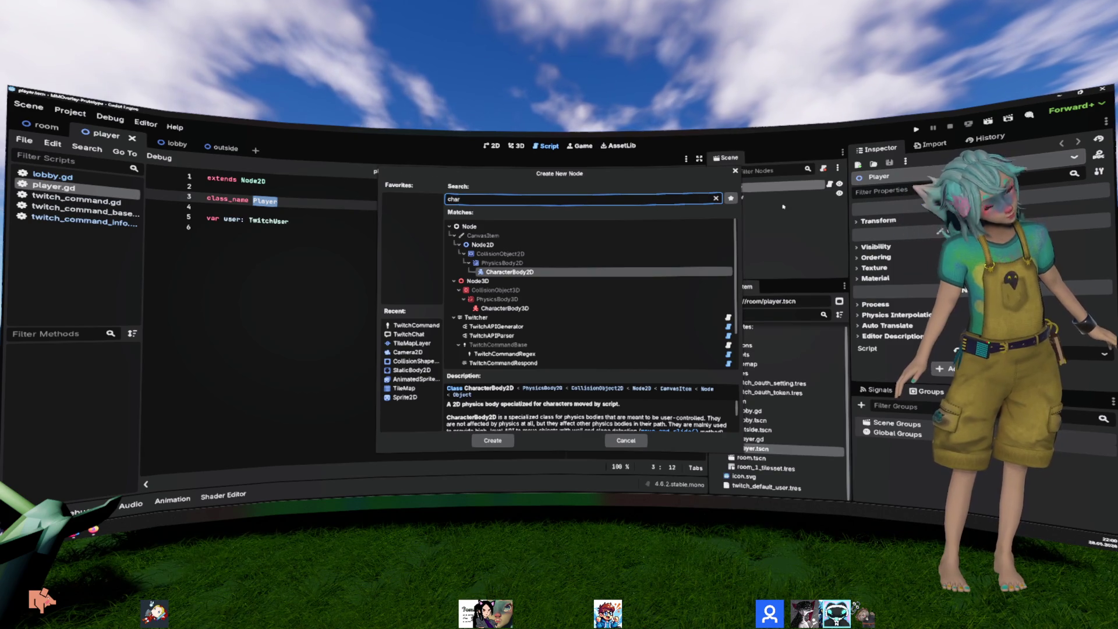
key("Return")
Step: Give the CharacterBody2D a CollisionShape2D child and show the scene in the 2D view
right_click(781, 207)
left_click(797, 213)
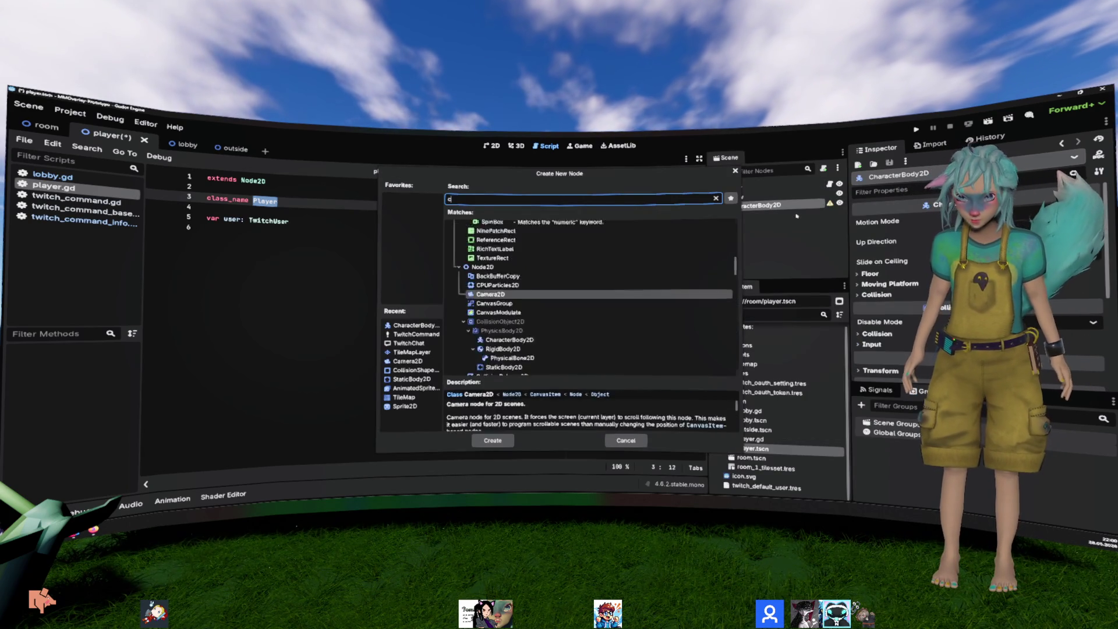
key("BackSpace")
type("coll")
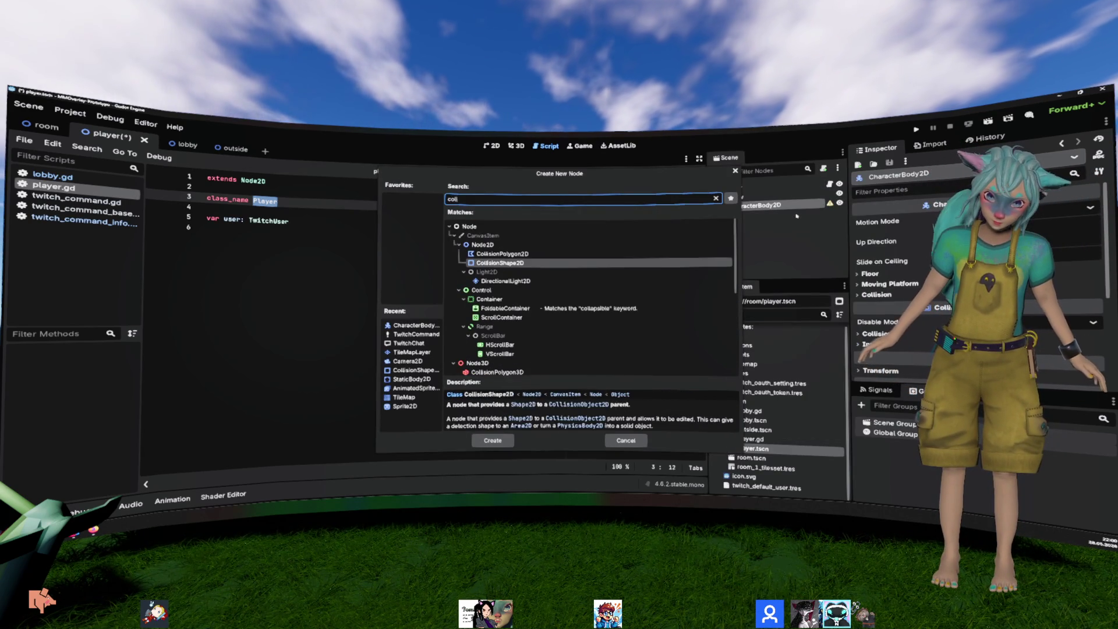
key("Return")
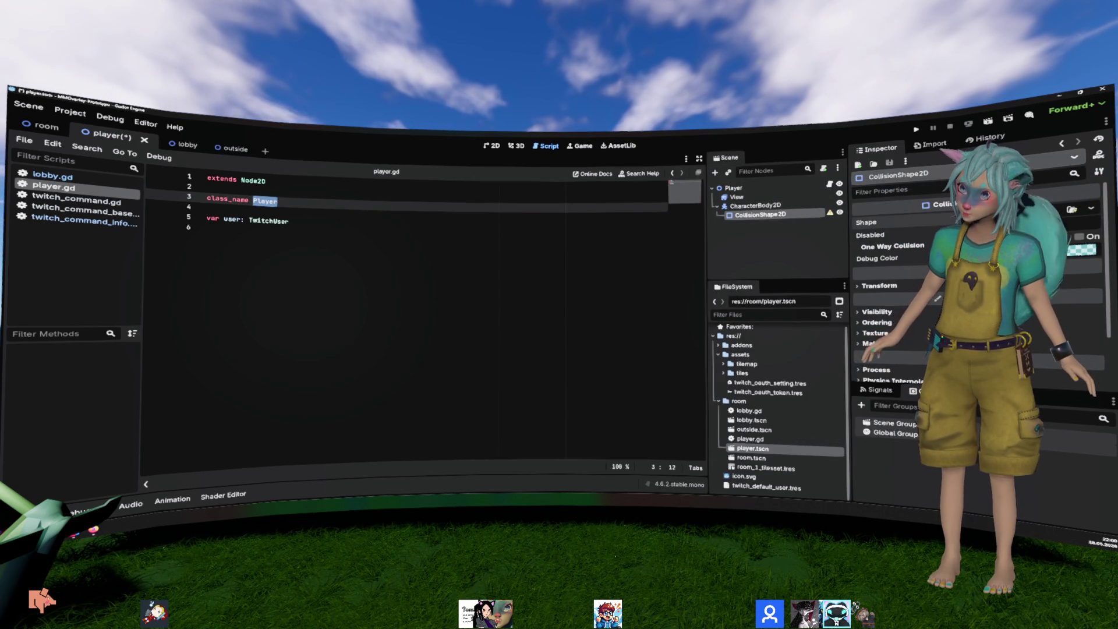
key("ctrl+F1")
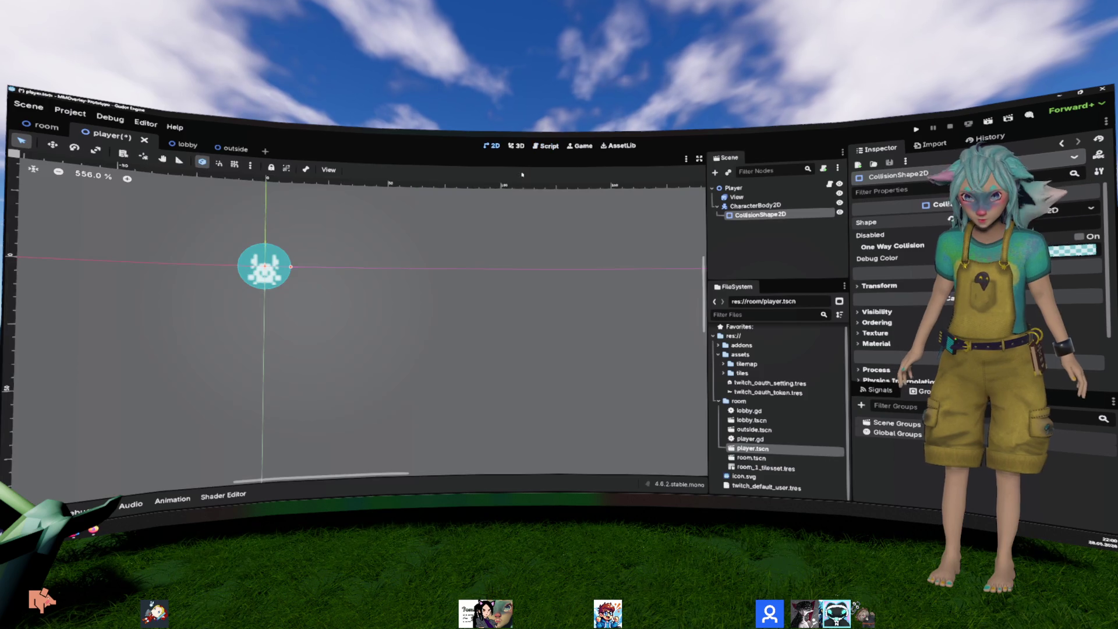
Step: Save the player scene and attach player.gd to the CharacterBody2D node
scroll(366, 257, "up", 1)
key("ctrl+s")
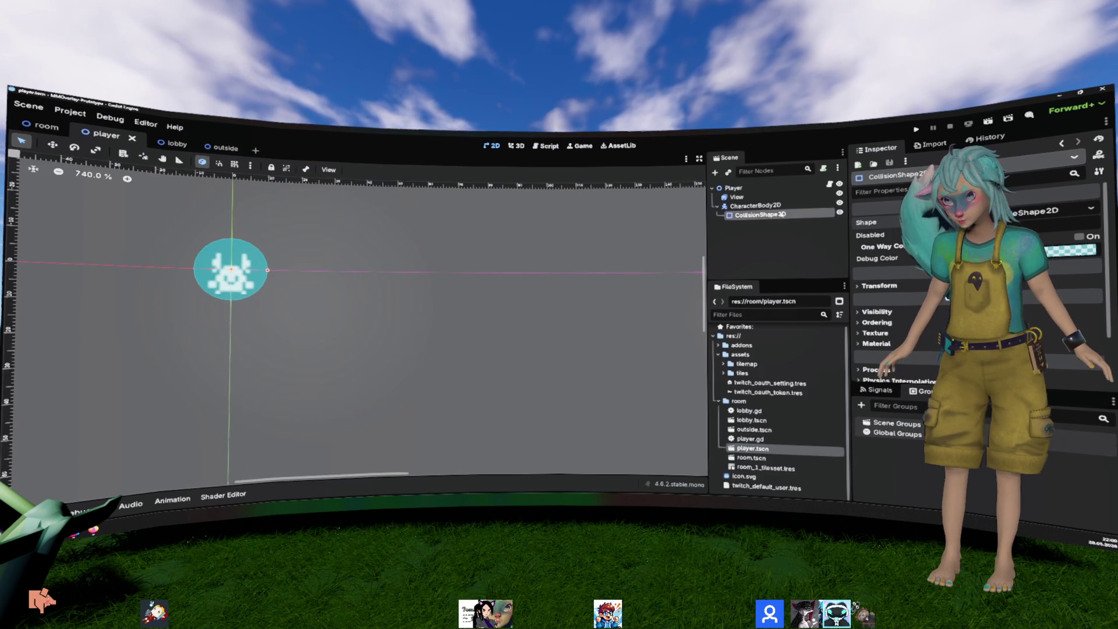
left_click(755, 206)
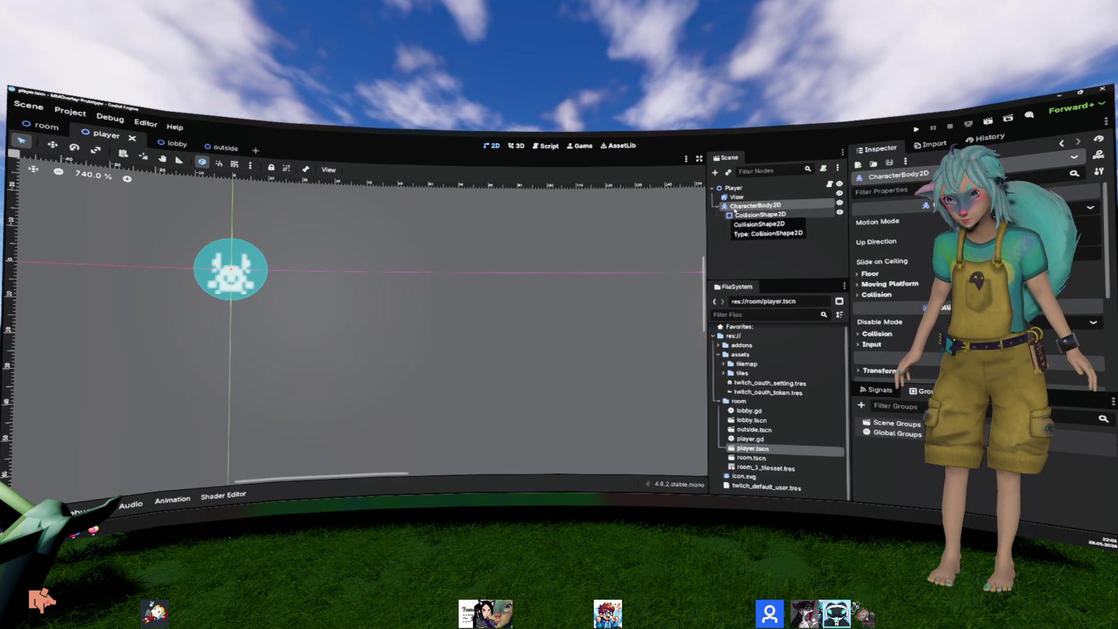
right_click(752, 205)
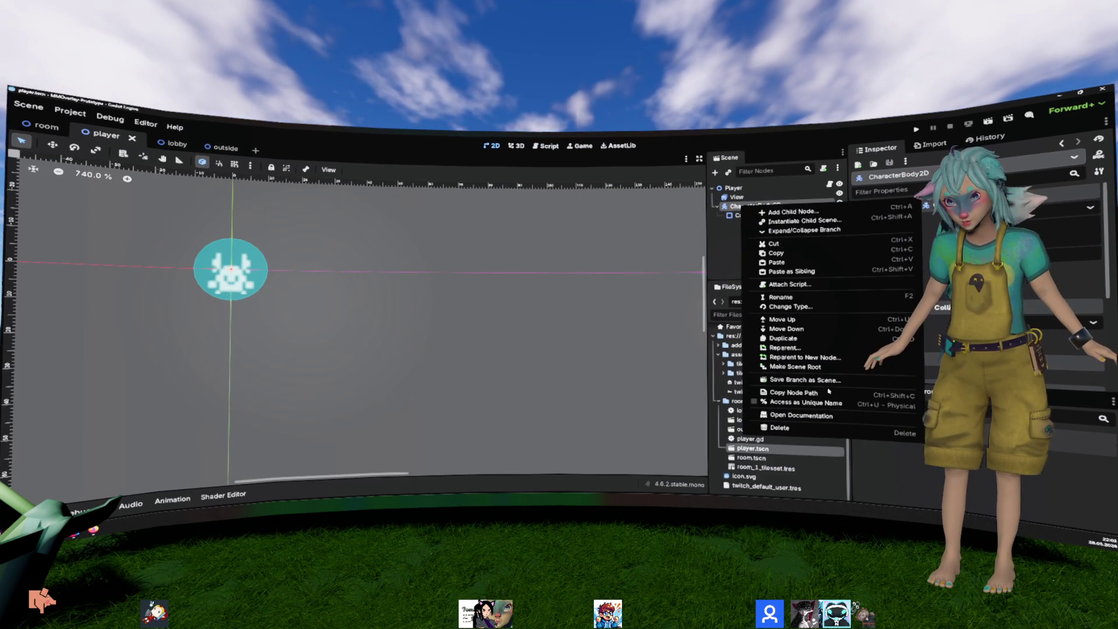
left_click(829, 391)
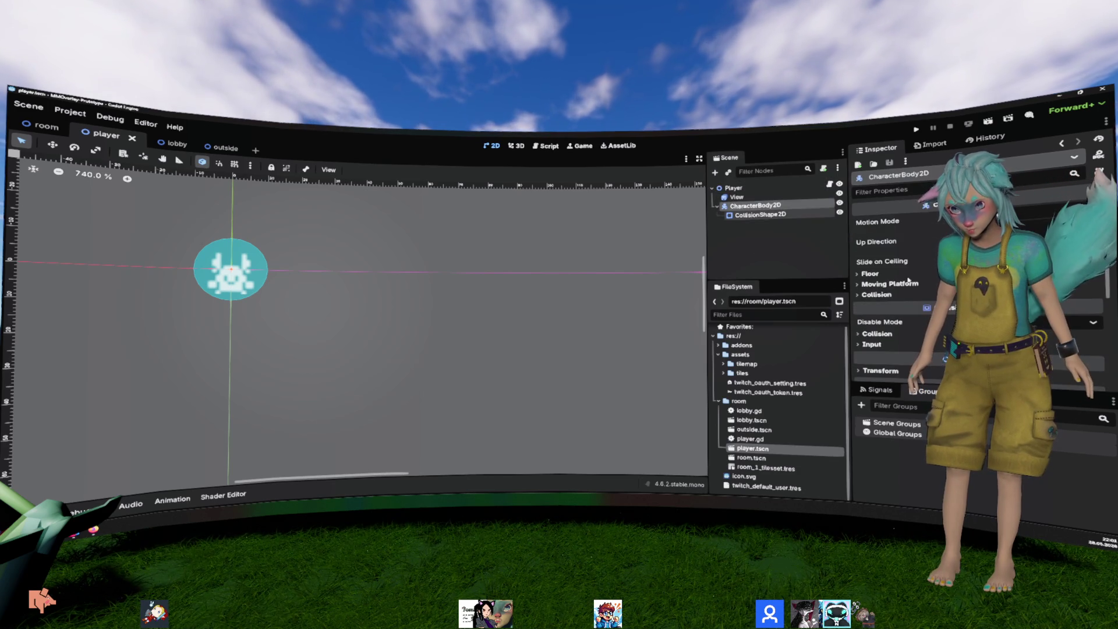
scroll(891, 280, "down", 5)
left_click(990, 354)
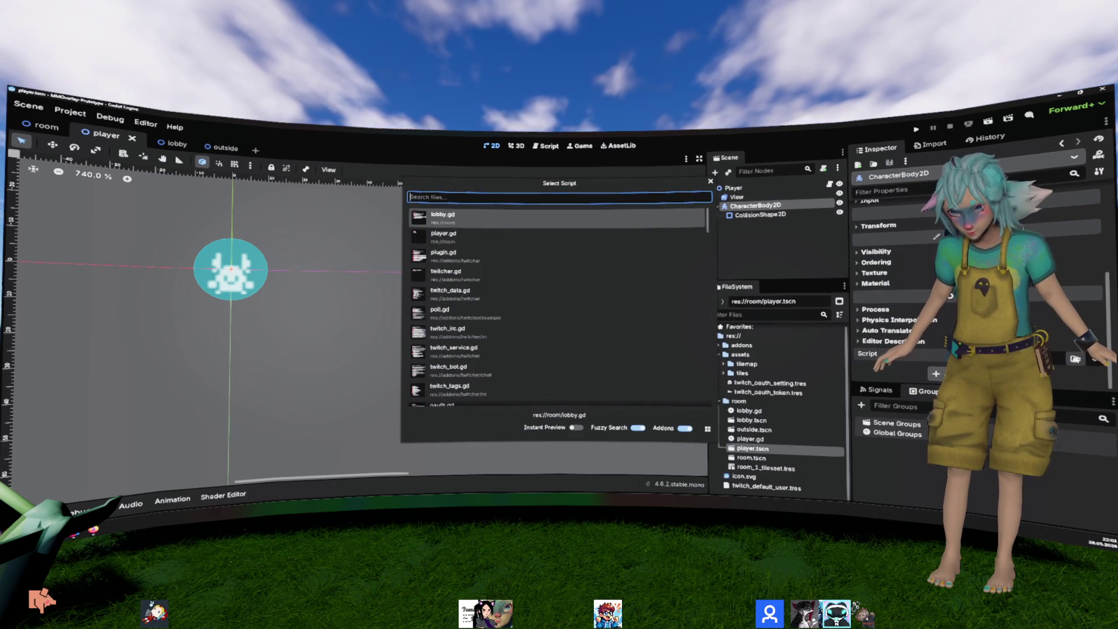
type("playte")
key("Return")
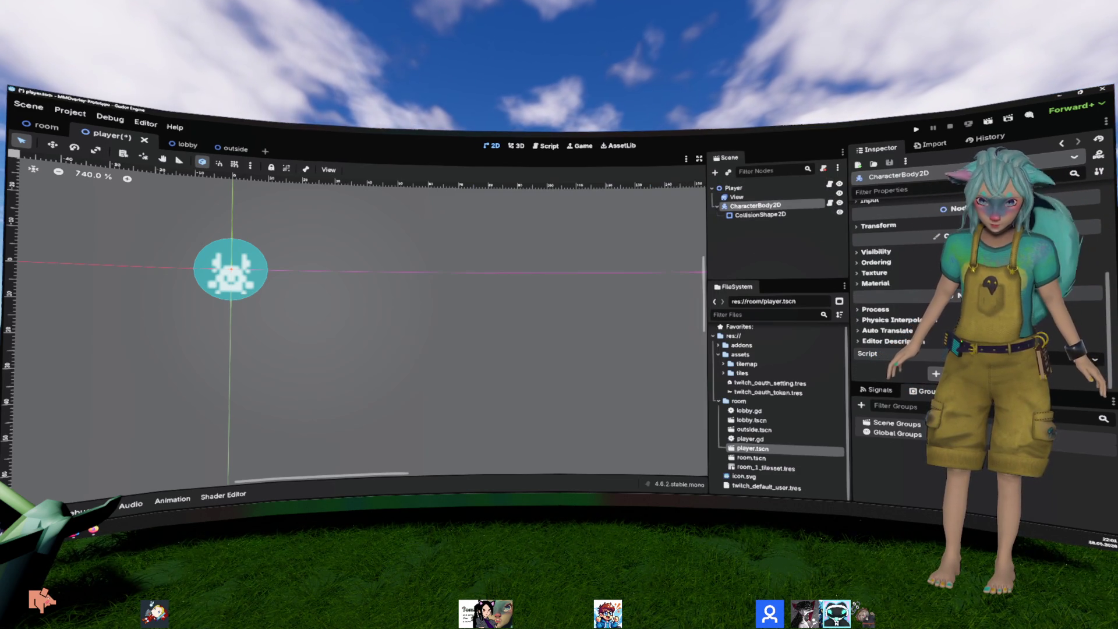
Step: Make CharacterBody2D the root, move View under it, delete the old Player, rename root to Player, save
right_click(754, 205)
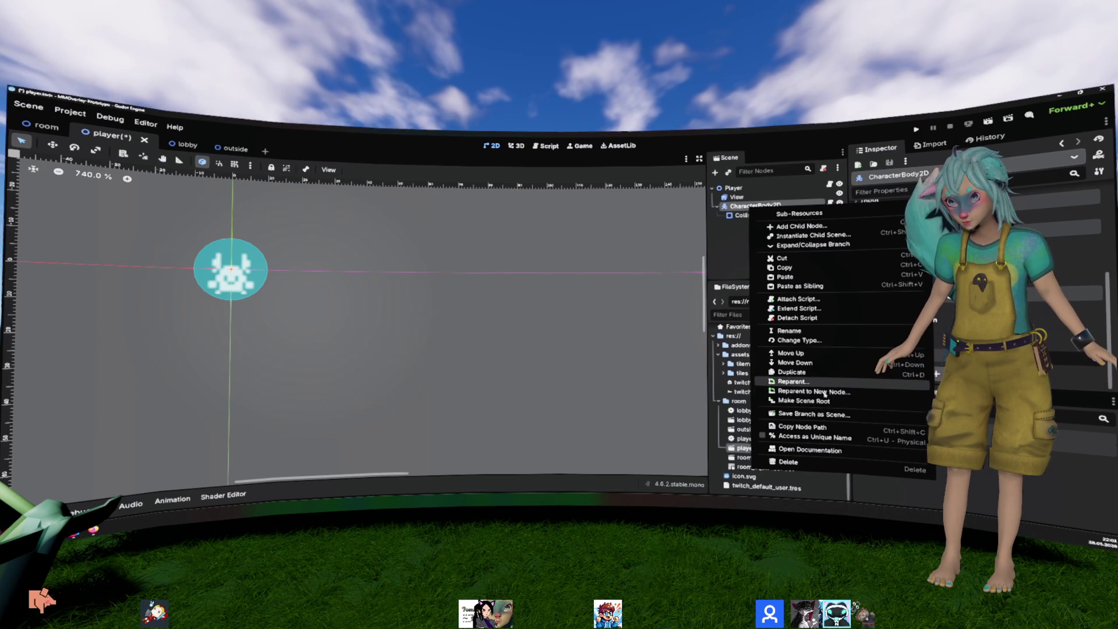
left_click(826, 401)
mouse_move(742, 215)
left_mouse_down()
mouse_move(757, 204)
mouse_move(756, 217)
left_mouse_up()
key("Delete")
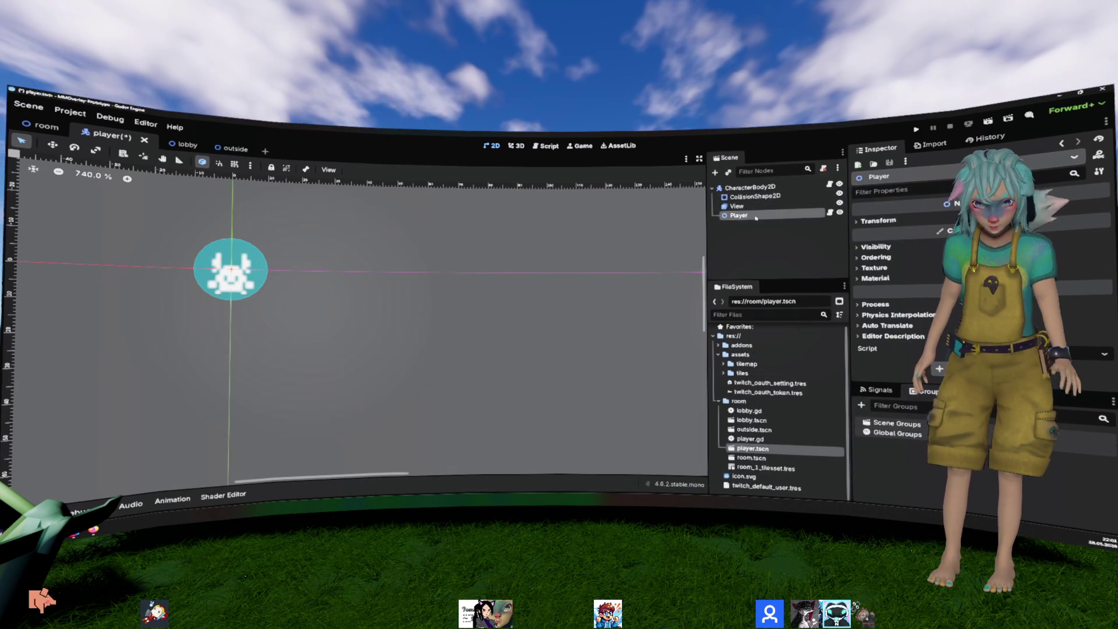
double_click(758, 187)
type("Player")
key("Return")
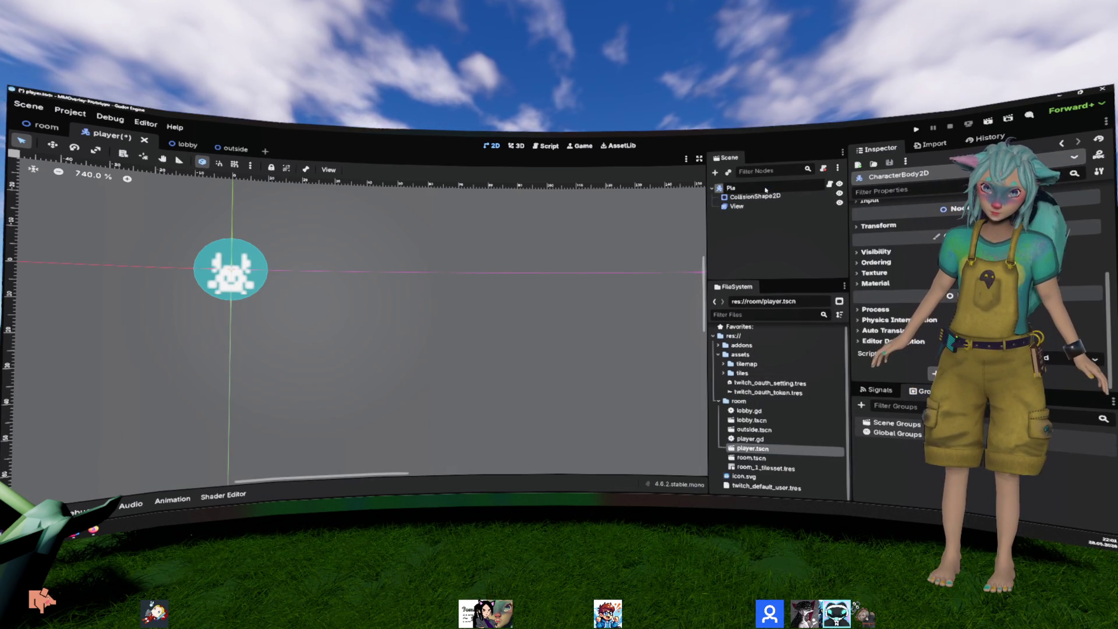
key("ctrl+s")
left_click(293, 203)
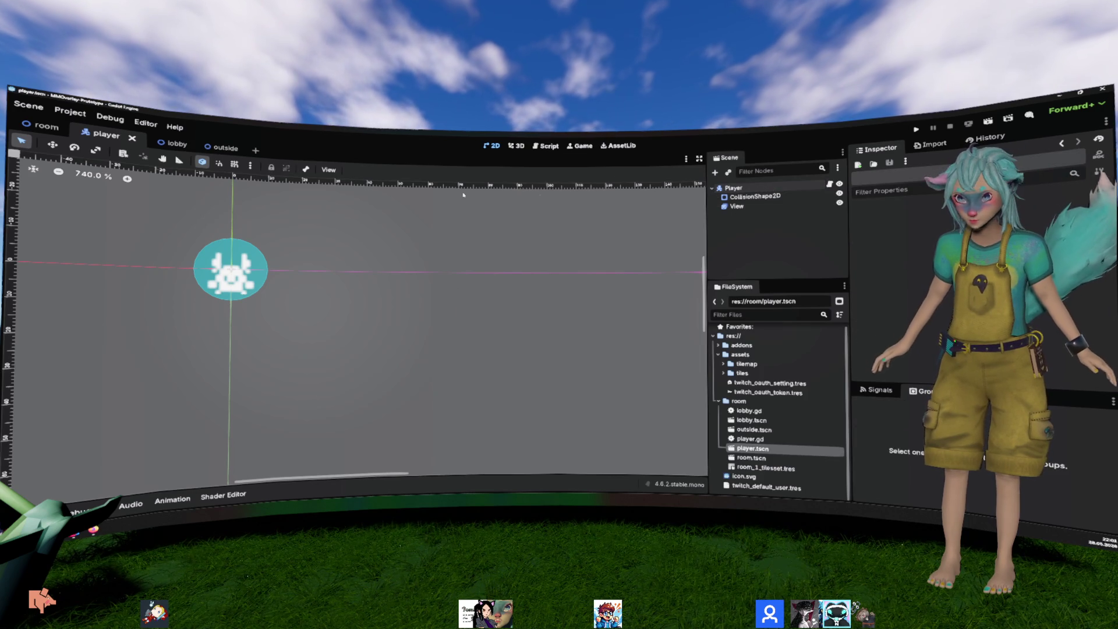
key("ctrl+shift+Tab")
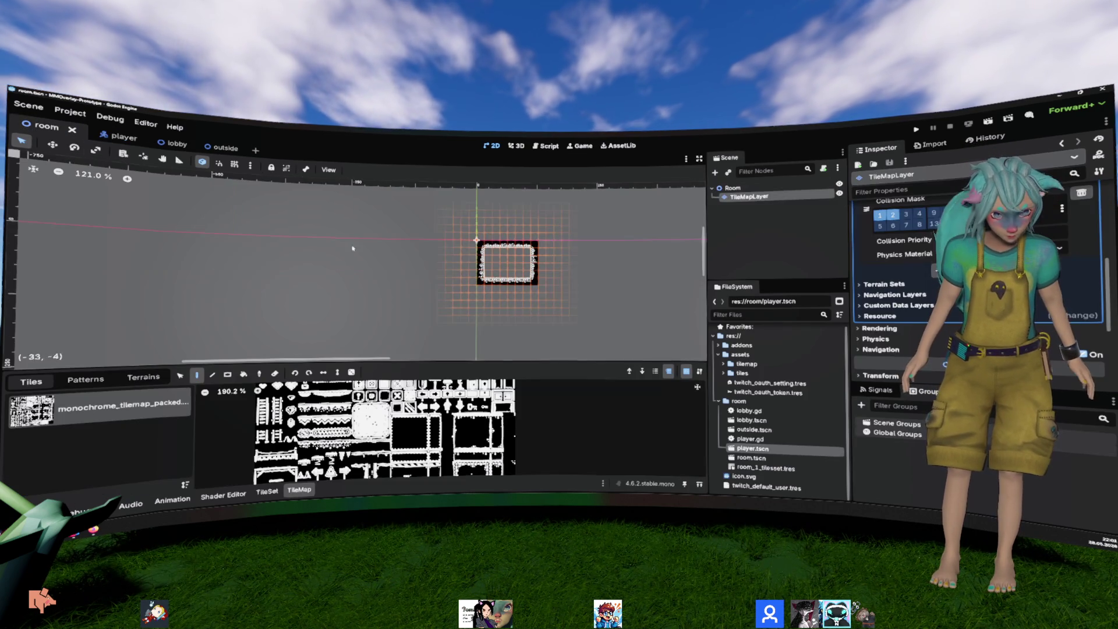
Step: Close the room and player tabs, then move TwitchChat and JoinTwitchCommand below TwitchService
left_click(72, 130)
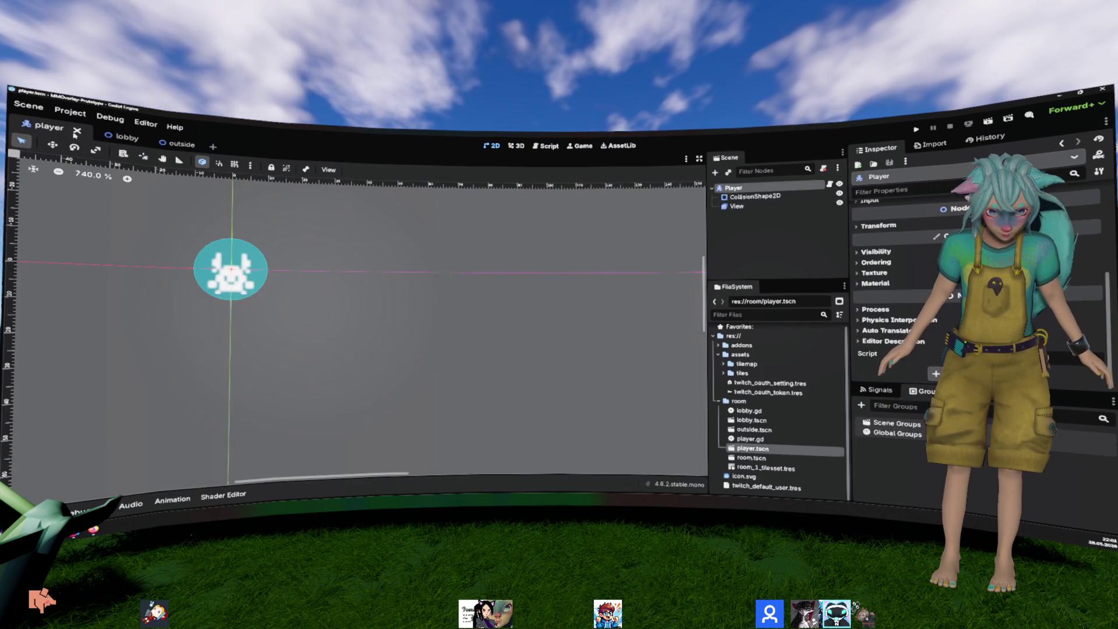
left_click(74, 130)
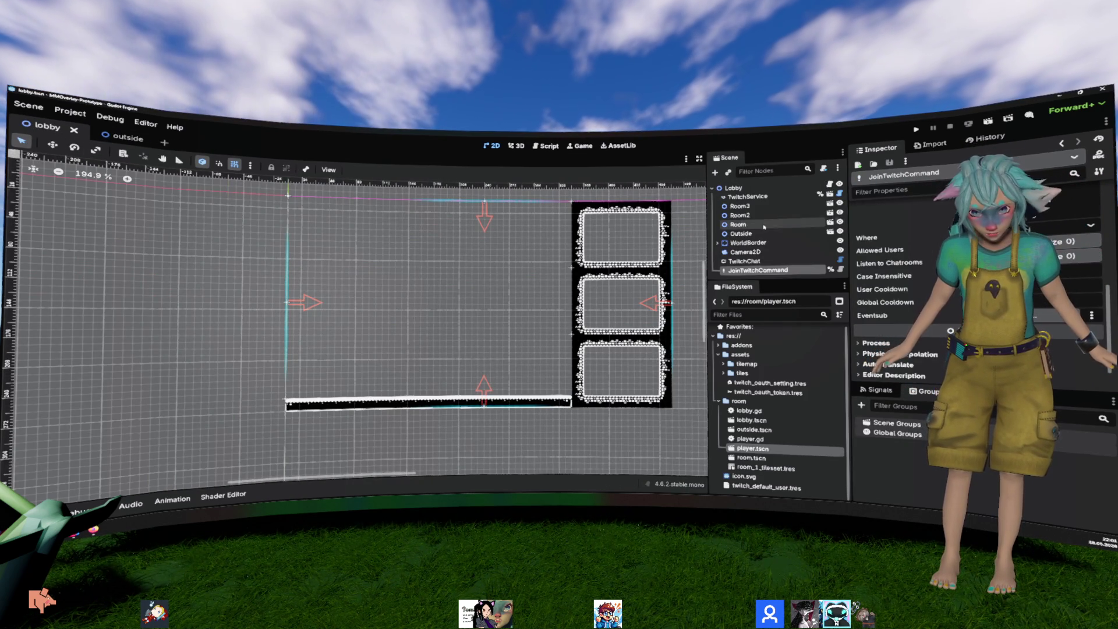
left_click(771, 264, "shift")
left_click_drag(771, 264, 758, 201)
Step: Close the outside scene and bring up the player.gd script
left_click(139, 139)
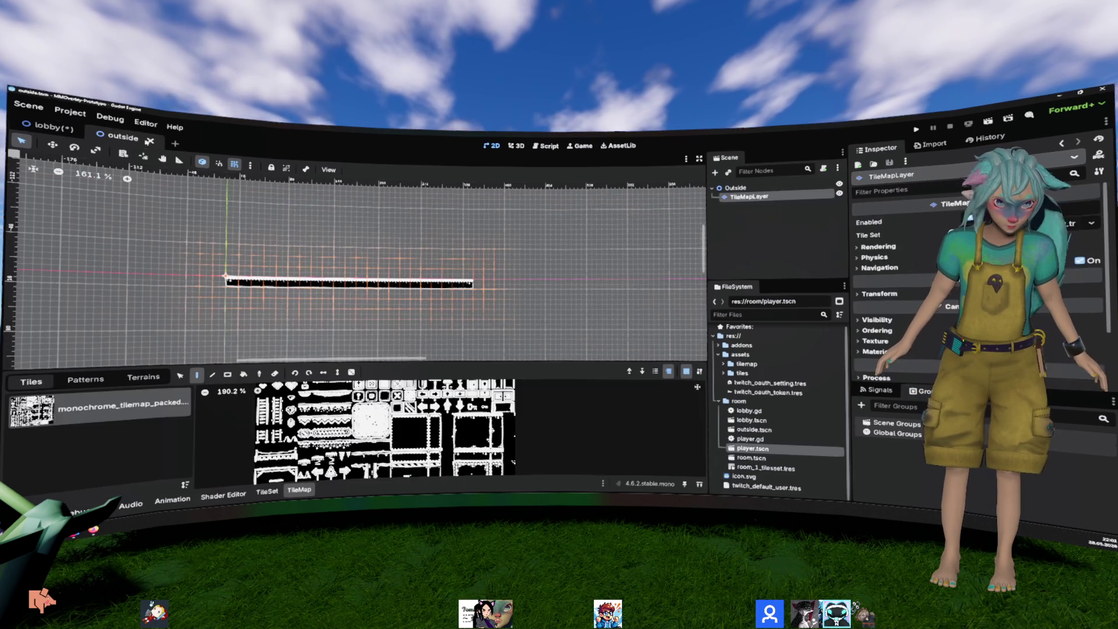
left_click(768, 213)
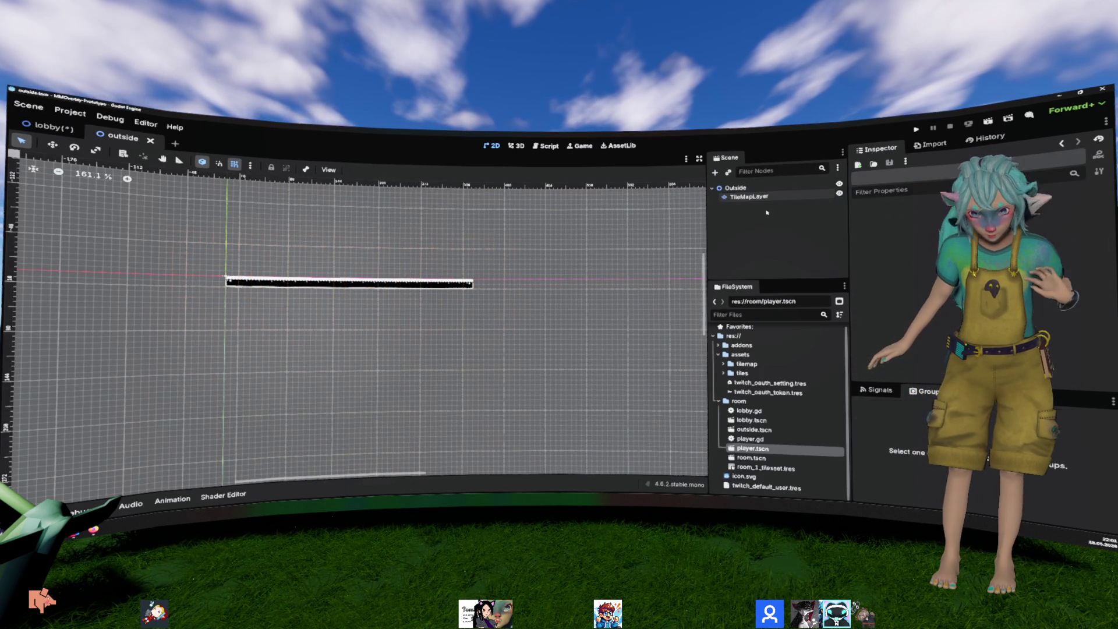
left_click(150, 141)
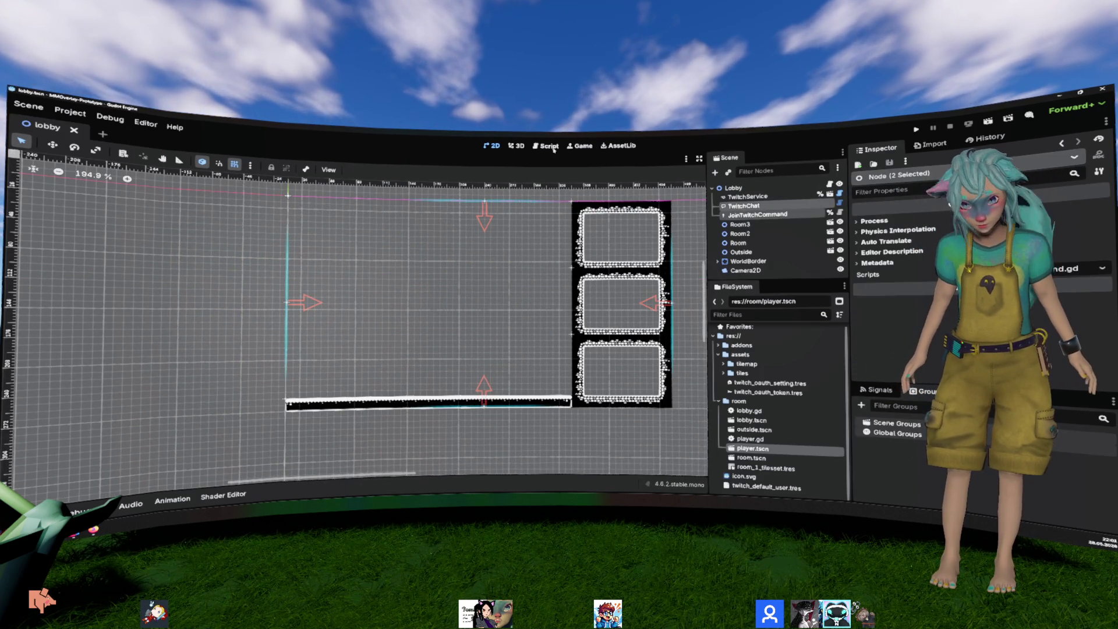
left_click(554, 149)
left_click(398, 224)
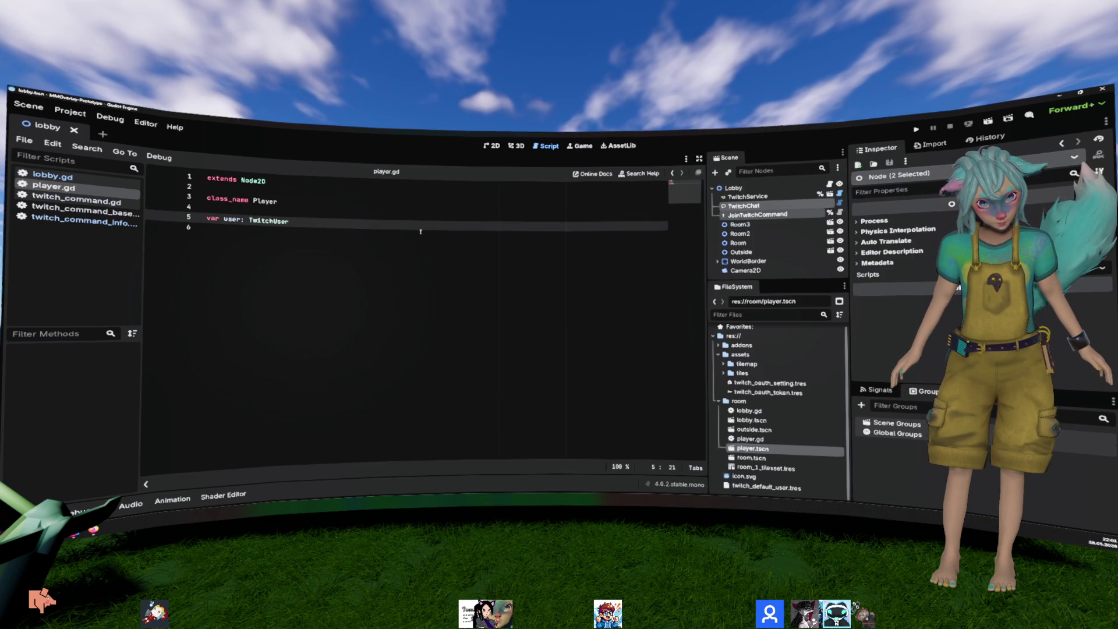
Step: Make player.gd extend CharacterBody2D, save it, and run the project with F5
left_click(274, 180)
key("BackSpace")
key("BackSpace")
key("BackSpace")
type("Chara")
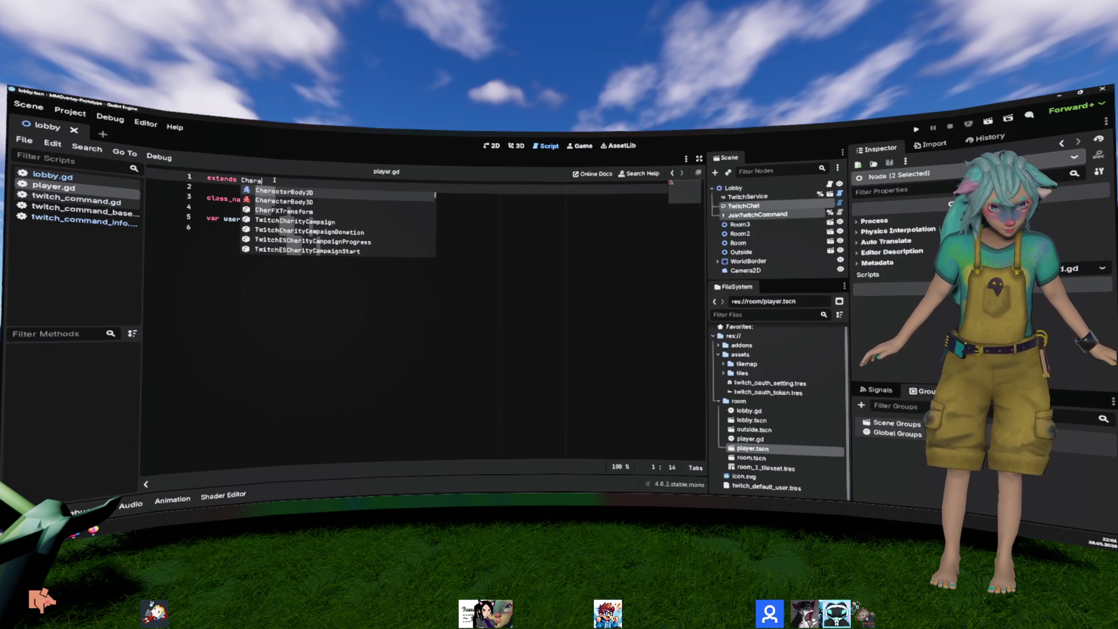
key("Return")
key("ctrl+s")
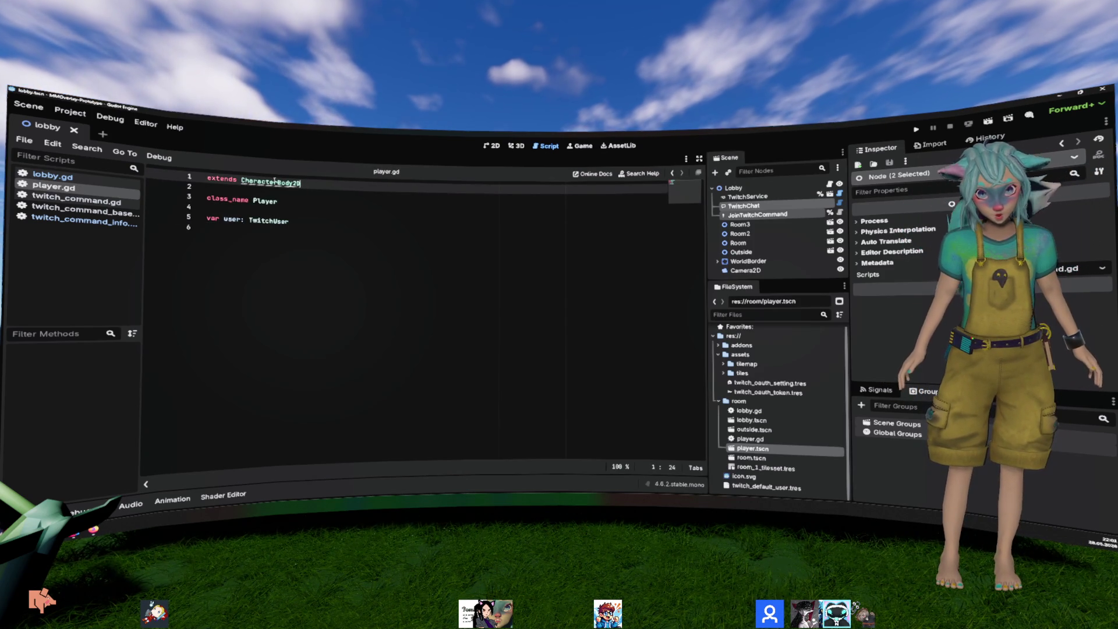
left_click(485, 257)
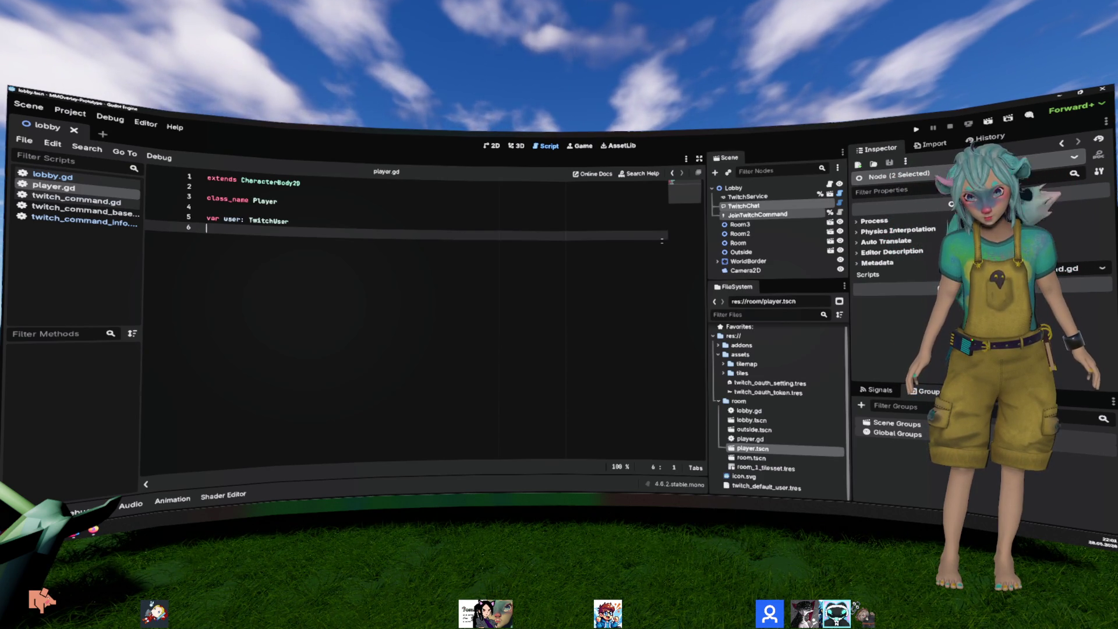
key("F5")
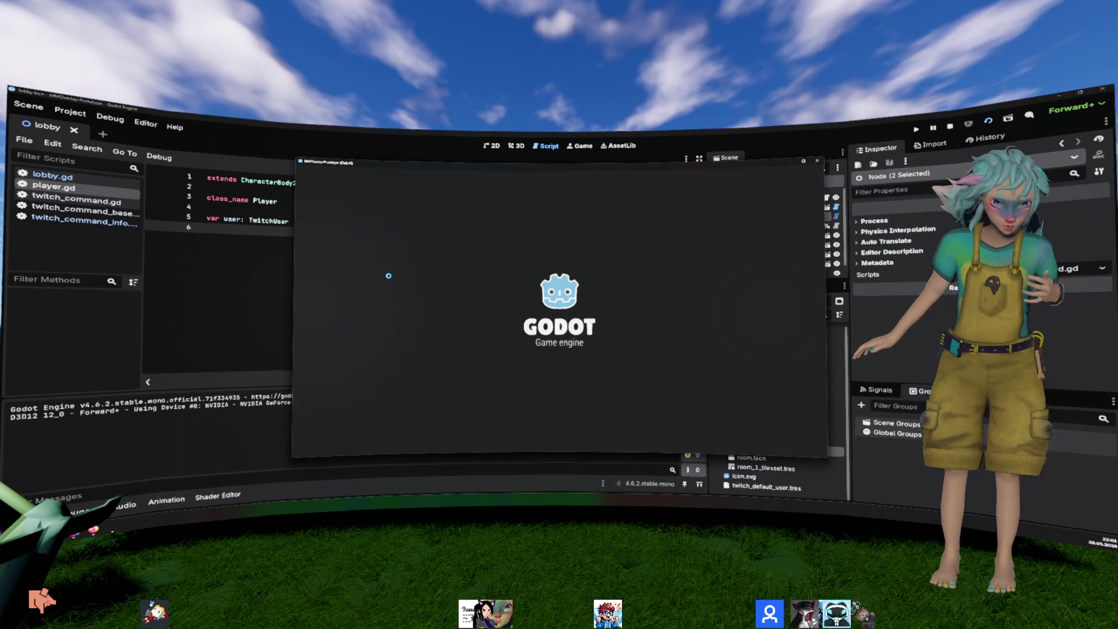
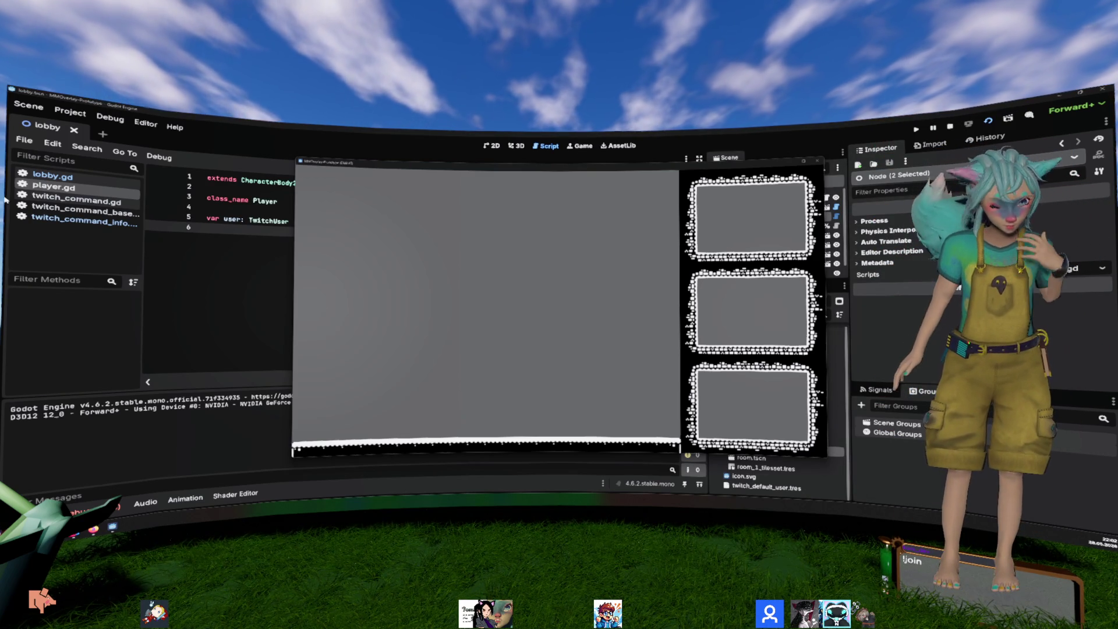
Step: Back in the editor, list the run's errors and jump to the OAuth error in twitch_api.gd line 119
left_click(85, 508)
left_click(114, 394)
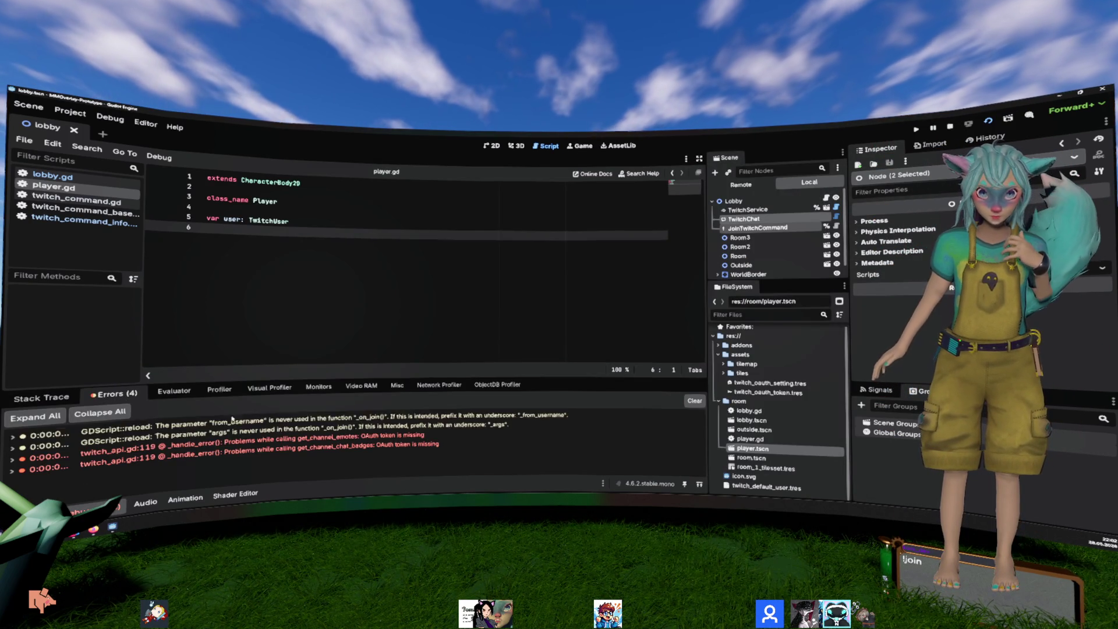
left_click(400, 445)
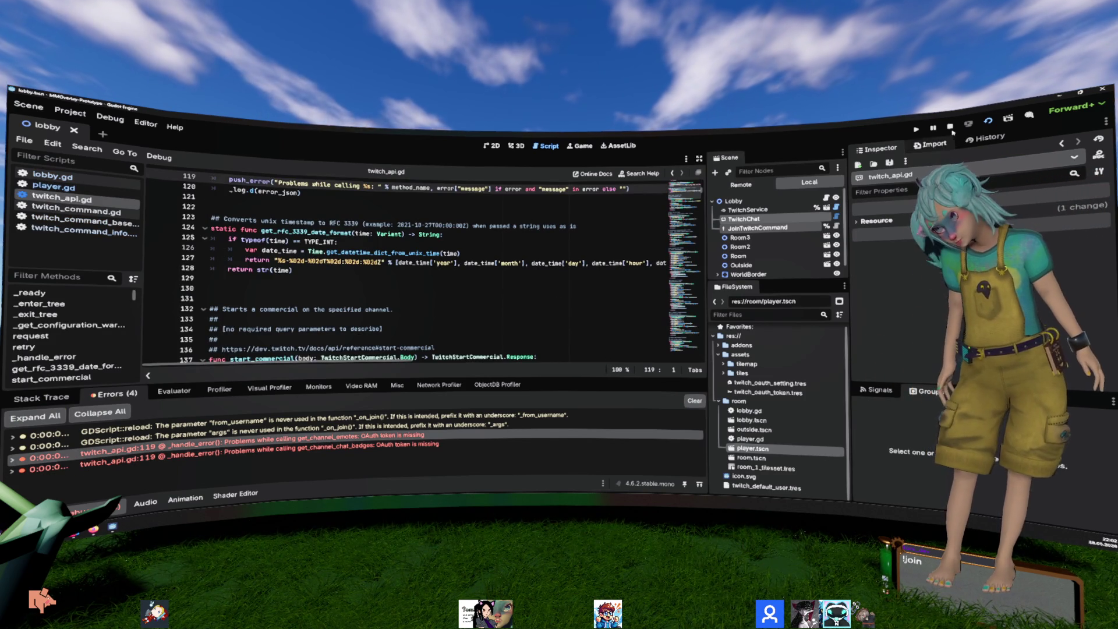
scroll(765, 213, "down", 1)
Step: Inspect the TwitchService node's OAuth Token, then open the code behind the get_channel_emotes error
left_click(751, 196)
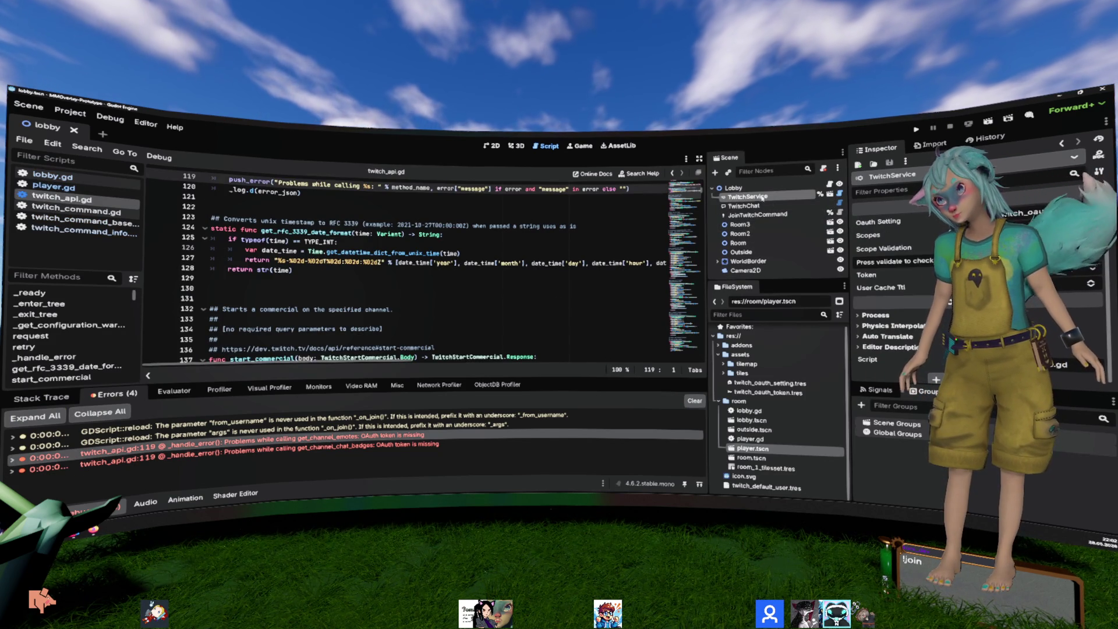
left_click(897, 274)
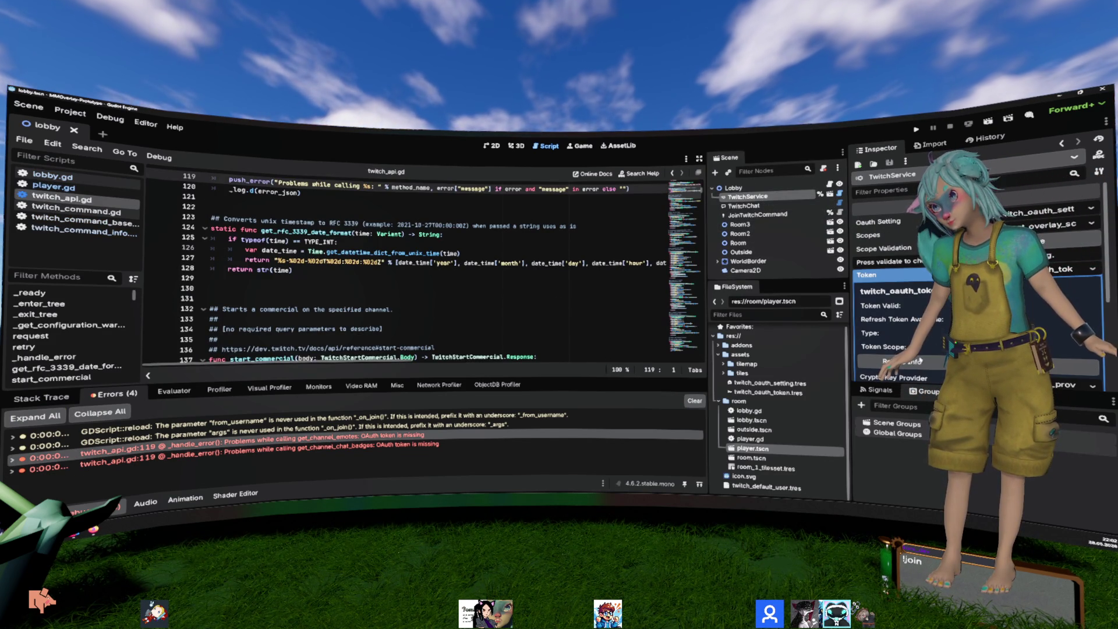
left_click(866, 275)
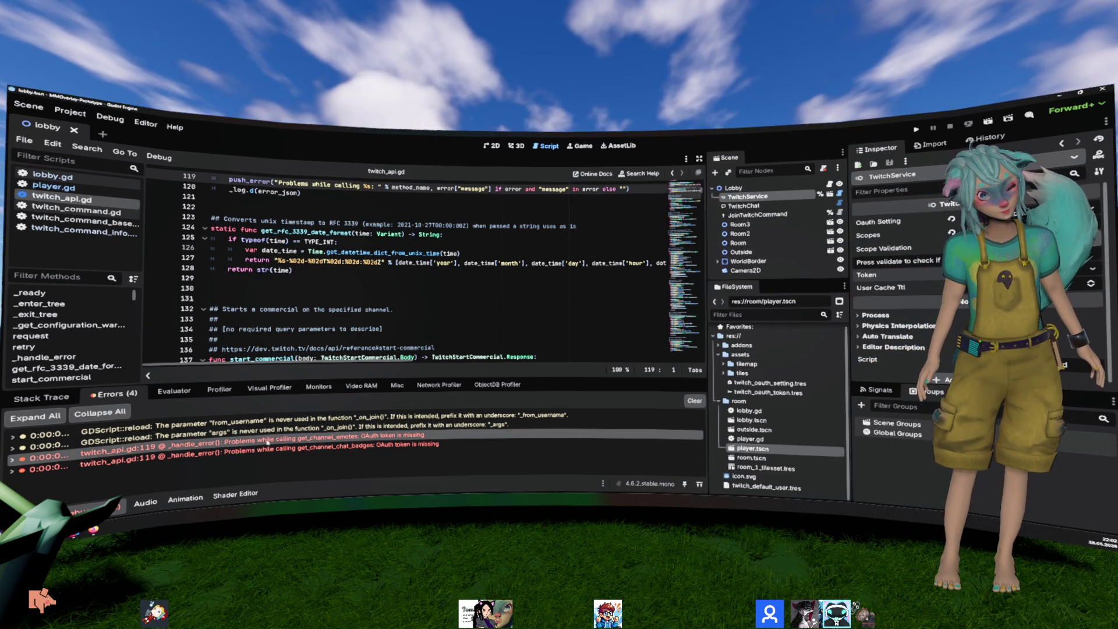
left_click(268, 442)
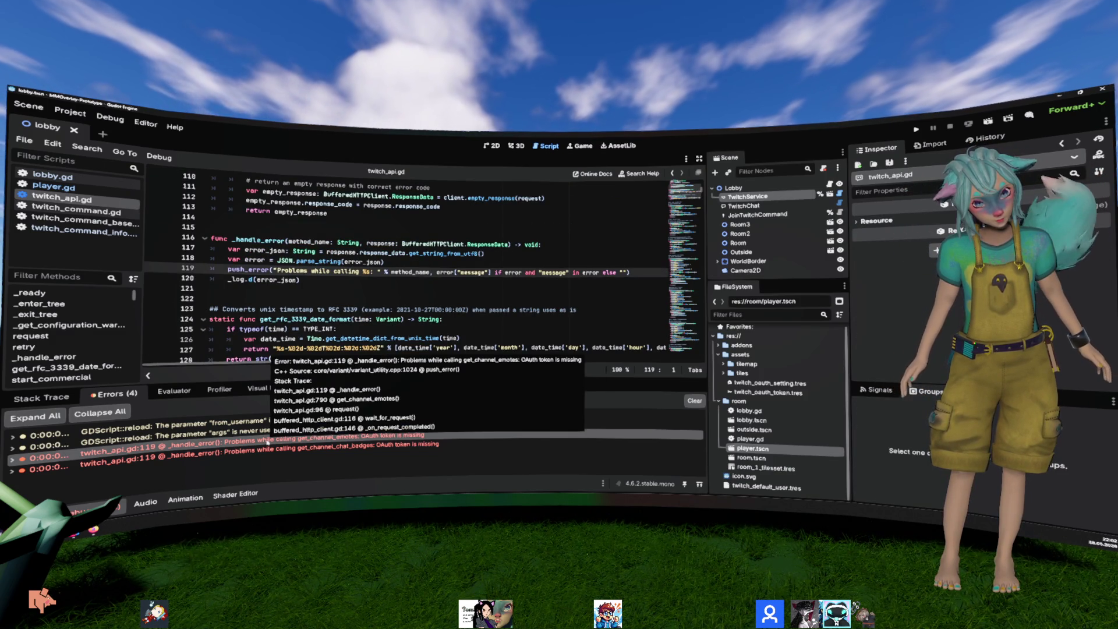
Step: Open the TwitchService node's twitch_service.gd script
scroll(353, 315, "up", 5)
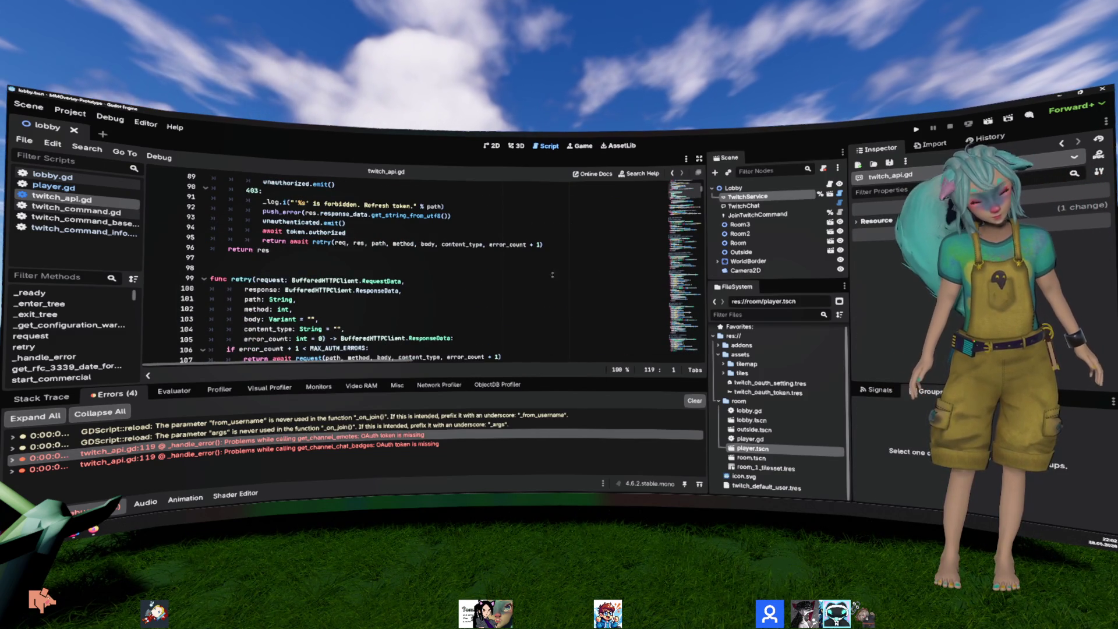
scroll(509, 278, "up", 5)
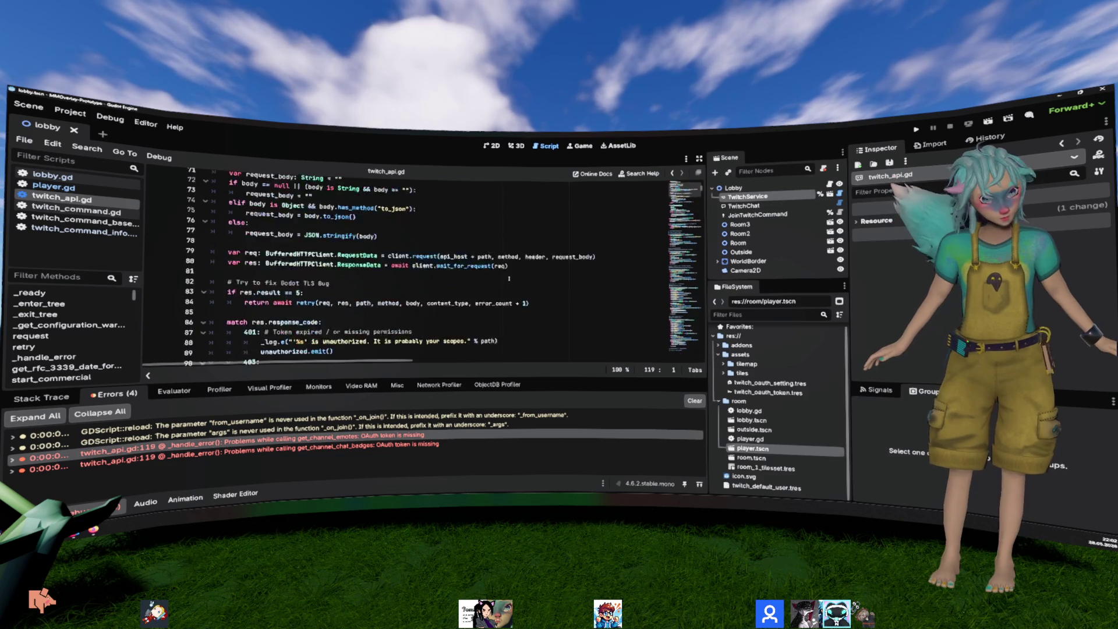
scroll(509, 278, "up", 15)
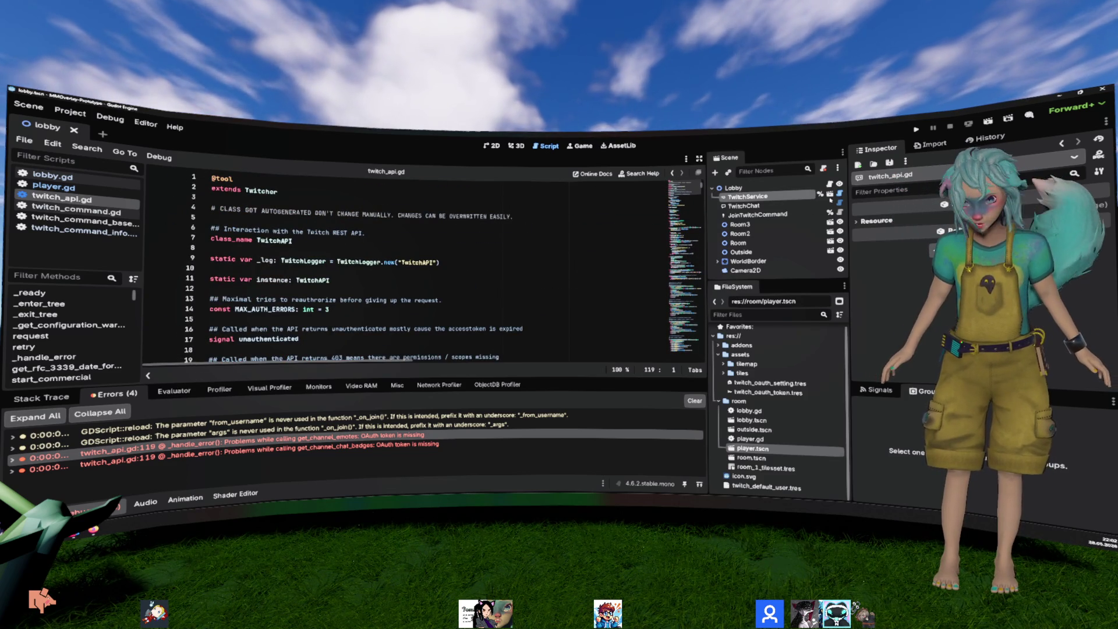
left_click(839, 194)
scroll(491, 222, "down", 11)
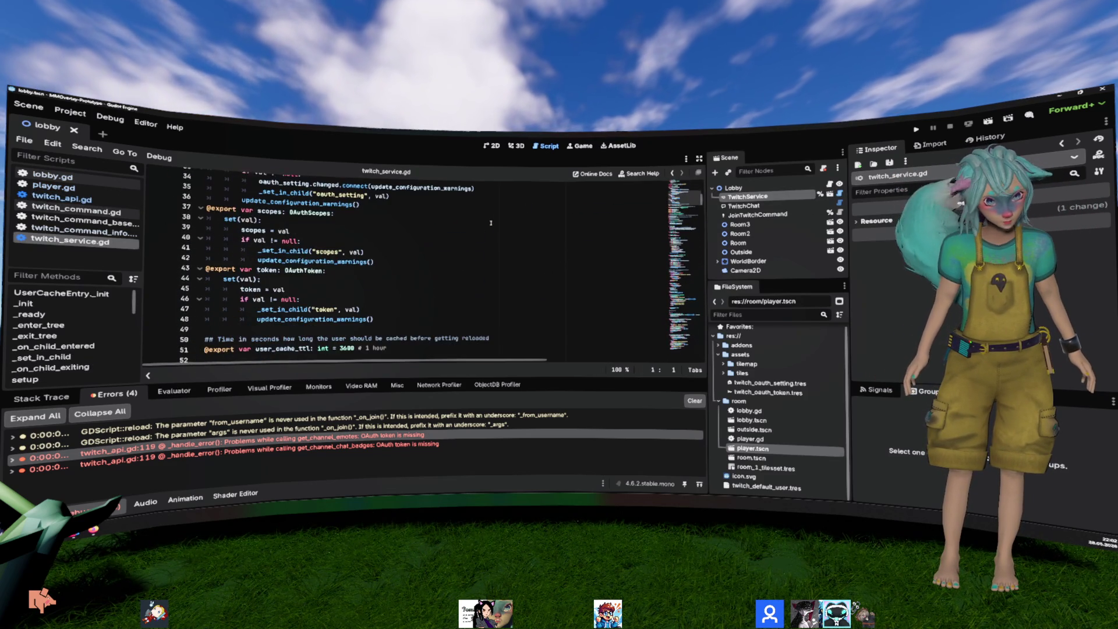
scroll(492, 223, "down", 12)
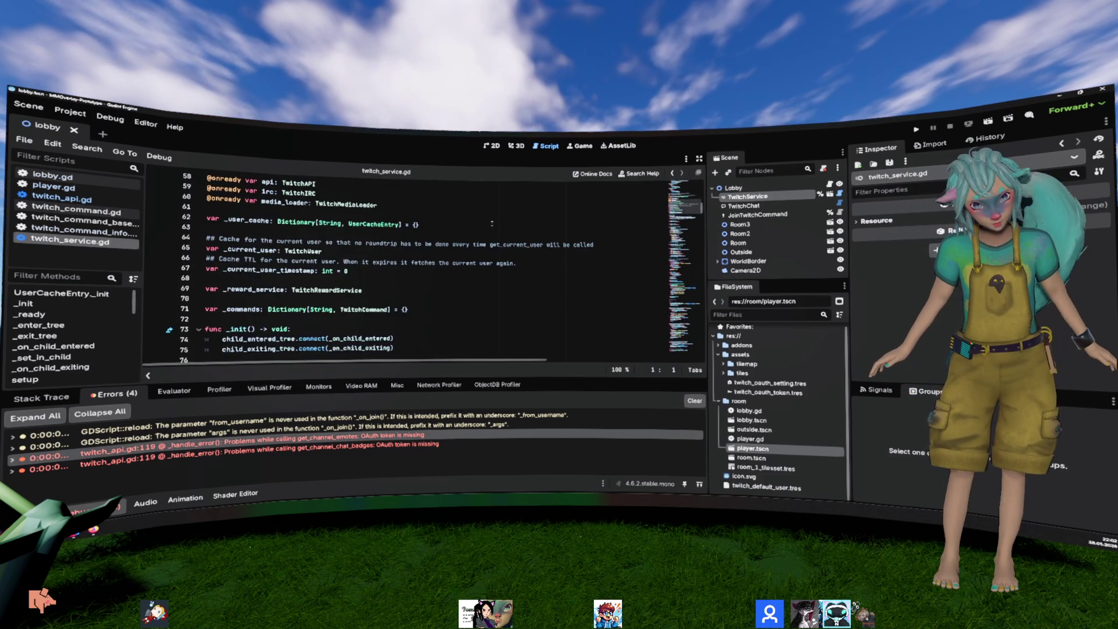
Step: Find 'setup' in twitch_service.gd and review its authorize call and token validity check
left_click(492, 223)
key("ctrl+f")
type("setup")
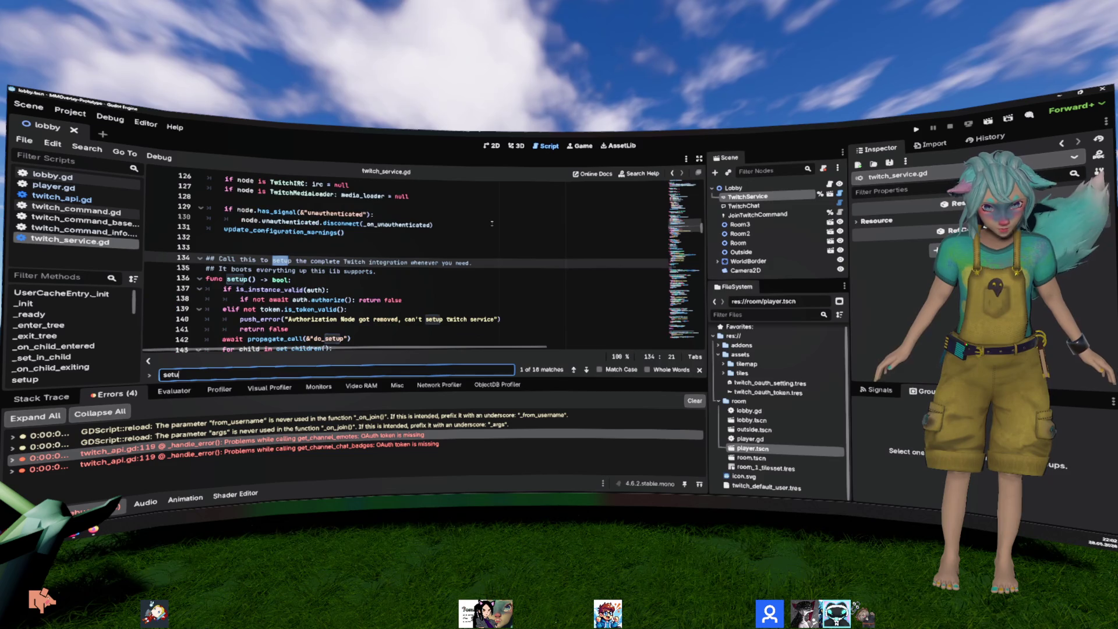
key("Escape")
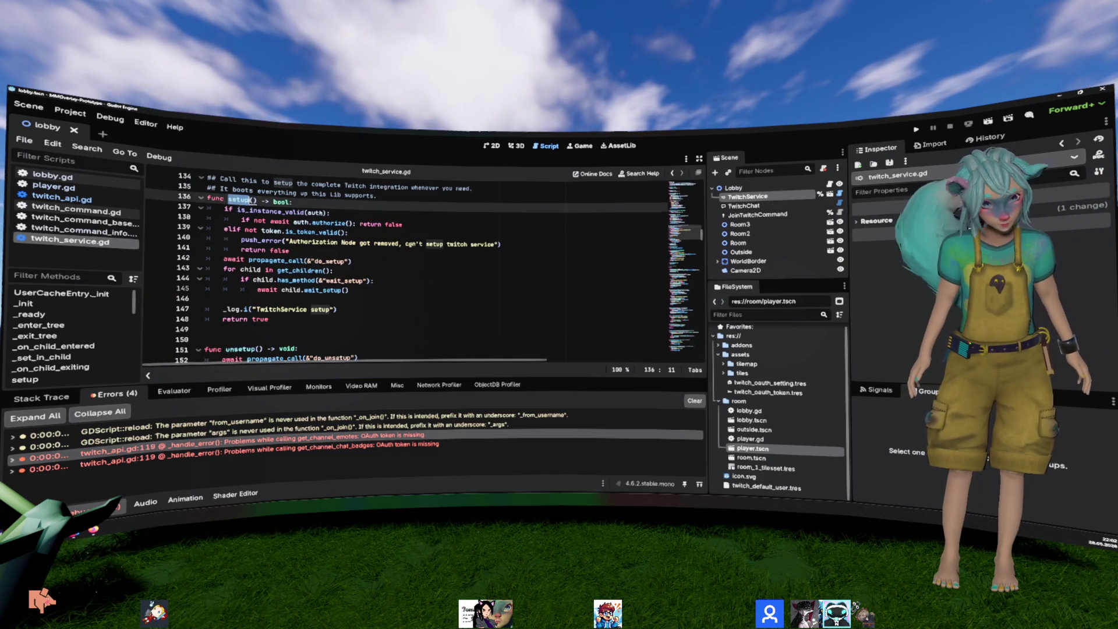
scroll(493, 224, "down", 2)
left_click(271, 221)
left_click_drag(271, 221, 442, 230)
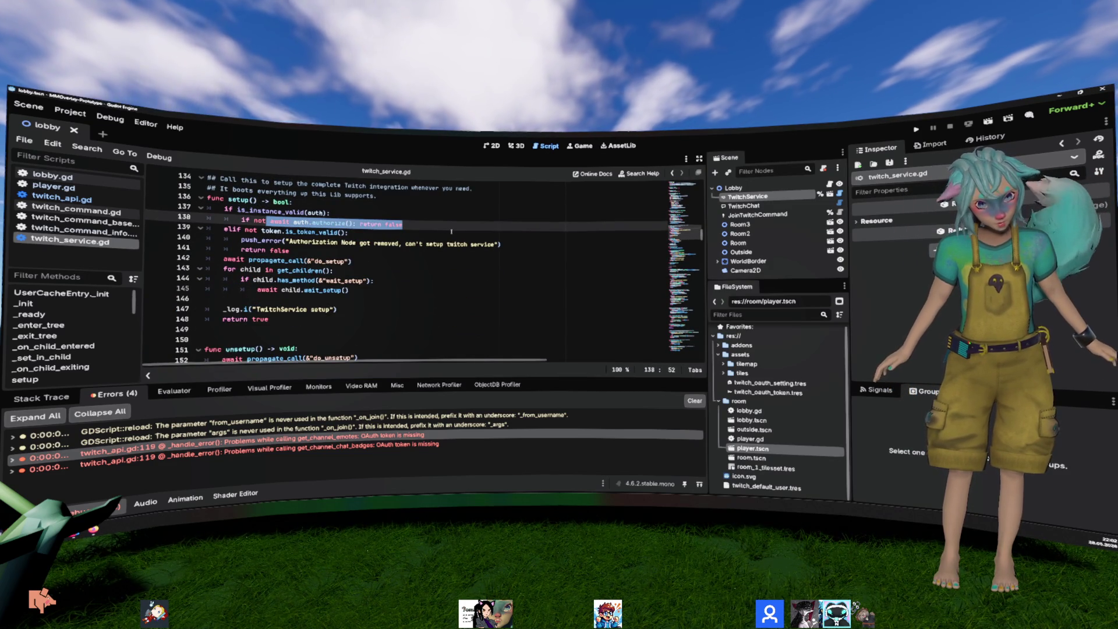
left_click(383, 233)
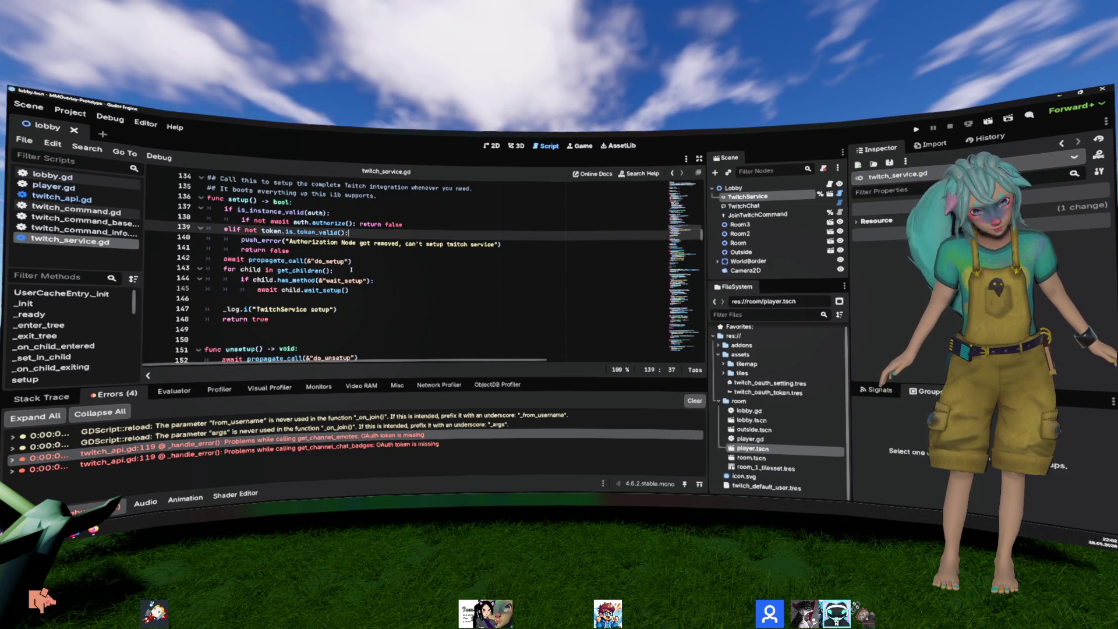
scroll(424, 265, "up", 1)
double_click(239, 230)
scroll(458, 264, "up", 6)
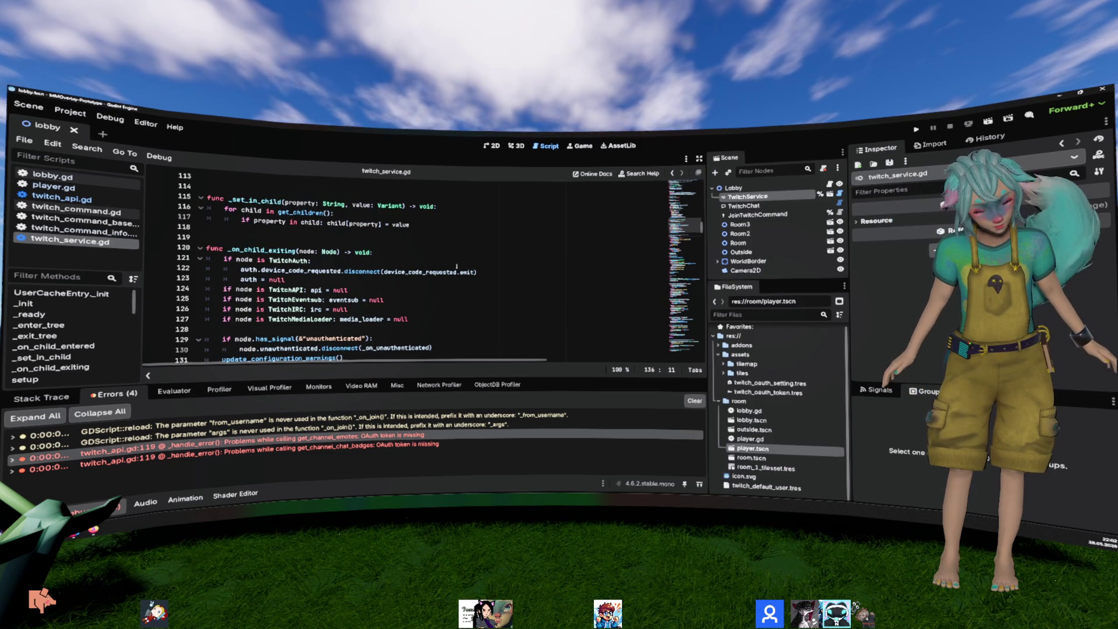
scroll(456, 266, "down", 1)
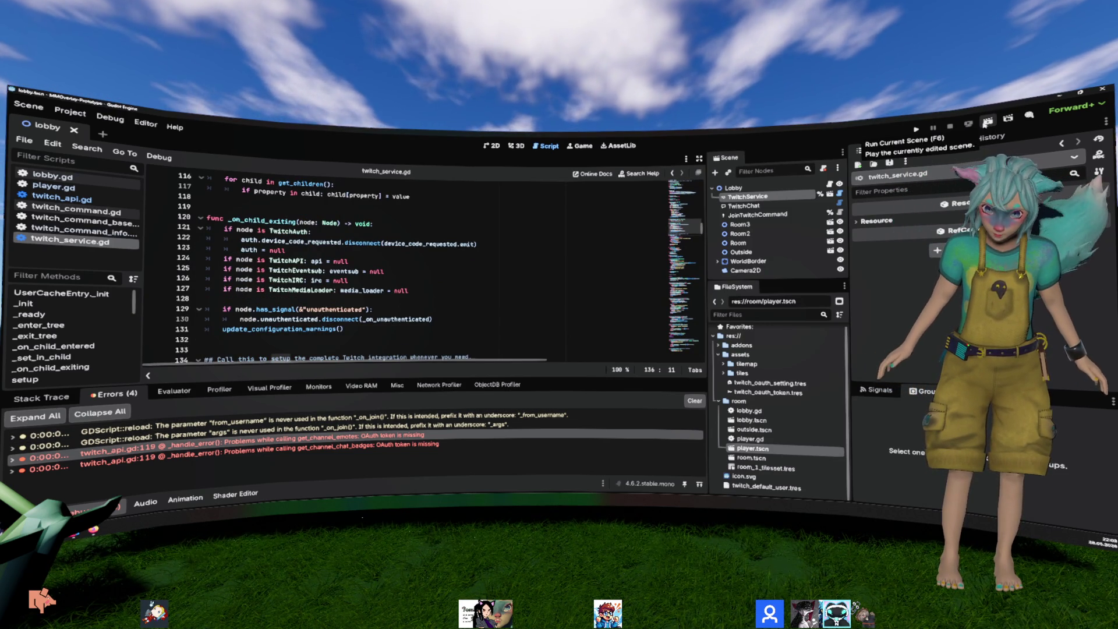
Step: Check the get_channel_emotes error details and start a project-wide search from the _handle_error code
left_click(13, 461)
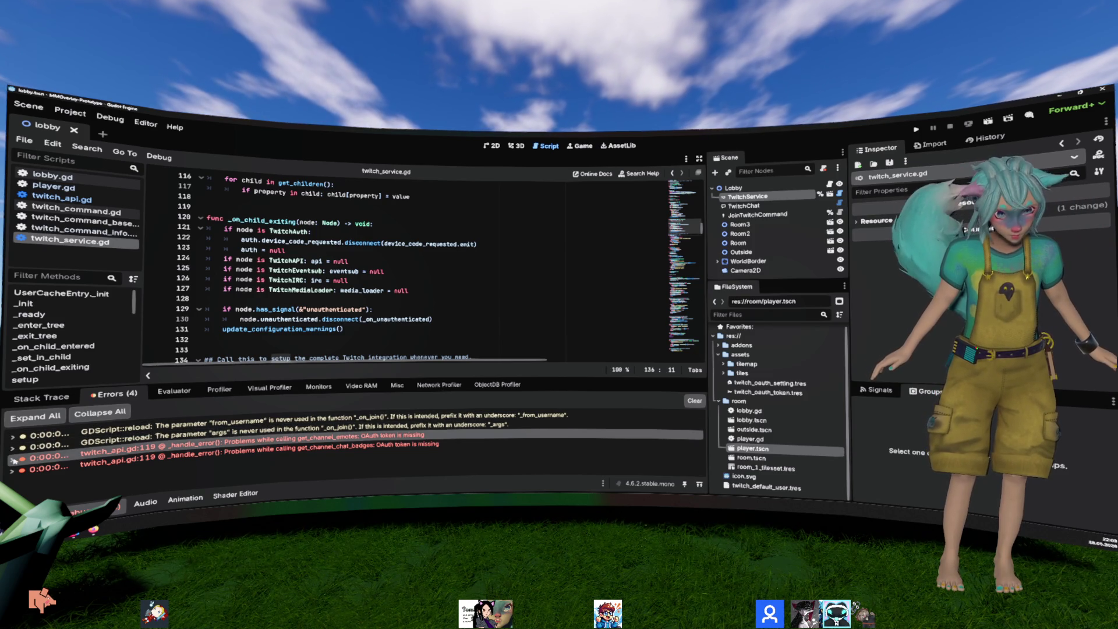
left_click(12, 460)
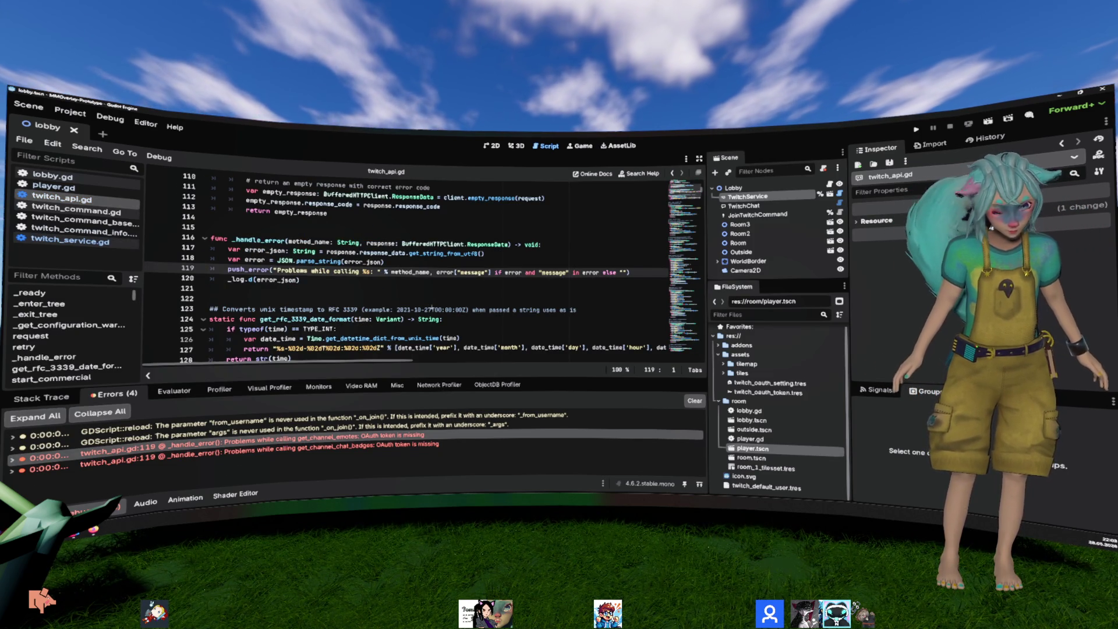
left_click(452, 280)
key("ctrl+shift+f")
Step: Search the project for get_channel_emotes and open its call in twitch_media_loader.gd
type("get_chan")
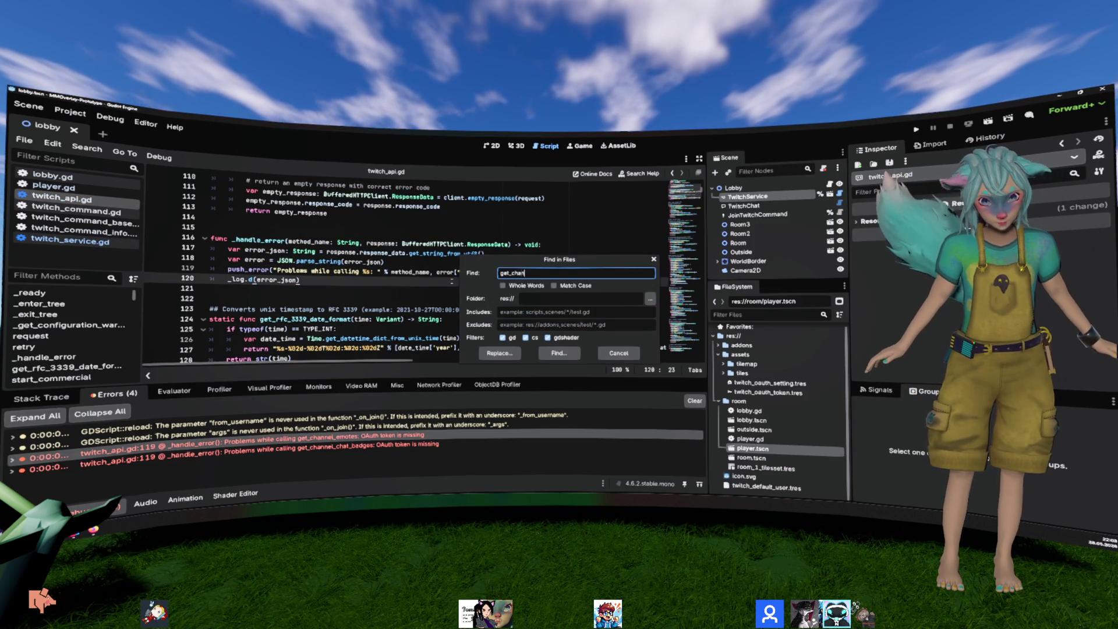
type("nel_emotes")
key("Return")
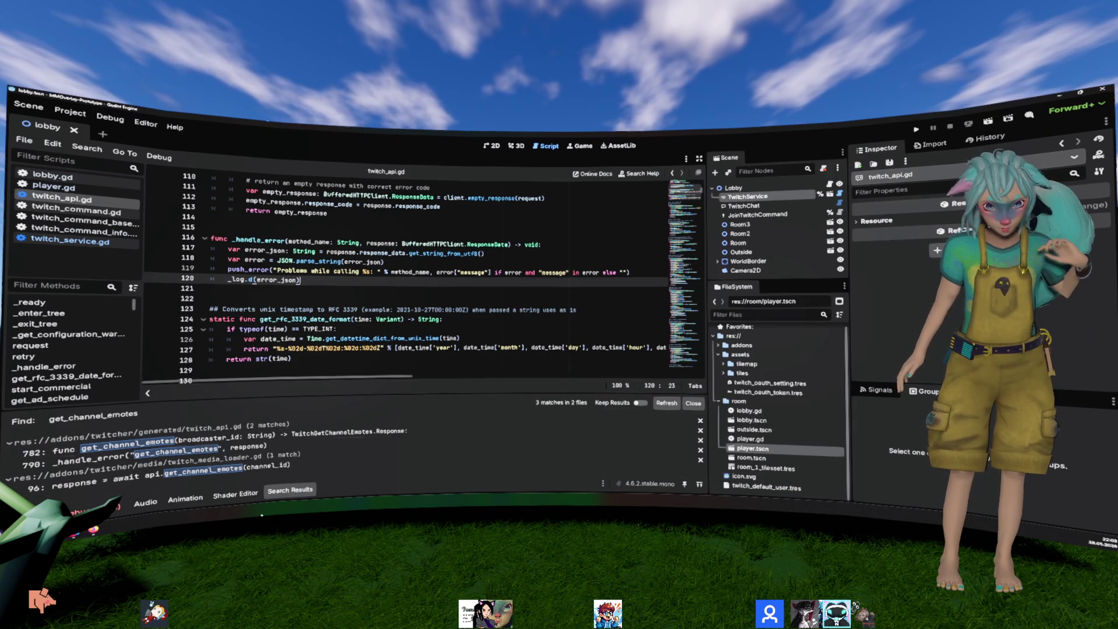
left_click(175, 473)
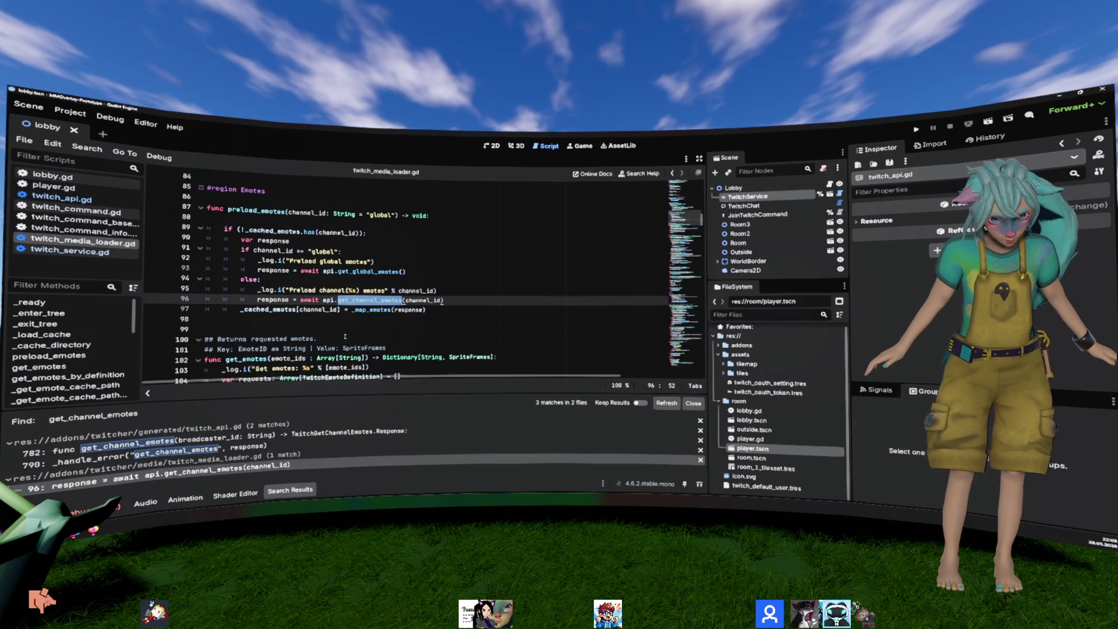
double_click(264, 212)
Step: Find preload_emotes within twitch_media_loader.gd, reaching its call on line 185, and check get_cached_emotes
key("ctrl+shift+f")
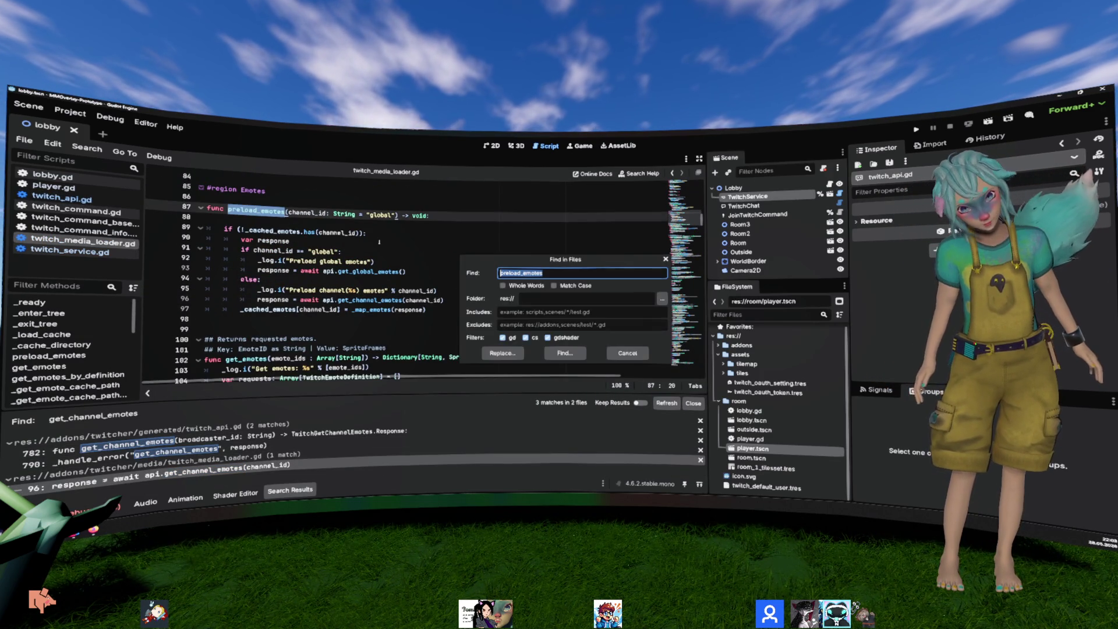
key("Escape")
key("ctrl+f")
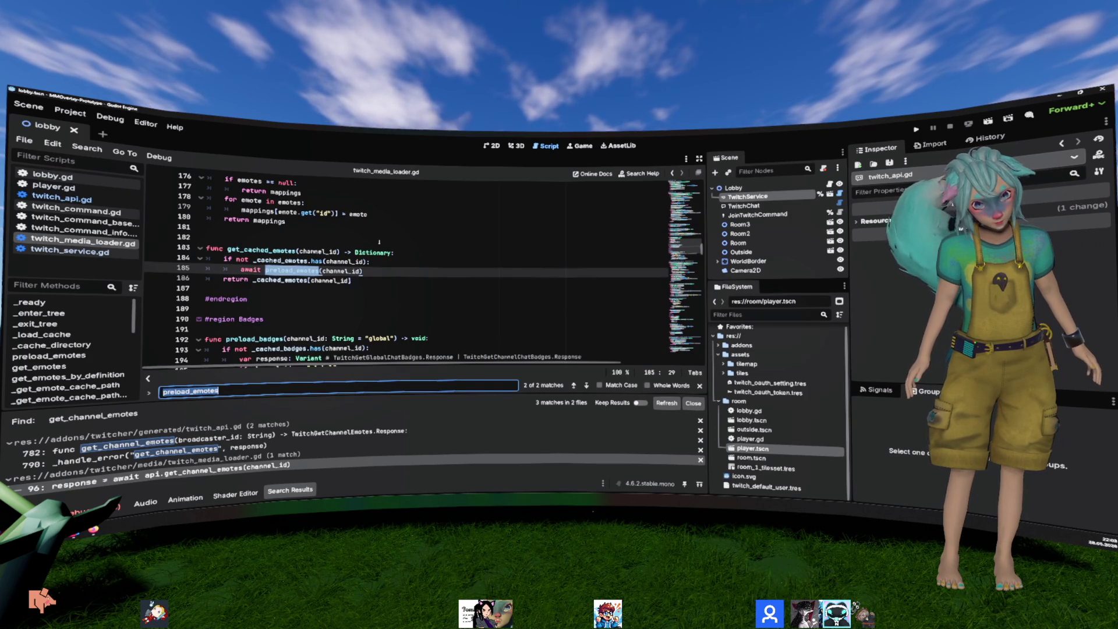
key("Return")
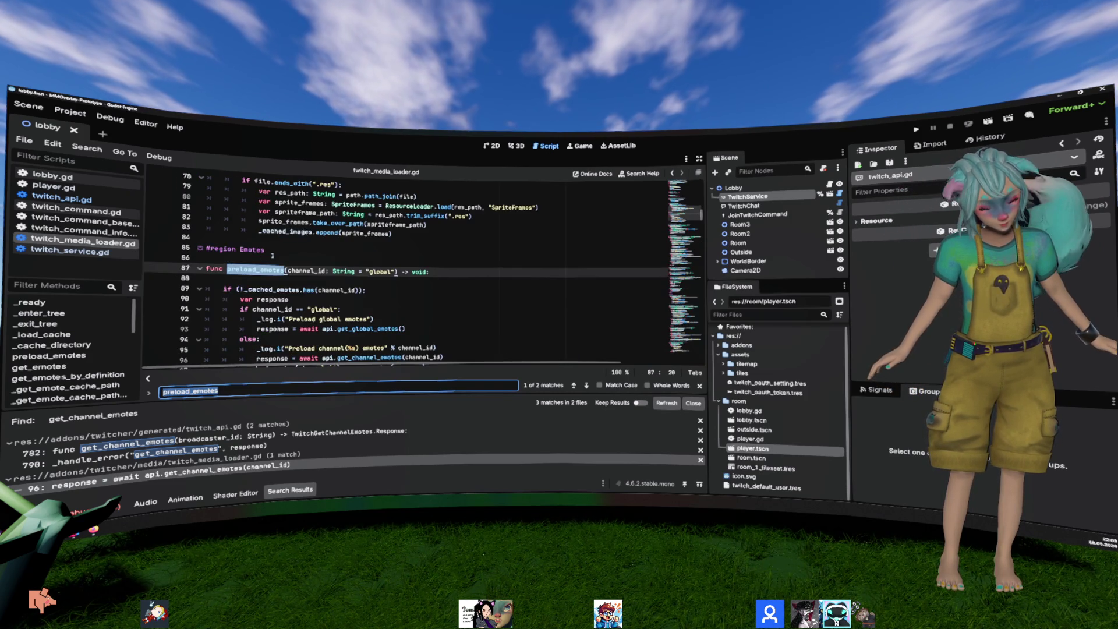
key("Return")
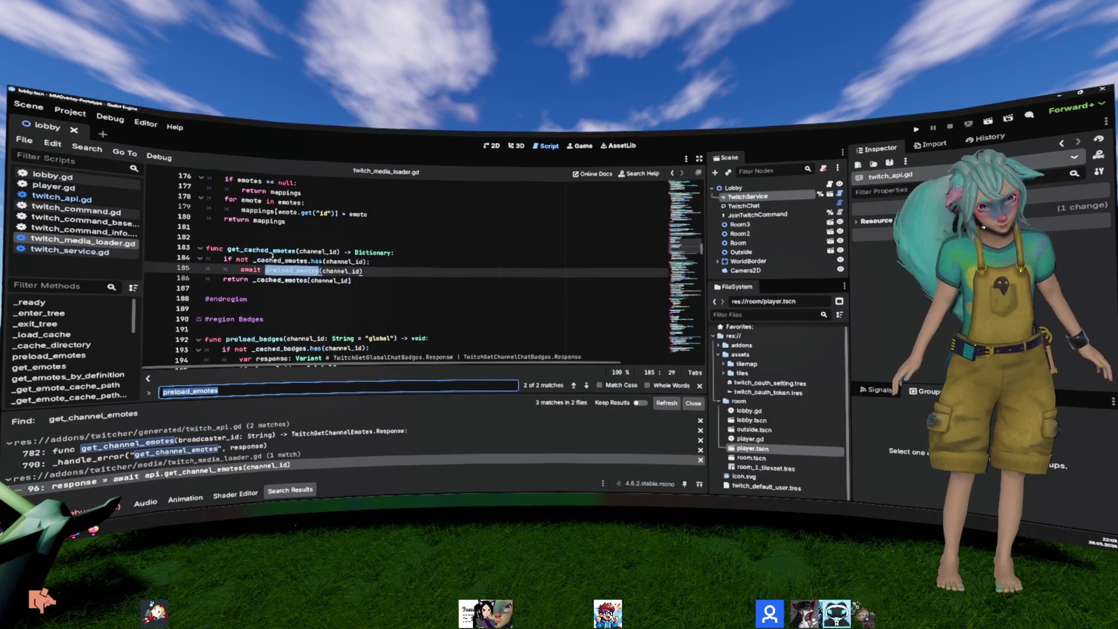
double_click(272, 255)
key("ctrl+f")
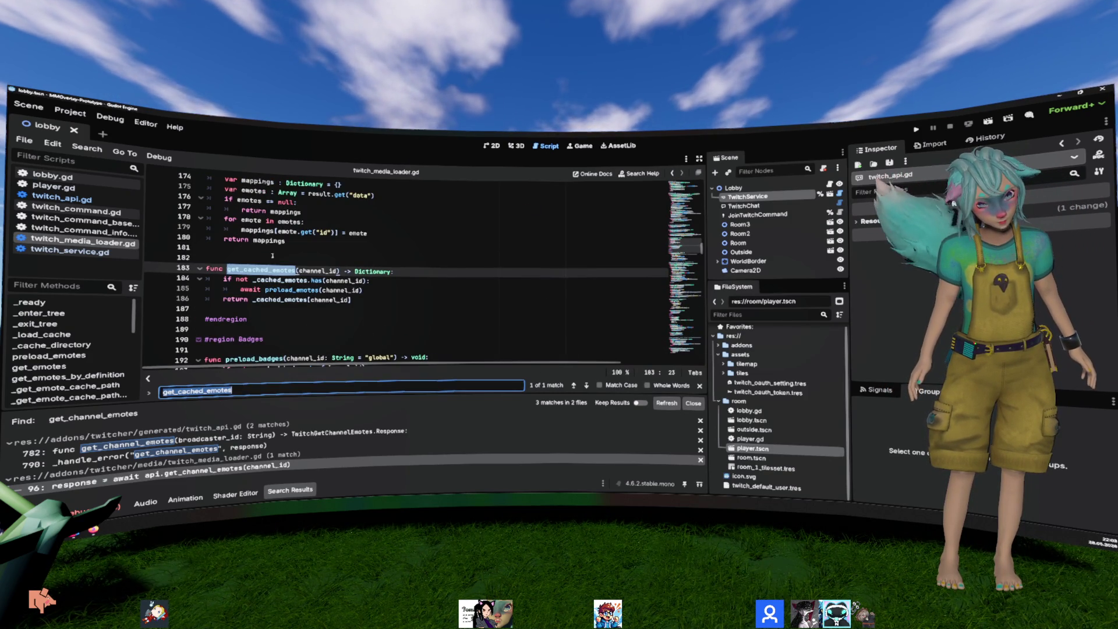
key("Escape")
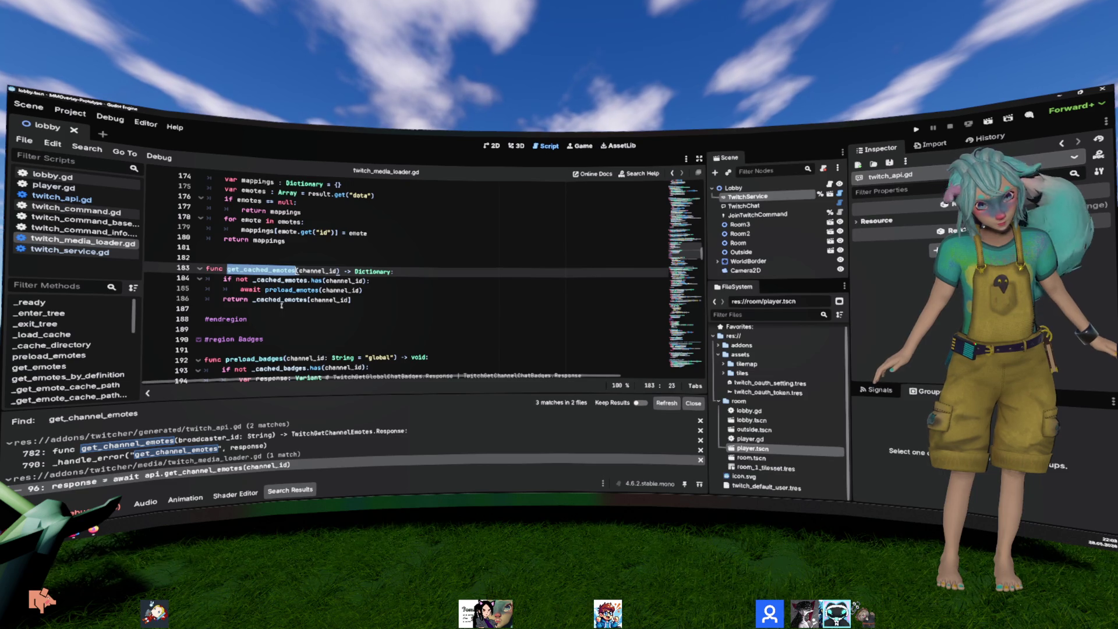
Step: Search the project for preload_emotes and open the definition on line 87, then the twitch_chat.gd call on line 61
double_click(291, 290)
key("ctrl+shift+f")
key("Return")
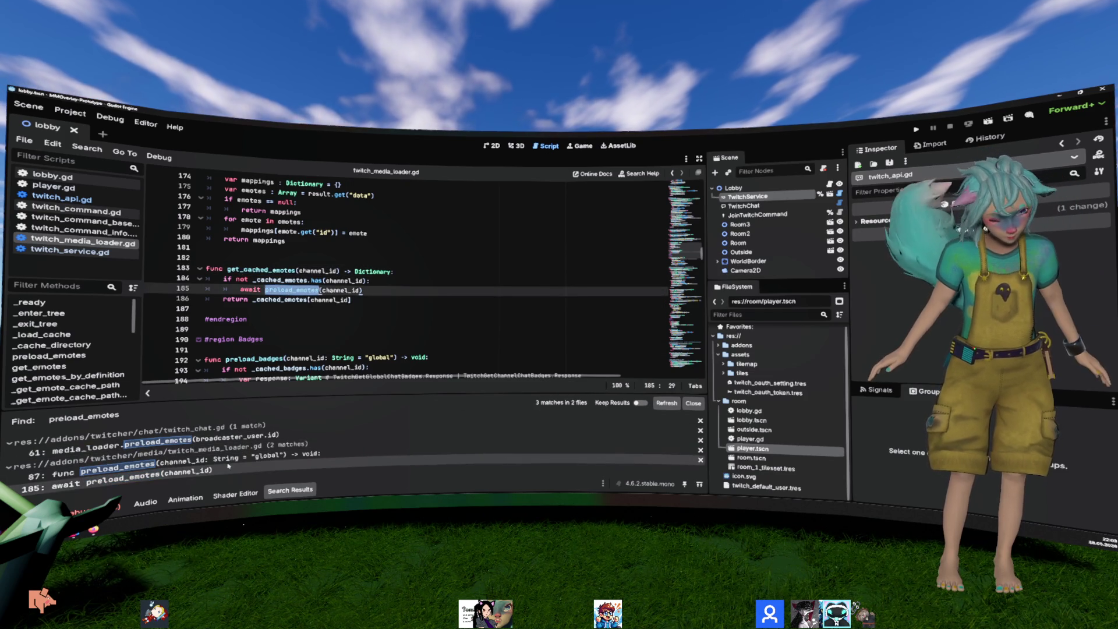
left_click(229, 459)
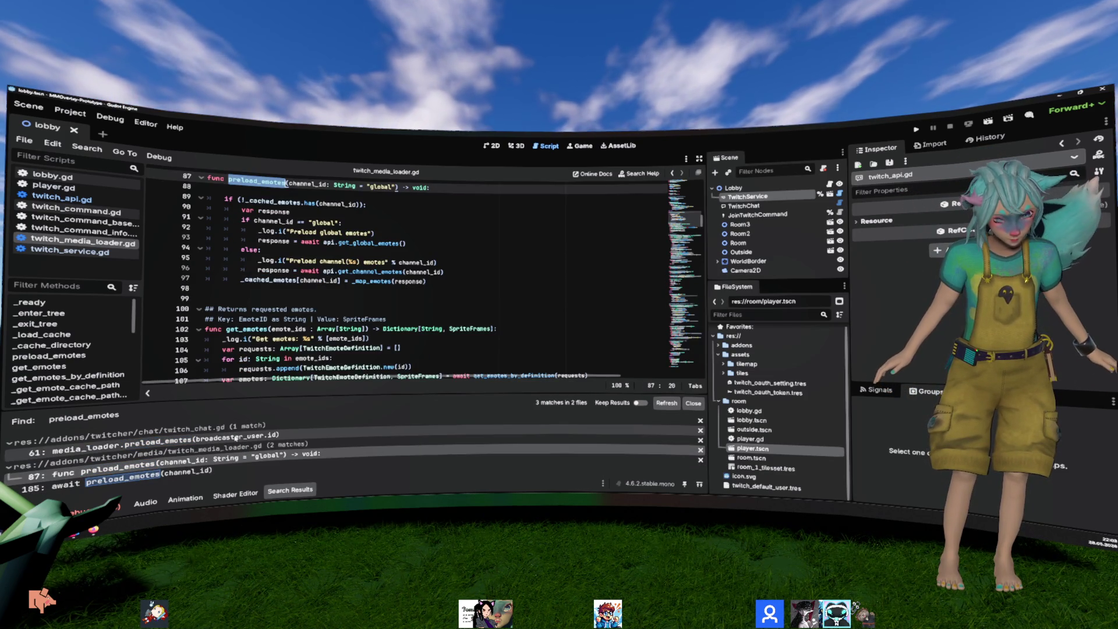
left_click(236, 438)
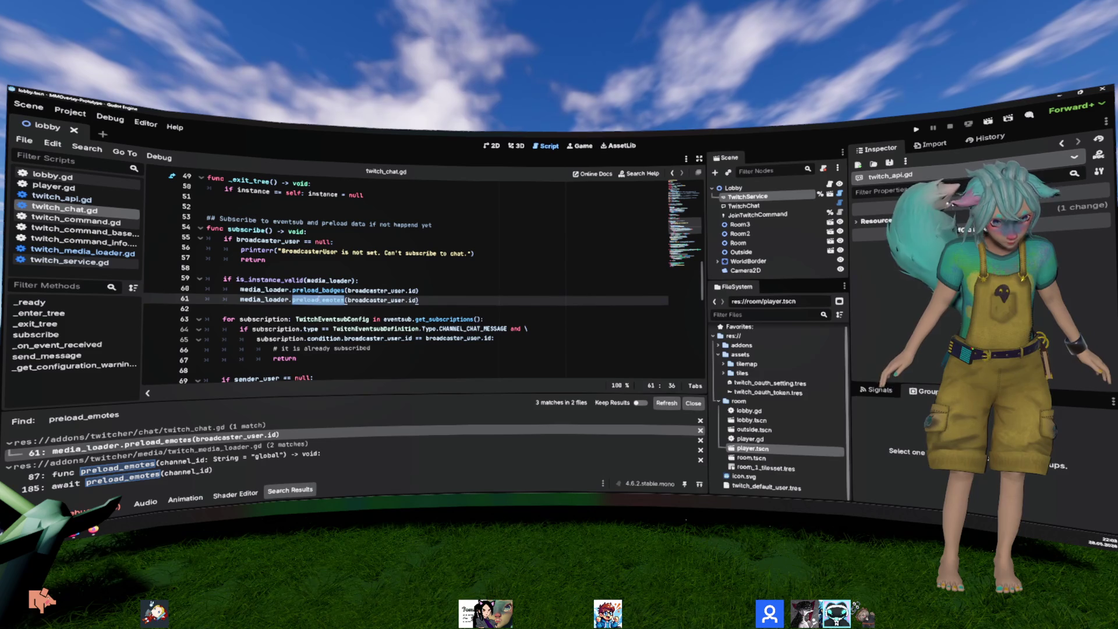
left_click(268, 279)
left_click(252, 231)
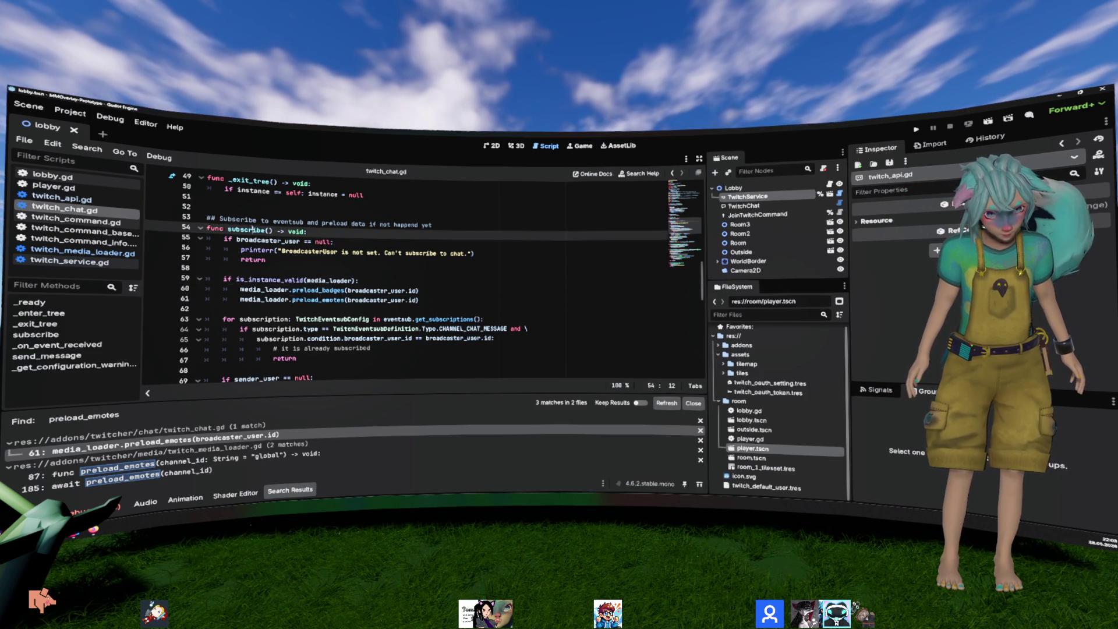
double_click(252, 231)
scroll(392, 294, "up", 6)
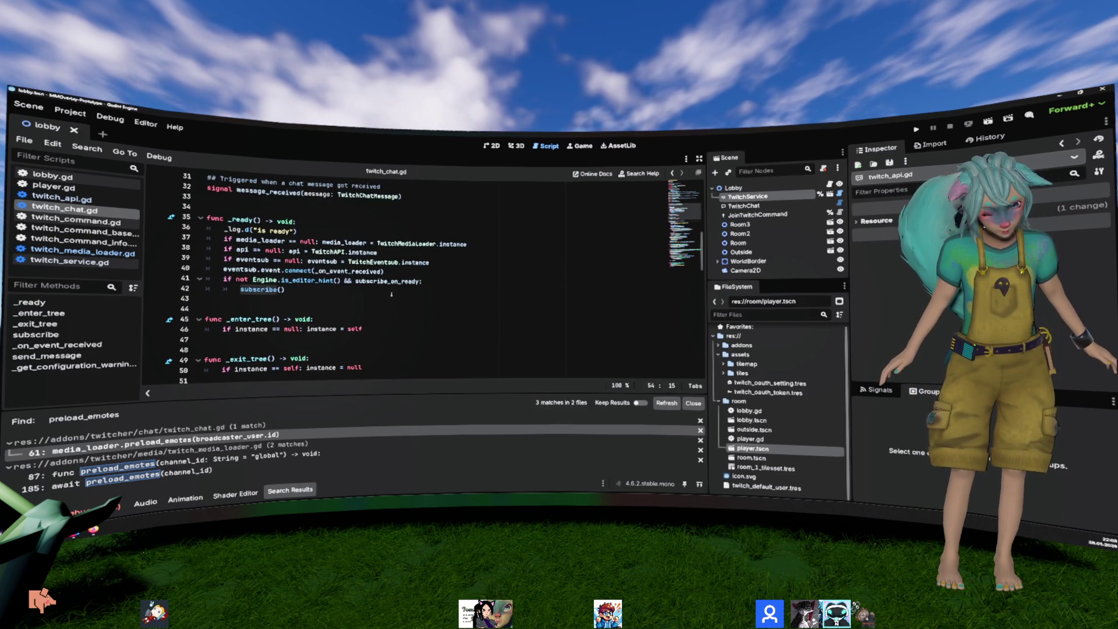
scroll(391, 294, "up", 1)
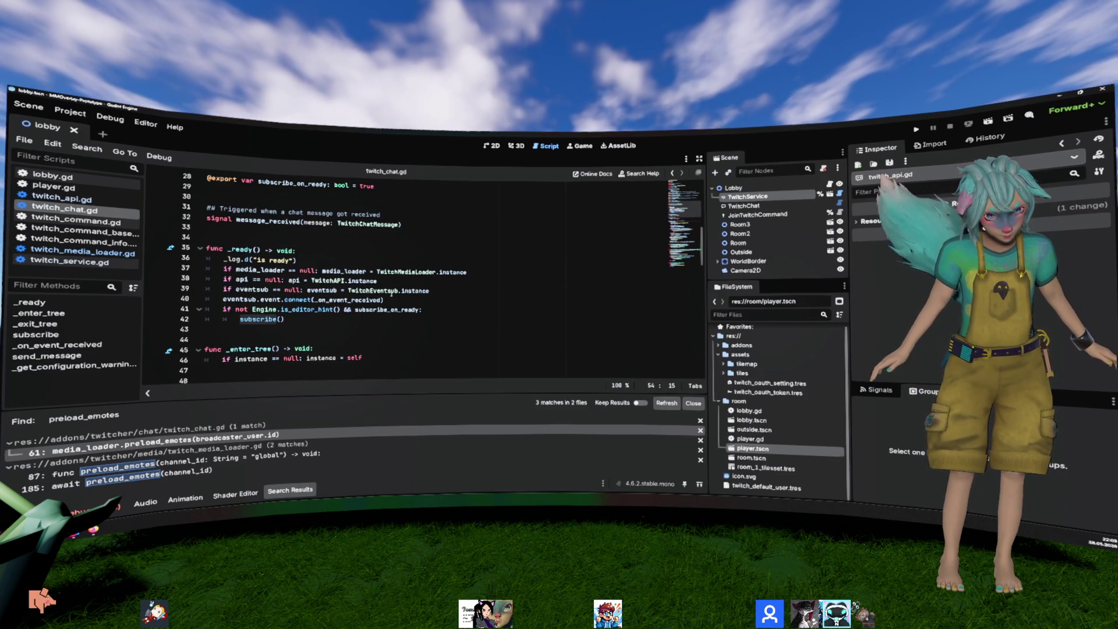
scroll(392, 294, "up", 9)
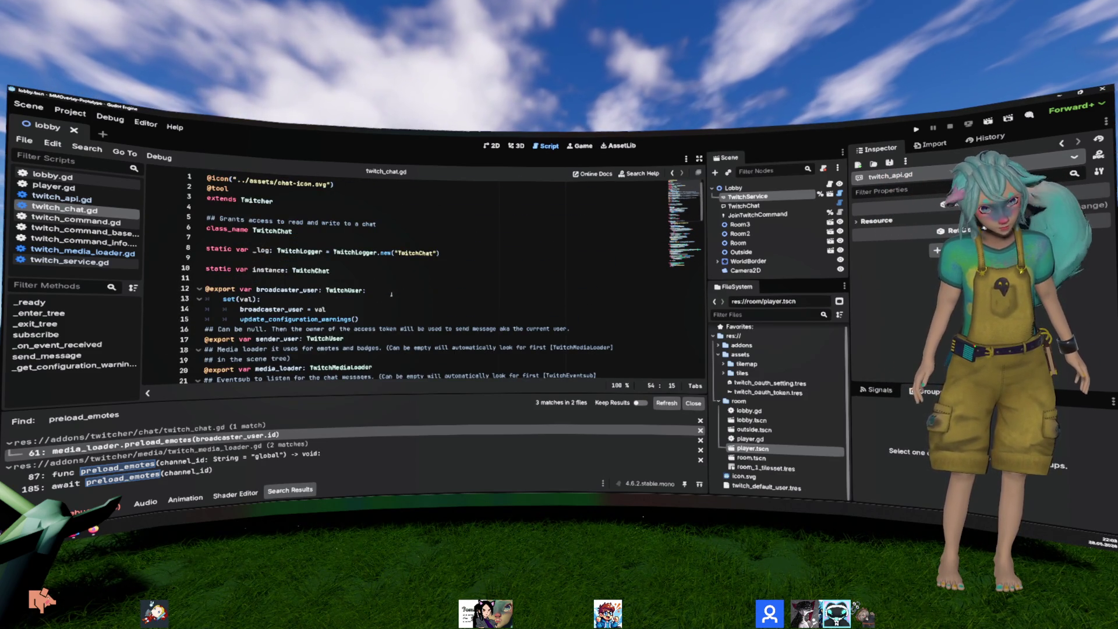
scroll(391, 294, "down", 8)
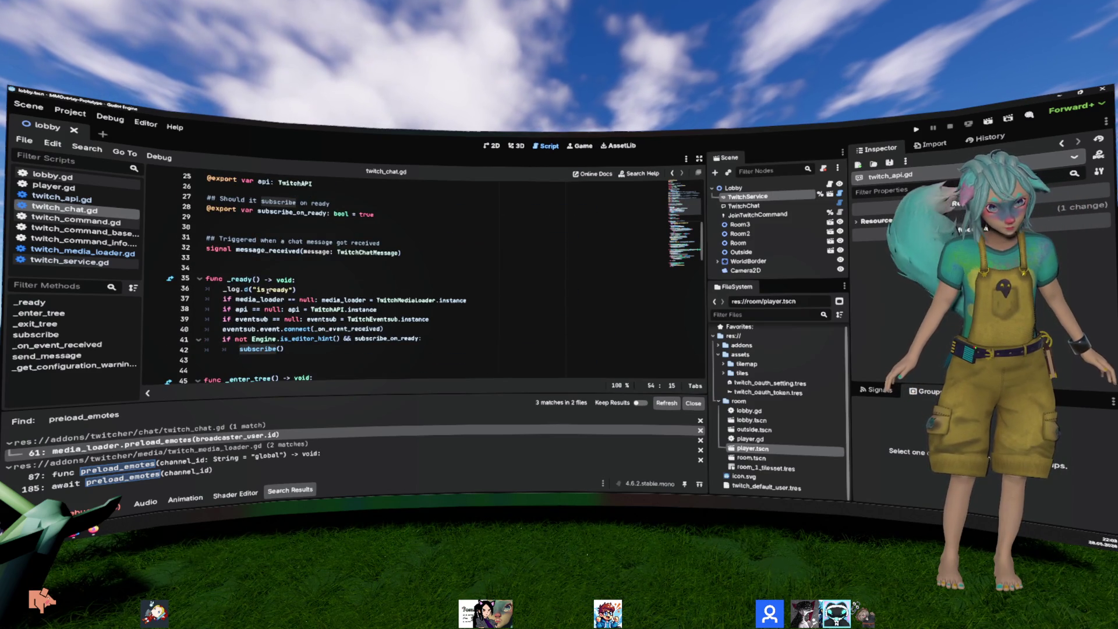
scroll(267, 290, "down", 1)
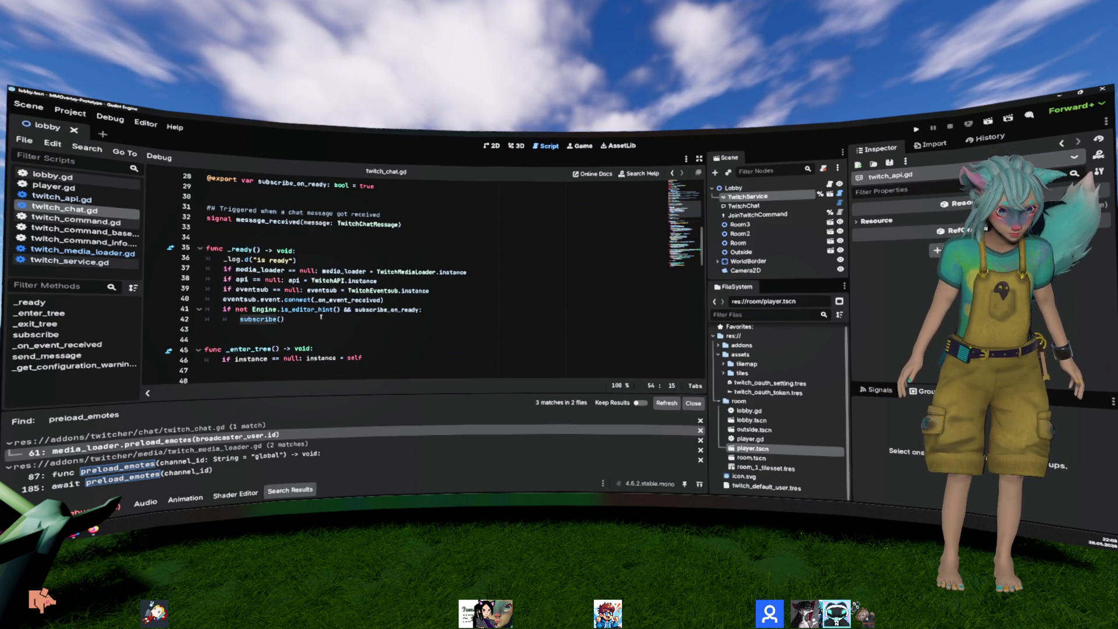
scroll(321, 315, "down", 5)
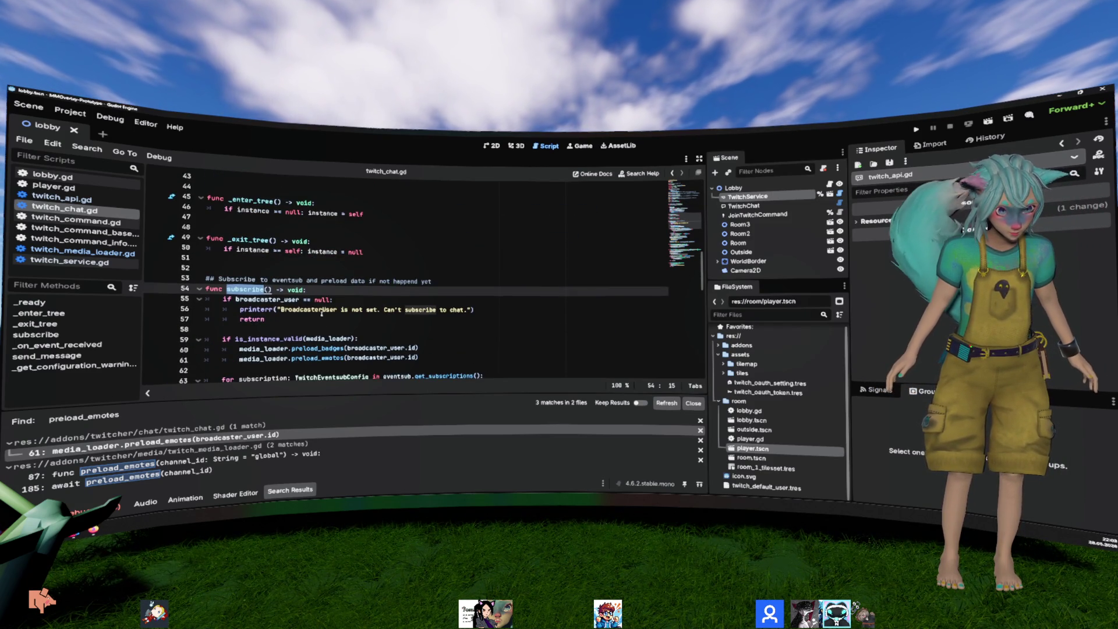
scroll(322, 314, "down", 1)
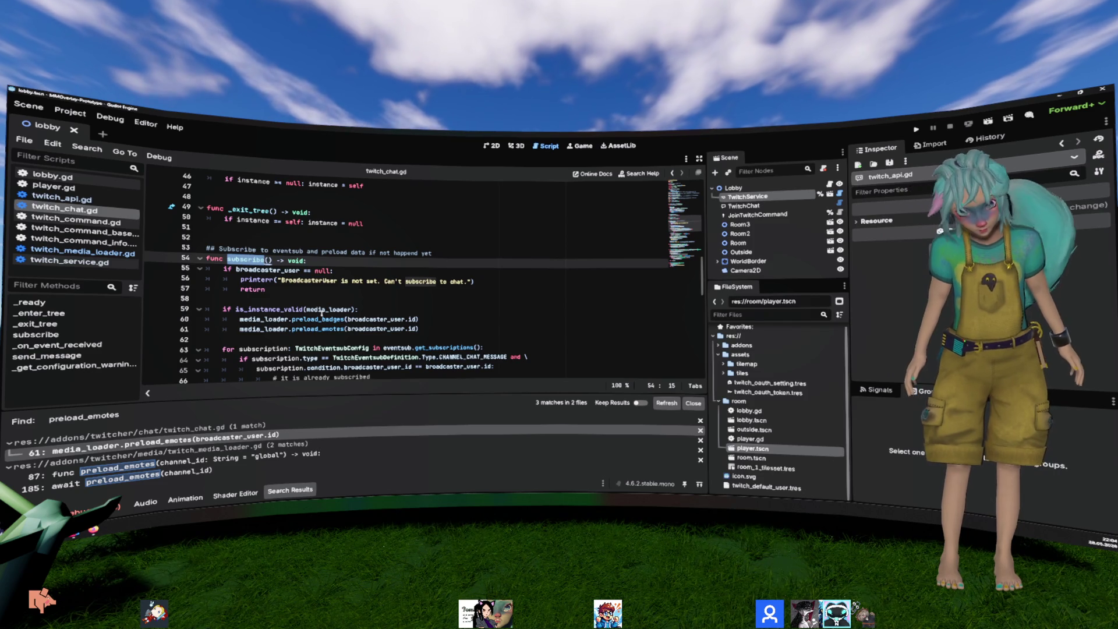
left_click(434, 299)
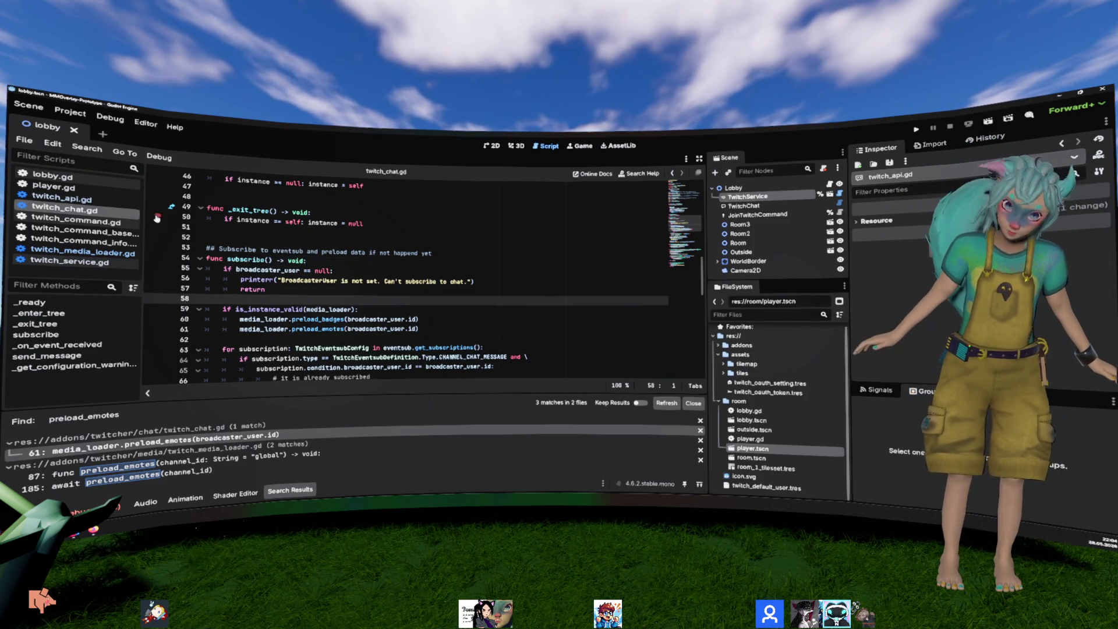
scroll(325, 247, "up", 6)
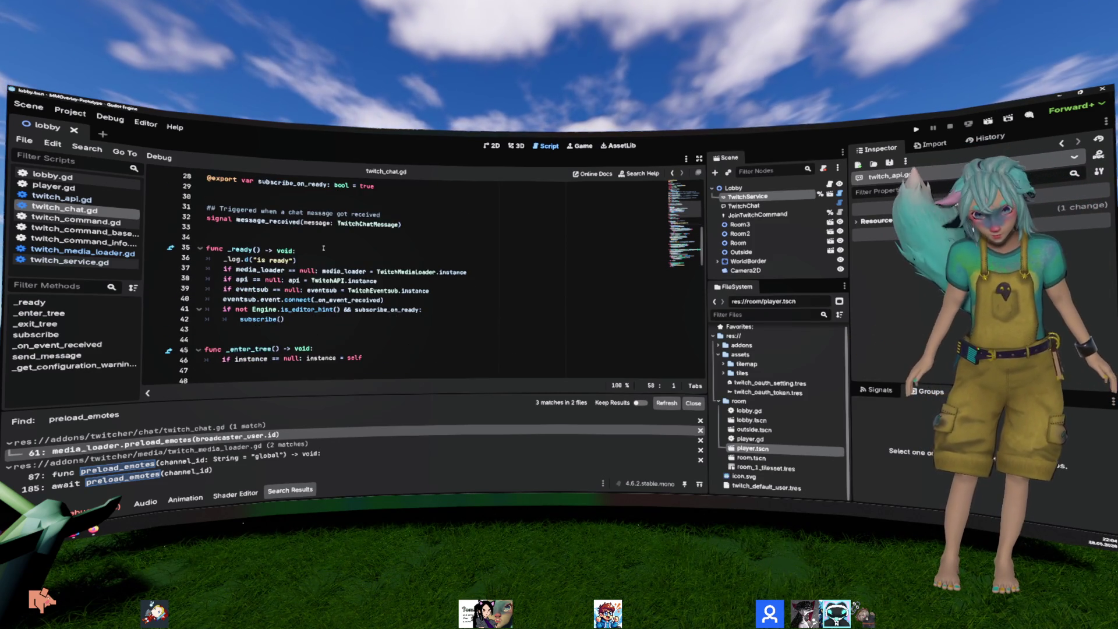
scroll(323, 249, "up", 4)
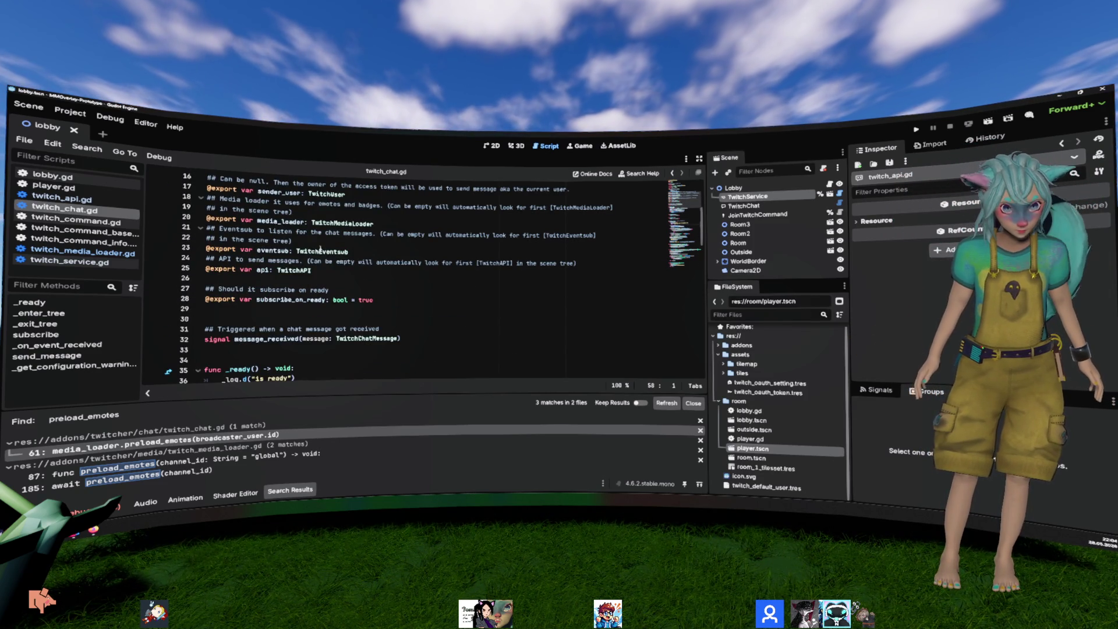
scroll(320, 249, "up", 1)
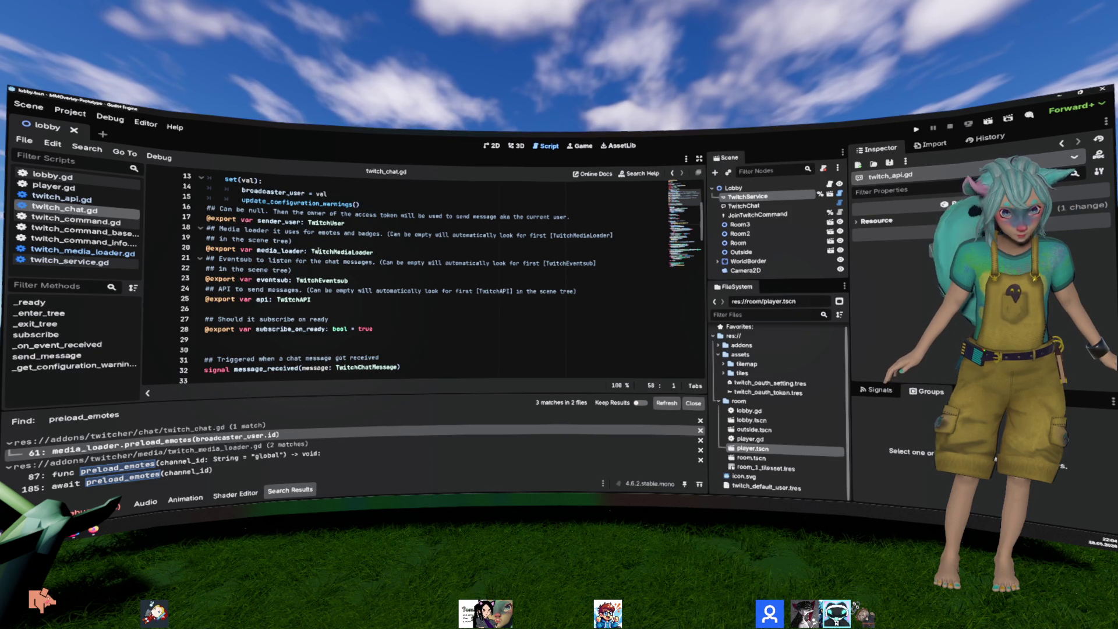
scroll(300, 247, "down", 2)
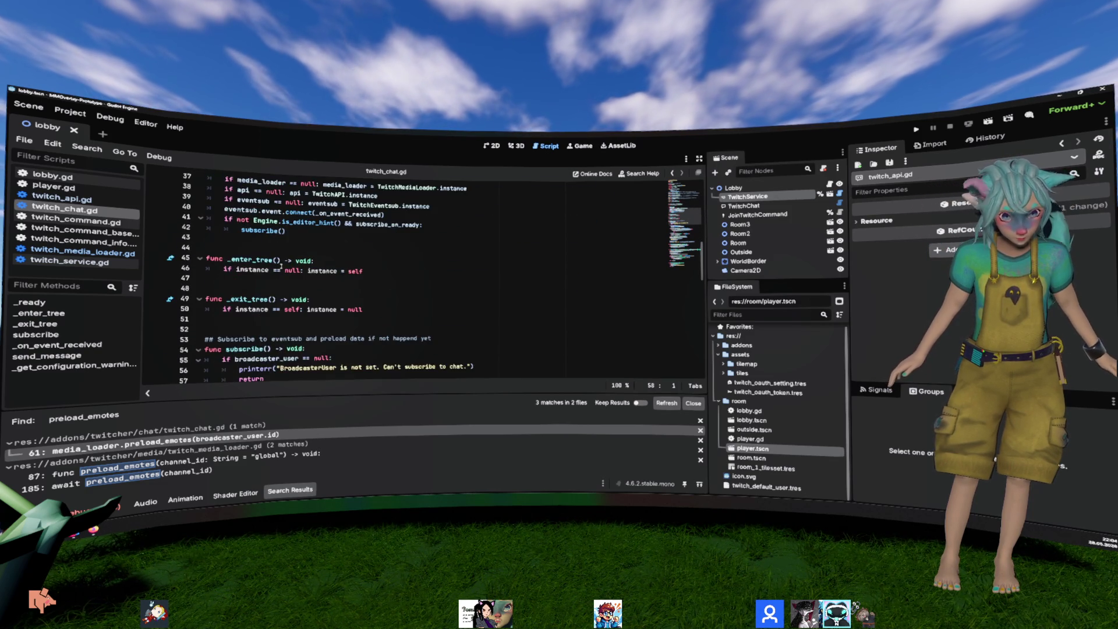
scroll(280, 264, "down", 1)
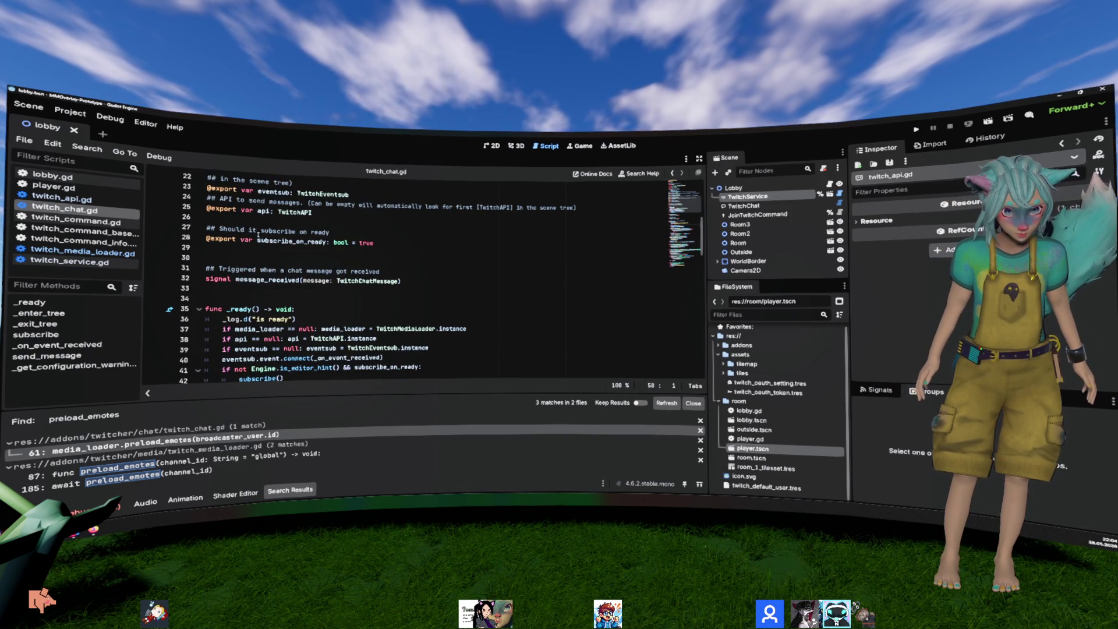
double_click(263, 211)
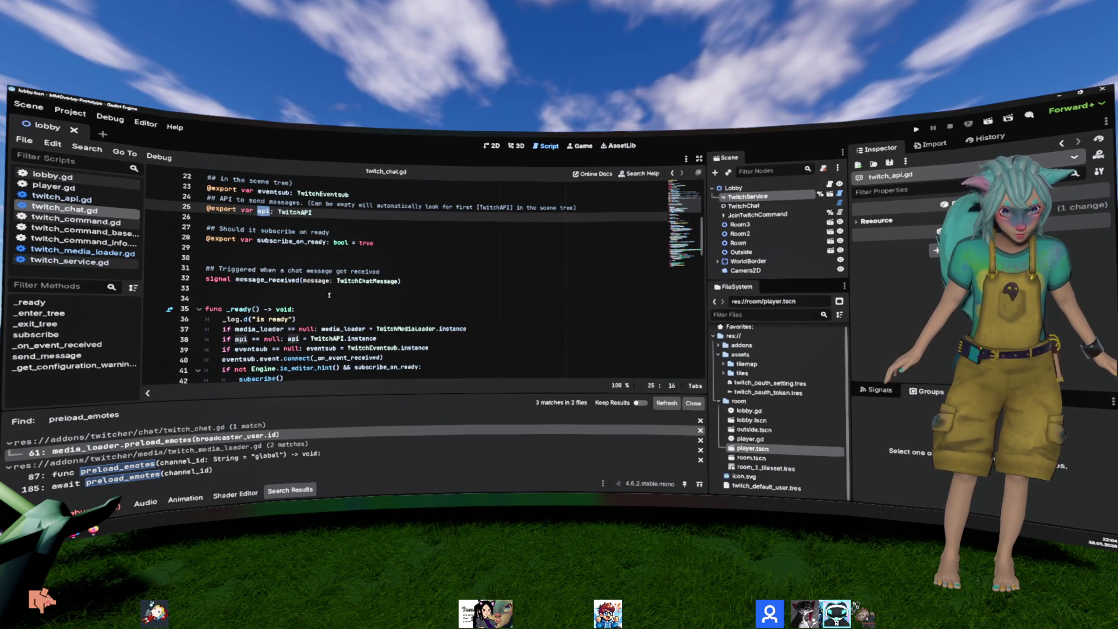
scroll(329, 295, "down", 2)
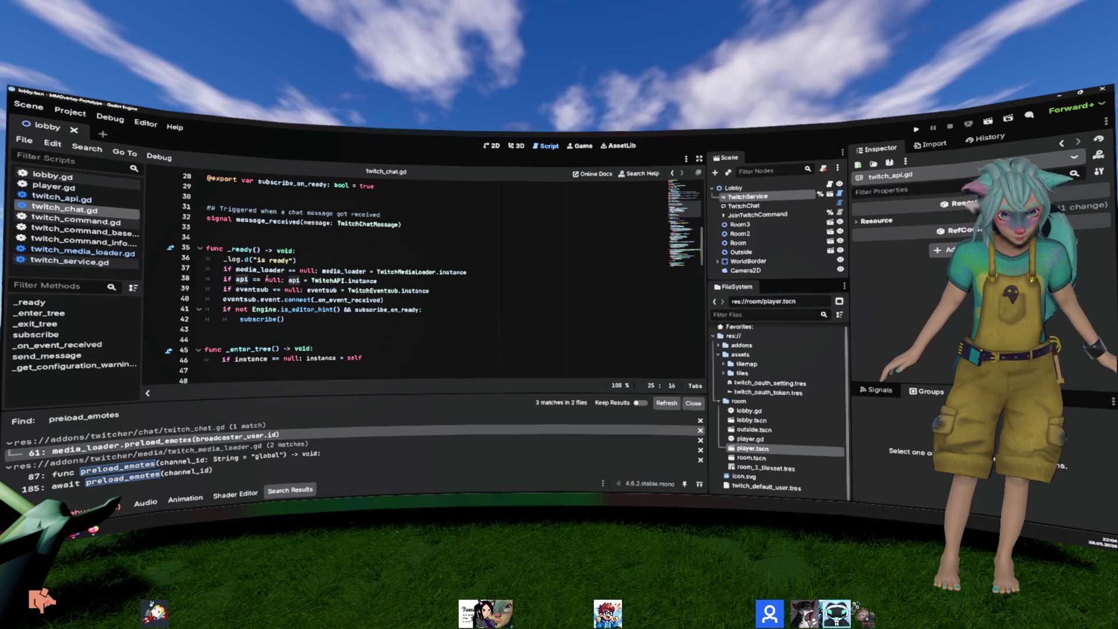
mouse_move(265, 292)
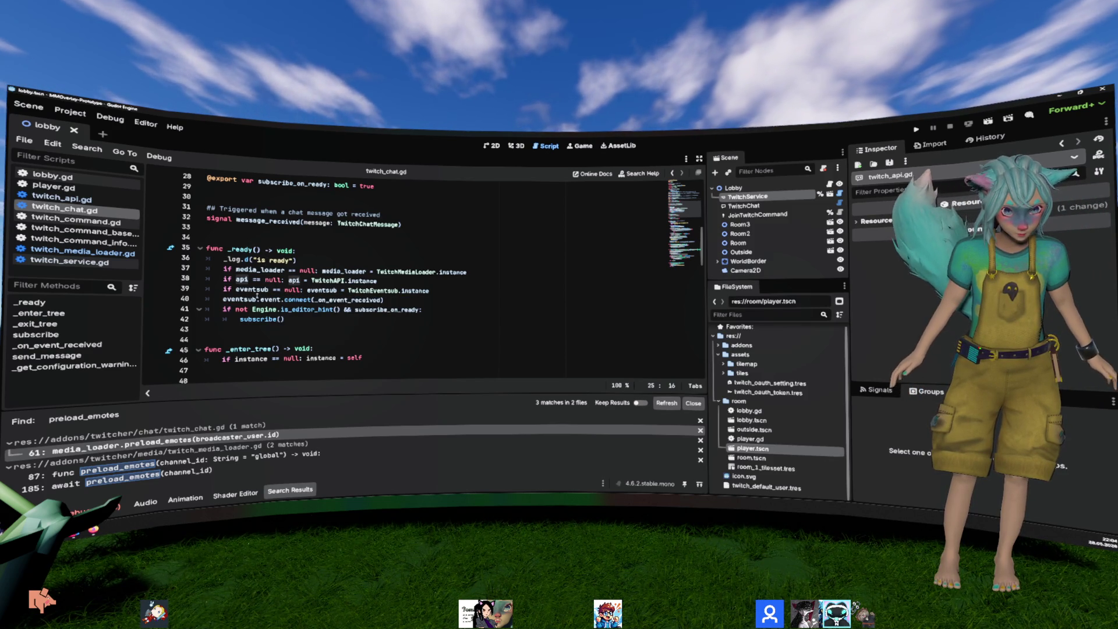
double_click(276, 319)
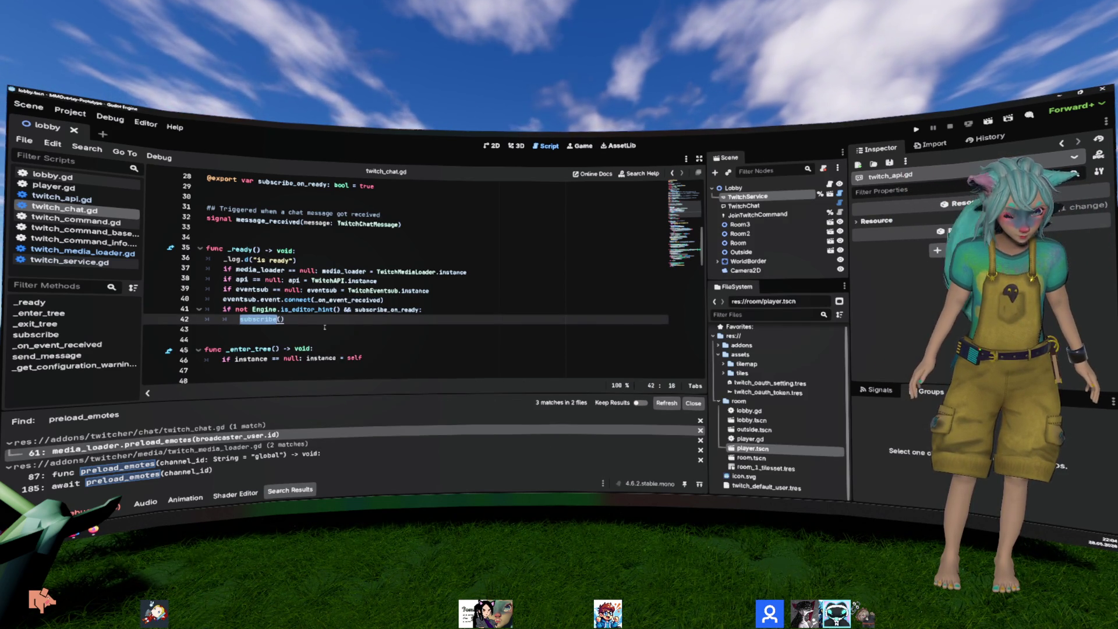
scroll(324, 328, "down", 5)
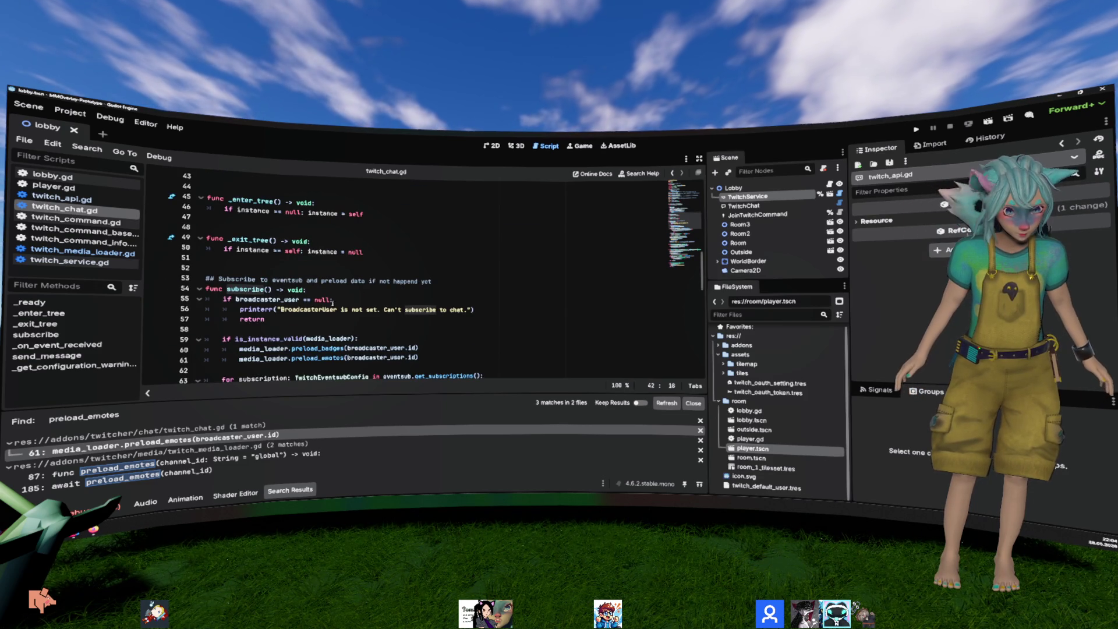
Step: Start subscribe() with the condition 'if not api.token.is_token_valid():'
left_click(345, 291)
key("Return")
key("Return")
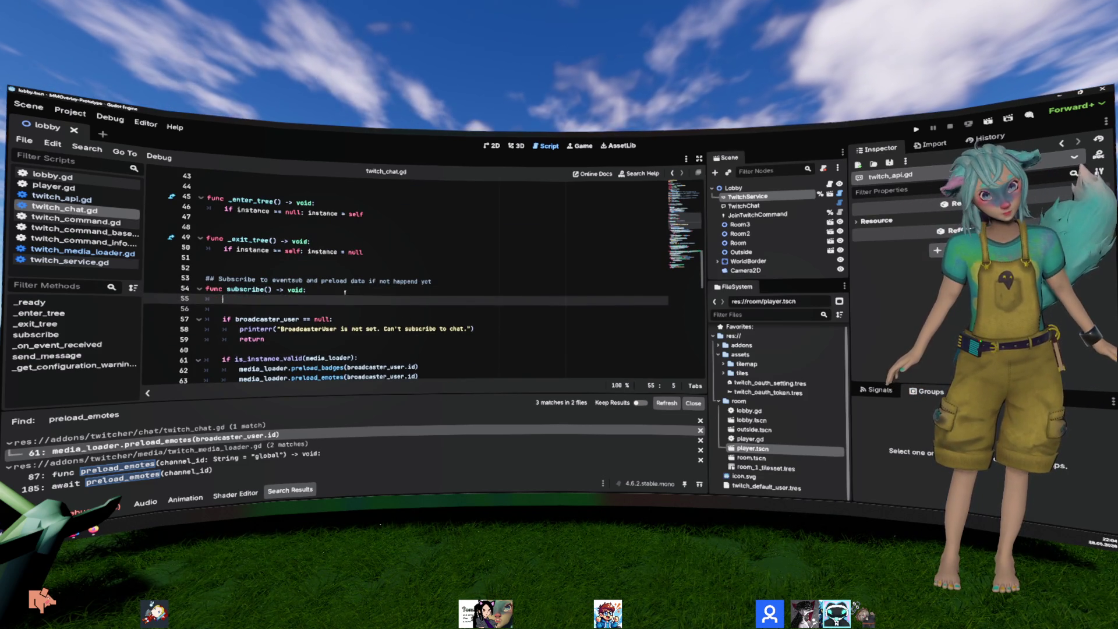
type("if player.")
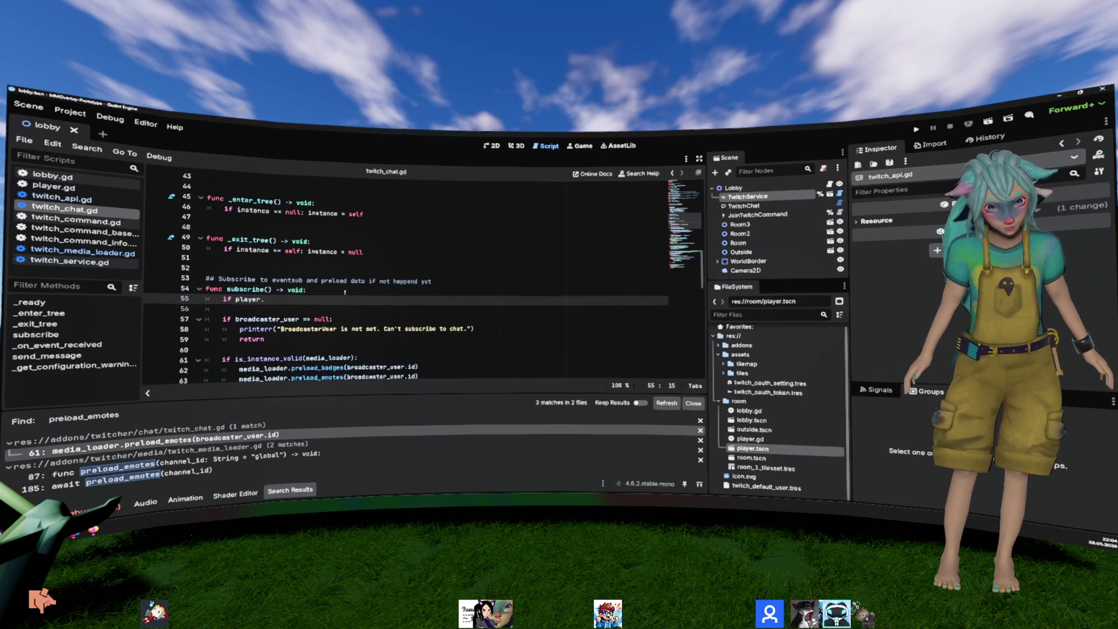
key("BackSpace")
key("BackSpace")
key("BackSpace")
key("BackSpace")
key("BackSpace")
key("BackSpace")
key("BackSpace")
type("api")
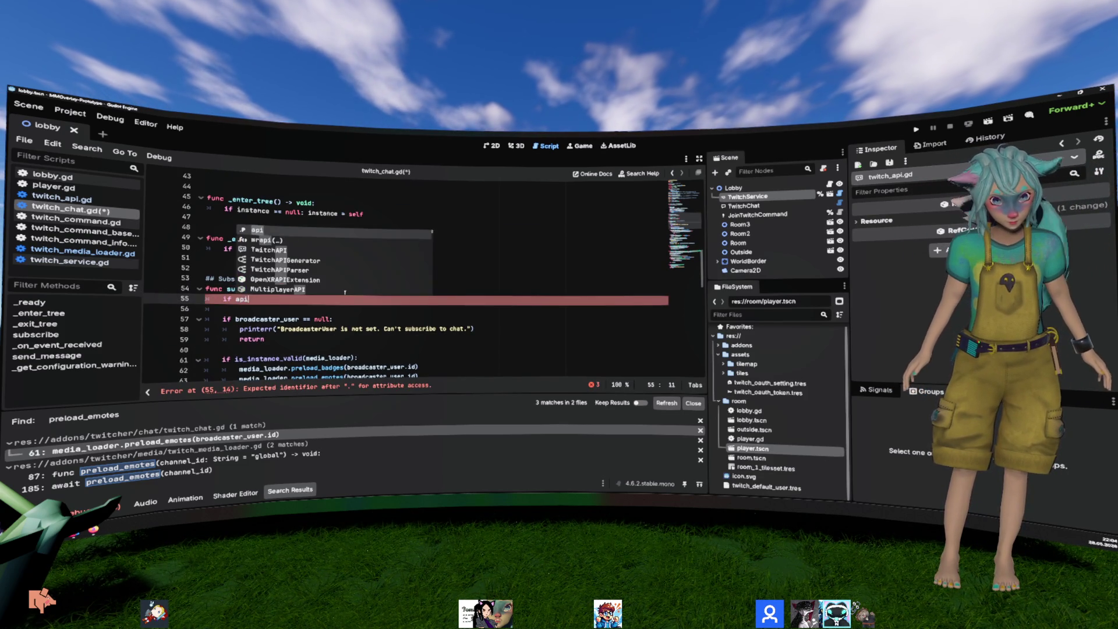
type(".")
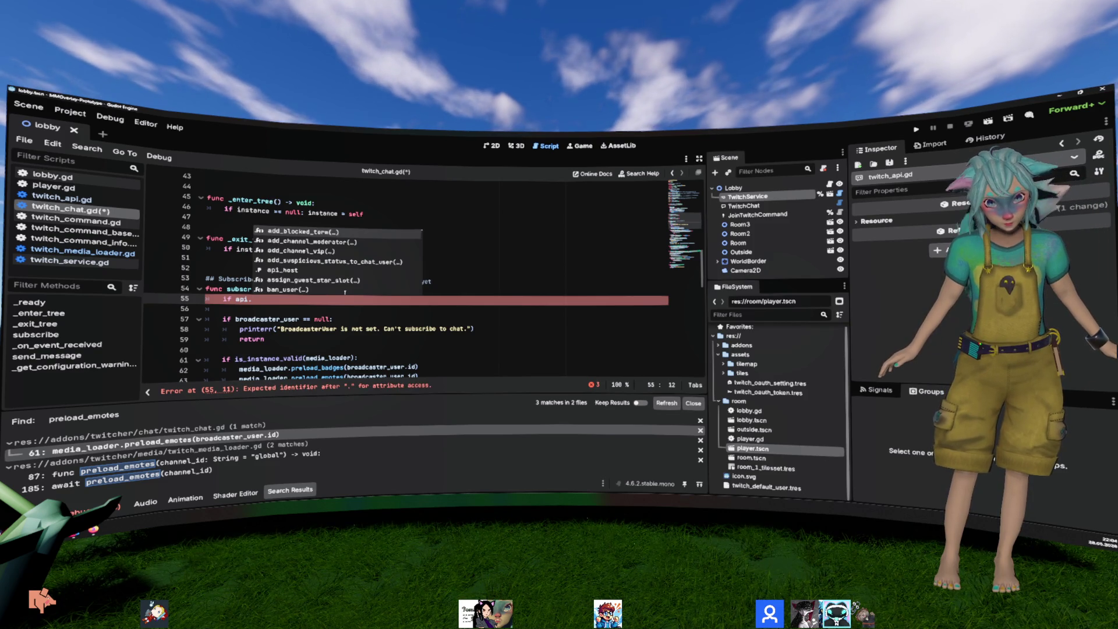
type("to")
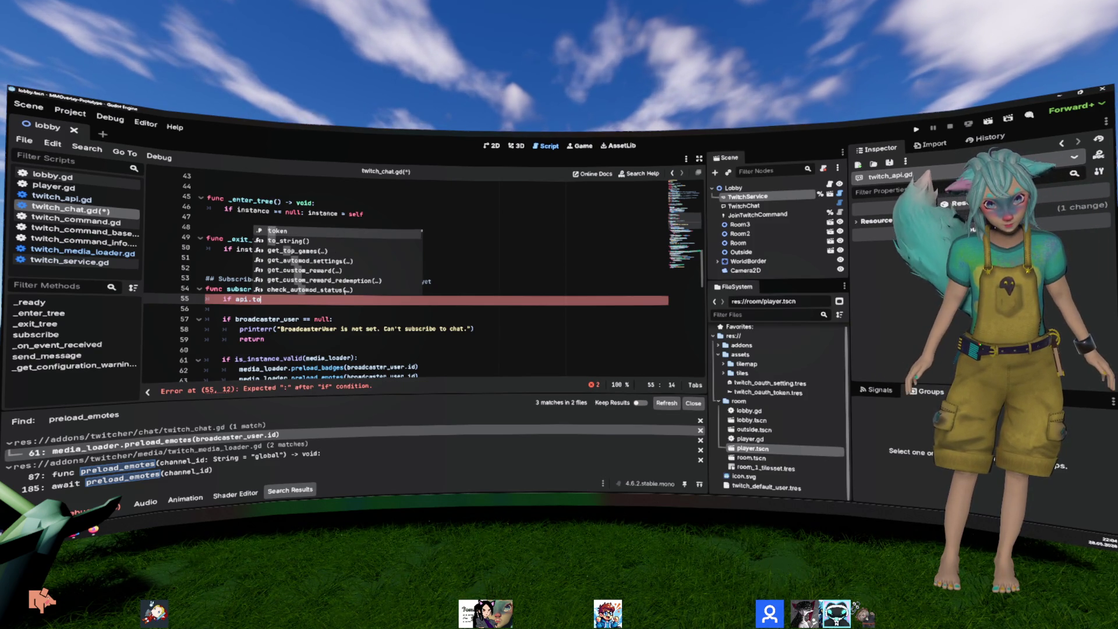
key("Return")
type(".")
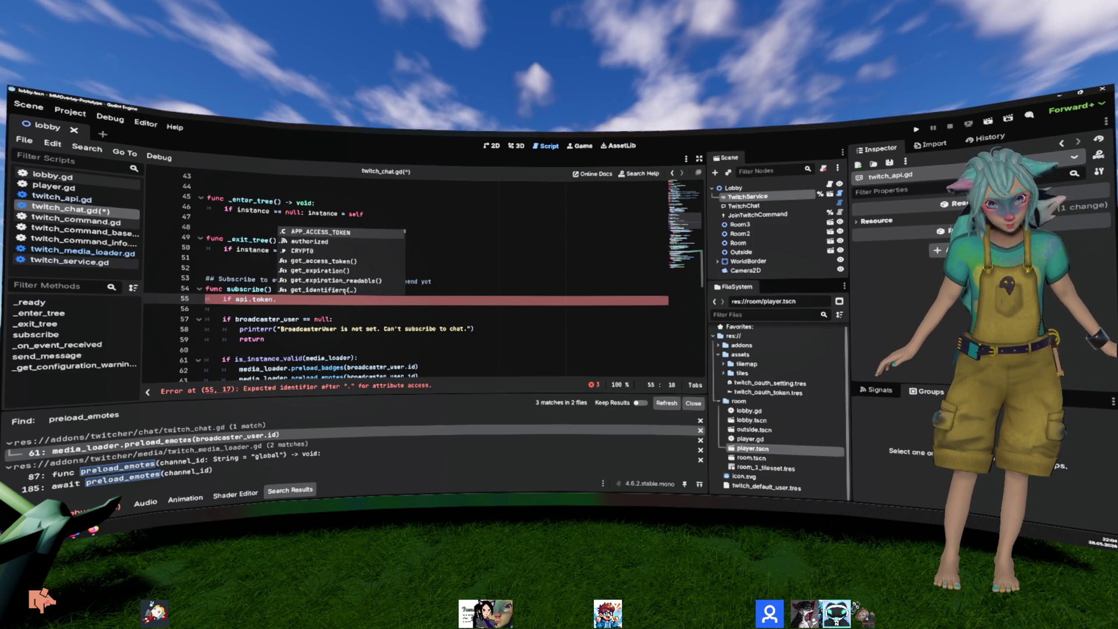
type("is")
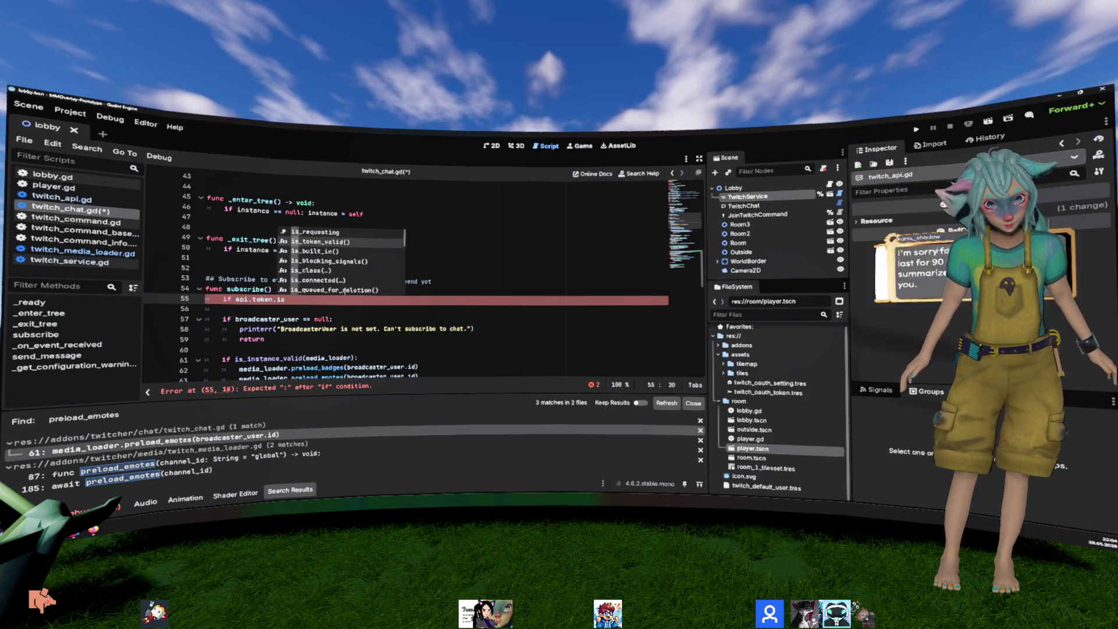
key("Return")
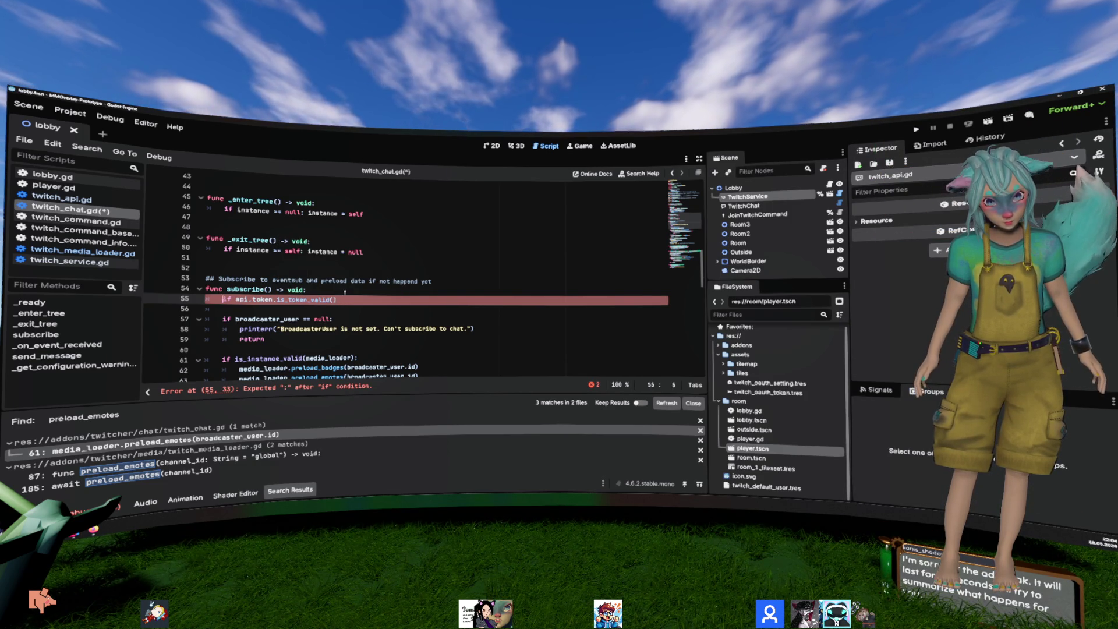
type("not")
key("End")
type(":")
Step: Add 'await api.token.authorized', join it onto the if line, and save twitch_chat.gd
key("Return")
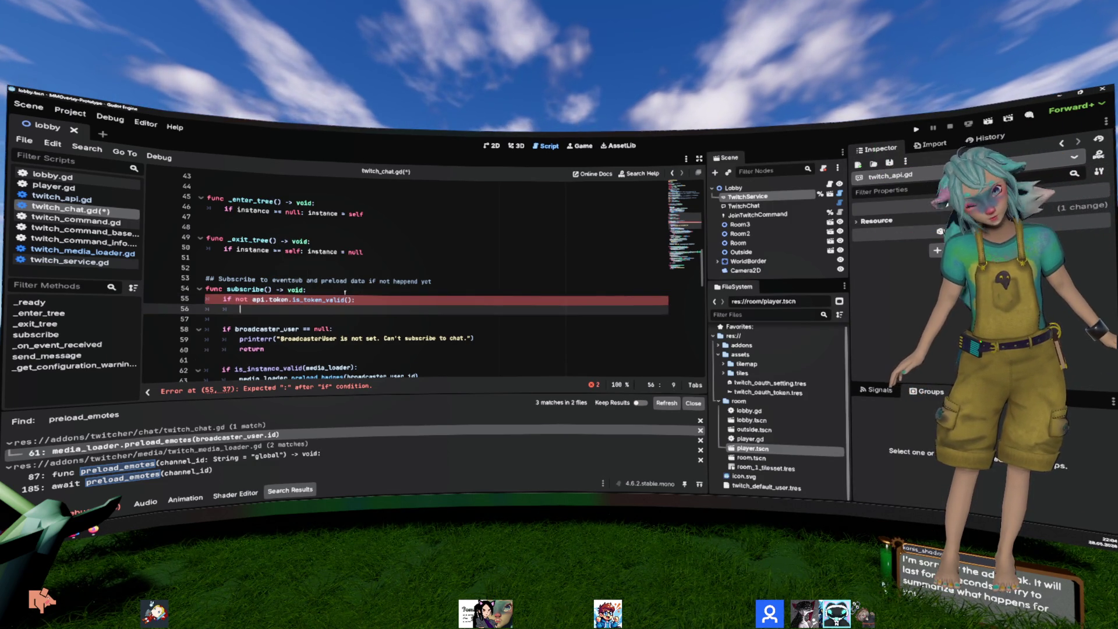
type("await ")
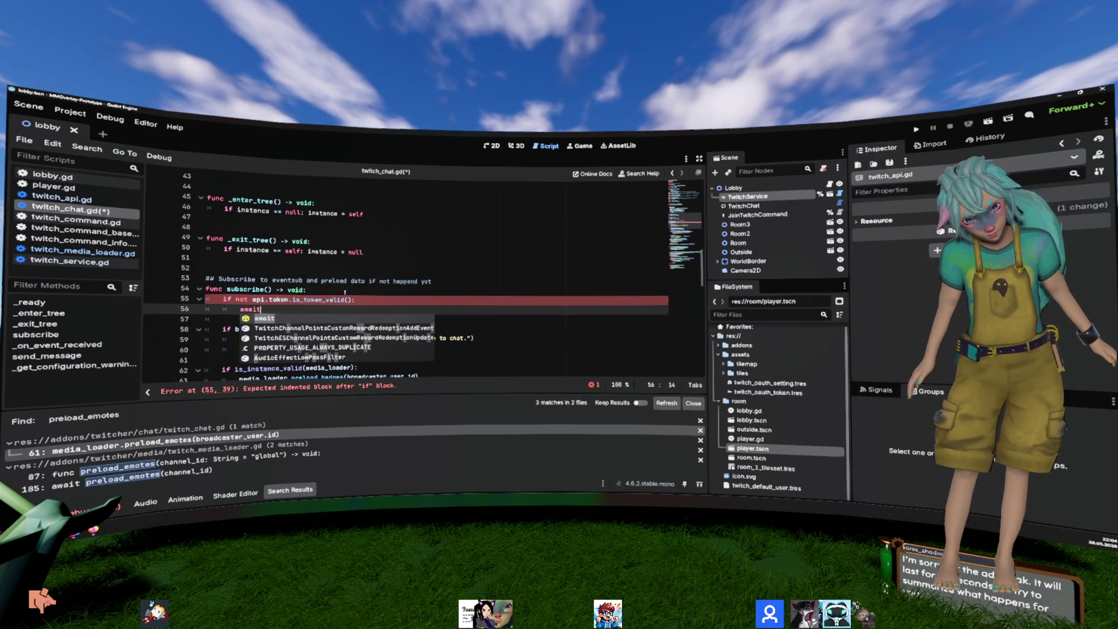
type("api.to")
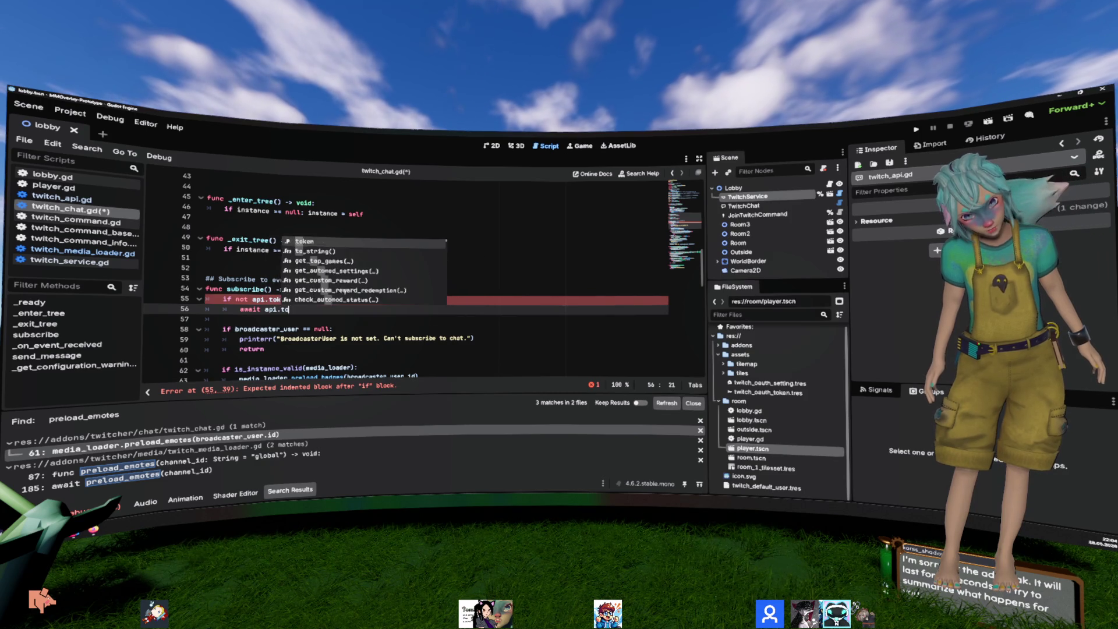
type("ken.authorized")
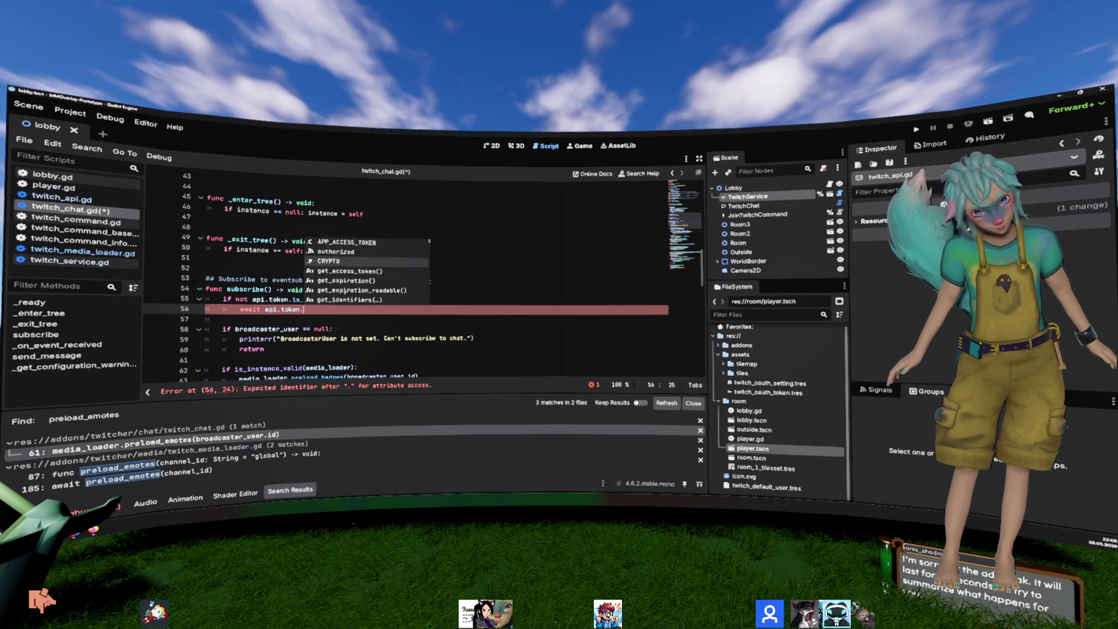
key("Up")
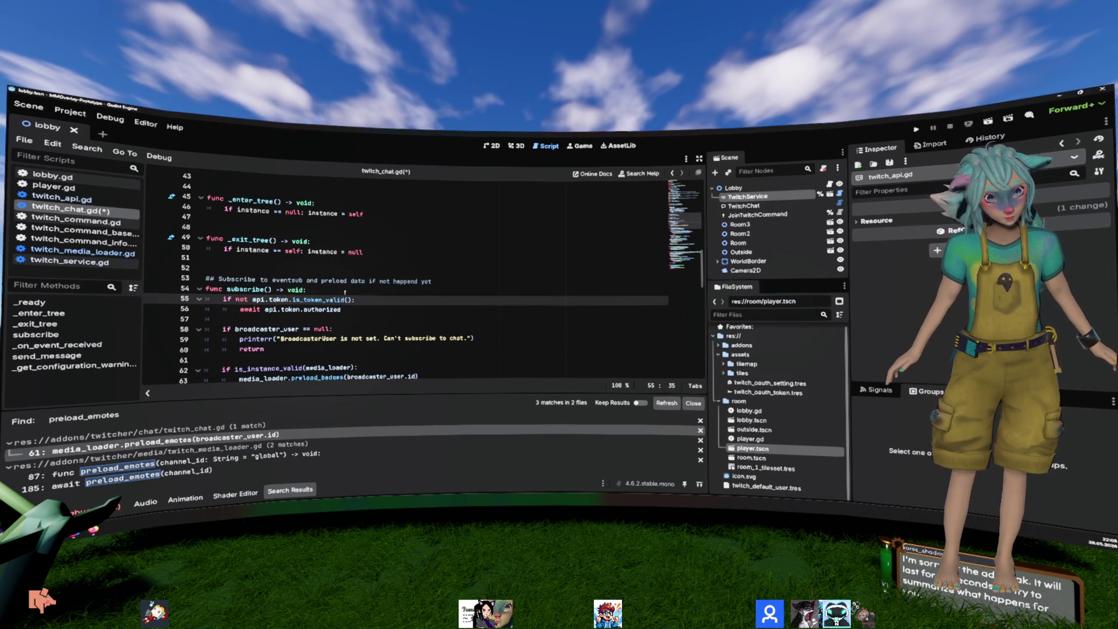
key("ctrl+Delete")
key("ctrl+s")
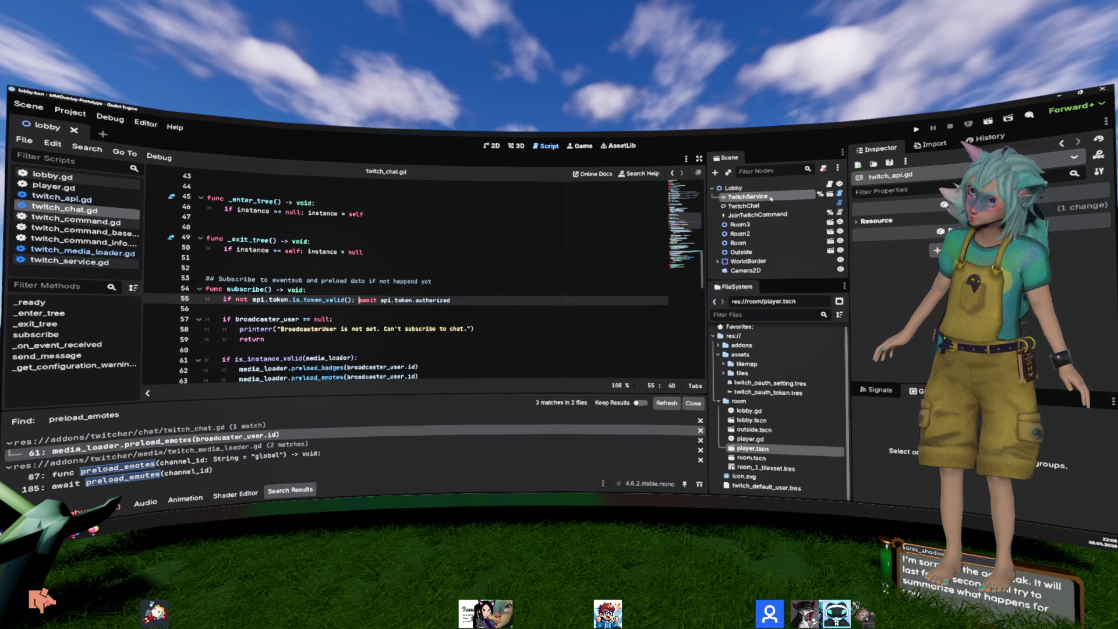
left_click(775, 392)
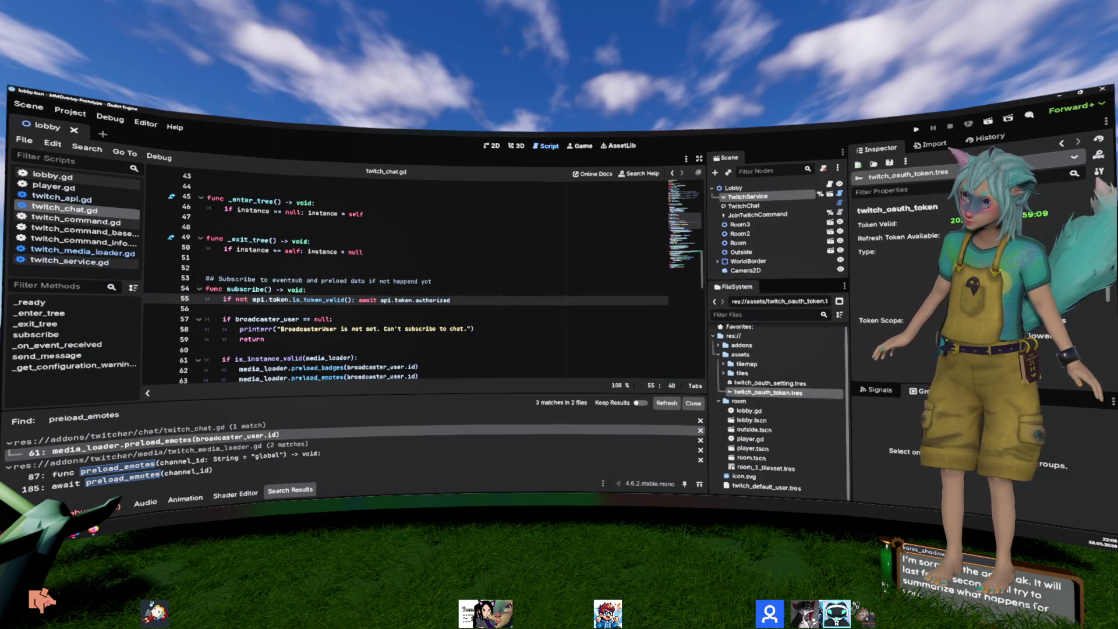
Step: Revoke the twitch_oauth_token.tres token, show the Output log, and rerun the current scene
left_click(1077, 246)
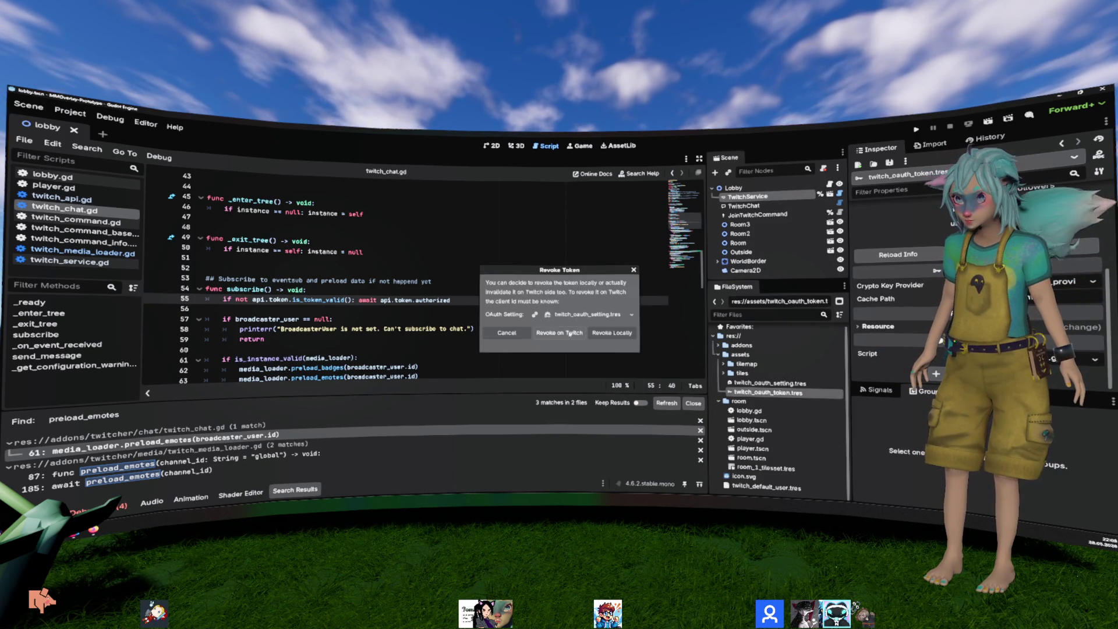
left_click(570, 333)
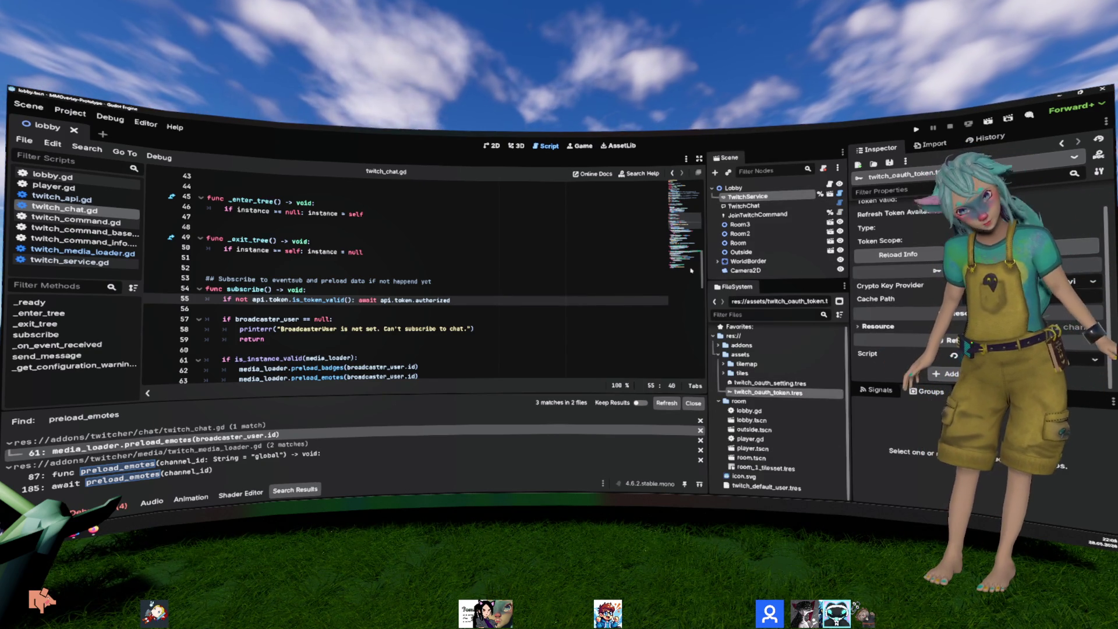
left_click(565, 257)
left_click(369, 290)
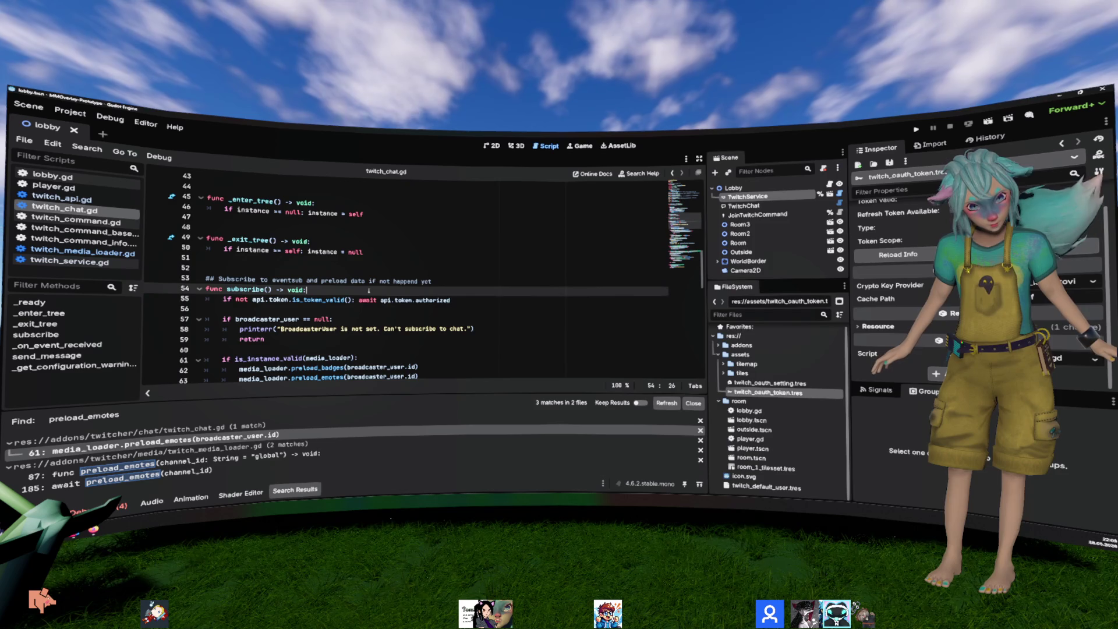
left_click(82, 497)
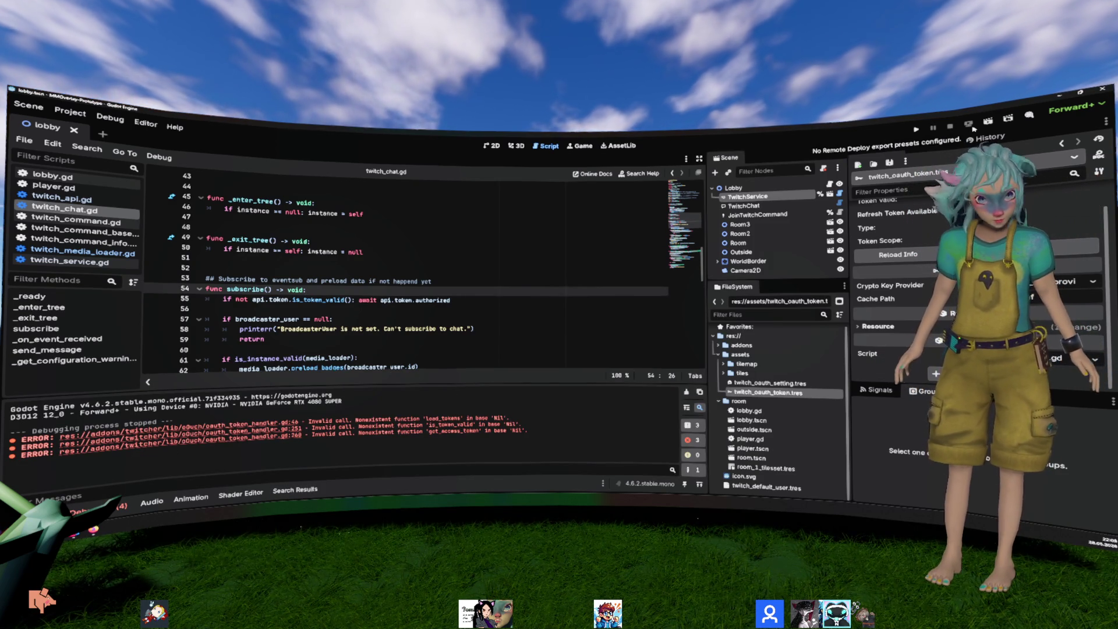
left_click(989, 124)
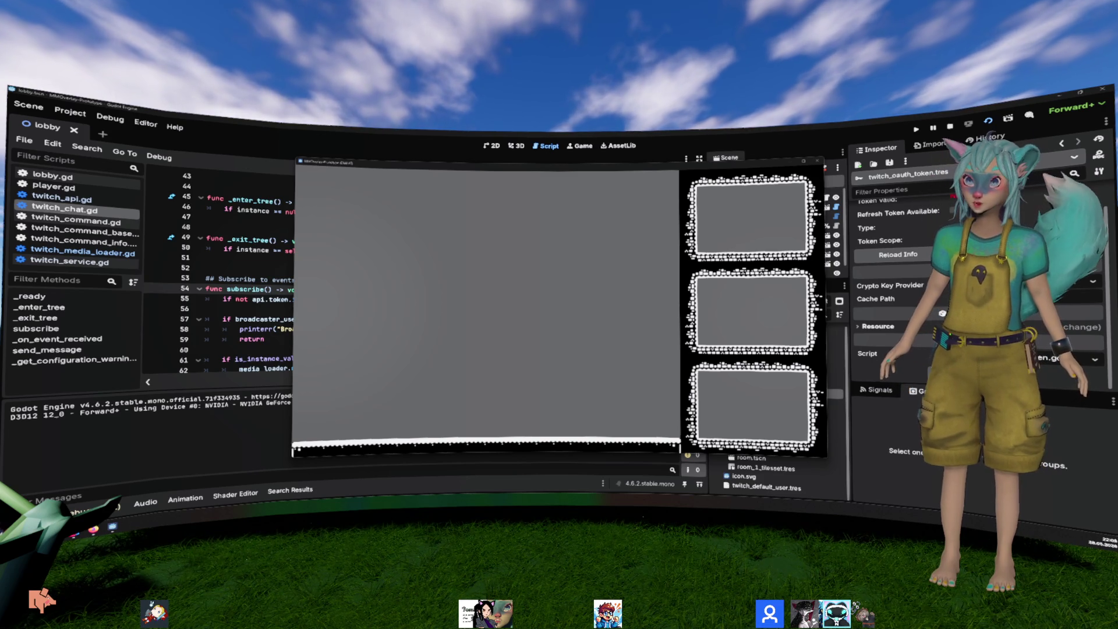
Step: Select token-check line 55 in twitch_chat.gd to copy, then switch to the Twitcher project window
left_click(264, 287)
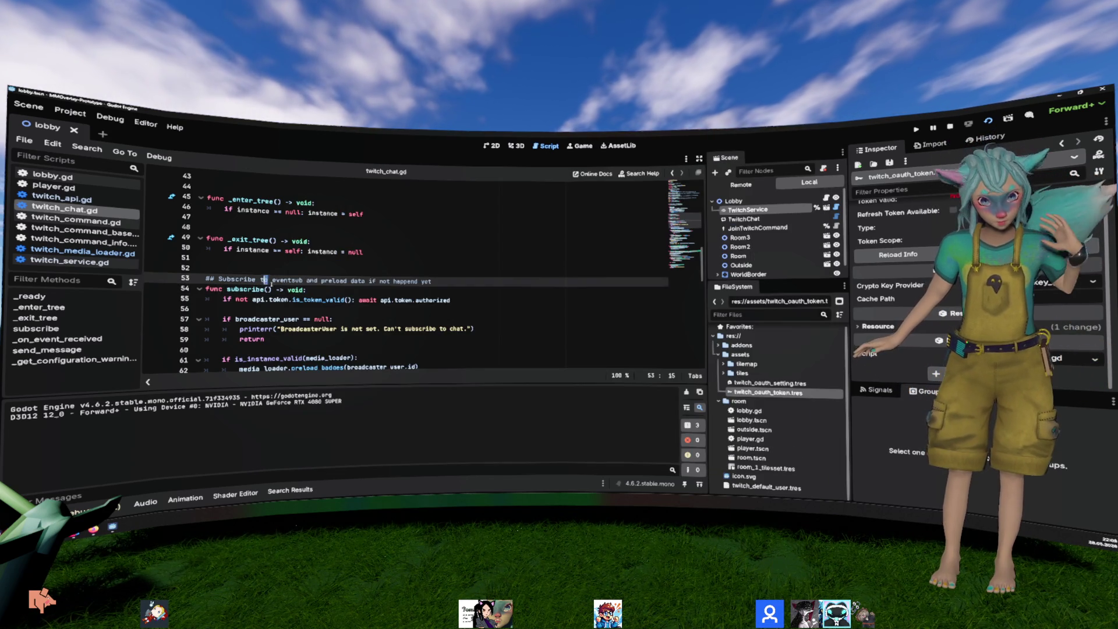
left_click(328, 262)
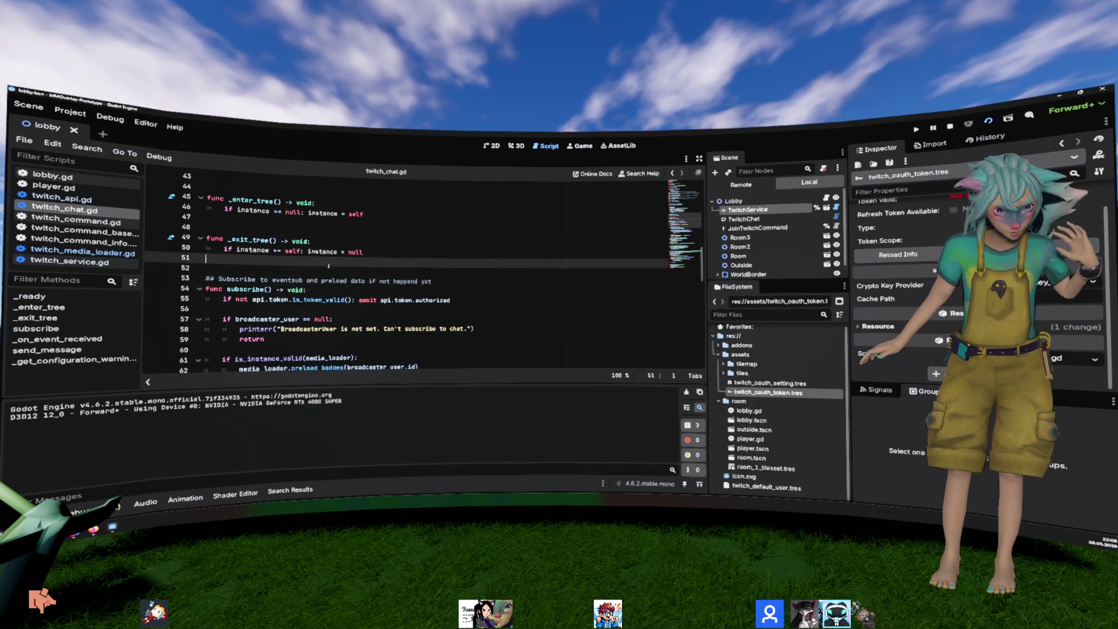
triple_click(377, 300)
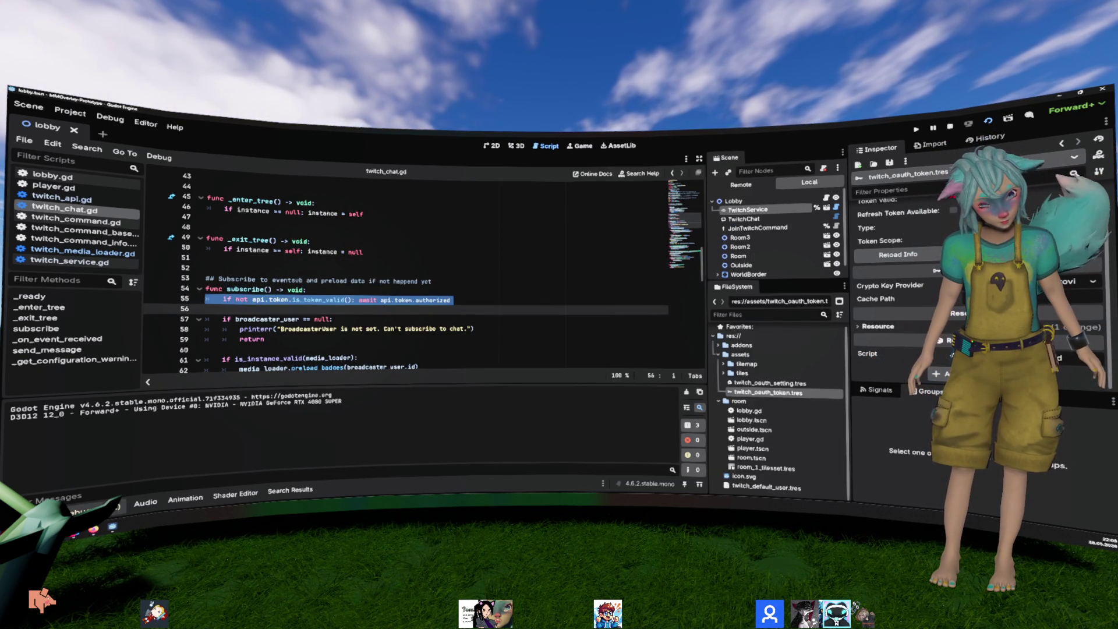
mouse_move(113, 526)
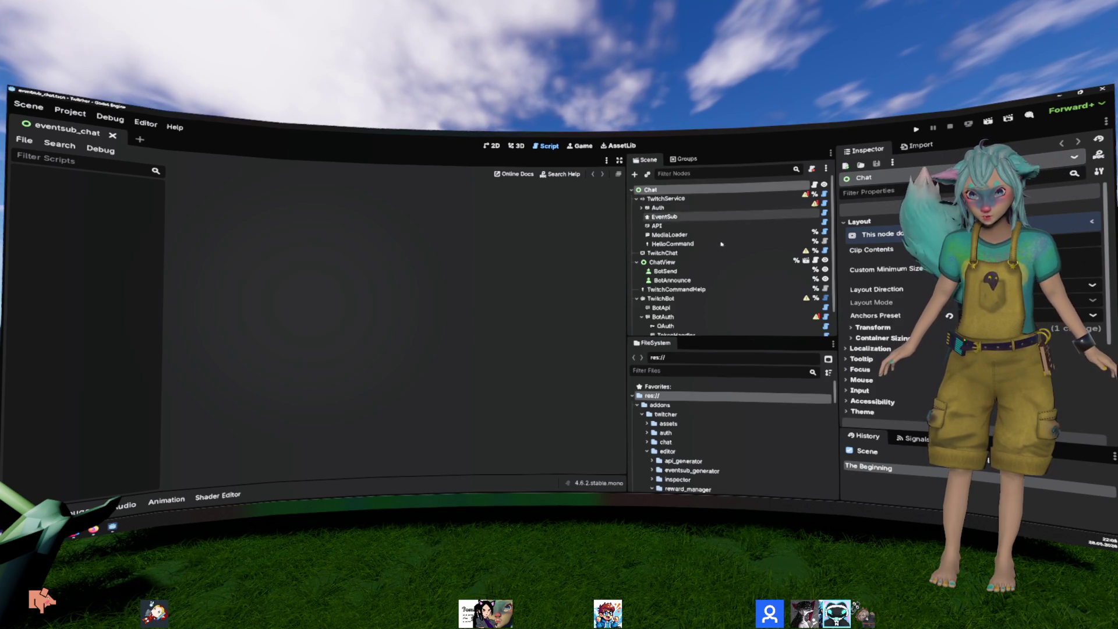
Step: Filter FileSystem for 'twitch_chat' and open twitch_chat.gd in the Twitcher project
scroll(722, 281, "down", 2)
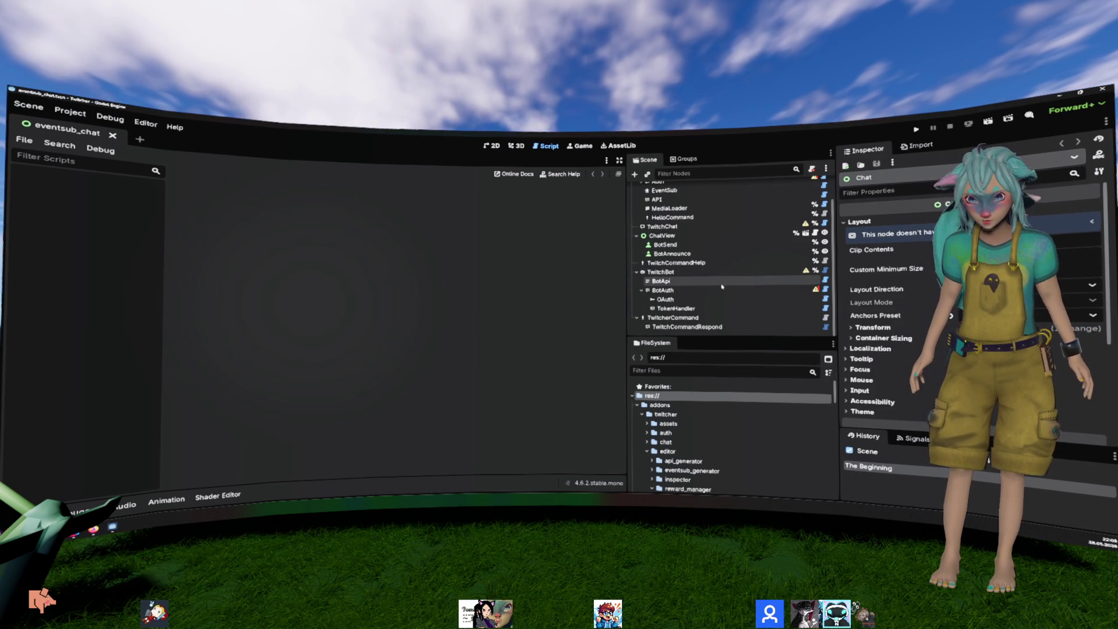
left_click(696, 371)
type("t")
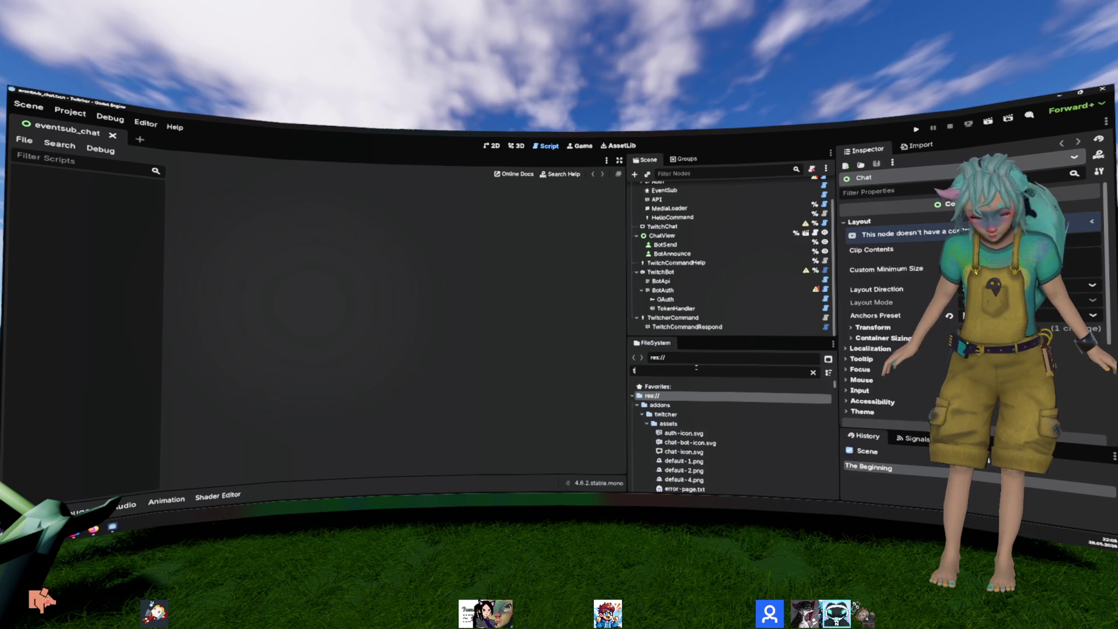
type("witch_chat")
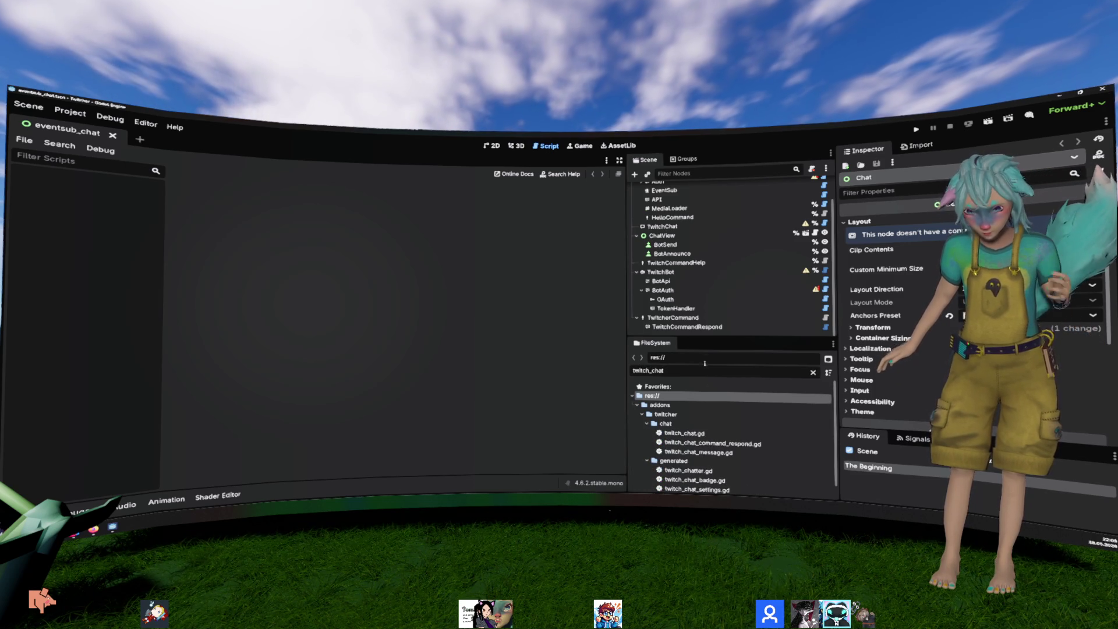
double_click(694, 434)
Step: Paste the token-check await line into subscribe(), fix its indentation, and return to the lobby project
scroll(481, 279, "down", 10)
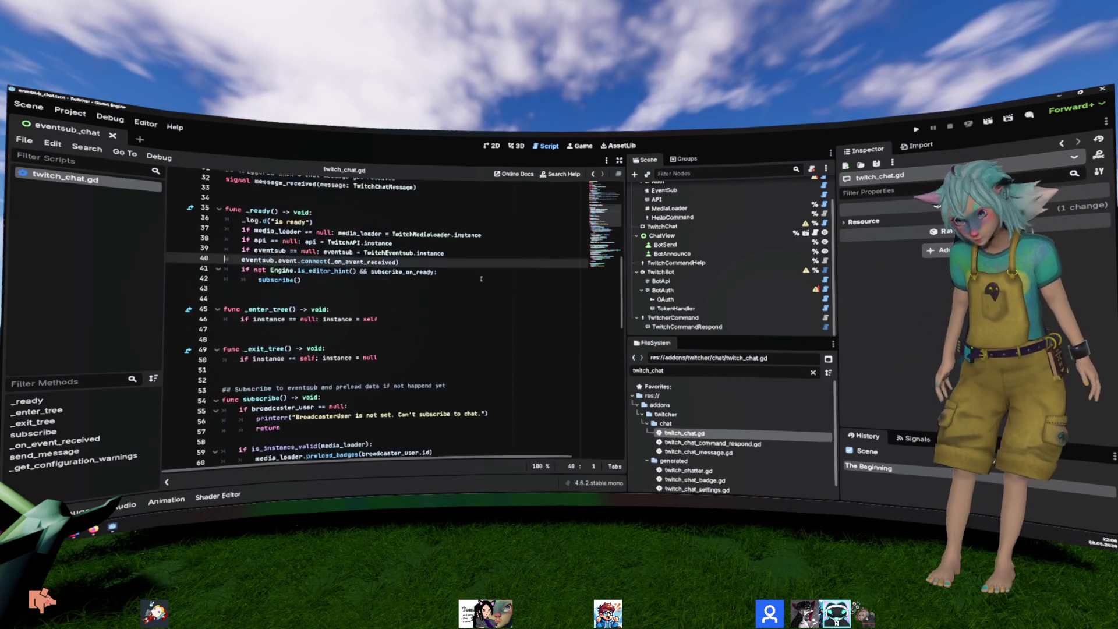
scroll(481, 279, "up", 5)
left_click(361, 359)
key("Return")
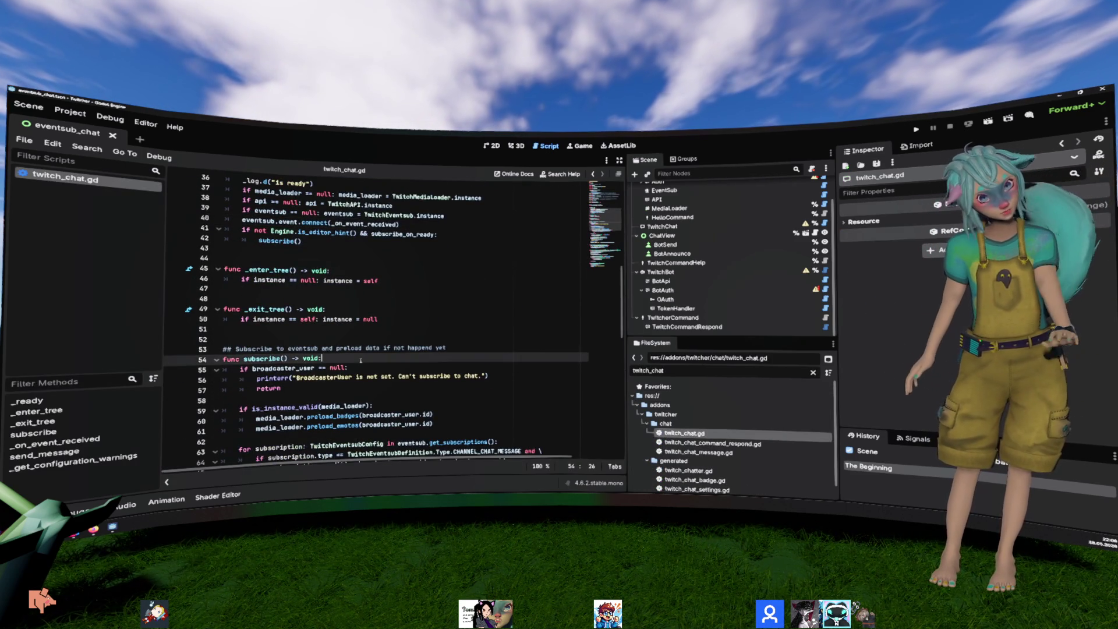
key("ctrl+v")
key("Up")
key("shift+Tab")
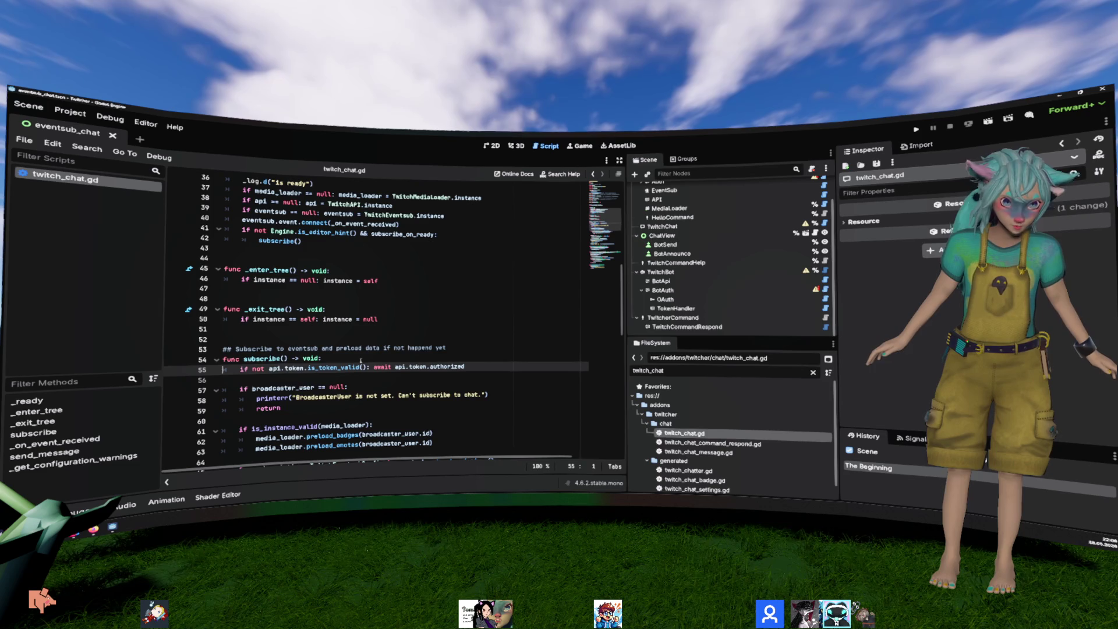
left_click(421, 293)
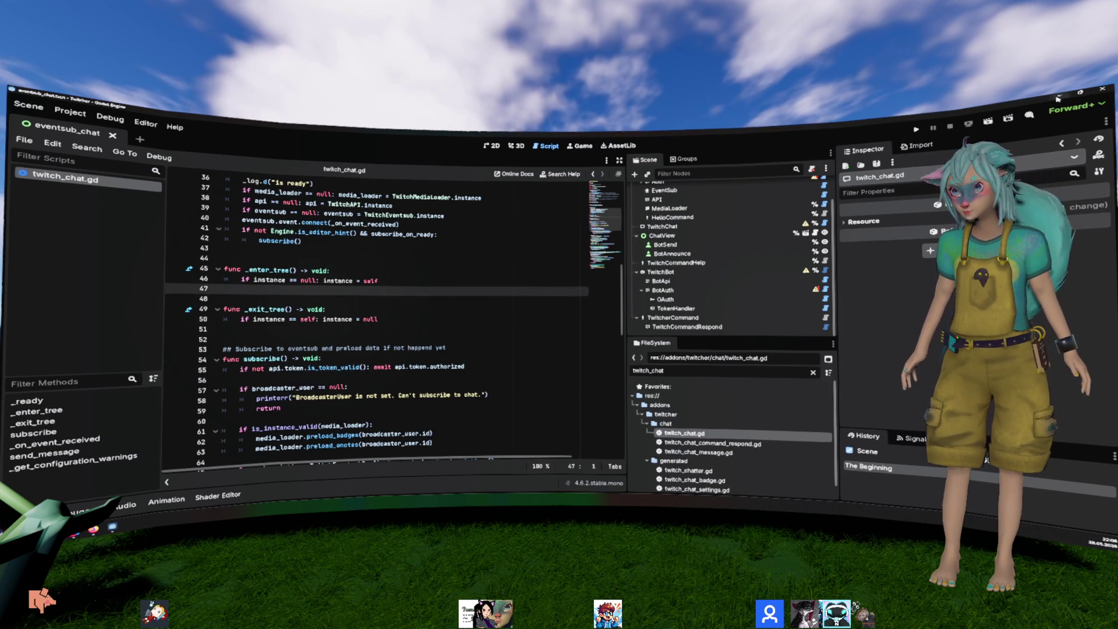
key("alt+Tab")
left_click(352, 270)
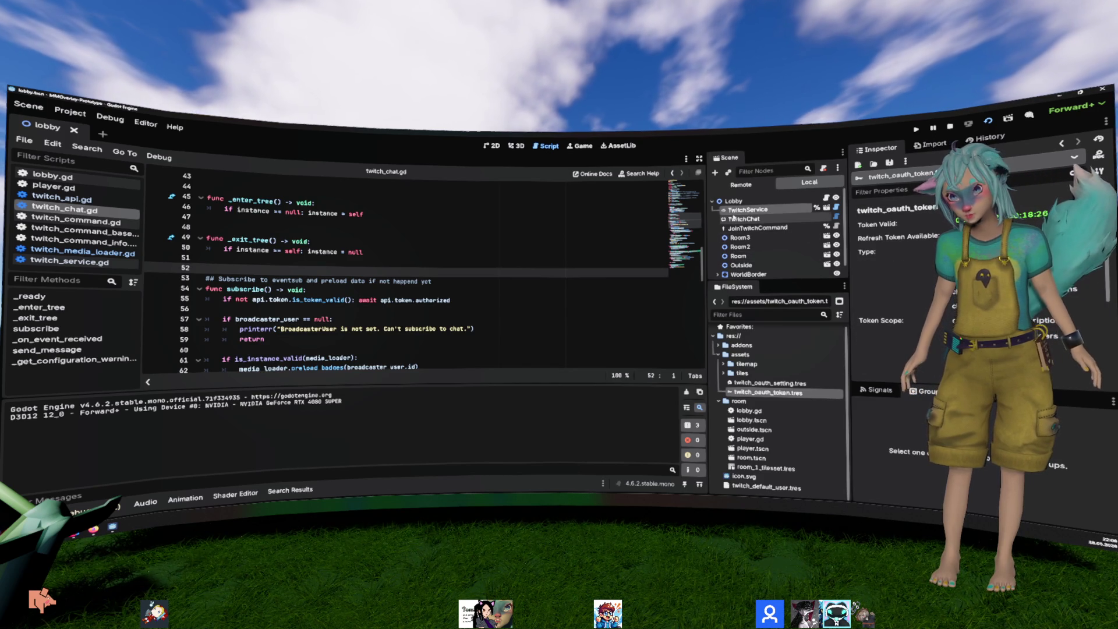
Step: Look through the Lobby scene's nodes: JoinTwitchCommand, Lobby root and TwitchService
left_click(751, 227)
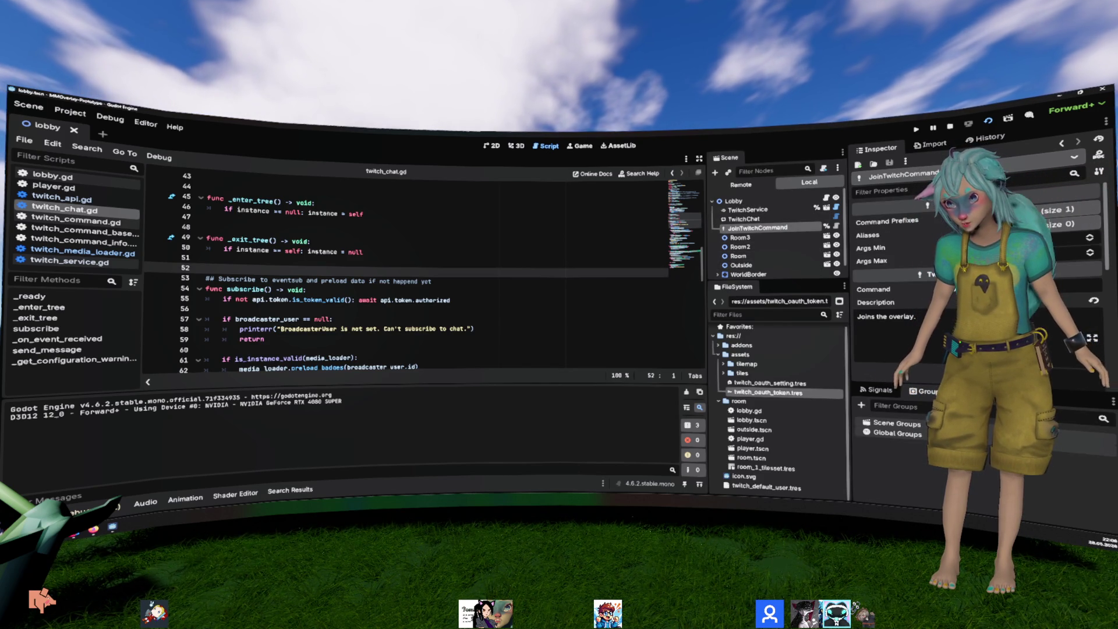
left_click(825, 199)
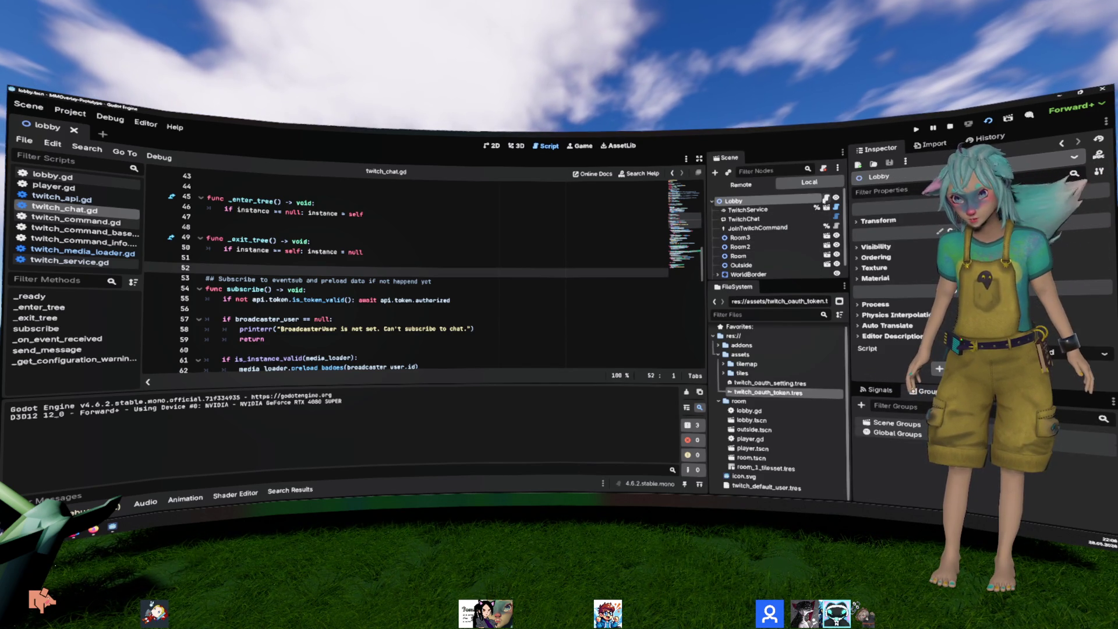
scroll(402, 321, "down", 1)
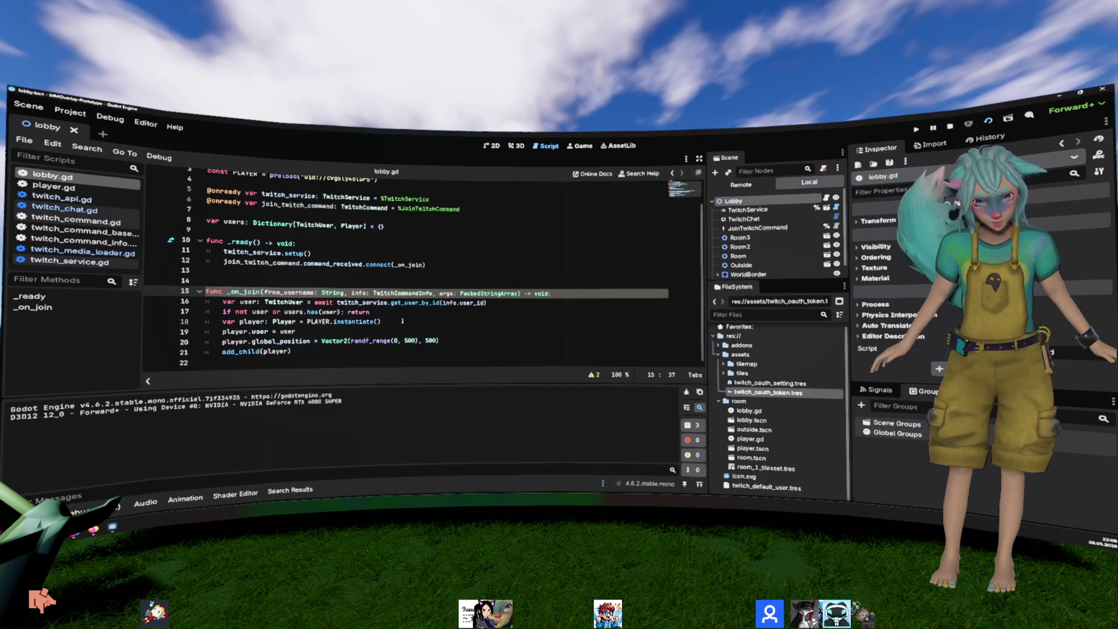
left_click(749, 209)
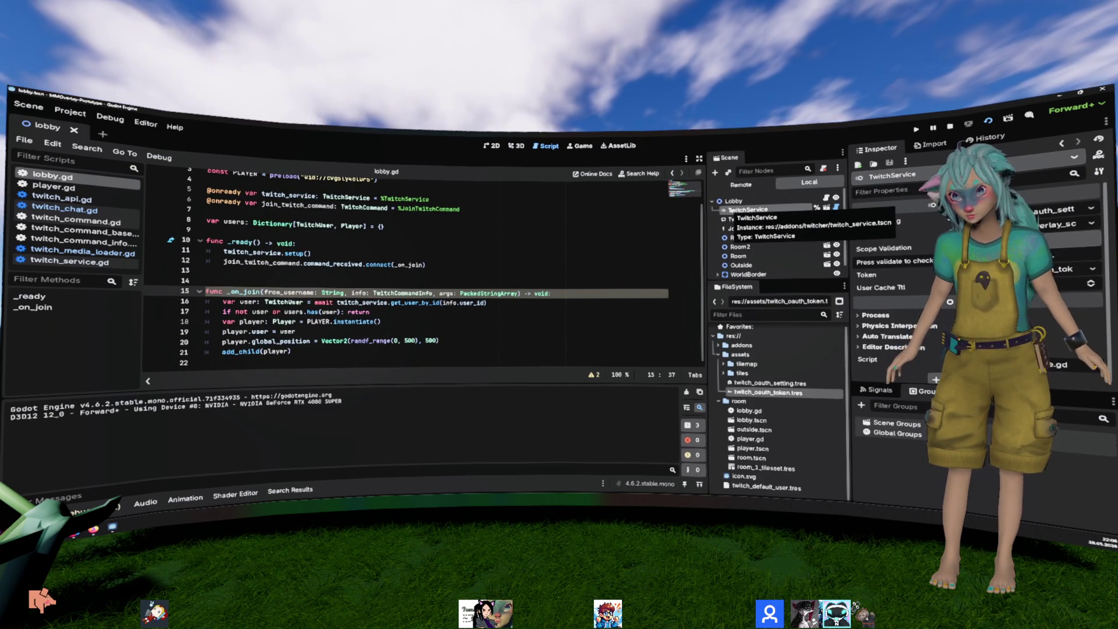
right_click(749, 209)
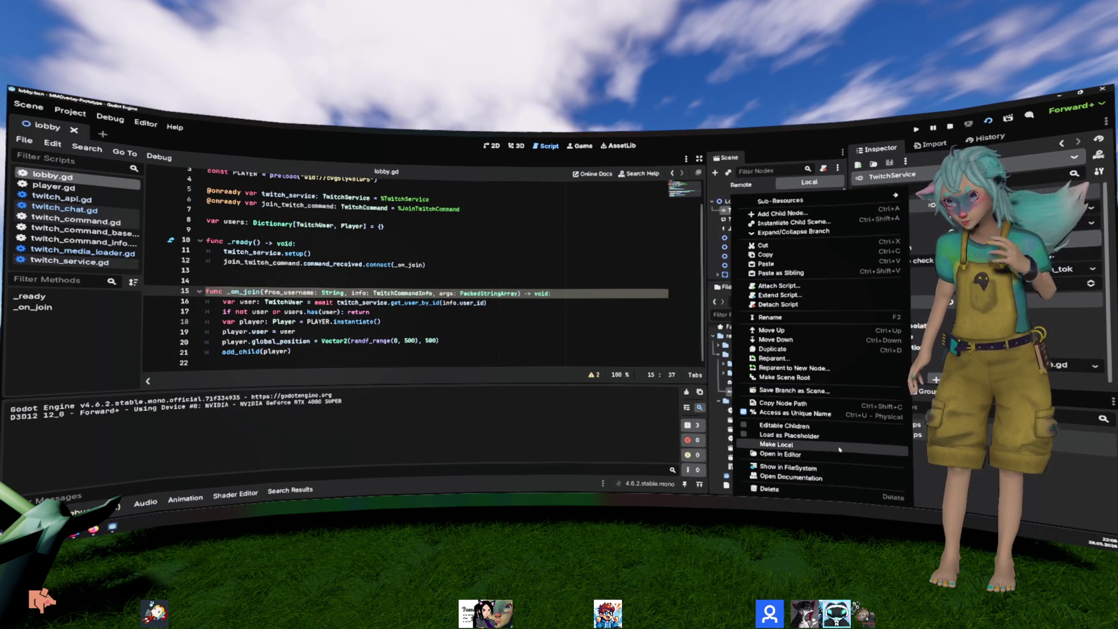
left_click(743, 230)
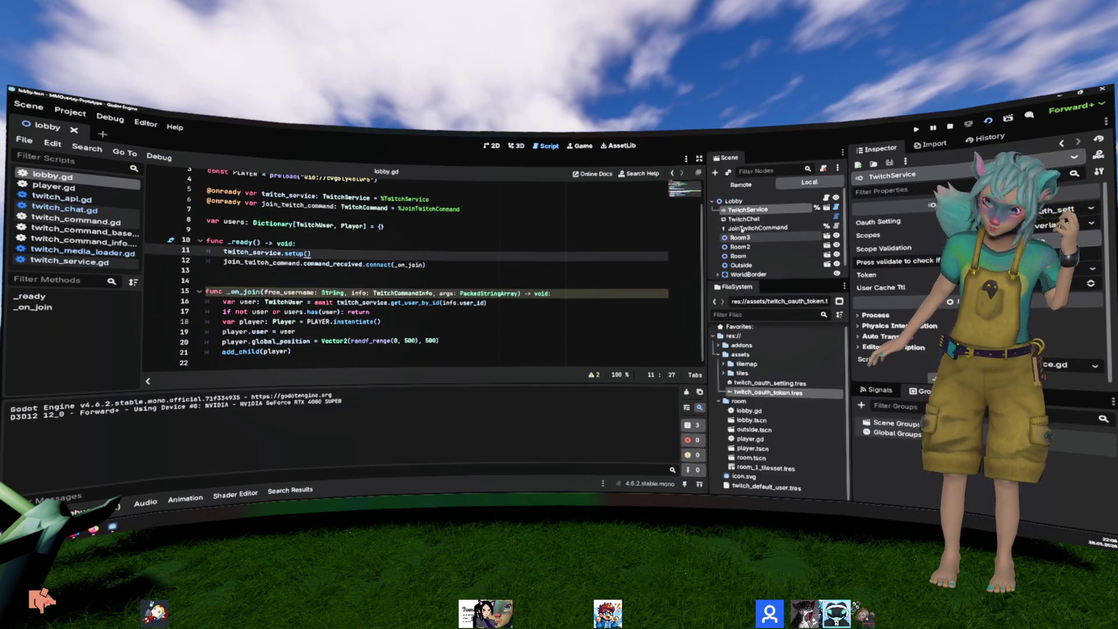
Step: Open TwitchChat's script at its eventsub.subscribe chat-message setup lines, then run the scene with F6
left_click(751, 221)
left_click(836, 217)
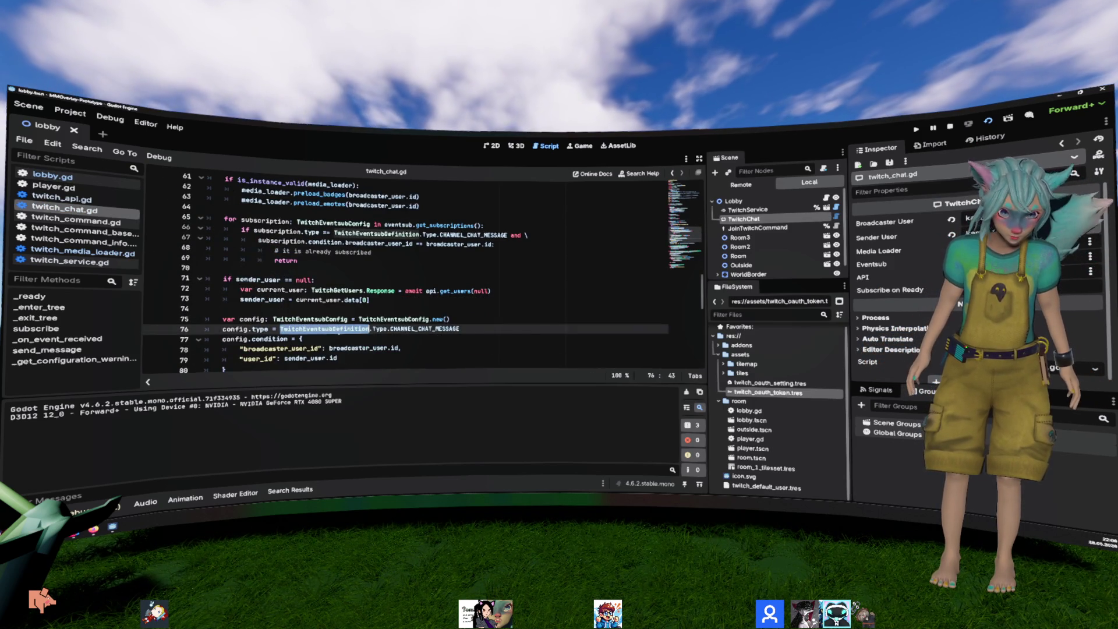
scroll(380, 300, "down", 2)
left_click(377, 315)
left_click_drag(377, 310, 233, 230)
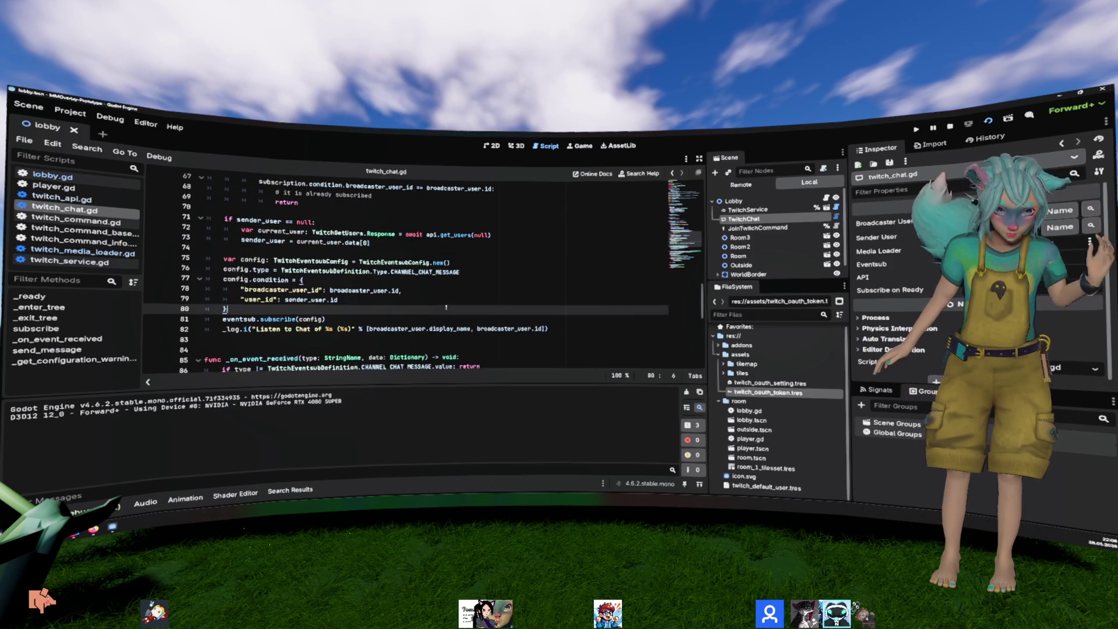
left_click(446, 308)
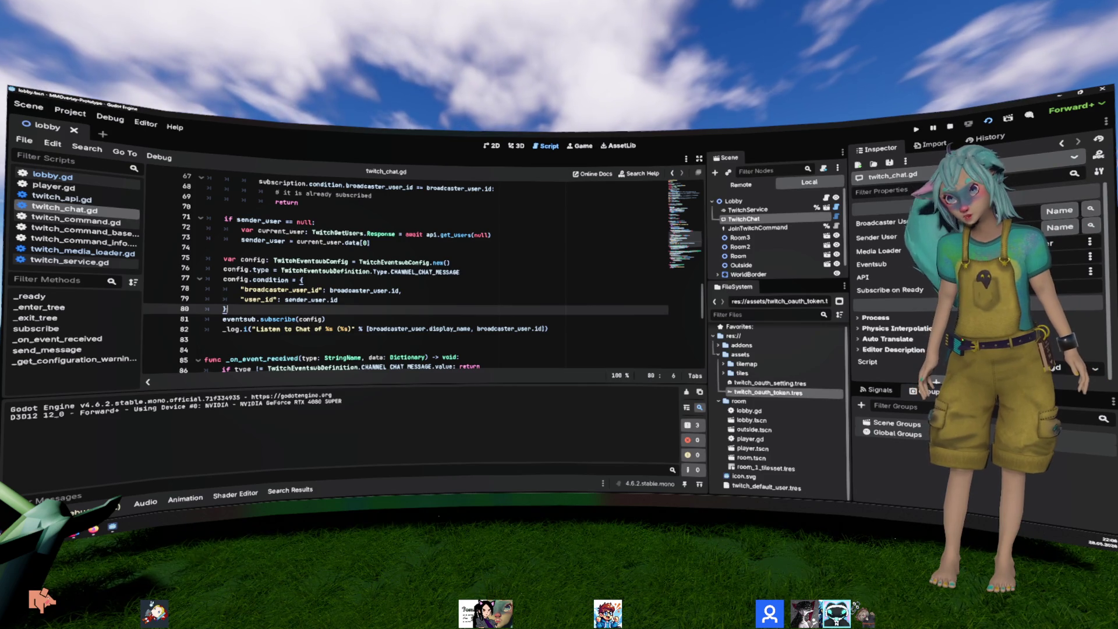
key("F6")
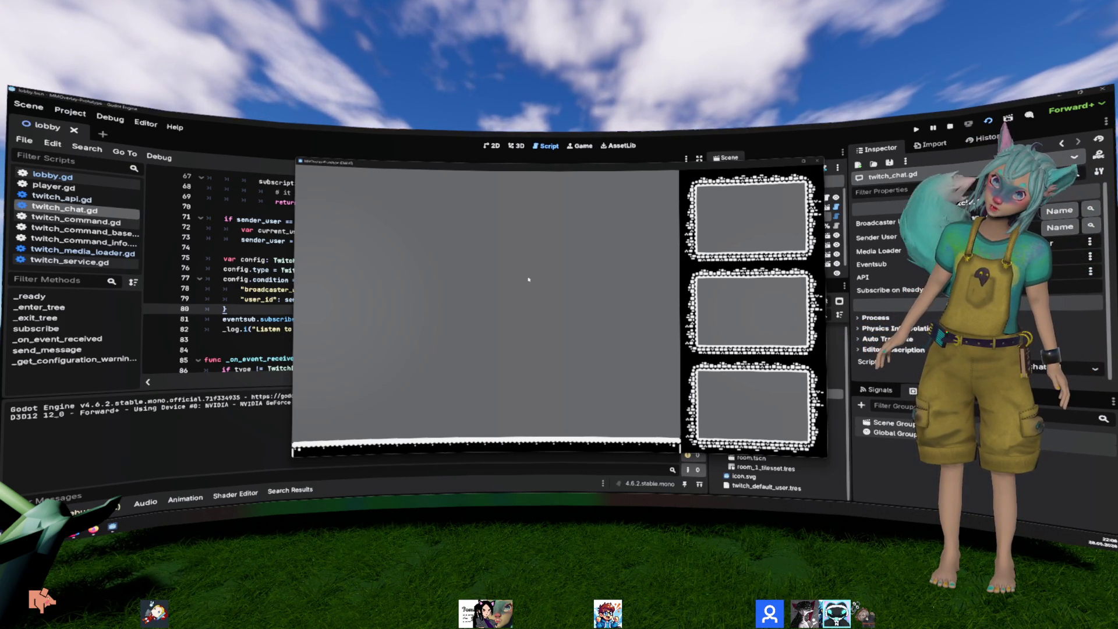
Step: Back in the editor, expand the TwitchService node's Token to view its scopes and cache path
left_click(277, 193)
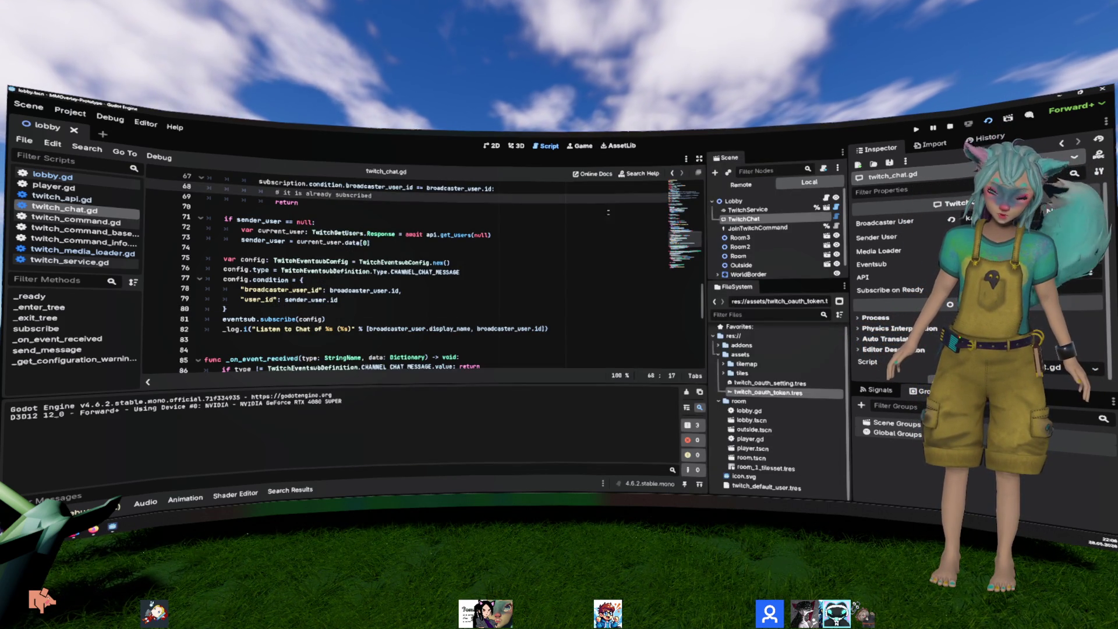
left_click(748, 210)
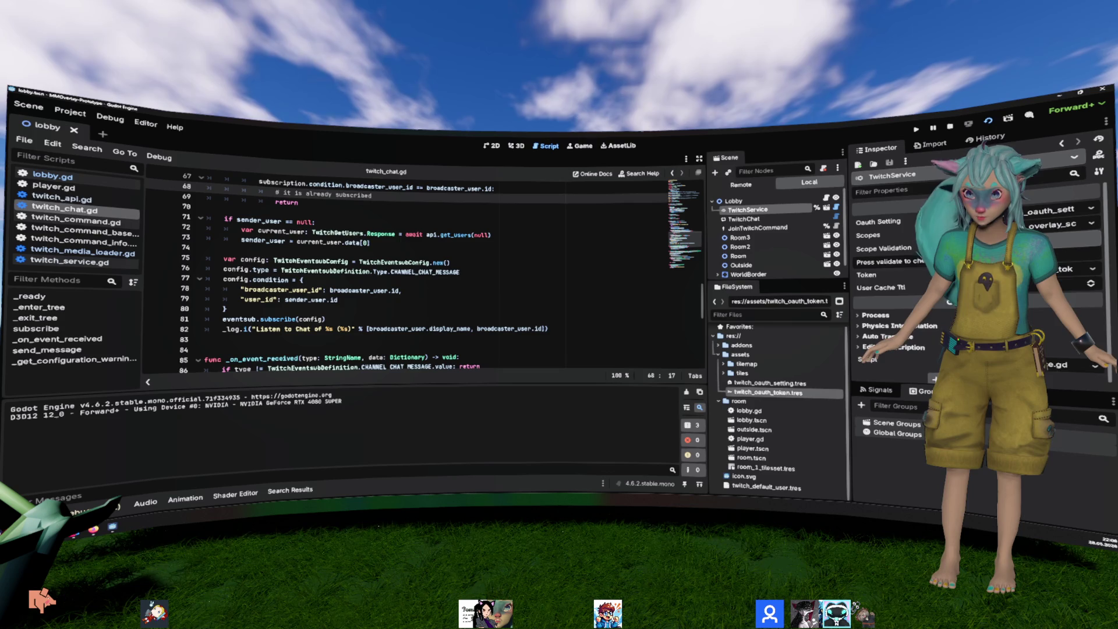
left_click(990, 269)
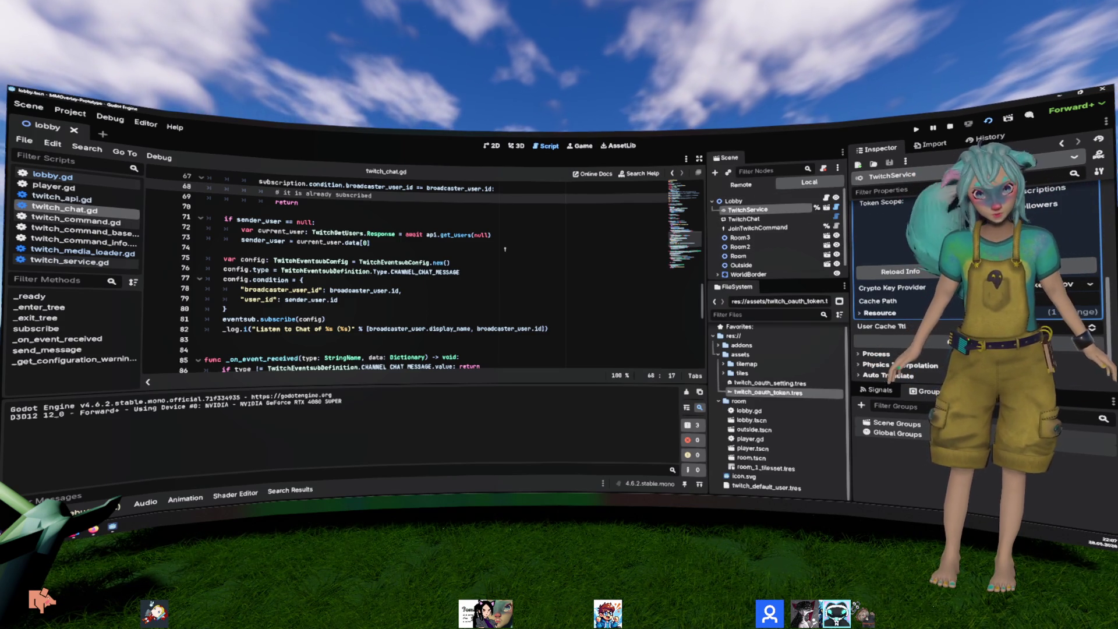
left_click(69, 111)
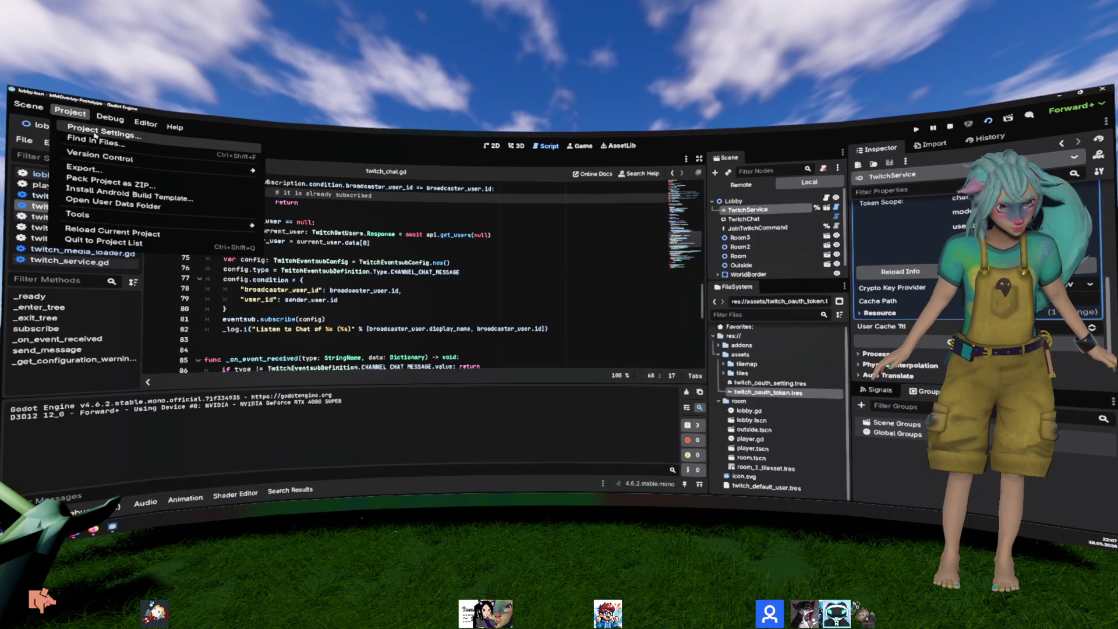
Step: In Project Settings > Twitcher > Logs, set Twitch Auth, Editor Setting and Api logging to debug
left_click(95, 134)
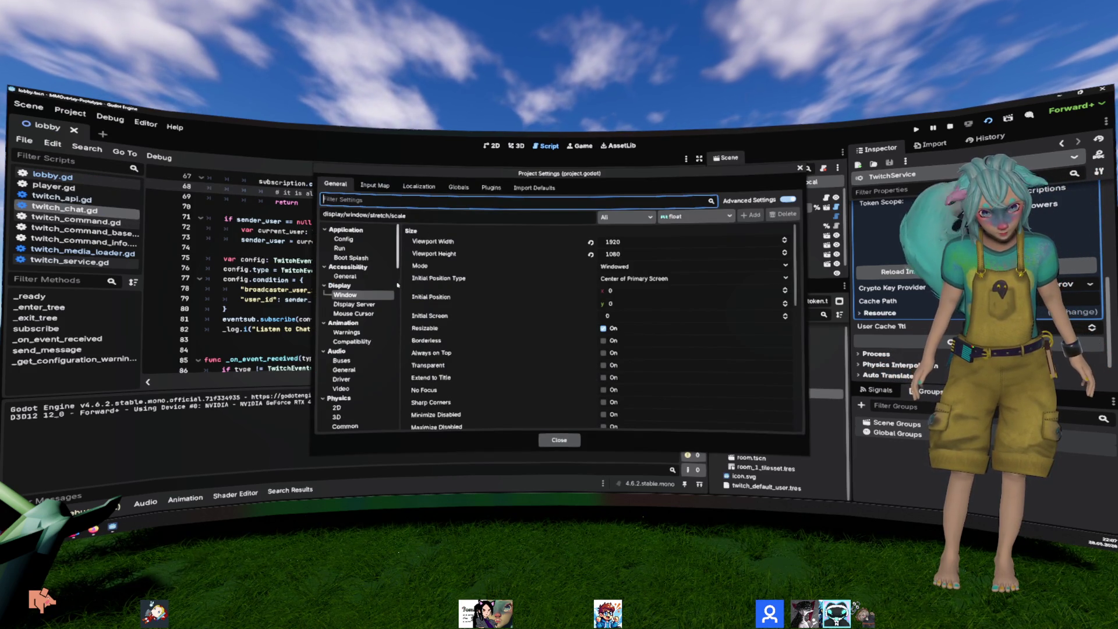
scroll(398, 285, "down", 10)
left_click(339, 424)
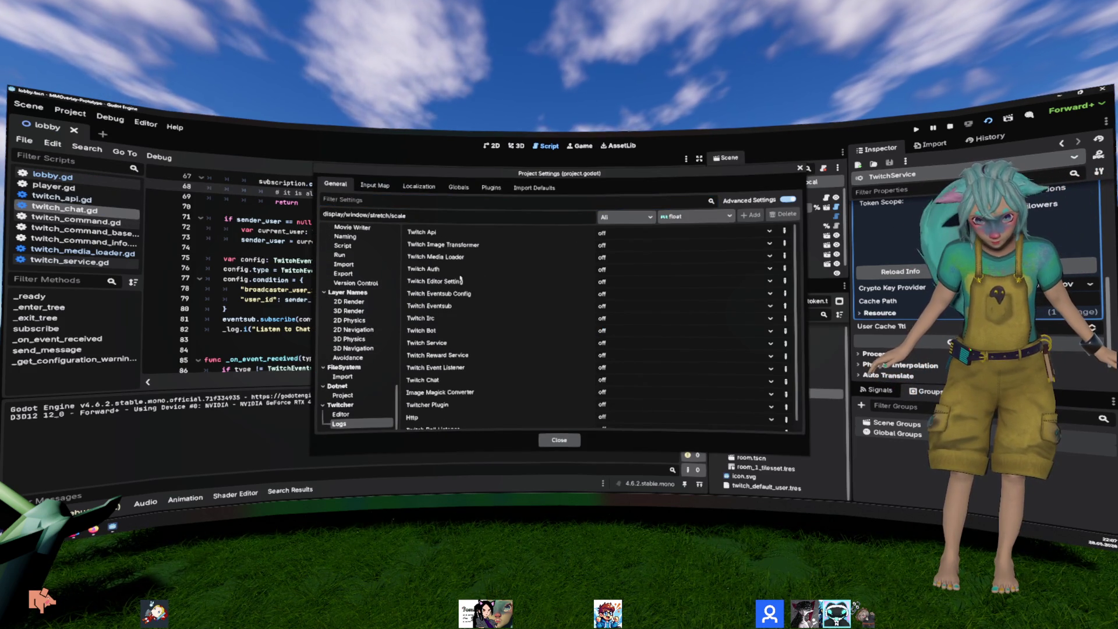
left_click(622, 269)
left_click(612, 311)
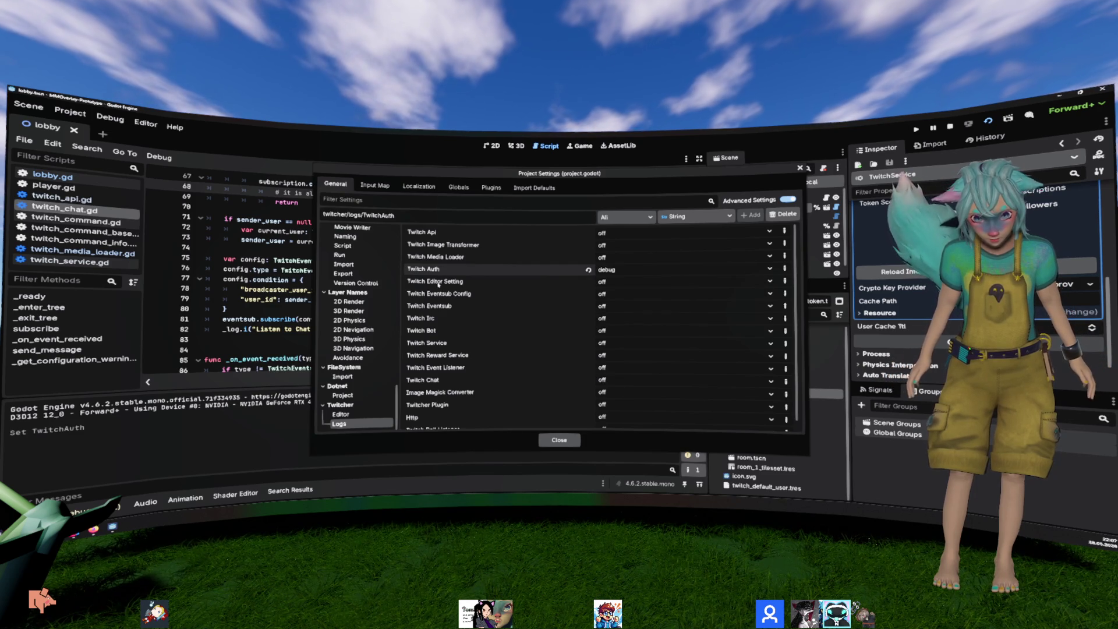
left_click(628, 286)
left_click(608, 324)
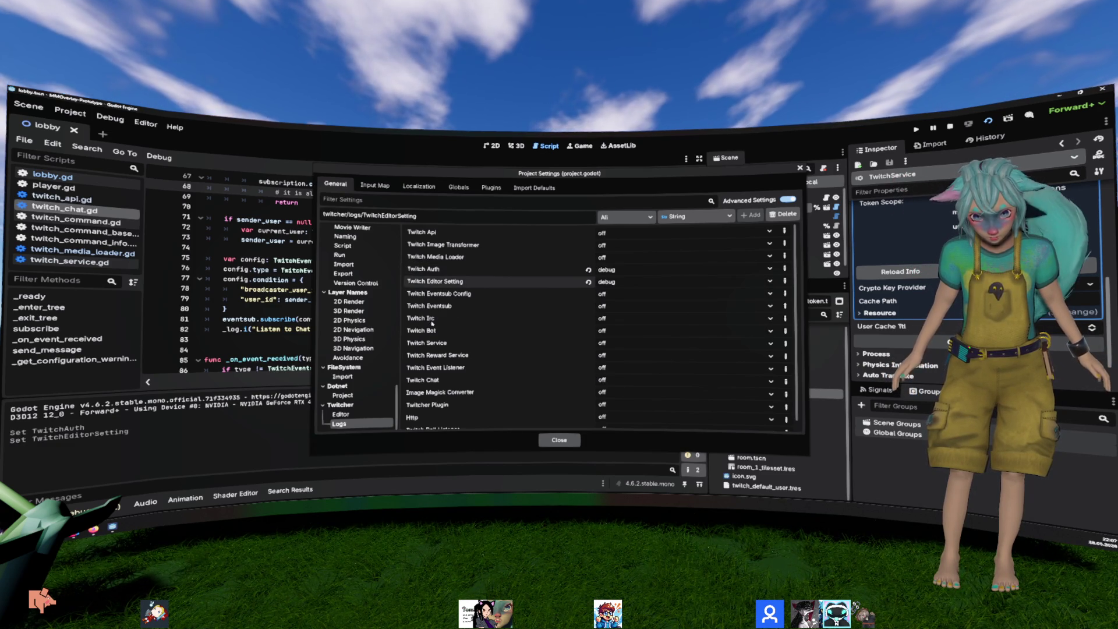
left_click(628, 295)
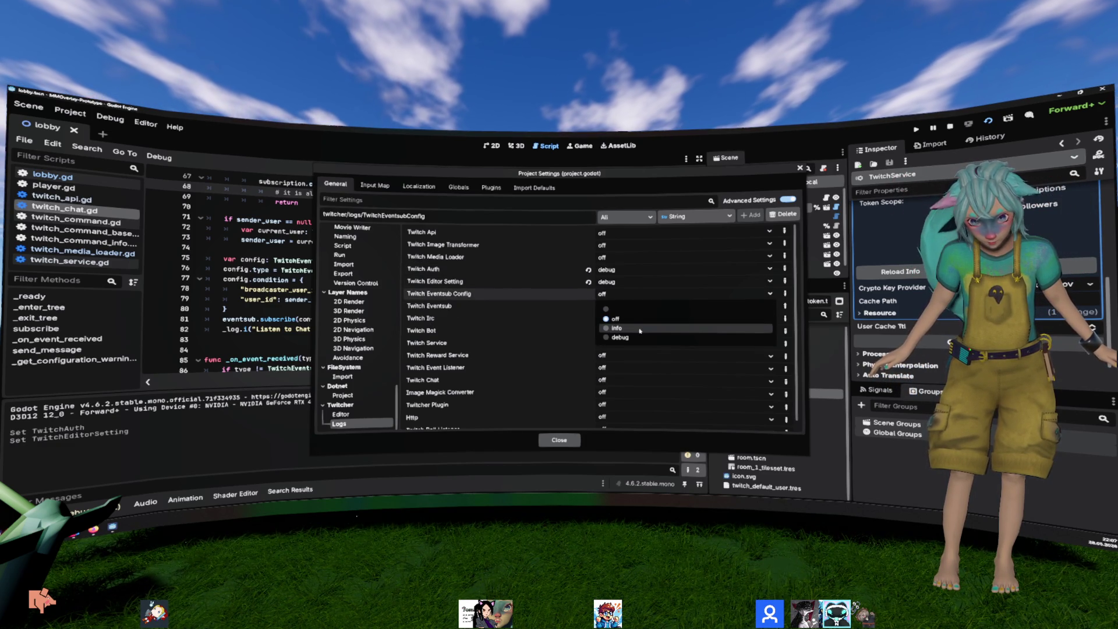
left_click(621, 337)
left_click(629, 233)
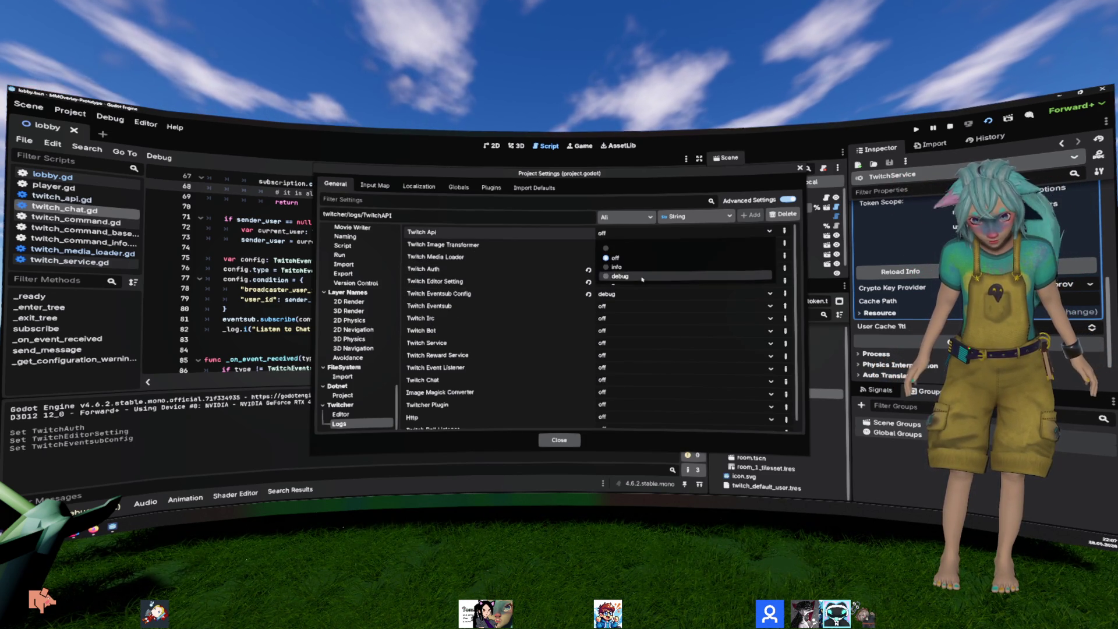
left_click(609, 275)
Step: Set Twitch Service and Eventsub logging to debug, Eventsub Config to off, and close settings
scroll(654, 429, "down", 1)
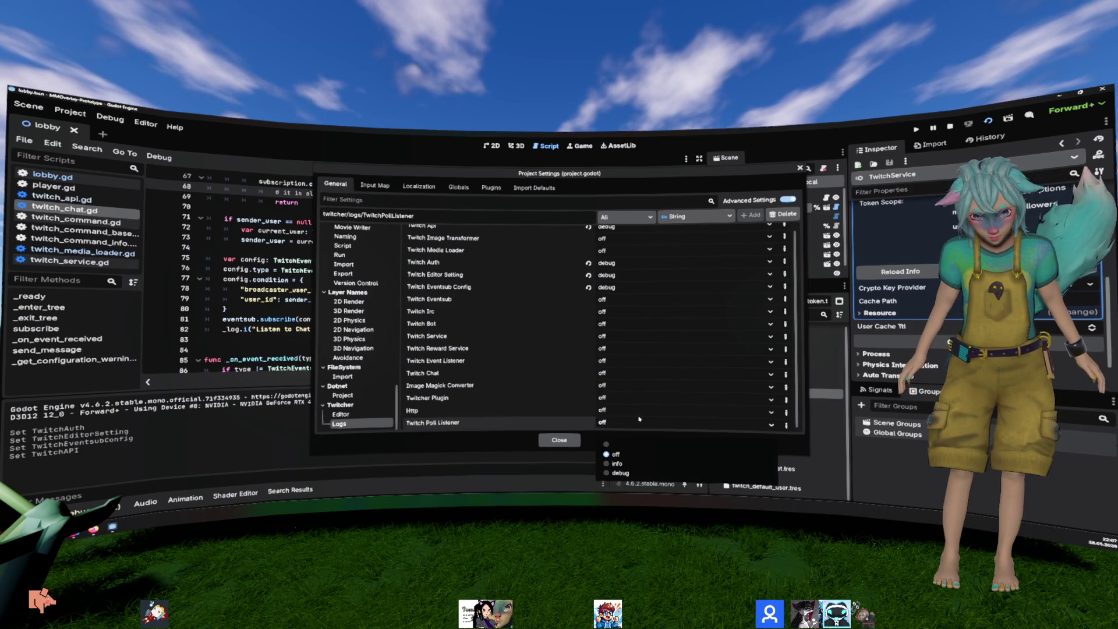
left_click(634, 414)
left_click(634, 414)
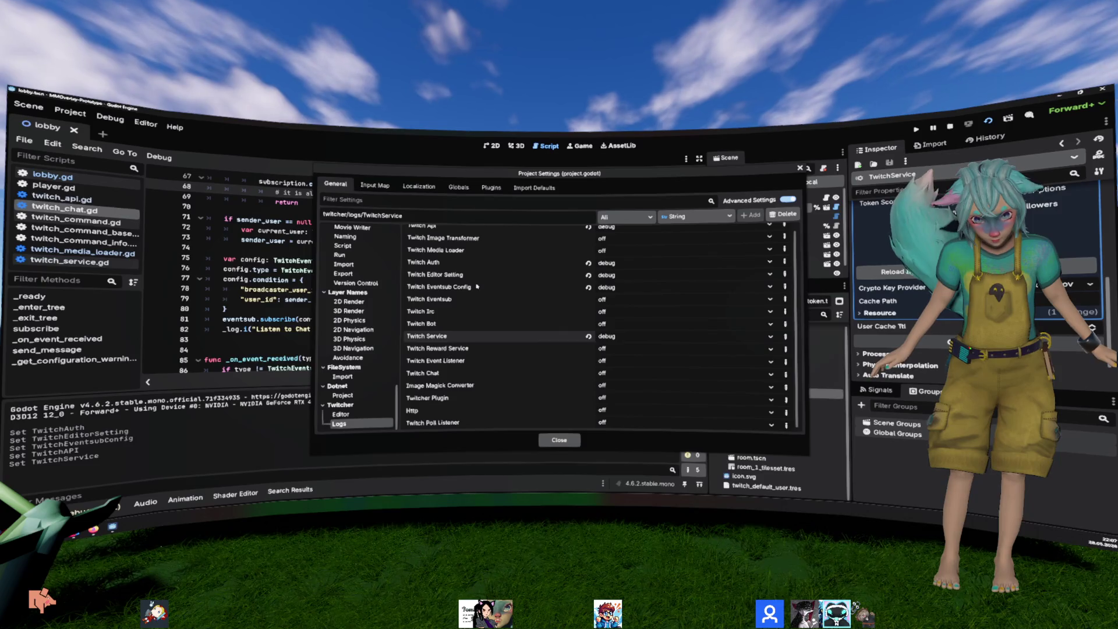
left_click(617, 288)
left_click(609, 302)
left_click(611, 289)
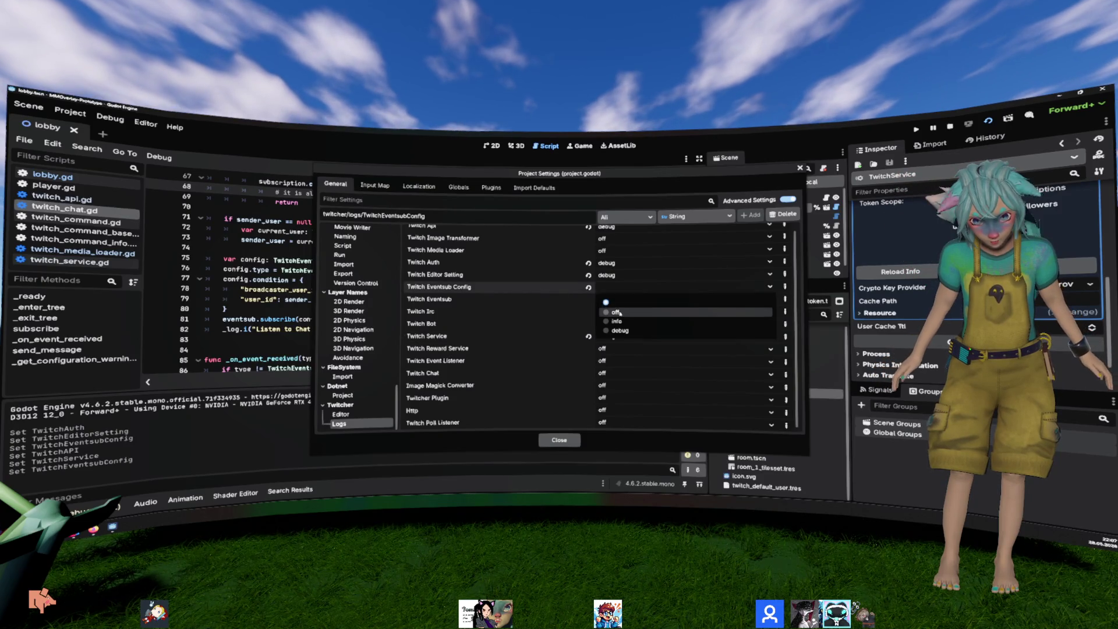
left_click(609, 299)
left_click(609, 300)
left_click(609, 336)
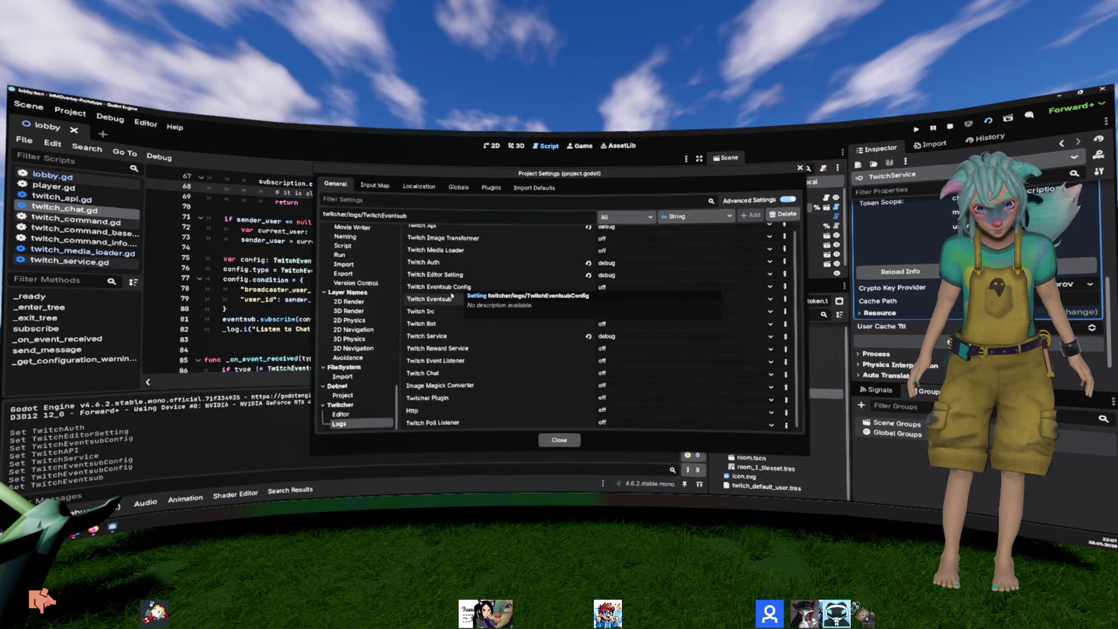
scroll(498, 277, "up", 1)
left_click(445, 267)
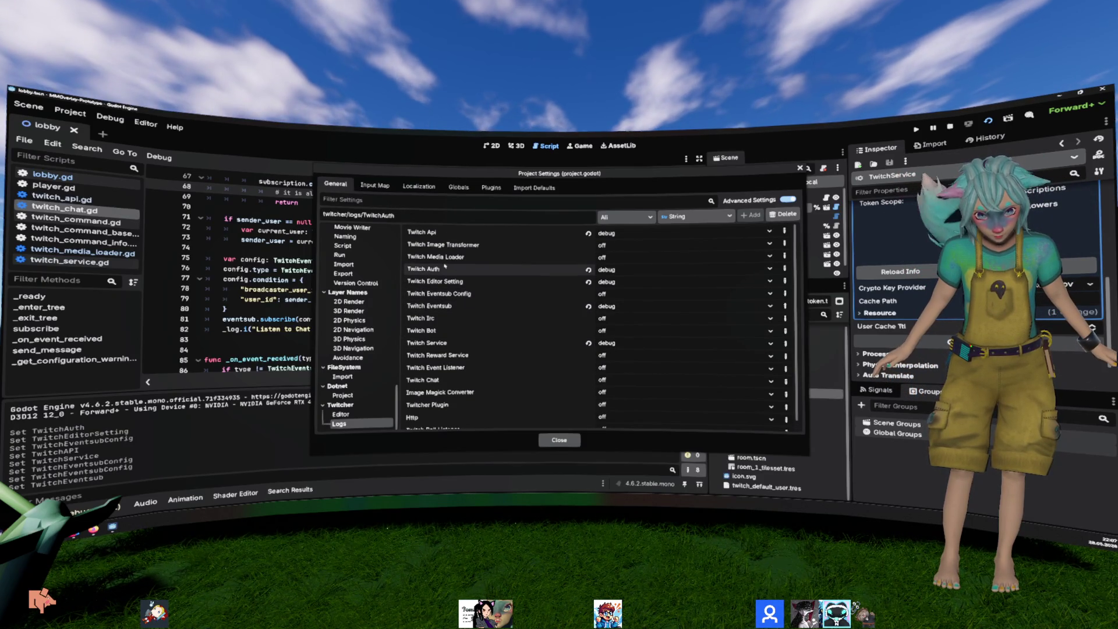
left_click(559, 440)
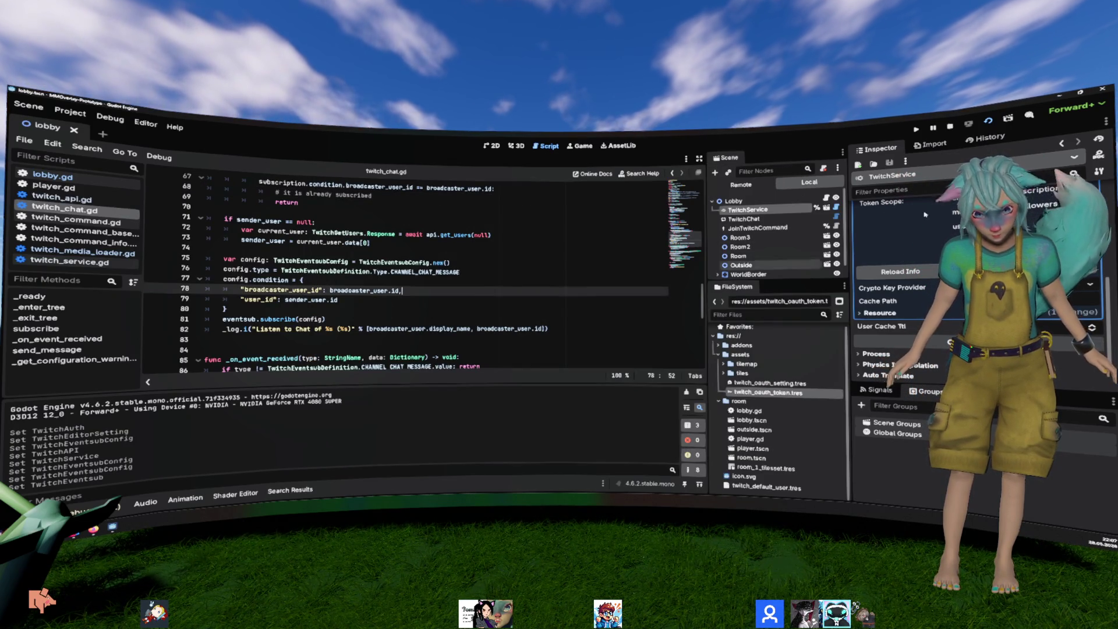
Step: Run the project twice and highlight the token validity result in the Output log
key("F5")
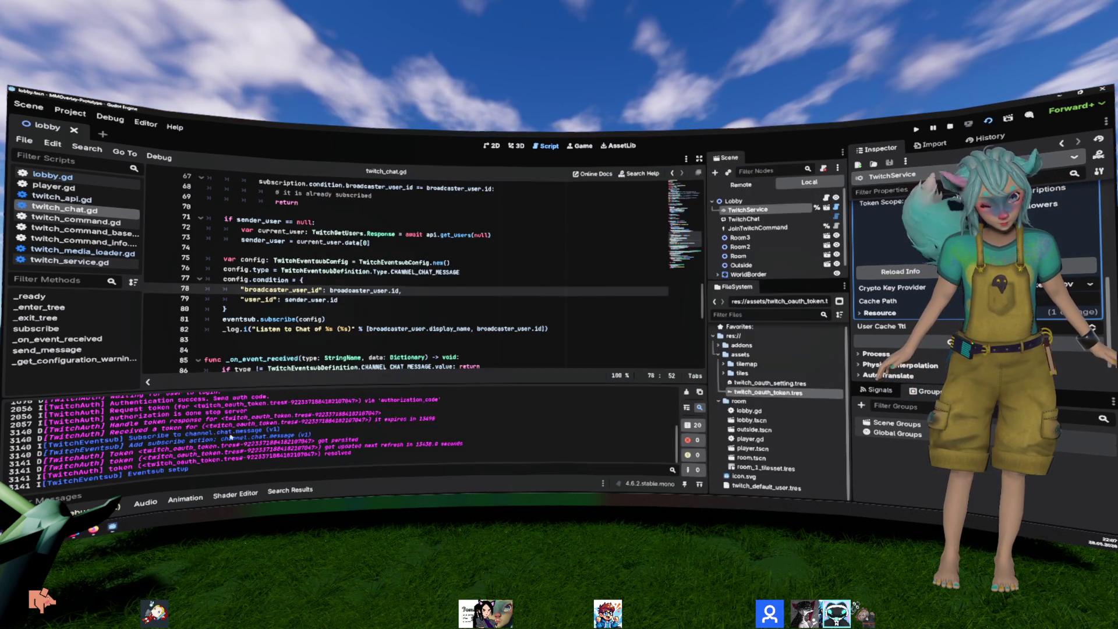
key("F5")
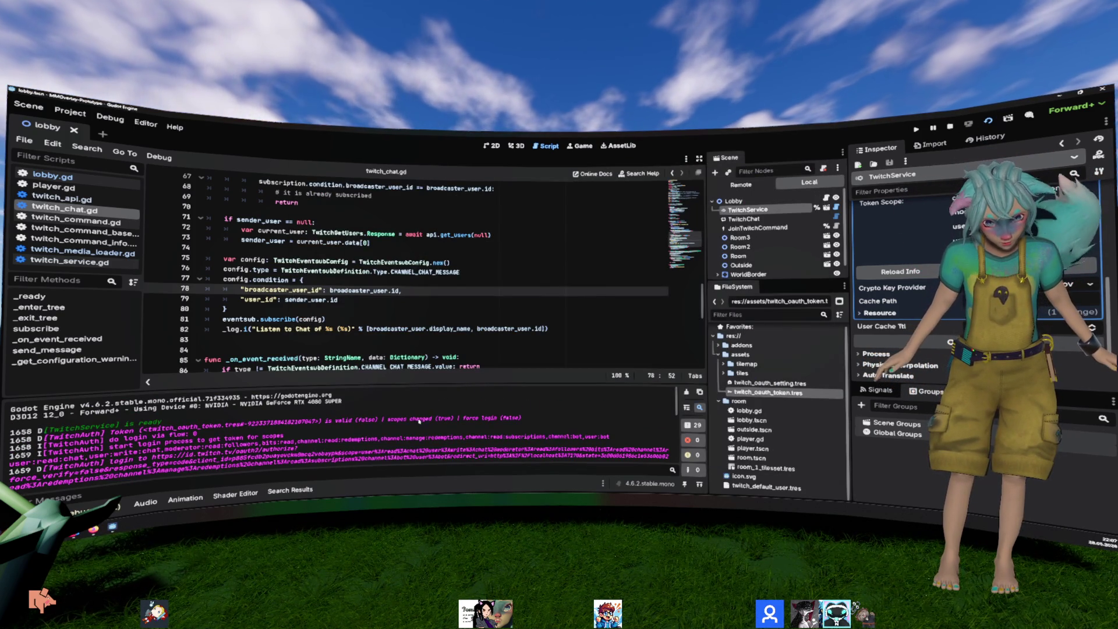
left_click_drag(326, 420, 382, 419)
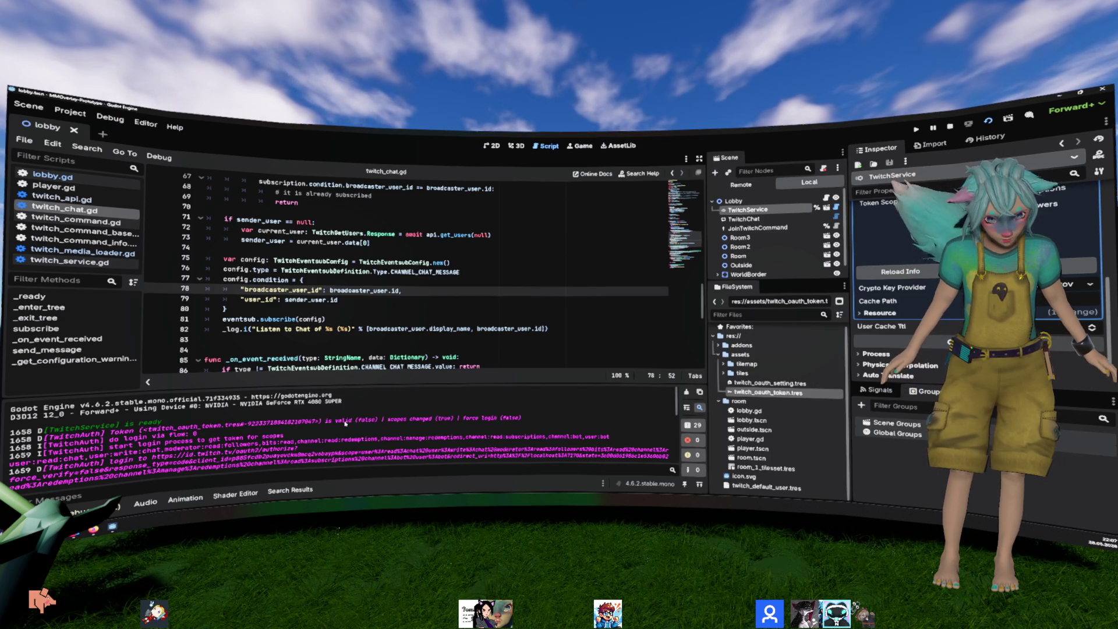
left_click_drag(345, 419, 377, 419)
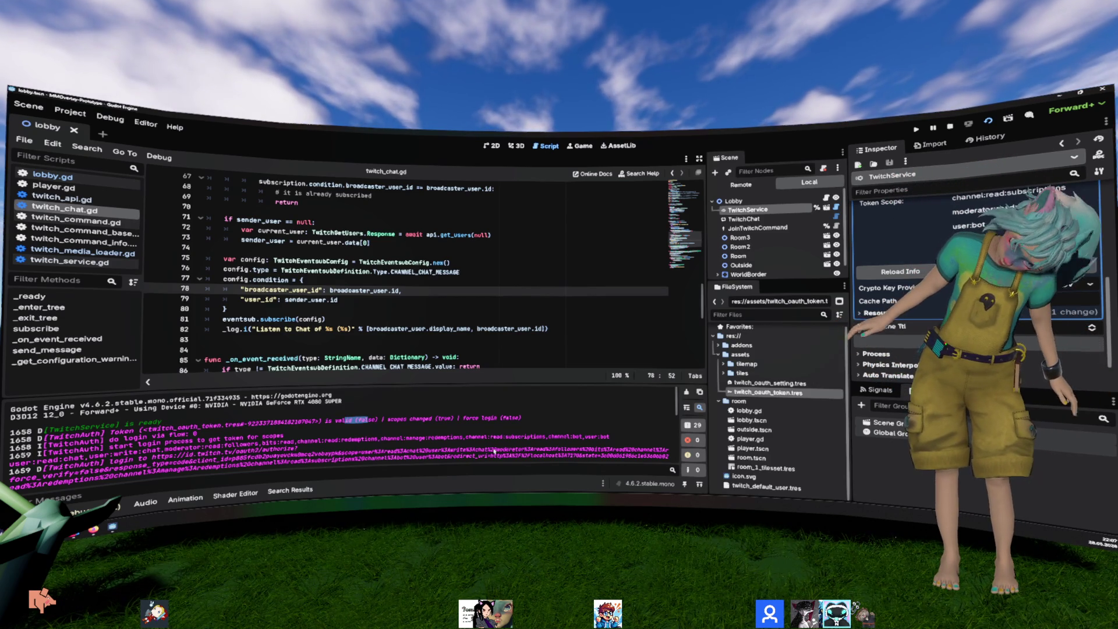
Step: Highlight the token-invalid and scope-change message, then collapse the Token resource in the Inspector
double_click(399, 419)
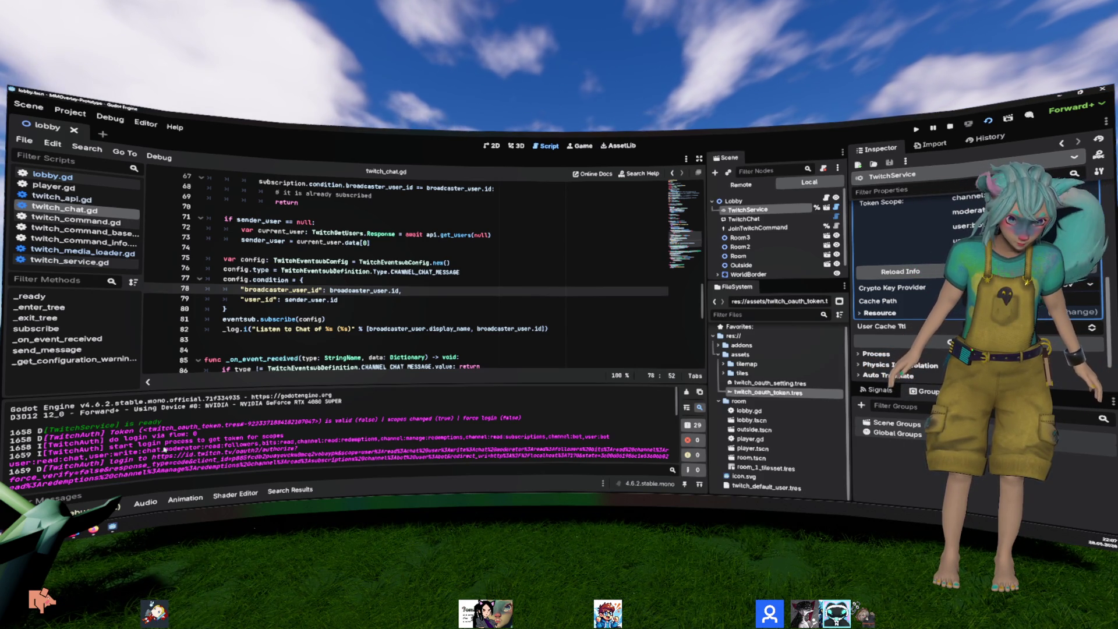
mouse_move(108, 435)
left_mouse_down()
mouse_move(175, 429)
mouse_move(198, 444)
mouse_move(456, 417)
left_mouse_up()
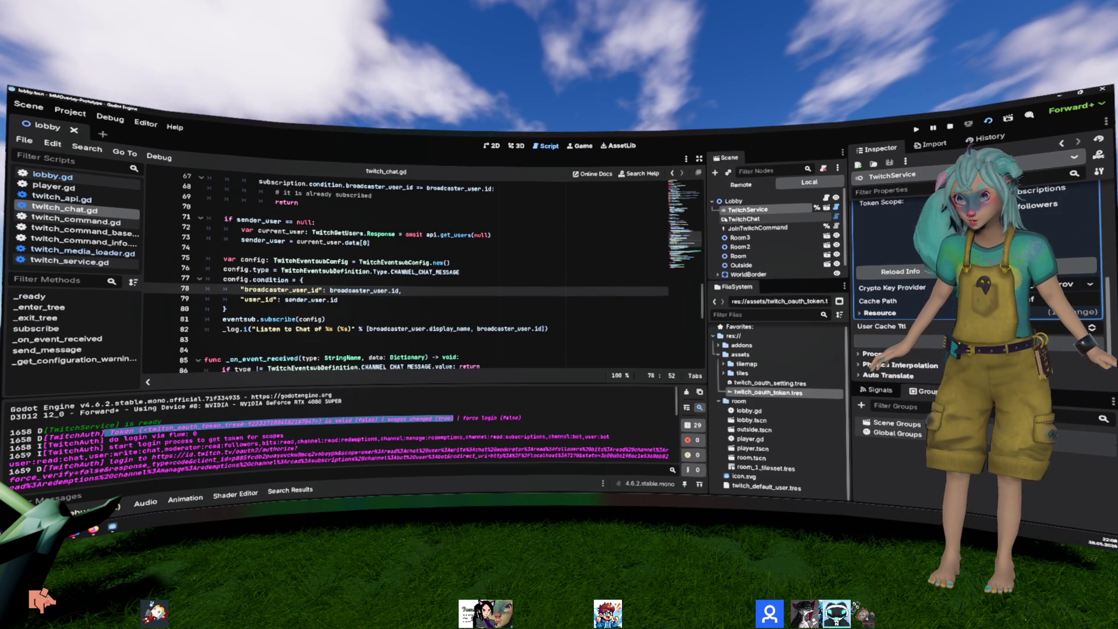
scroll(898, 291, "up", 5)
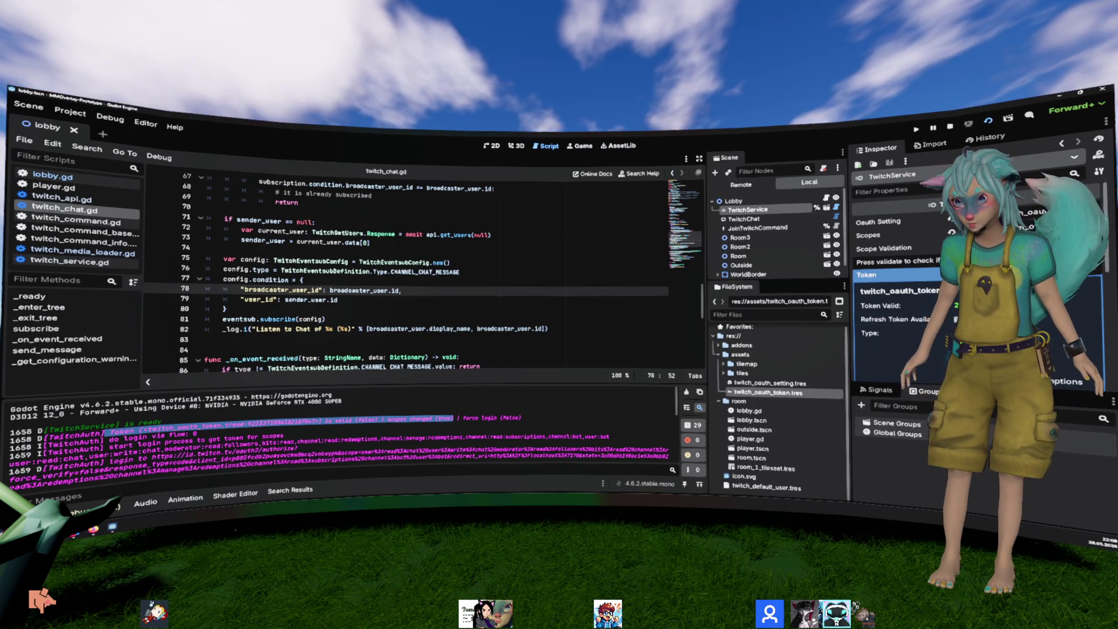
left_click(871, 276)
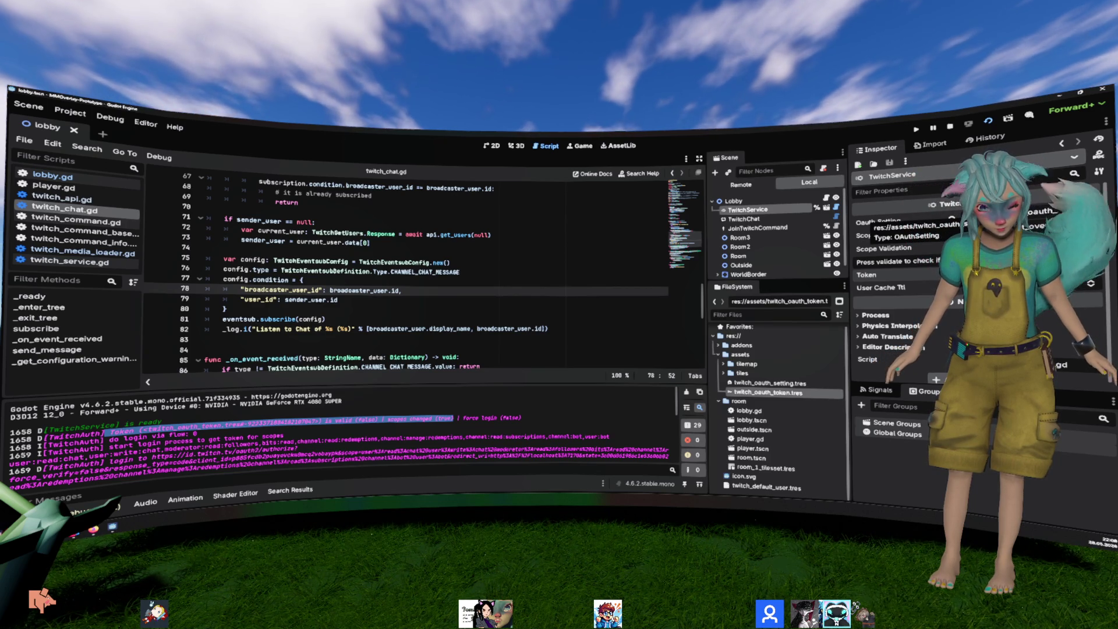
Step: Select the token's id in the log and check the twitch_oauth_token.tres file actions
double_click(279, 422)
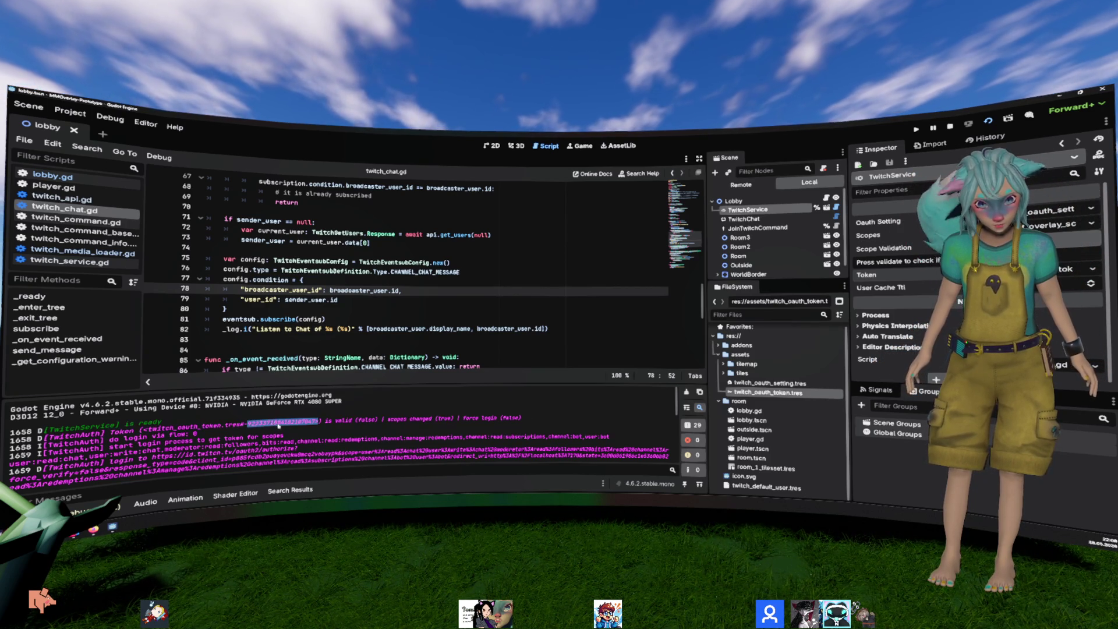
right_click(783, 392)
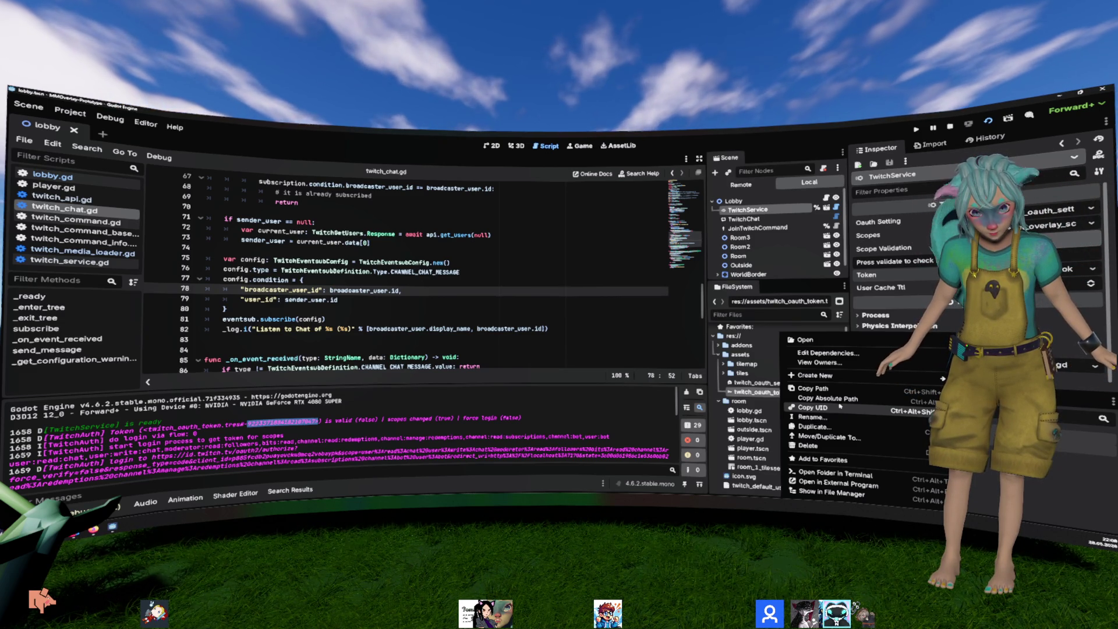
left_click(524, 328)
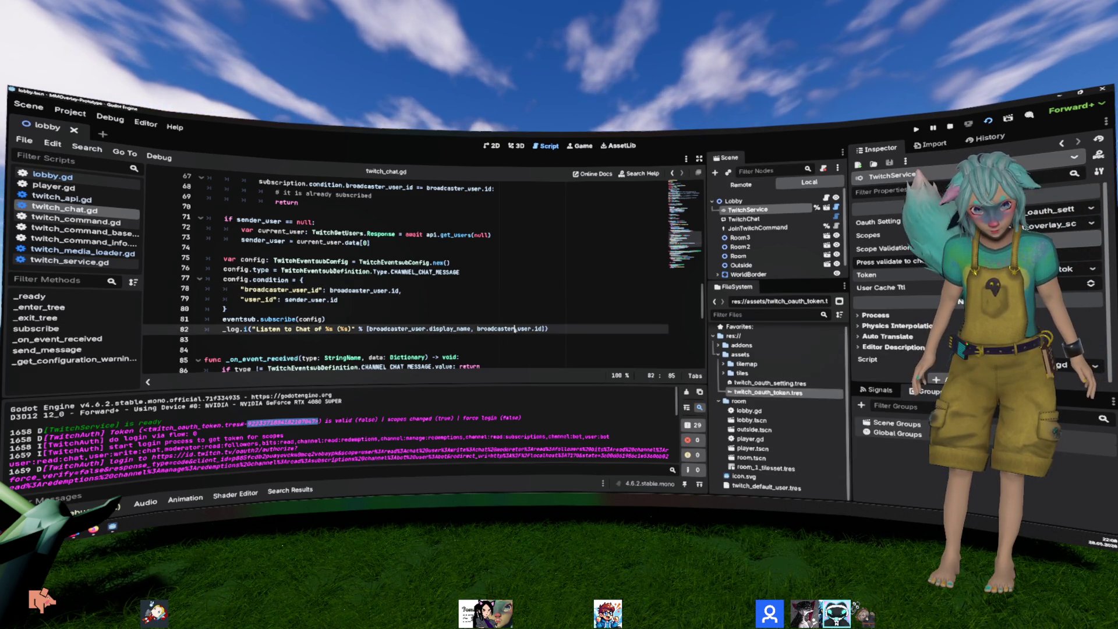
Step: Reload the current project via Project menu, choosing Stop & Reload
left_click(69, 112)
left_click(211, 235)
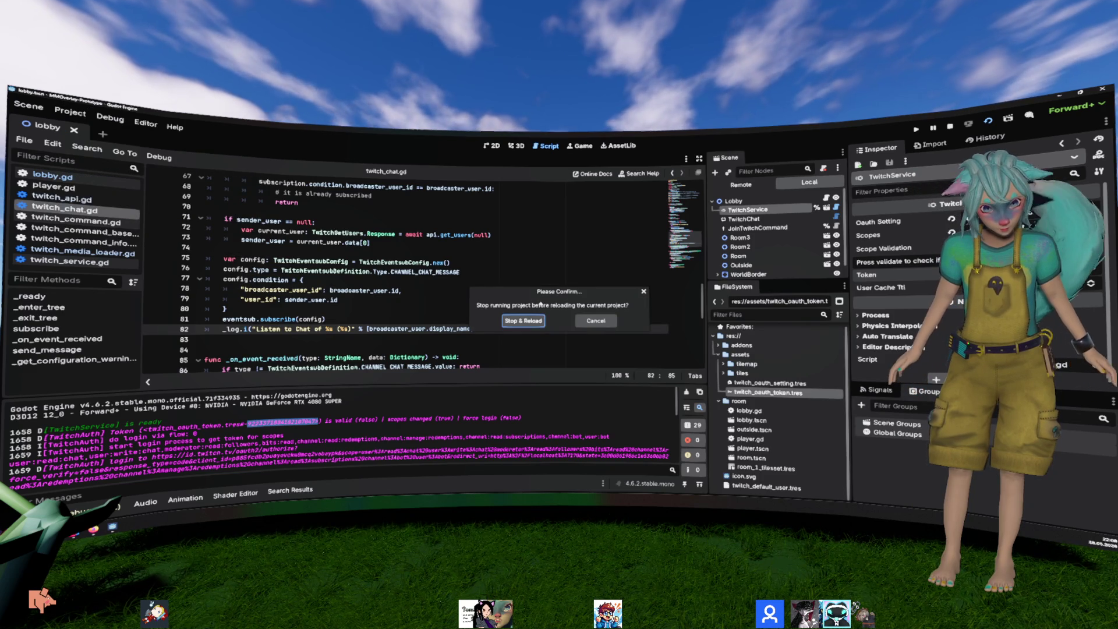
left_click(527, 322)
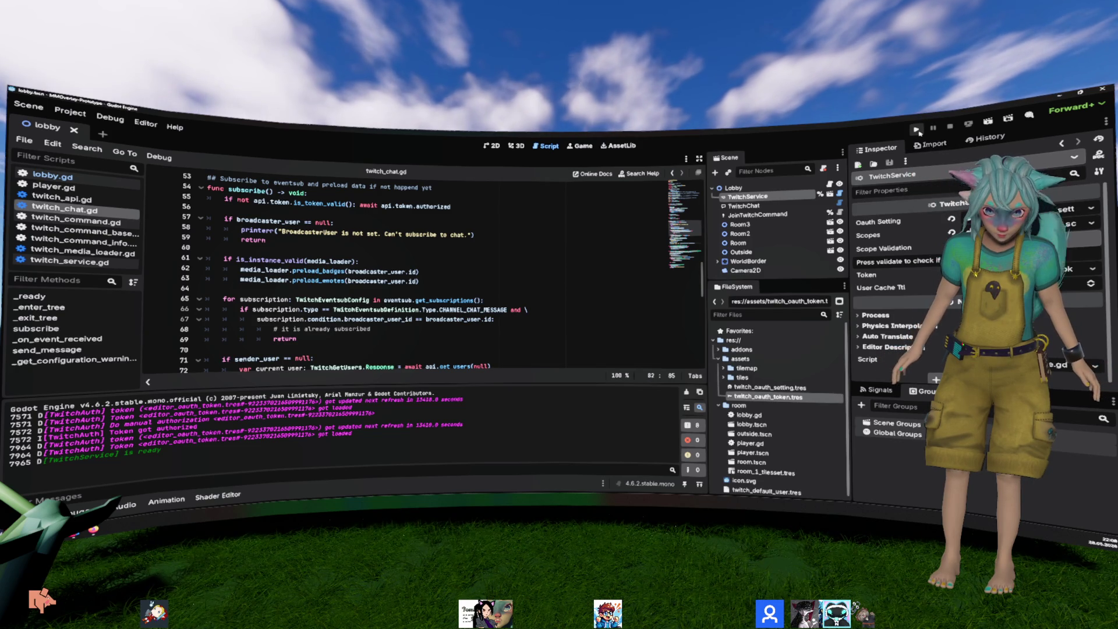
Step: Run the project, check the auth log, and inspect the live TwitchService node in the Remote tree
left_click(988, 122)
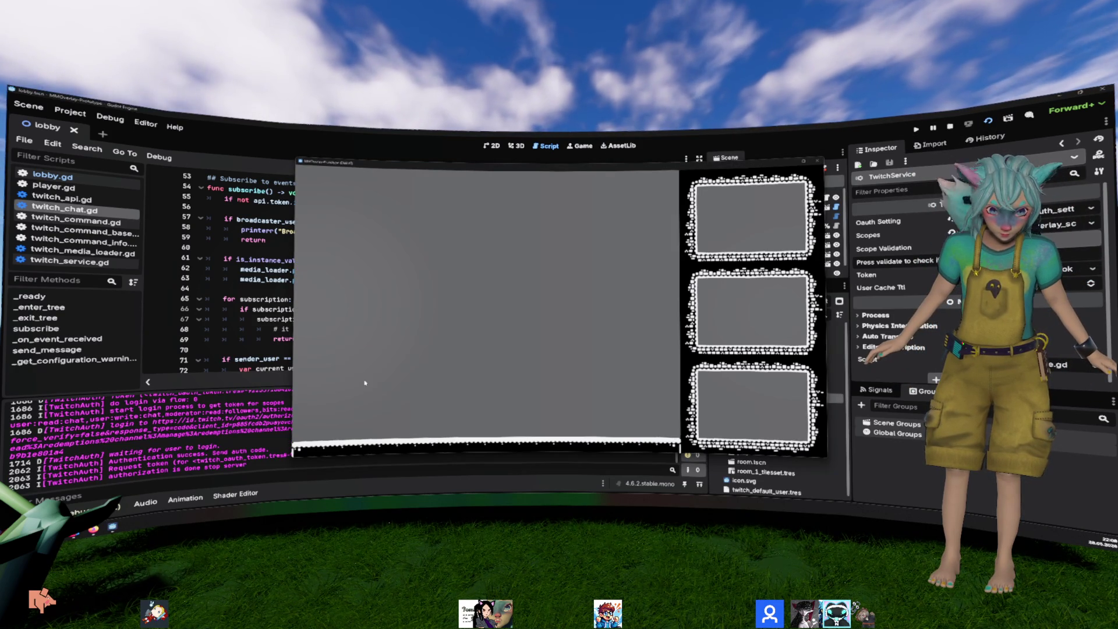
scroll(257, 418, "up", 1)
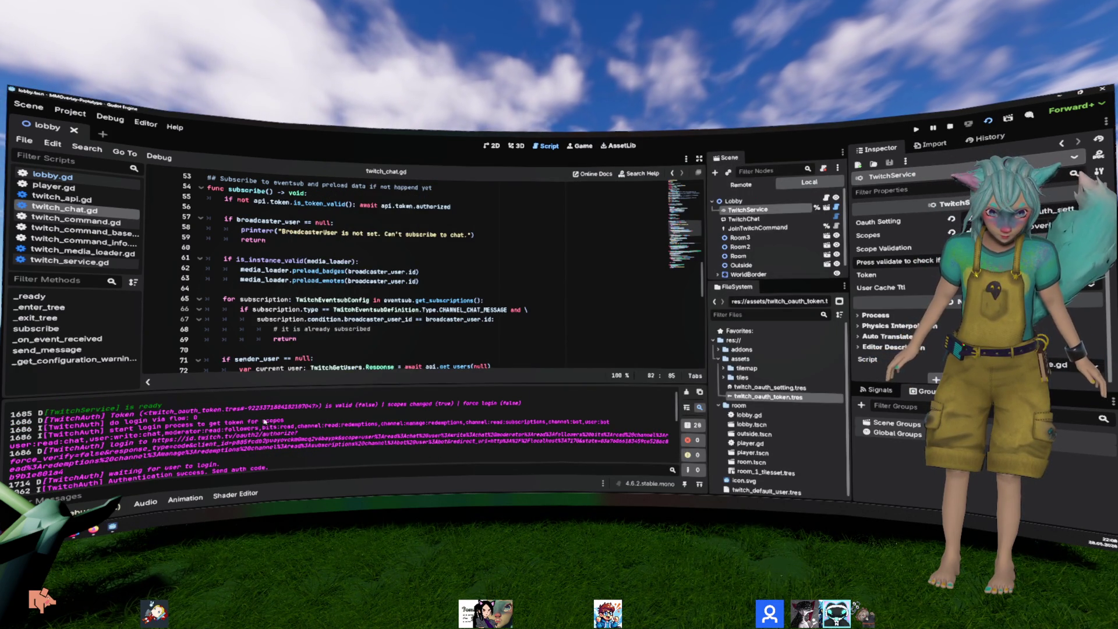
left_click_drag(26, 430, 375, 403)
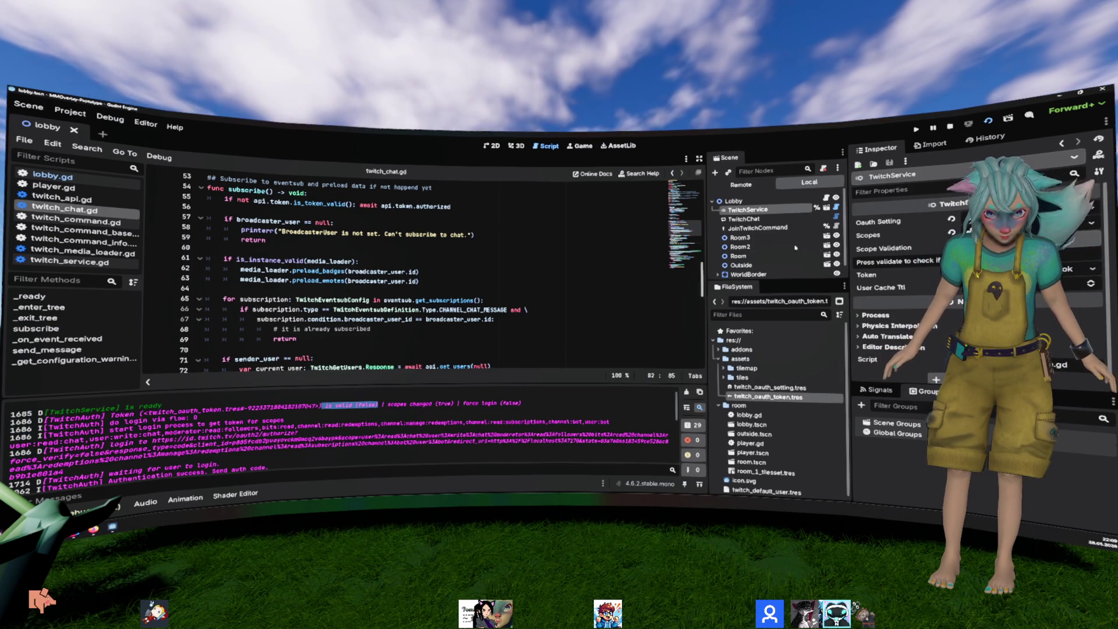
left_click(741, 184)
left_click(745, 219)
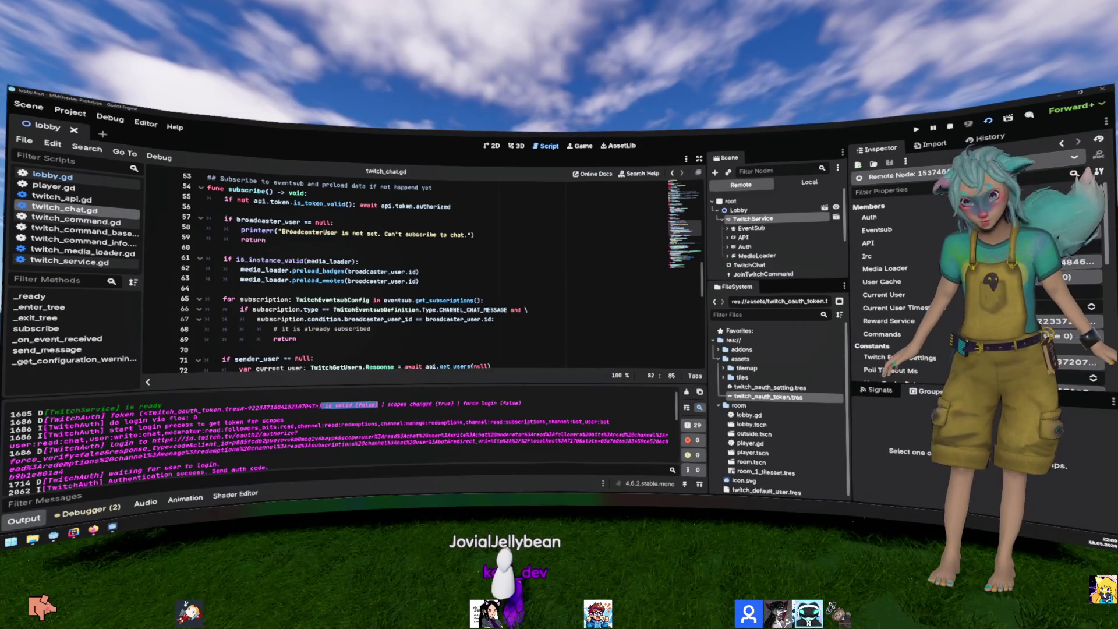
Step: Expand the live TwitchService's Token resource, review its fields, and collapse it again
scroll(873, 259, "down", 1)
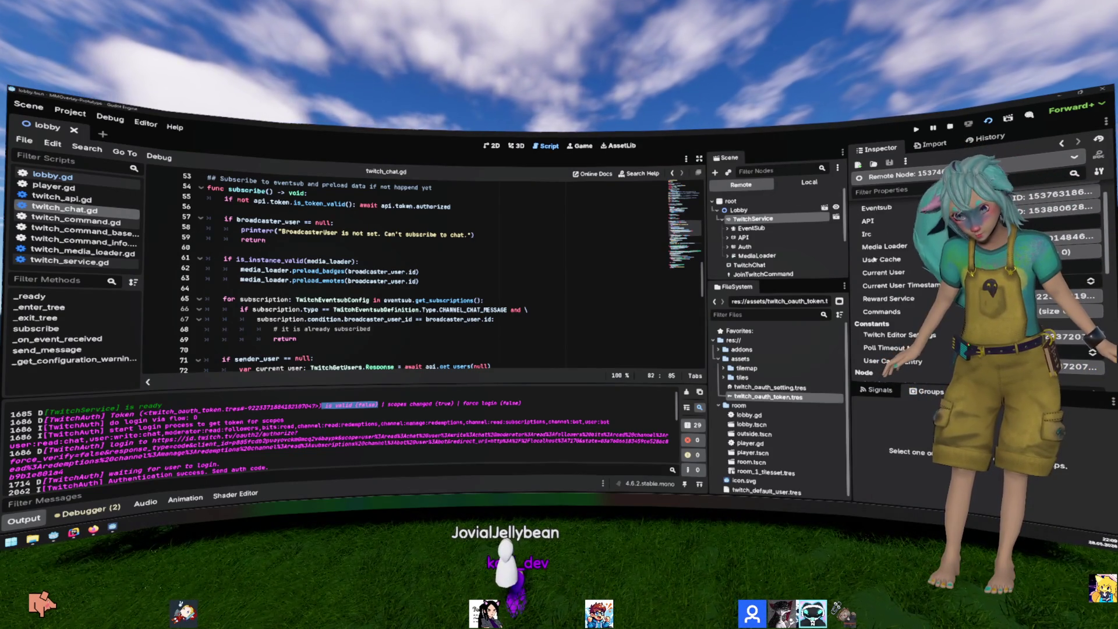
scroll(872, 260, "up", 1)
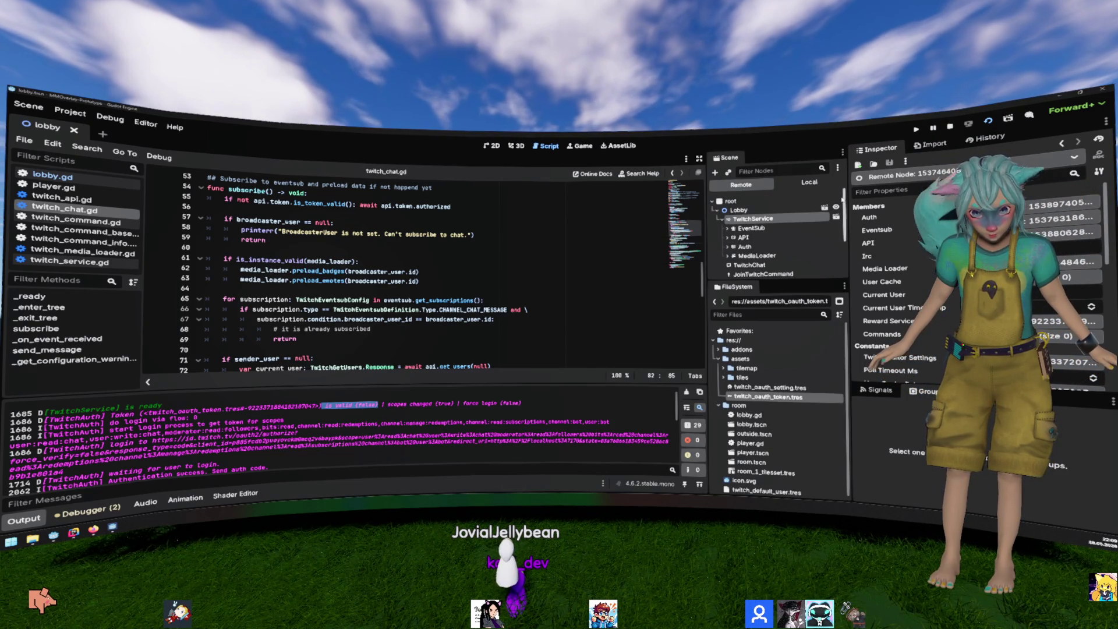
scroll(906, 246, "down", 1)
scroll(906, 246, "down", 4)
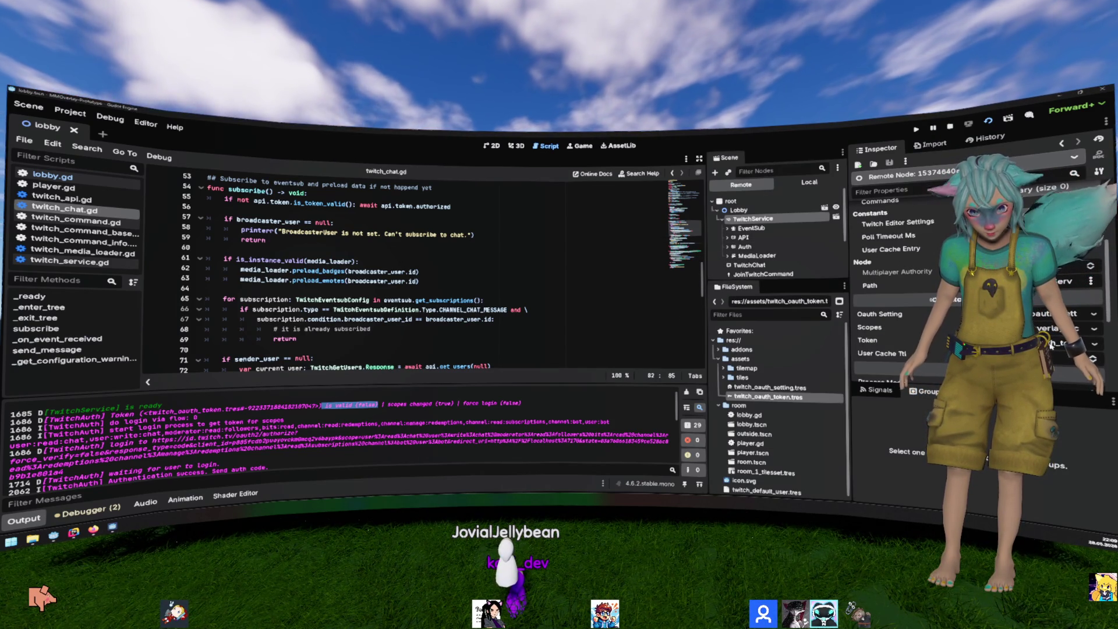
left_click(1052, 344)
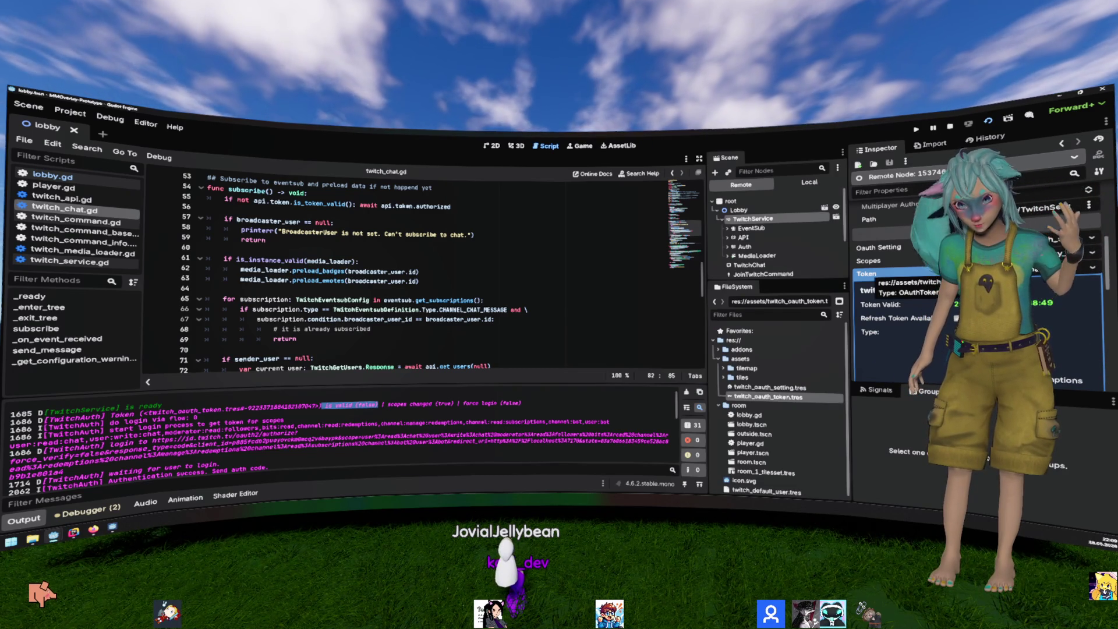
scroll(897, 280, "down", 5)
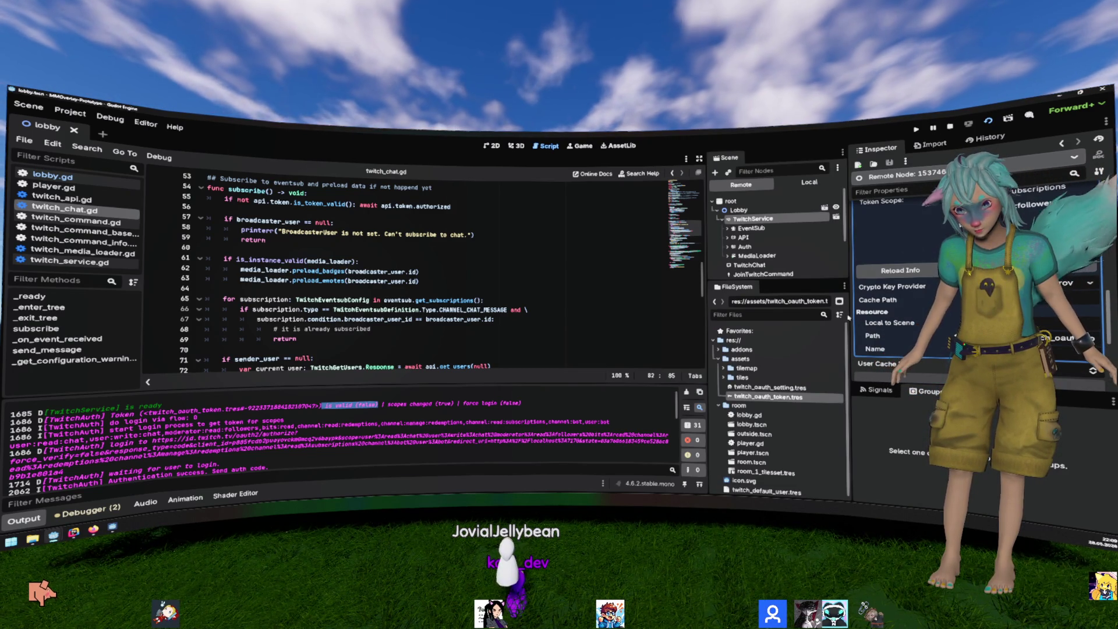
scroll(898, 262, "down", 2)
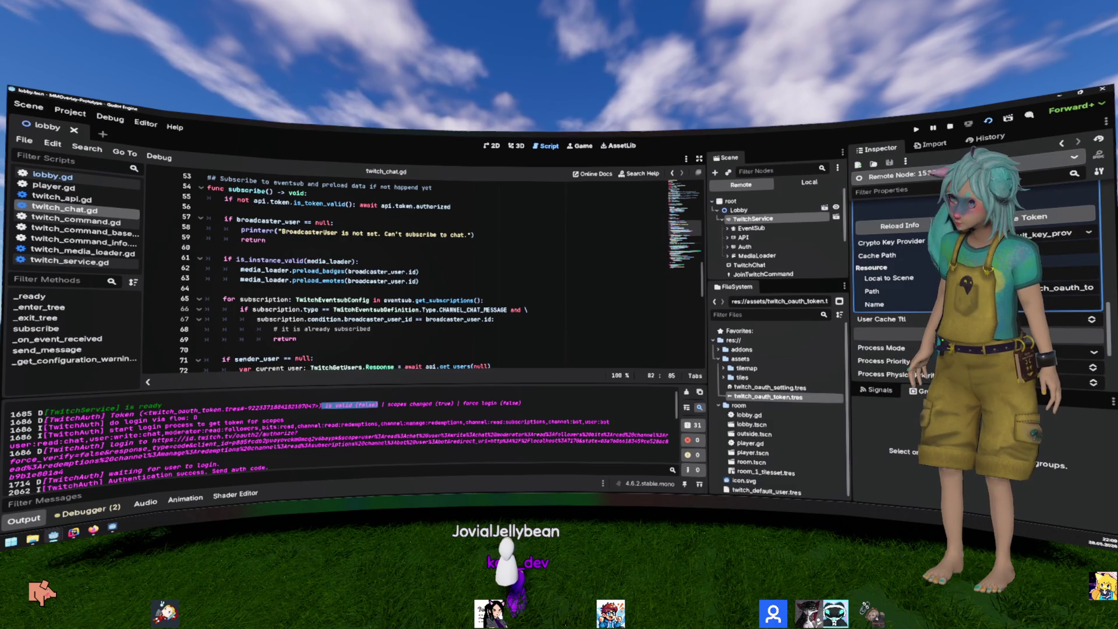
scroll(897, 262, "up", 5)
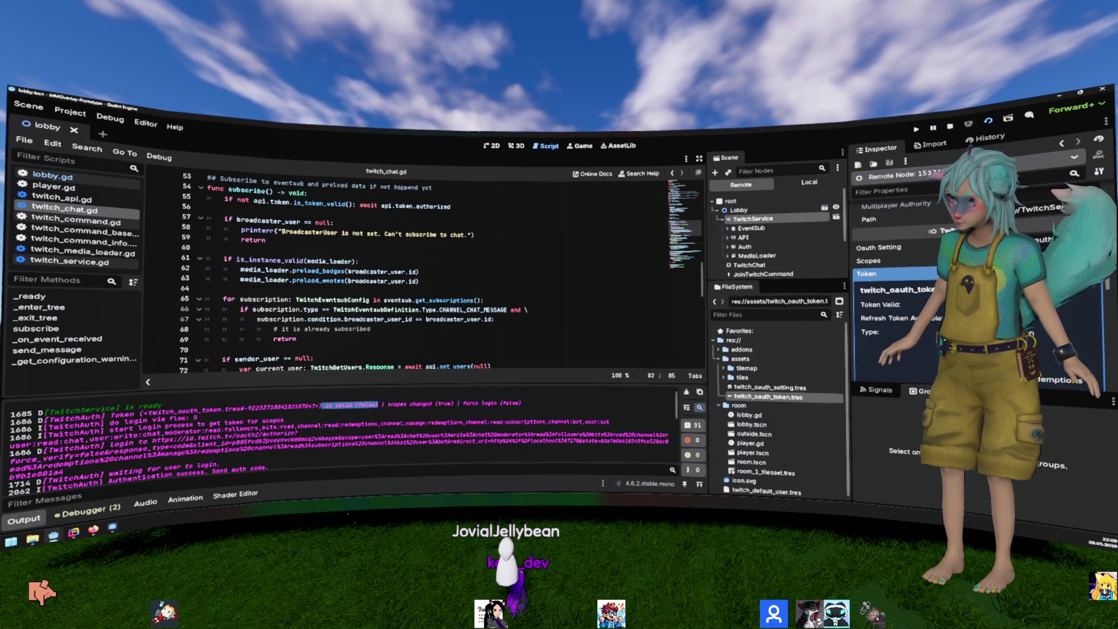
left_click(867, 274)
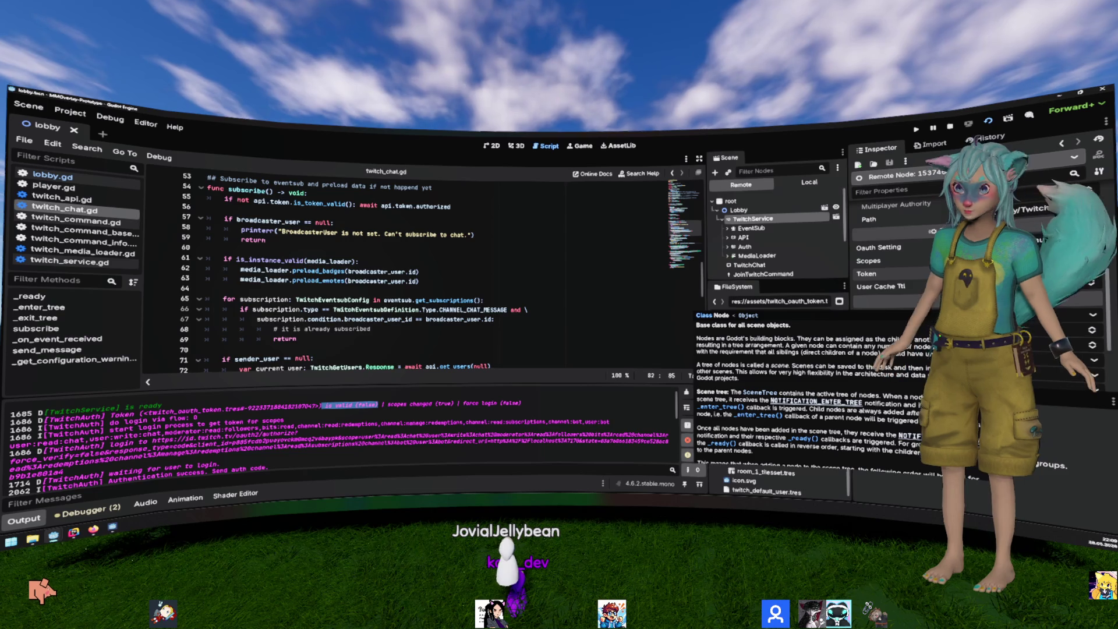
Step: Dismiss the documentation popup and switch the Scene dock back to the Local tree
left_click(399, 406)
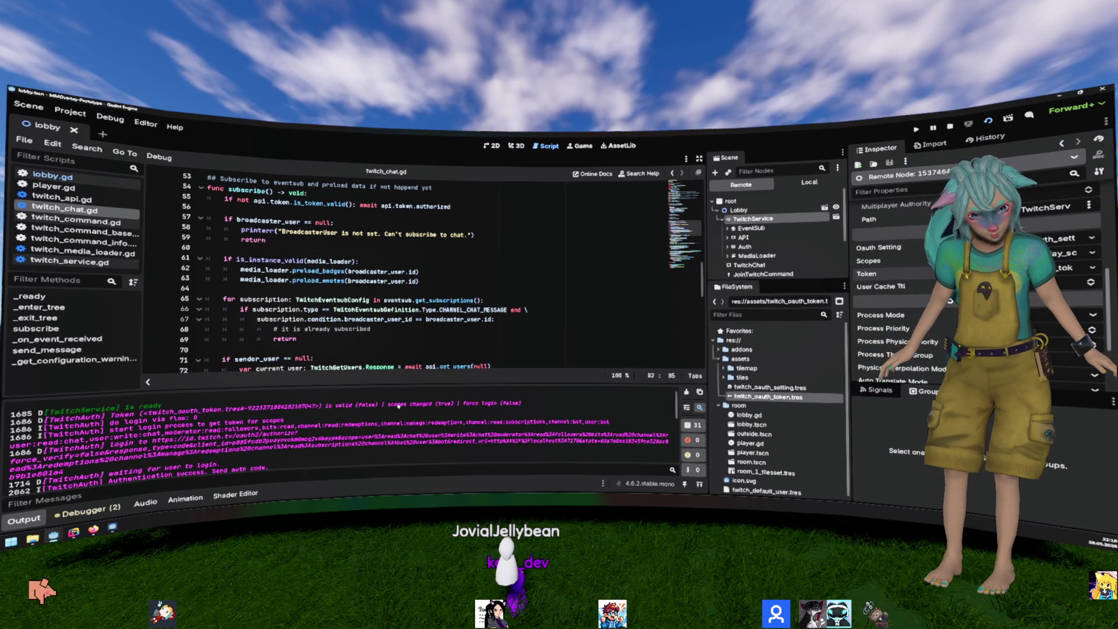
left_click(402, 406)
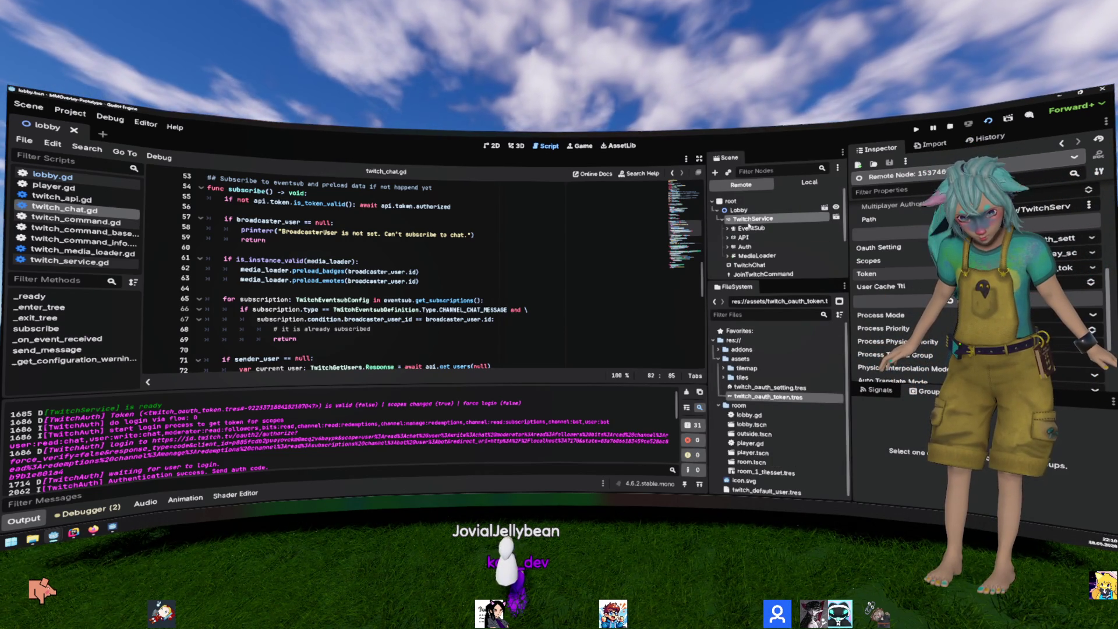
left_click(797, 184)
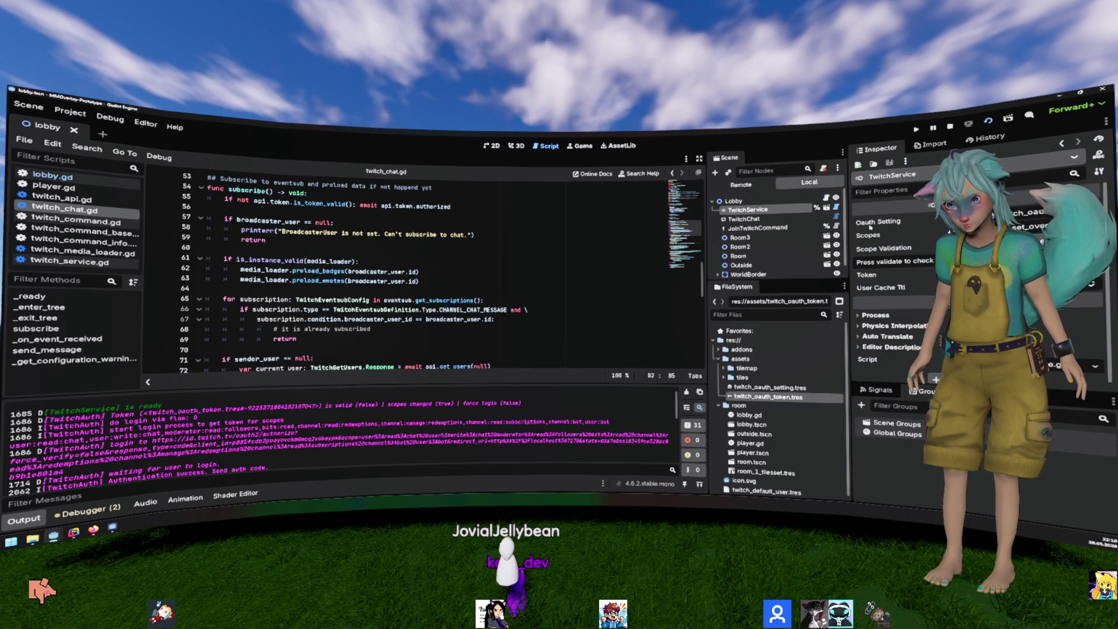
left_click(1093, 269)
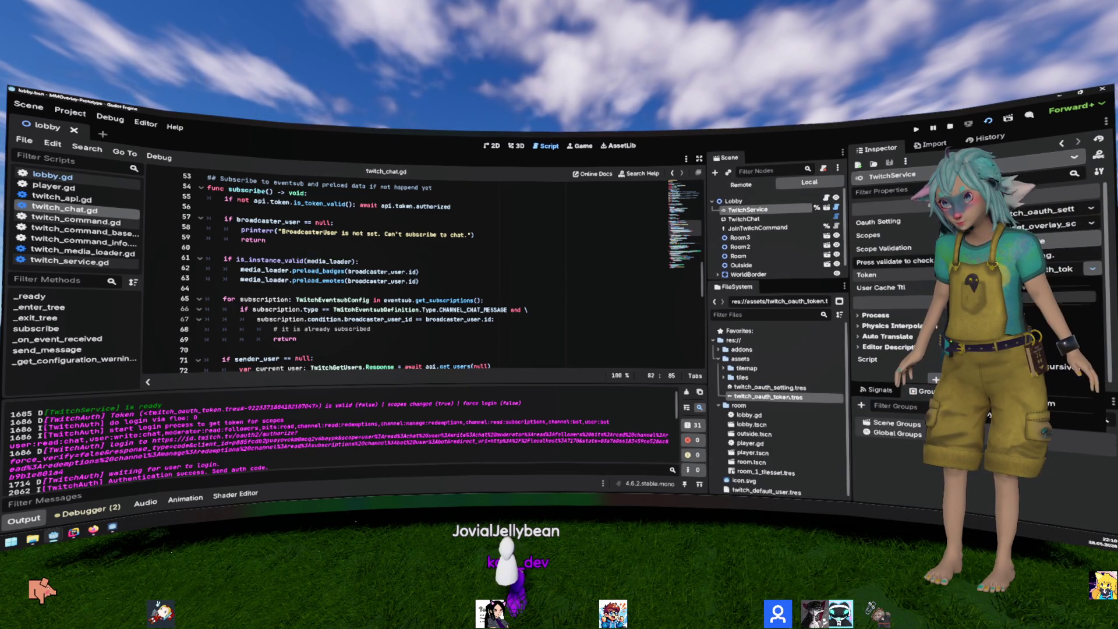
left_click(1060, 300)
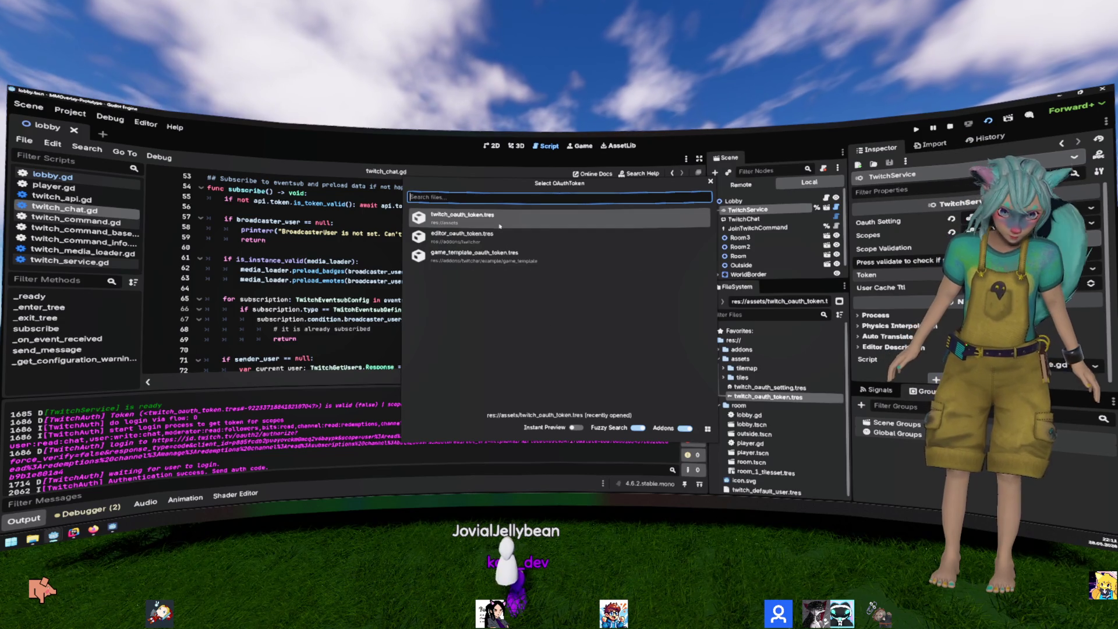
left_click(710, 181)
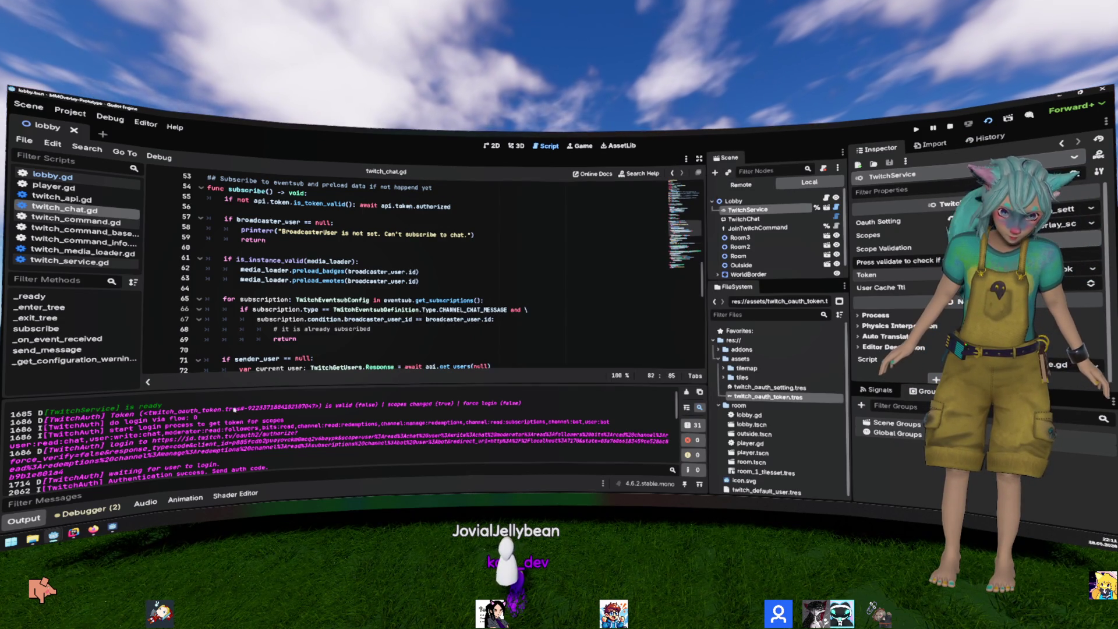
mouse_move(382, 404)
left_mouse_down()
mouse_move(48, 428)
mouse_move(16, 413)
left_mouse_up()
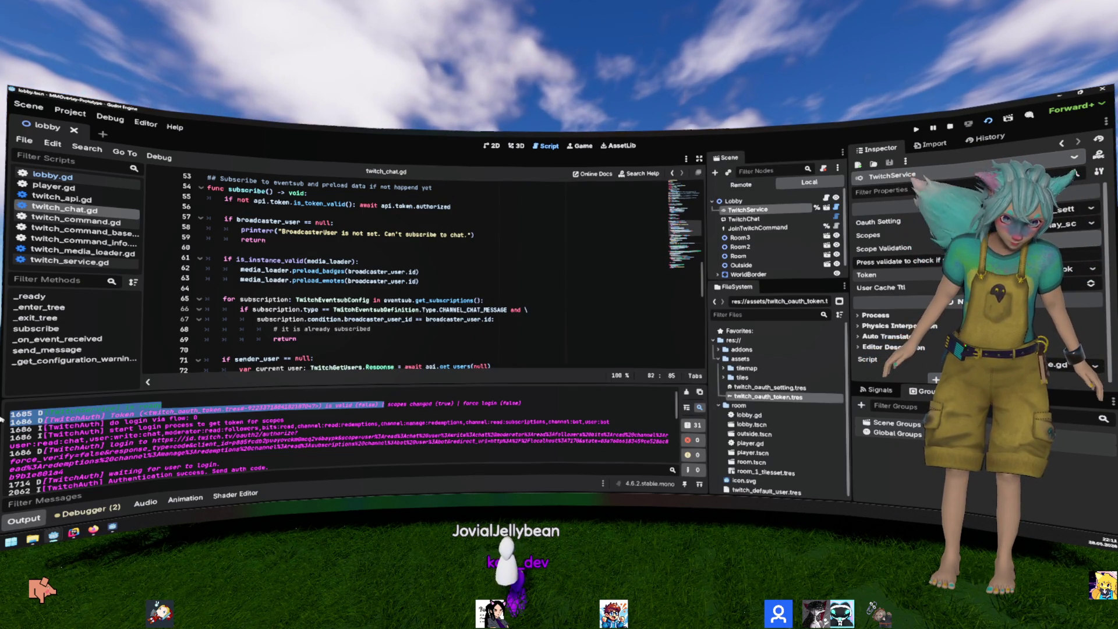
Step: Highlight the token resource reference in the Output log, then open the twitch_service scene
left_click(291, 413)
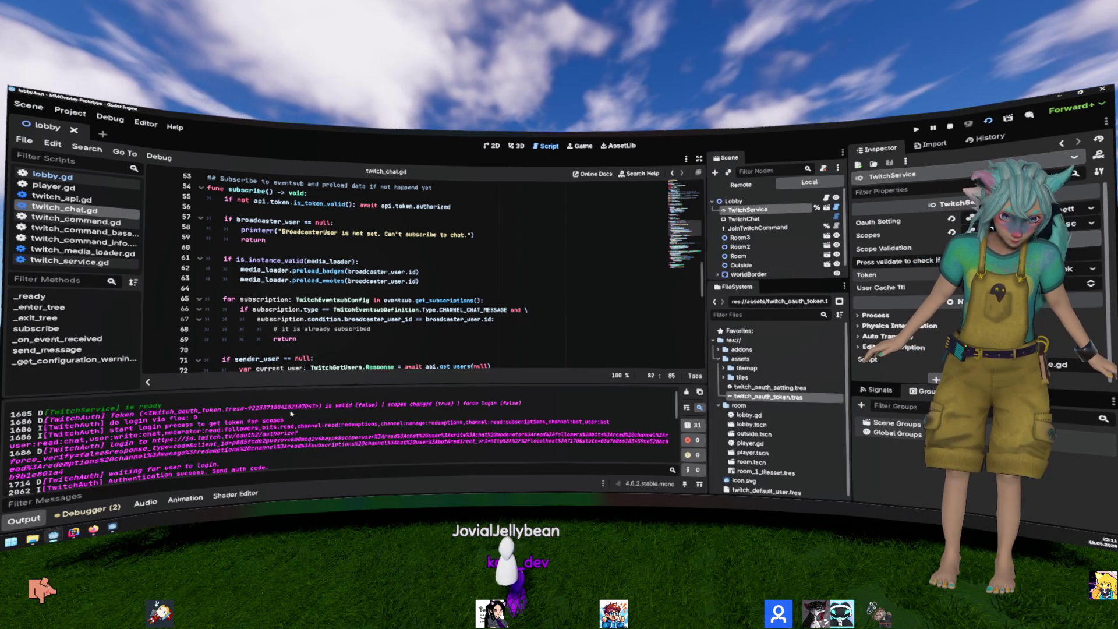
scroll(291, 413, "up", 1)
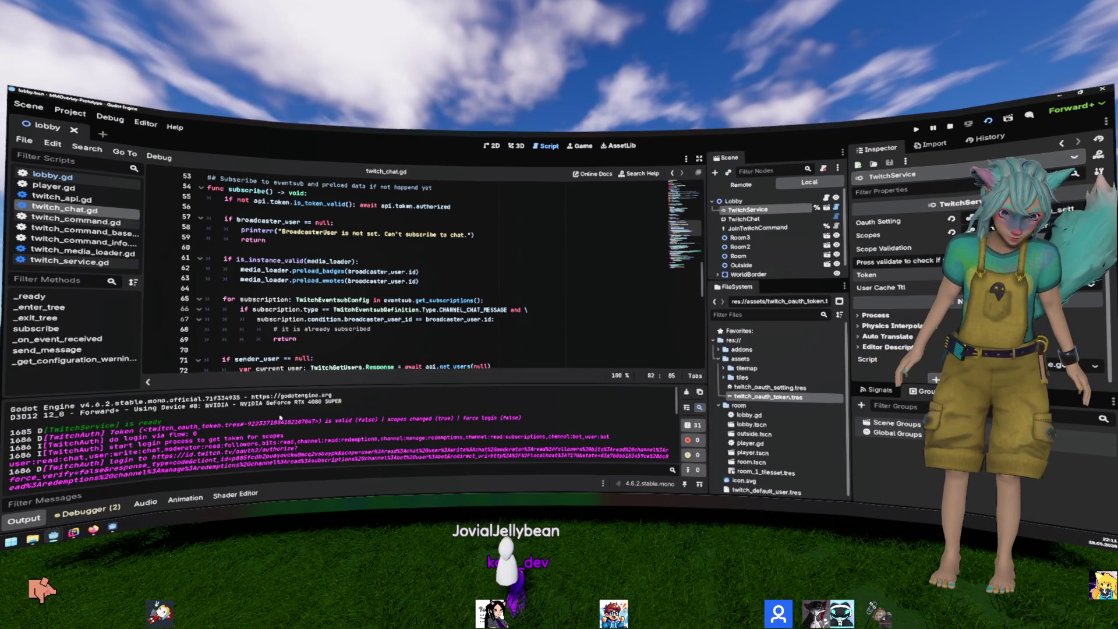
scroll(280, 418, "down", 2)
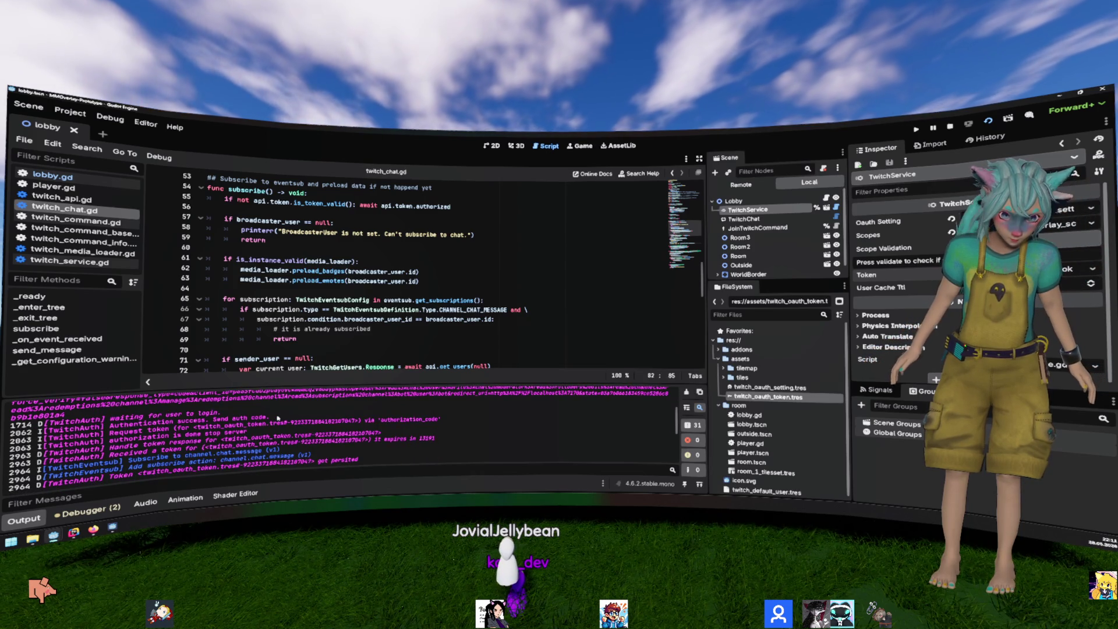
scroll(278, 418, "up", 5)
left_click_drag(319, 422, 138, 431)
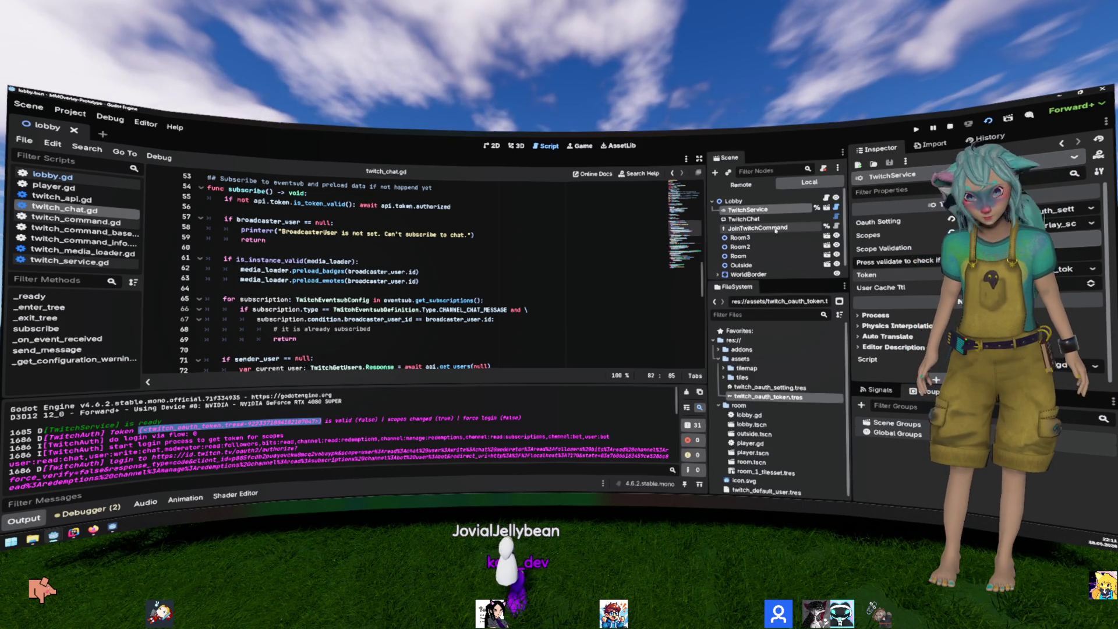
left_click(826, 208)
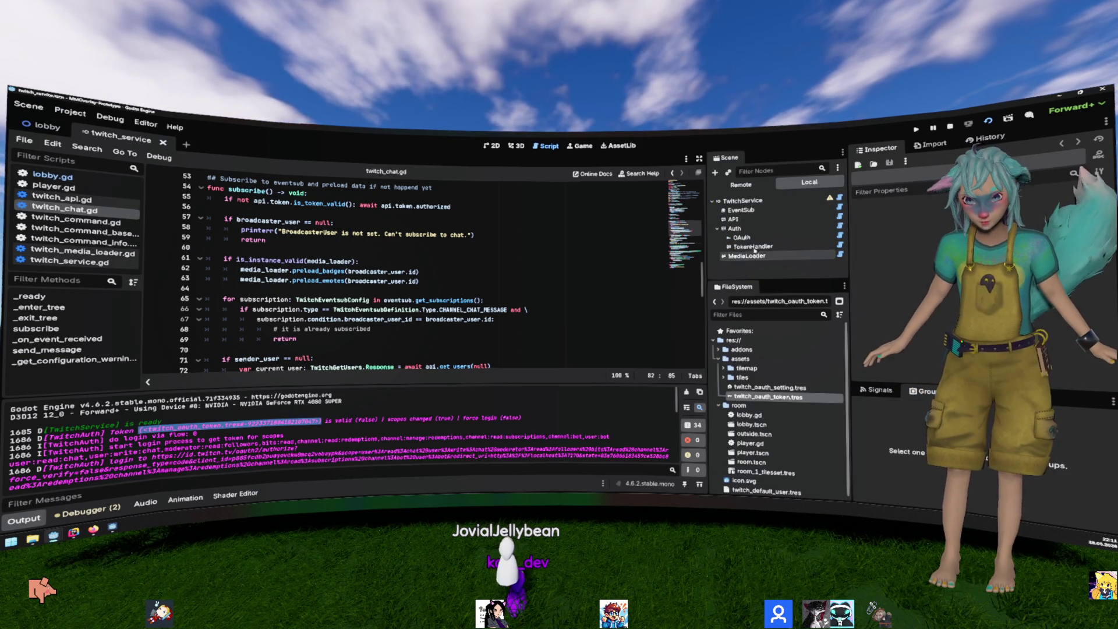
Step: Select TokenHandler and highlight the twitch_oauth_token.tres reference on the Token log line
left_click(753, 247)
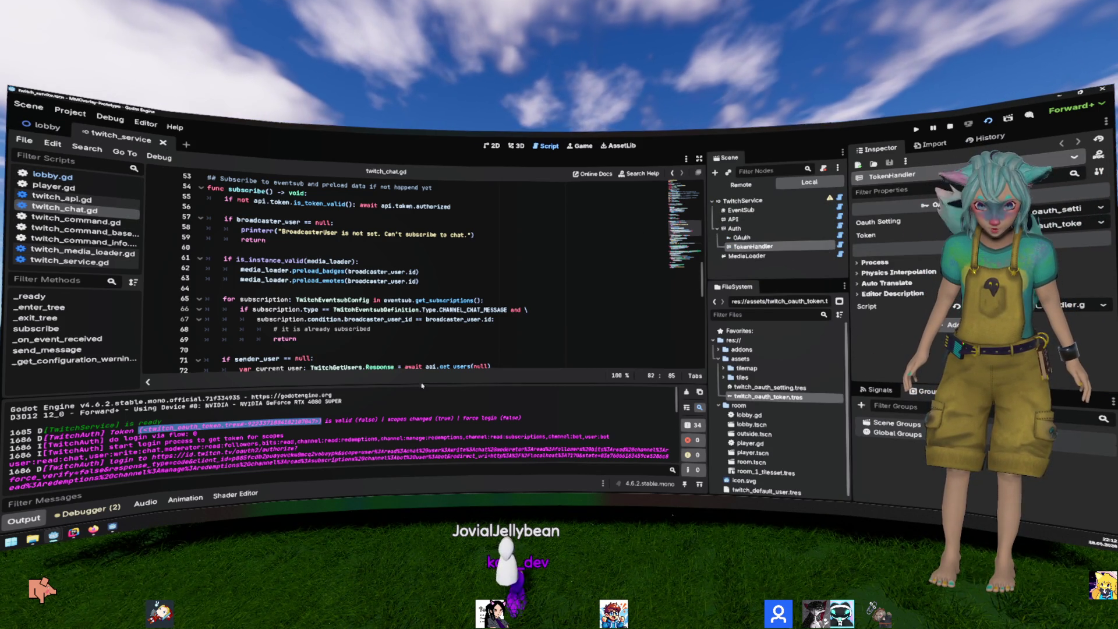
left_click(431, 419)
left_click_drag(460, 418, 326, 419)
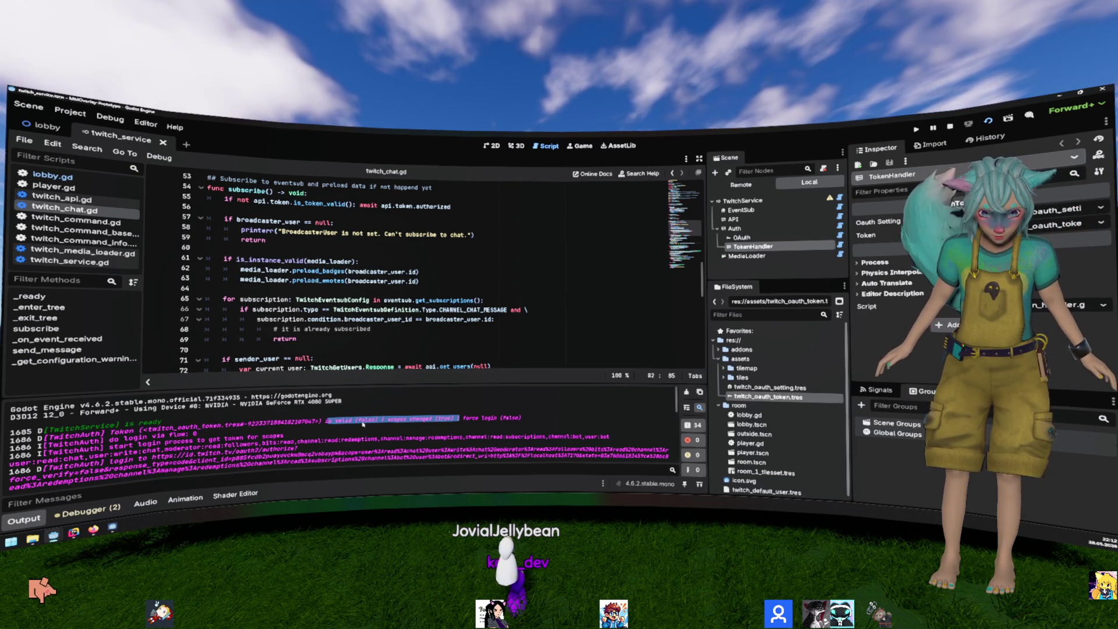
left_click(322, 420)
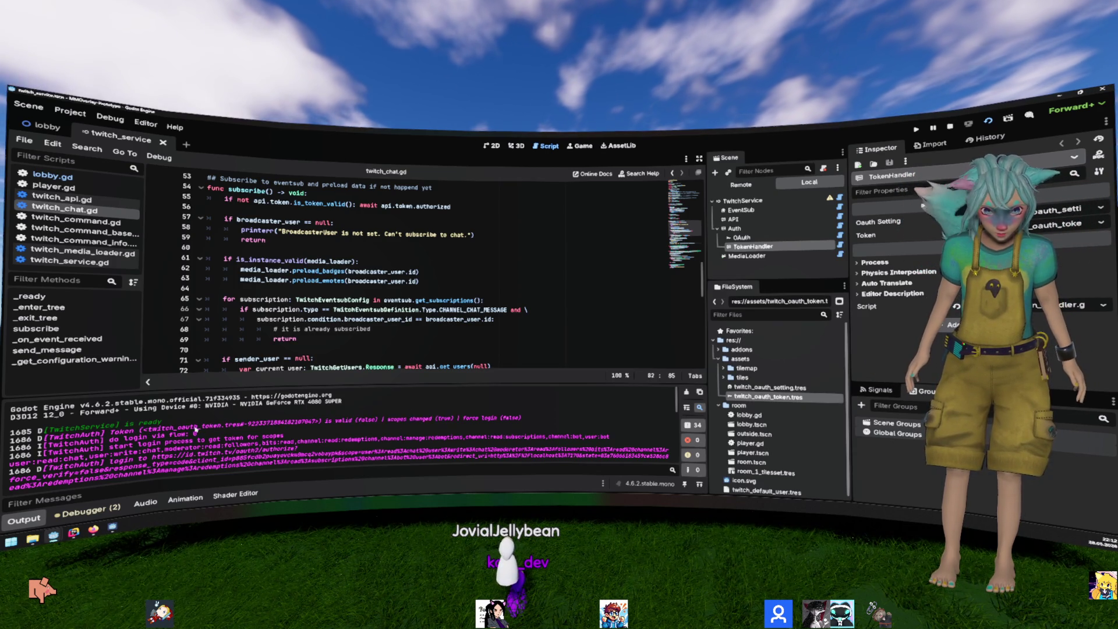
left_click_drag(147, 428, 320, 421)
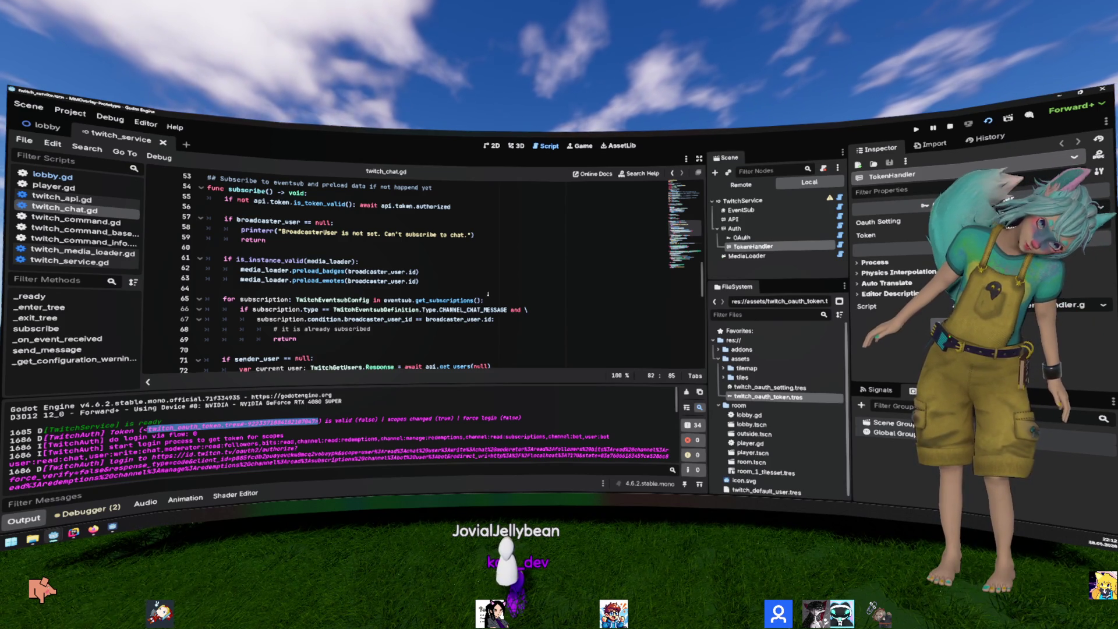
Step: Select the Auth node and open its twitch_auth.gd script
left_click(811, 227)
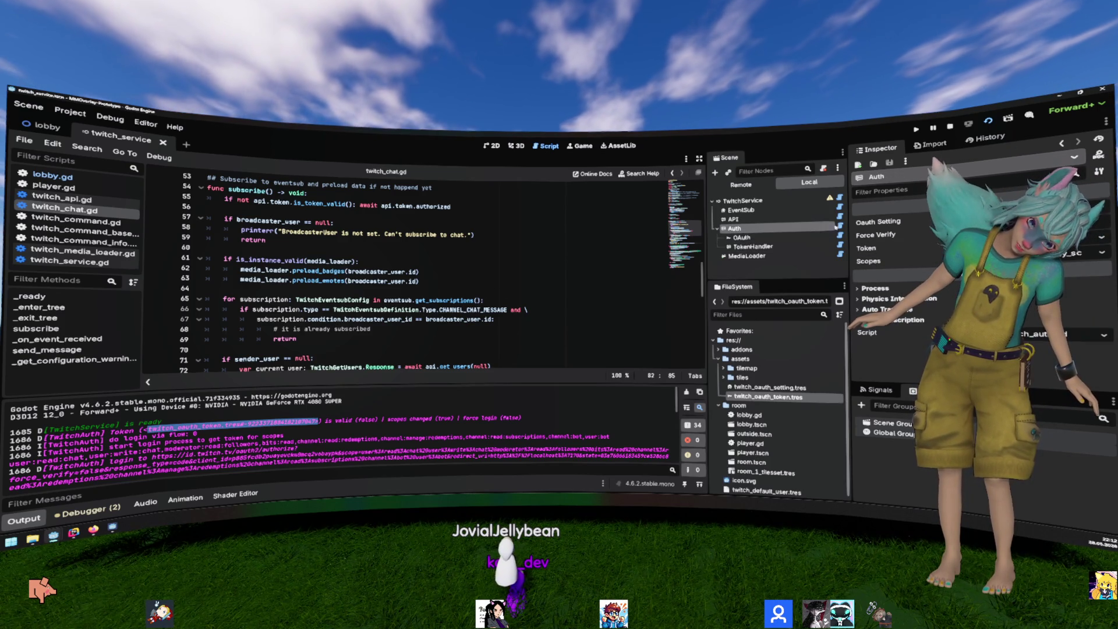
left_click(840, 228)
left_click(634, 236)
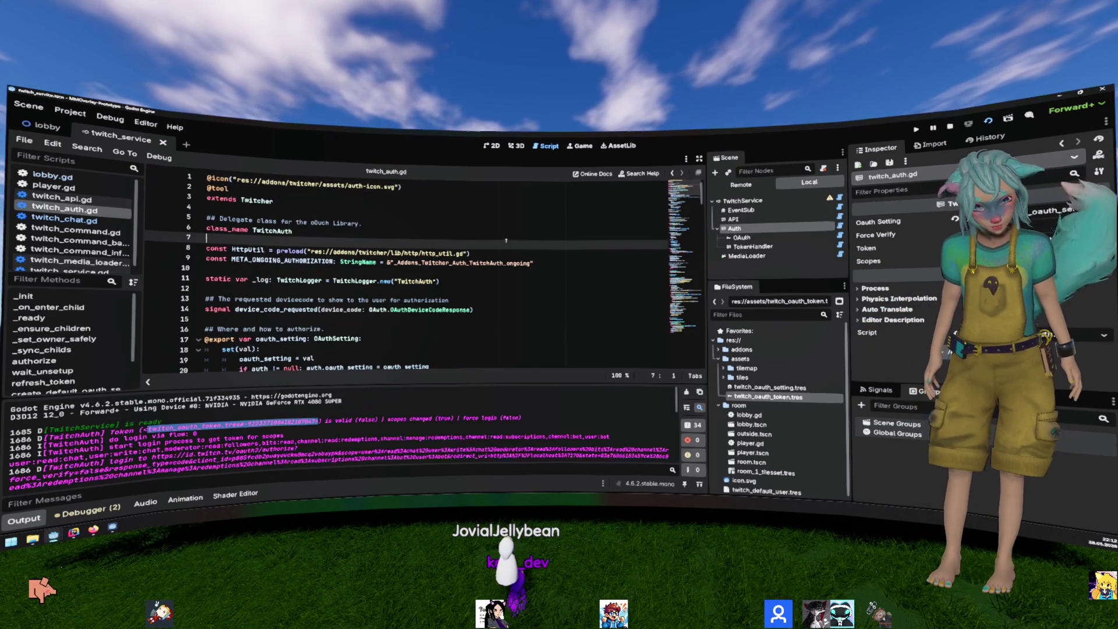
Step: Scroll twitch_auth.gd down to func authorize and select its auth.login call
scroll(506, 244, "down", 1)
scroll(507, 244, "down", 3)
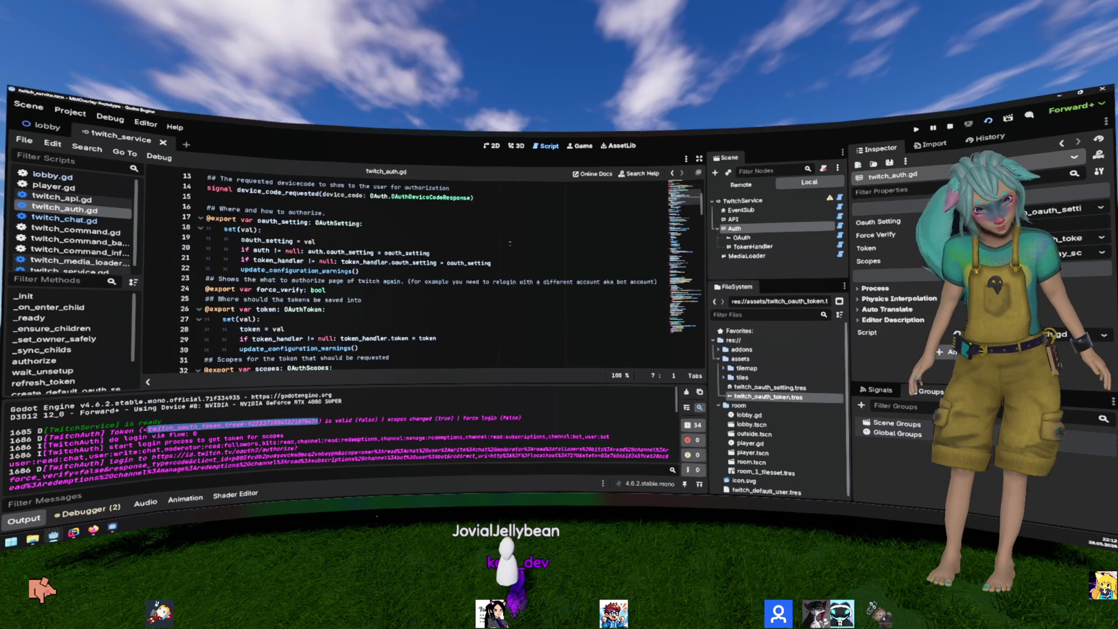
scroll(512, 242, "down", 4)
scroll(512, 242, "down", 9)
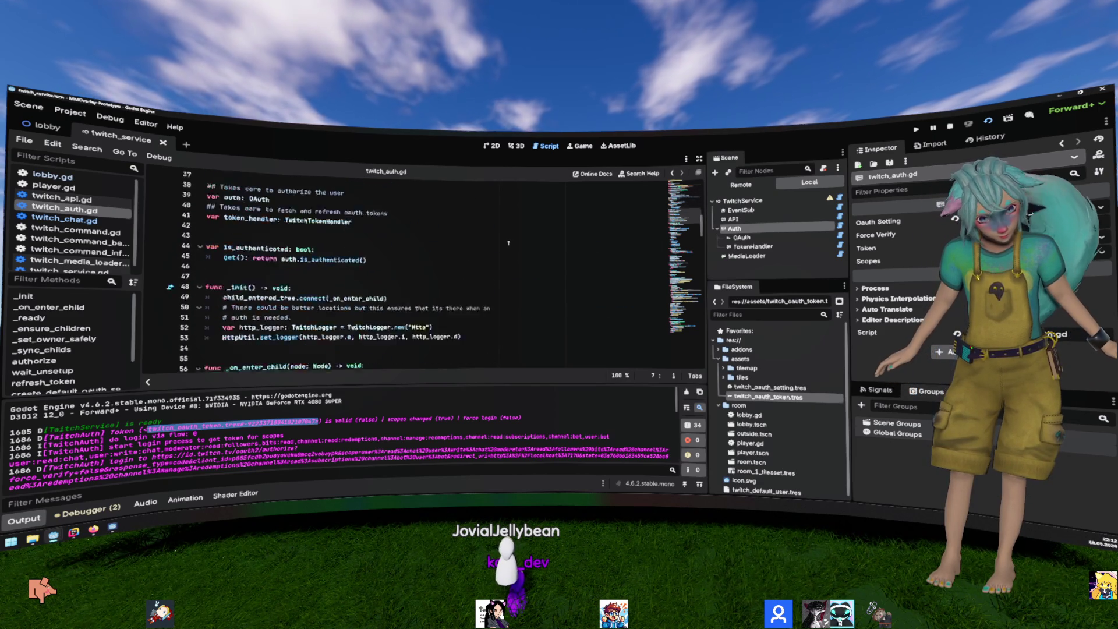
scroll(510, 246, "down", 2)
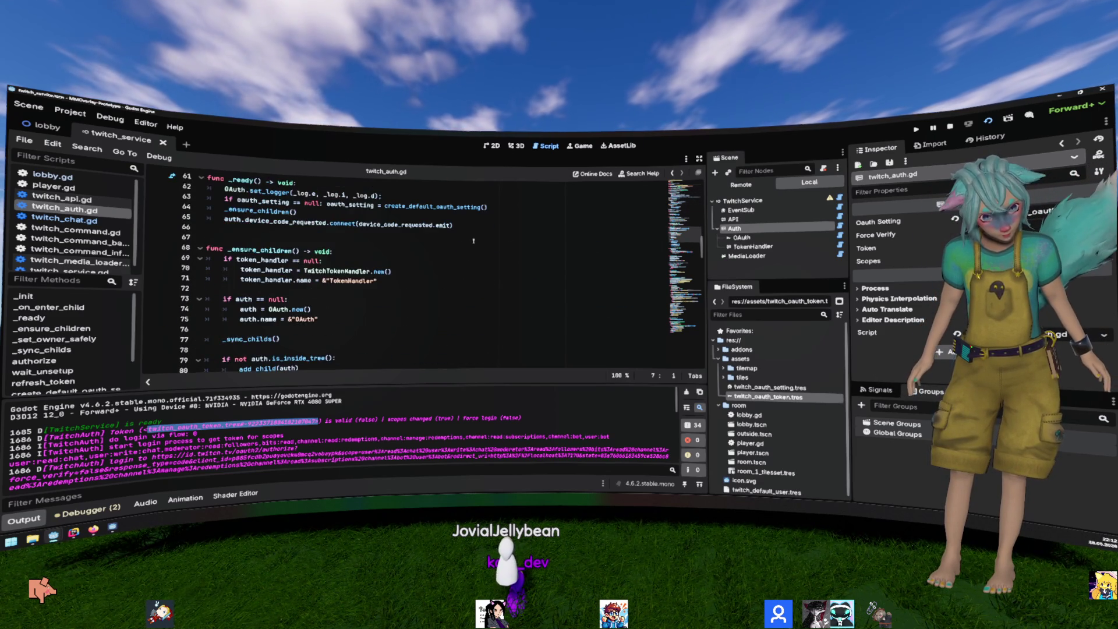
scroll(466, 241, "down", 8)
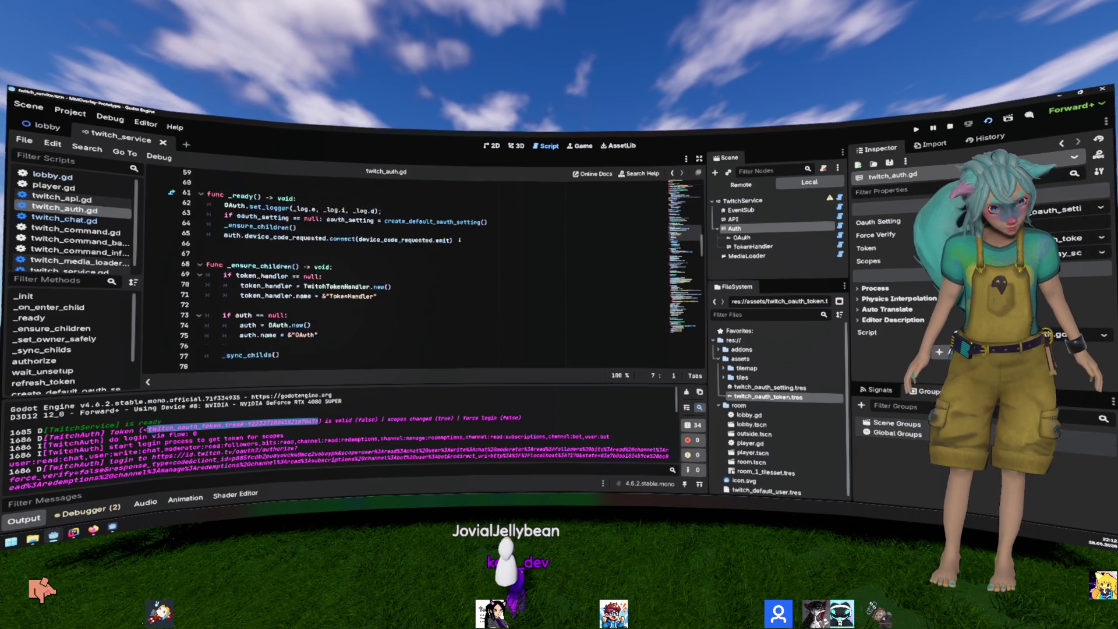
scroll(453, 241, "down", 3)
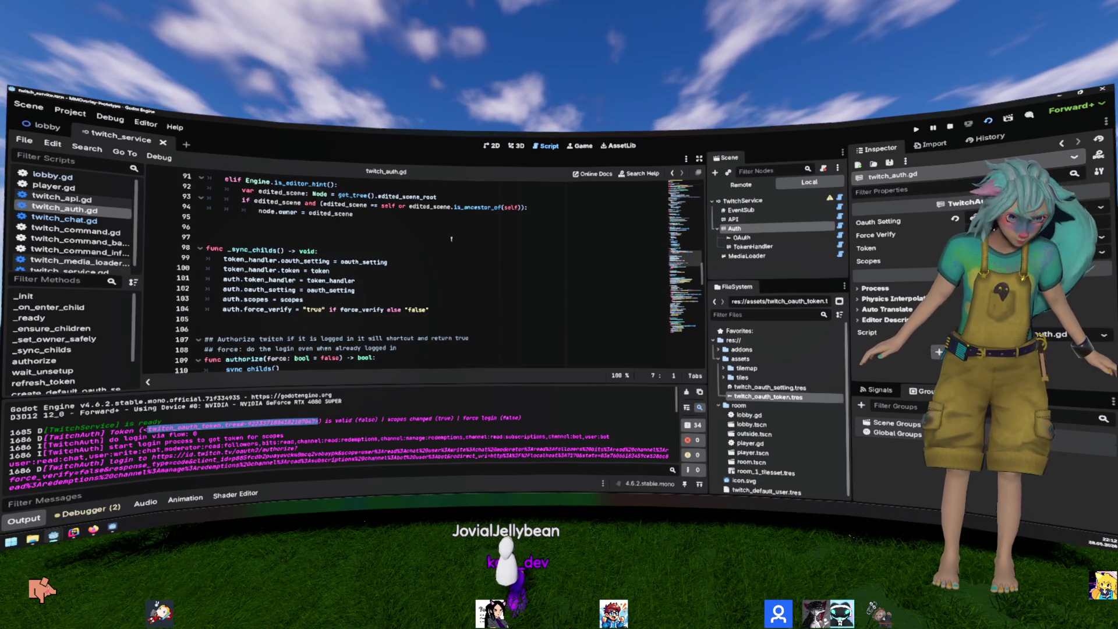
scroll(448, 237, "up", 5)
scroll(447, 237, "up", 2)
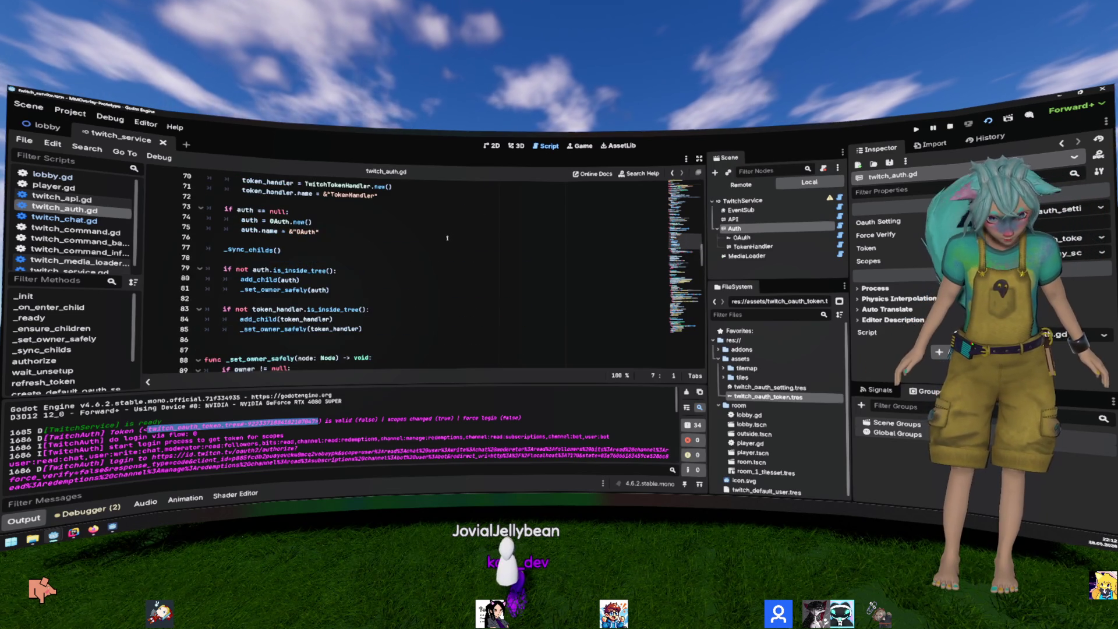
scroll(447, 237, "down", 2)
scroll(446, 236, "down", 2)
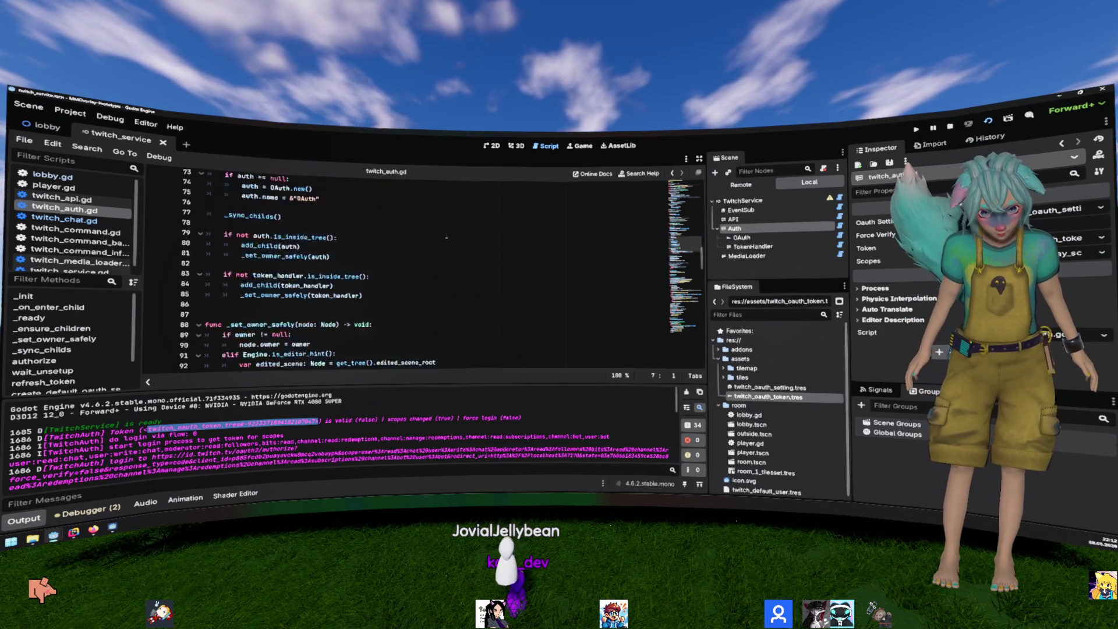
scroll(447, 236, "down", 4)
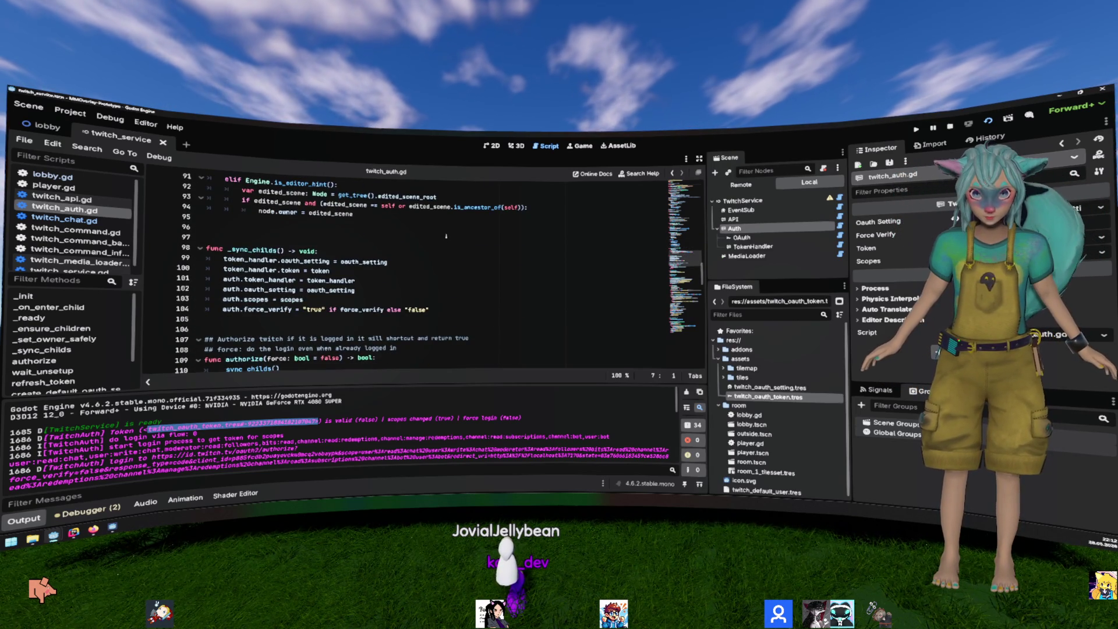
scroll(447, 236, "down", 2)
scroll(277, 207, "down", 2)
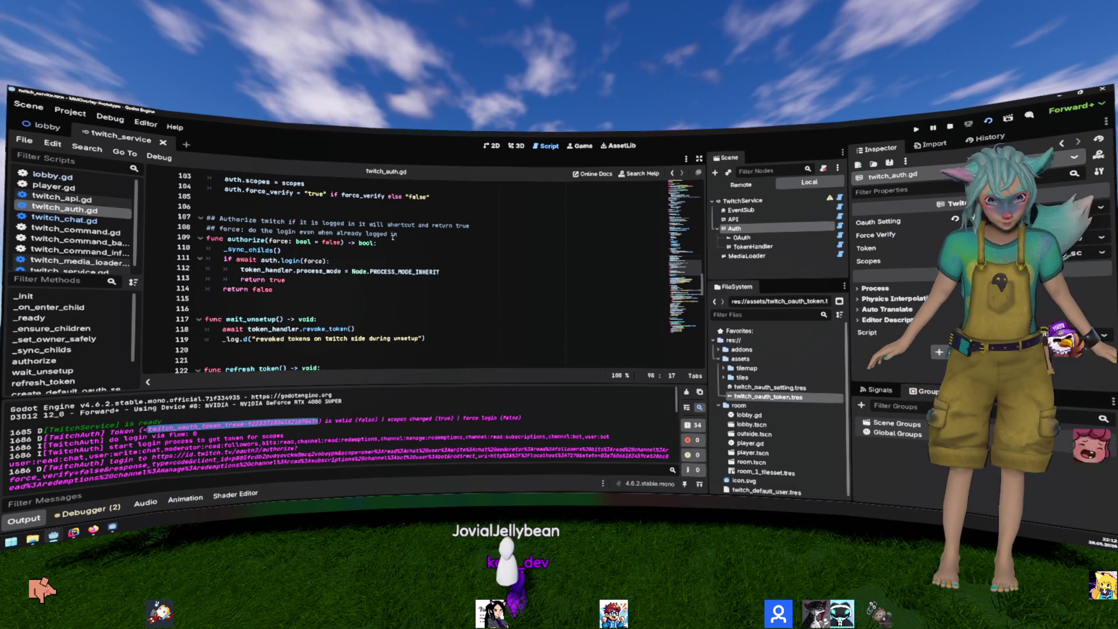
double_click(290, 260)
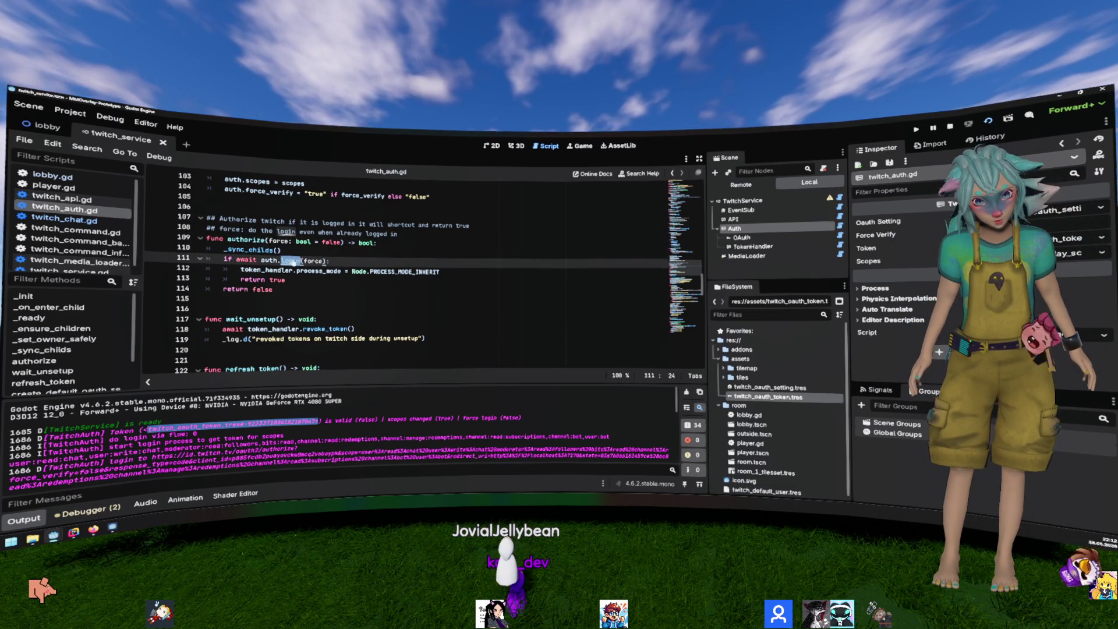
Step: Follow login into oauth.gd, then is_token_valid into oauth_token_handler.gd
left_click(291, 260, "ctrl")
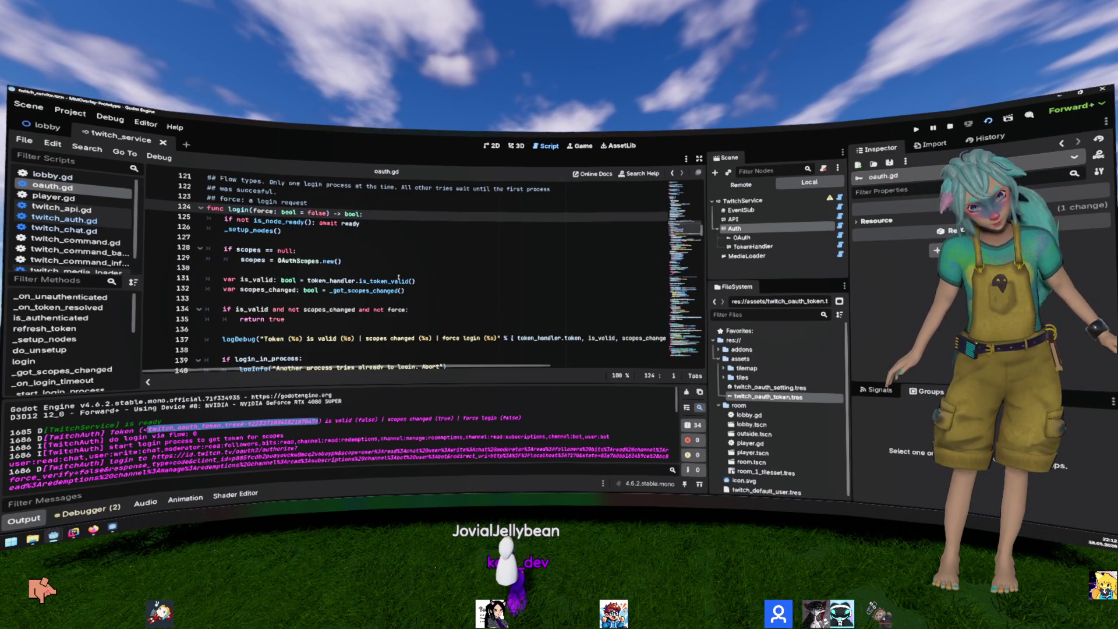
left_click(392, 280, "ctrl")
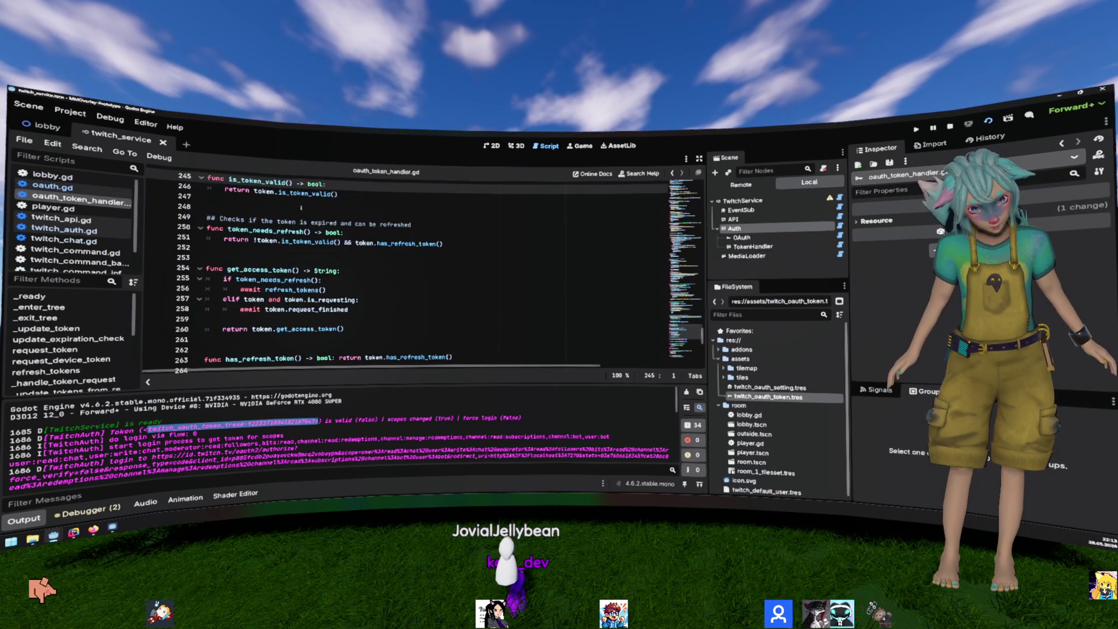
key("alt+Left")
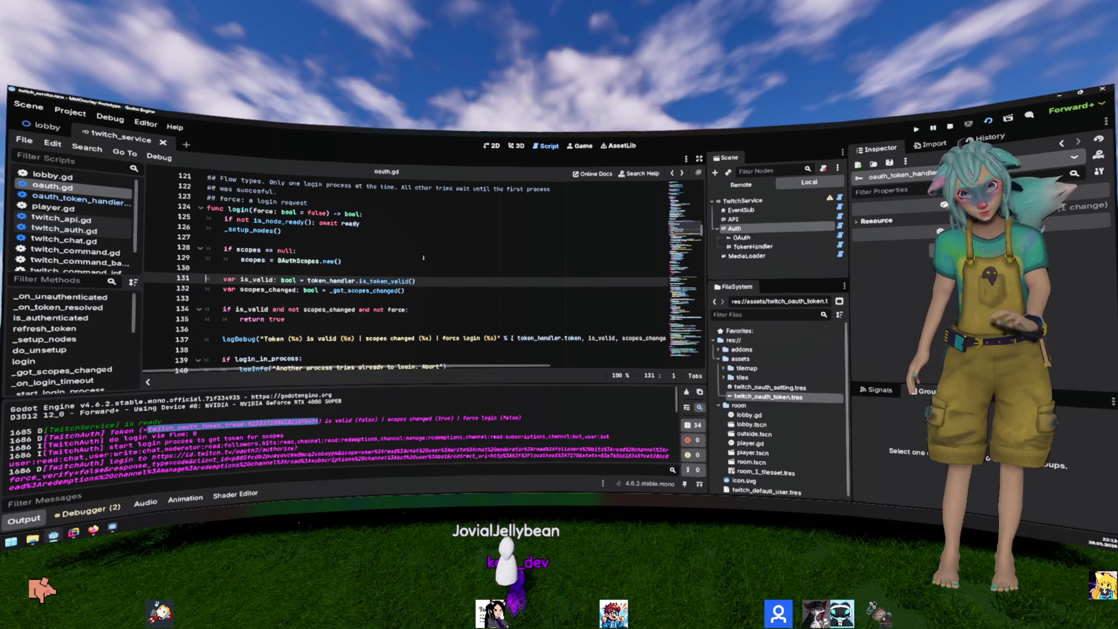
left_click(390, 279, "ctrl")
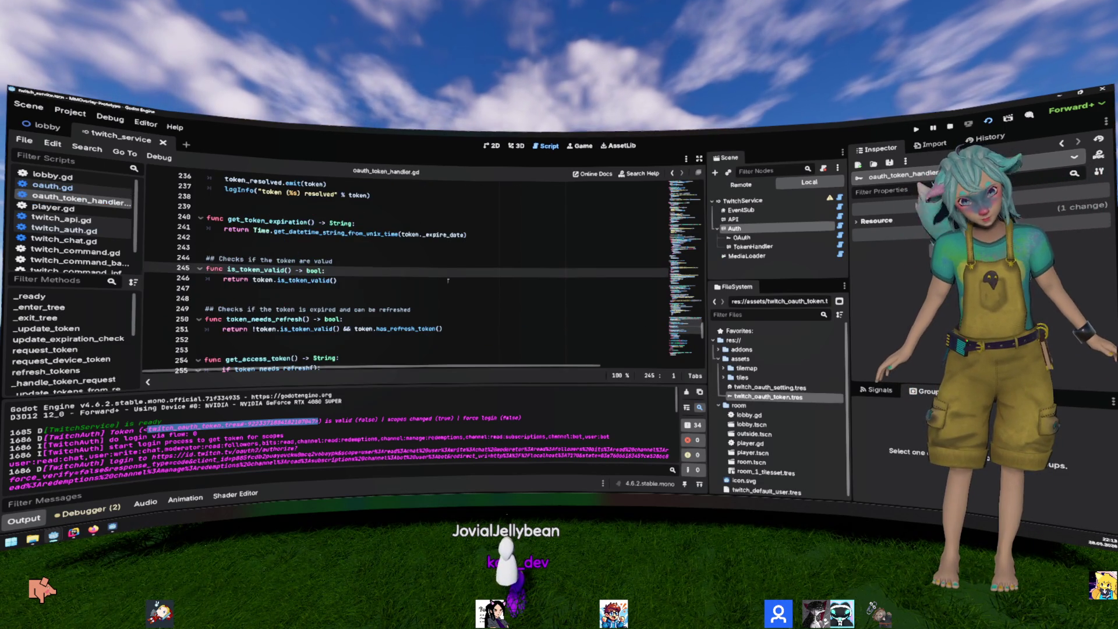
Step: Try a token.load_tokens() call inside is_token_valid, then return to oauth.gd
left_click(428, 277)
type("token.lo")
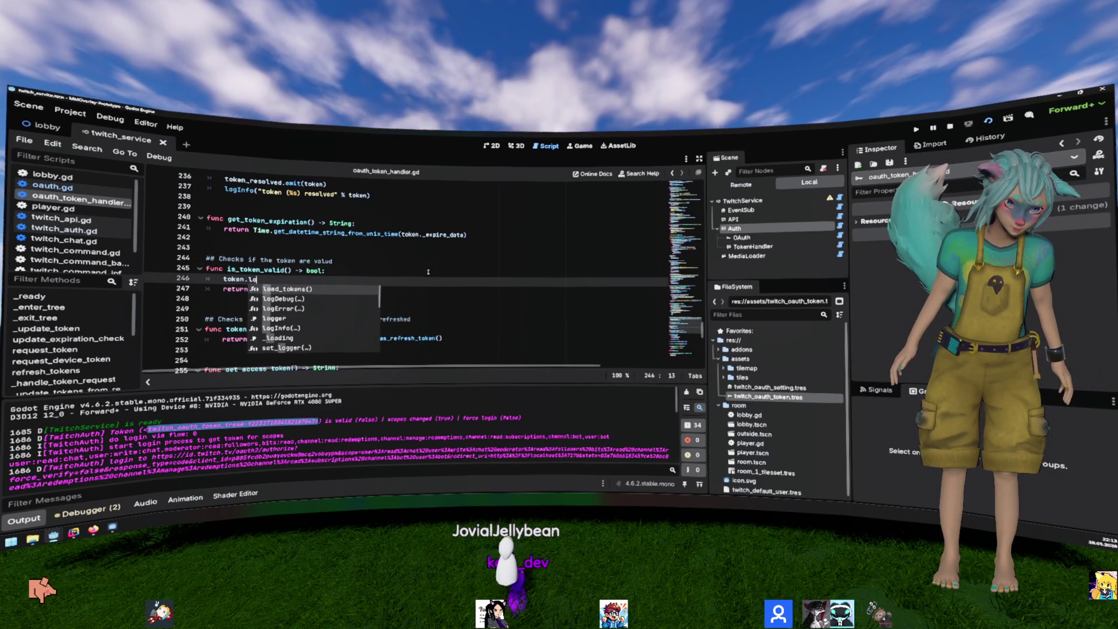
key("Return")
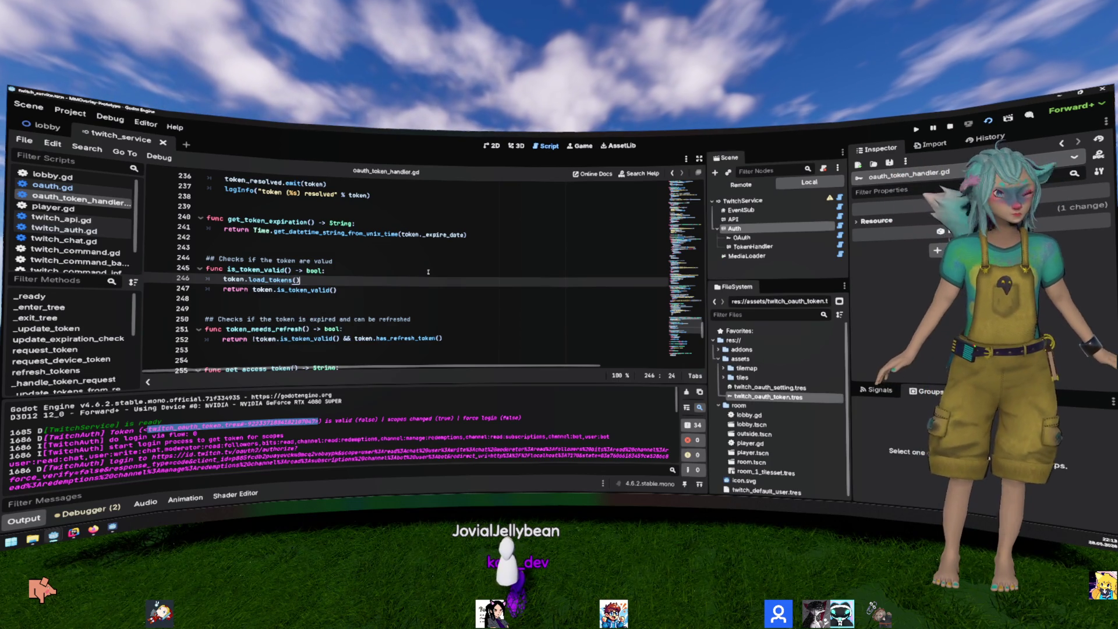
triple_click(324, 280)
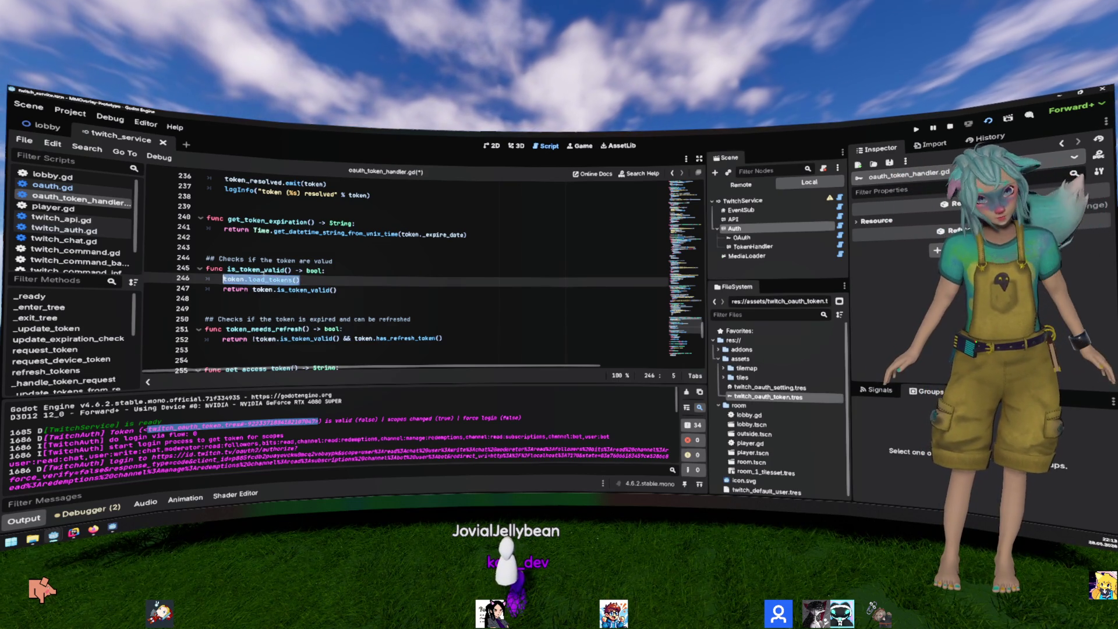
key("alt+Left")
key("alt+Left")
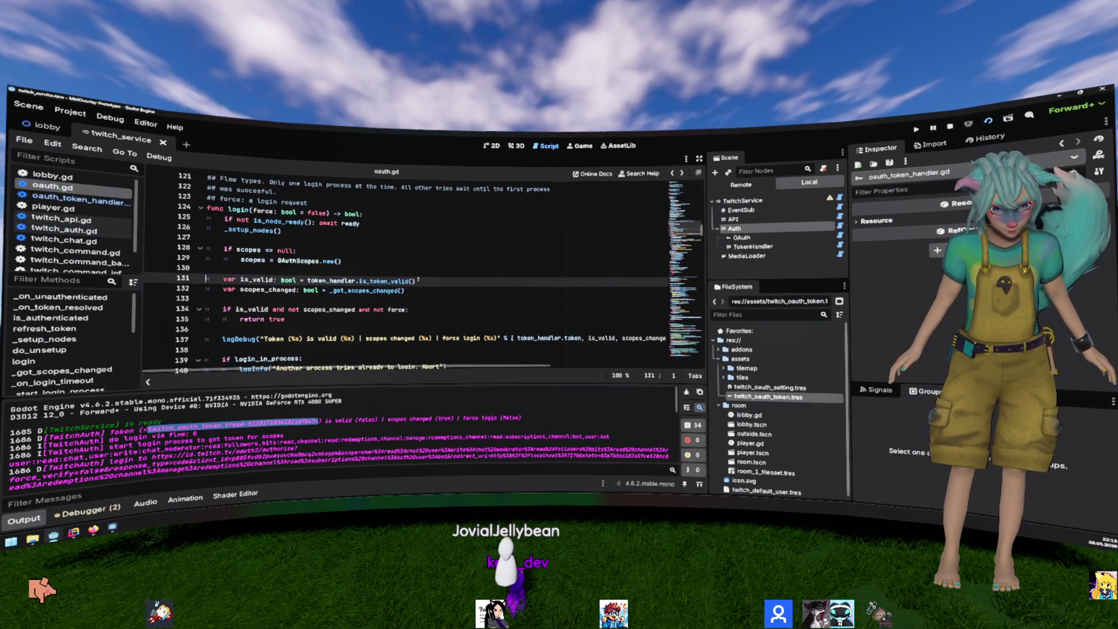
Step: Insert token_handler.load_tokens() on line 131, above the is_token_valid check
key("Up")
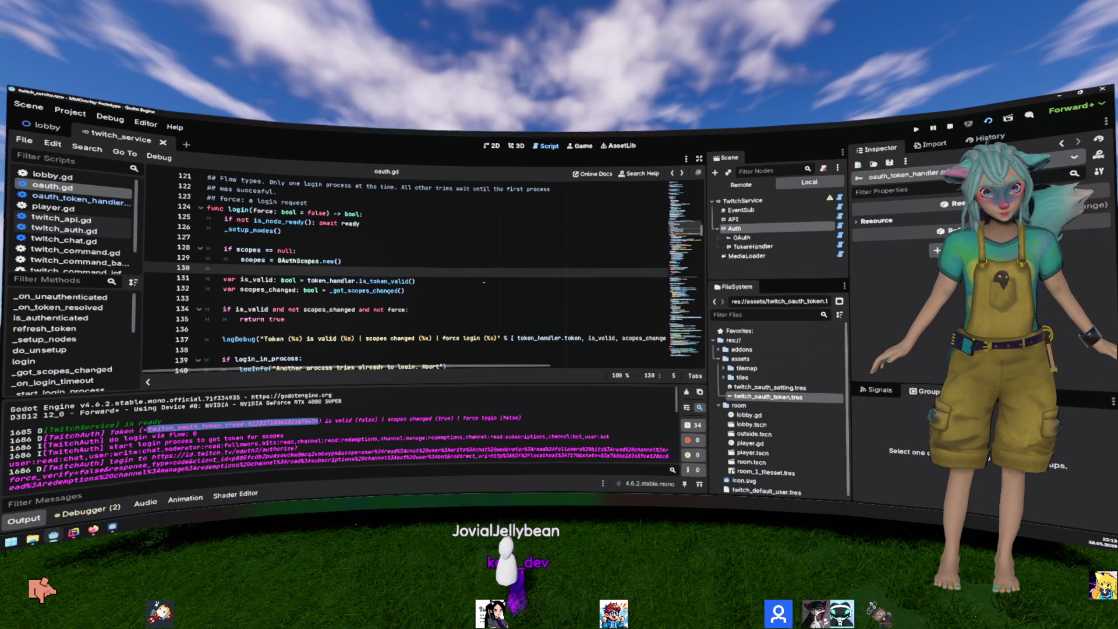
key("Return")
type("re")
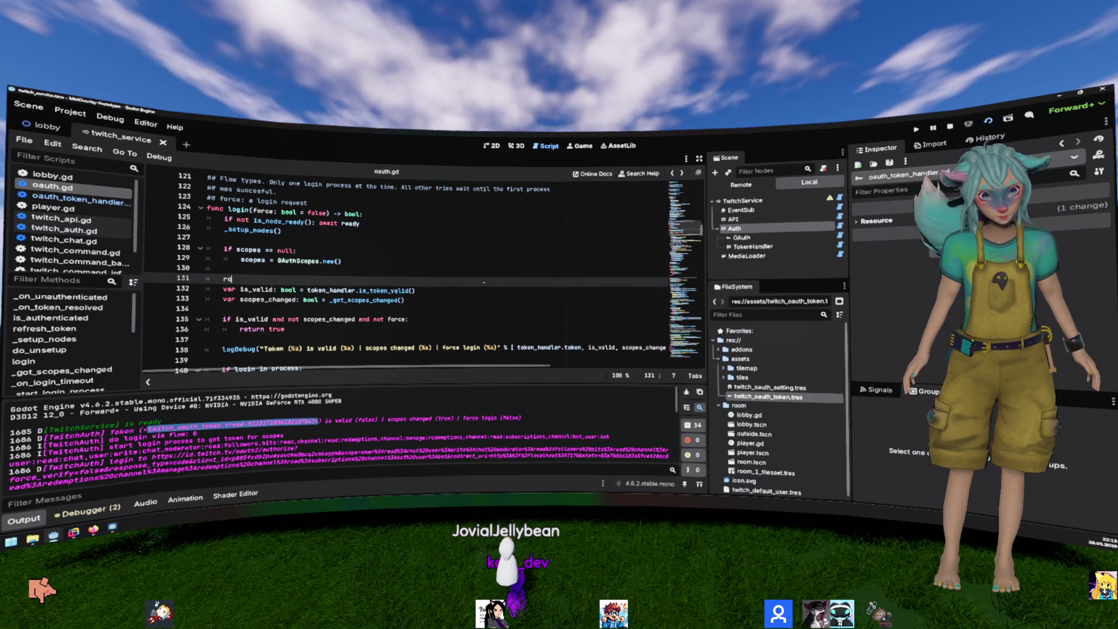
key("BackSpace")
type("token")
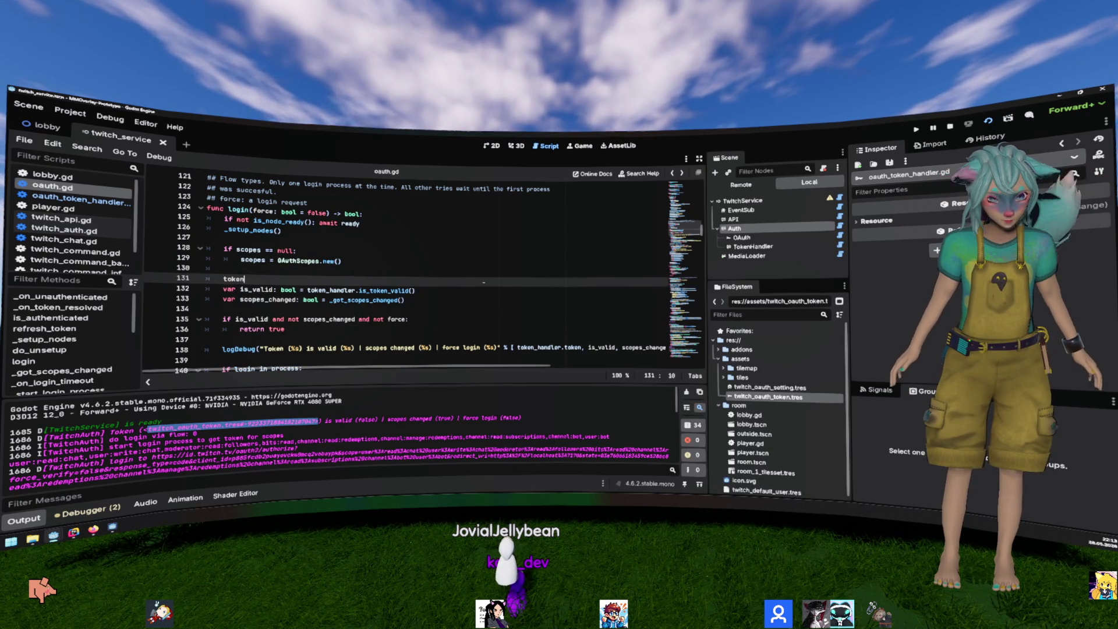
type("_handler")
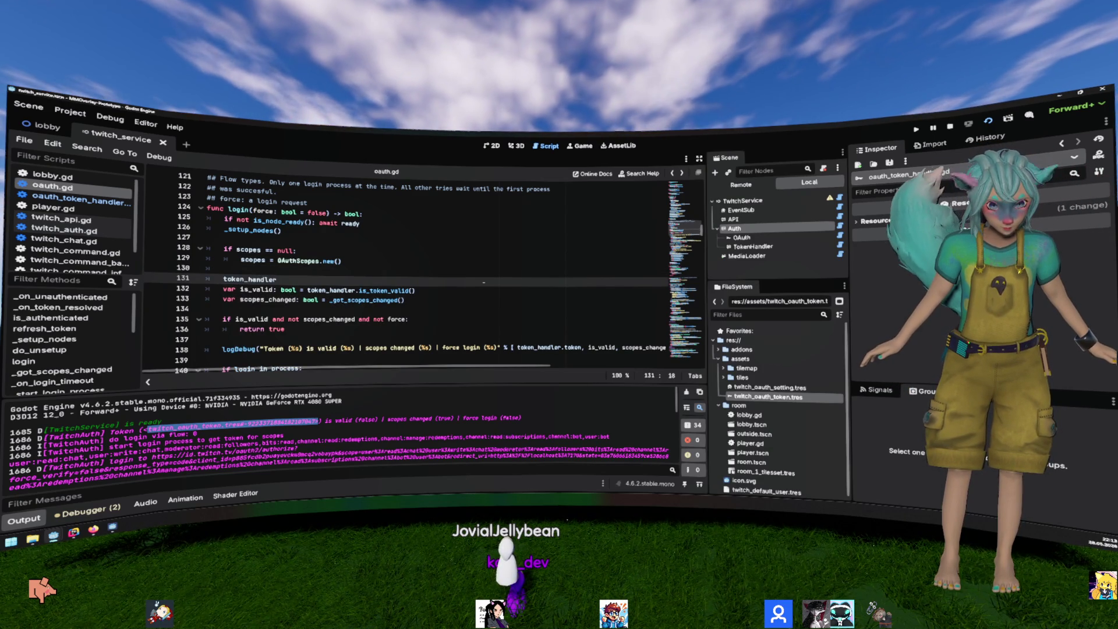
type(".load")
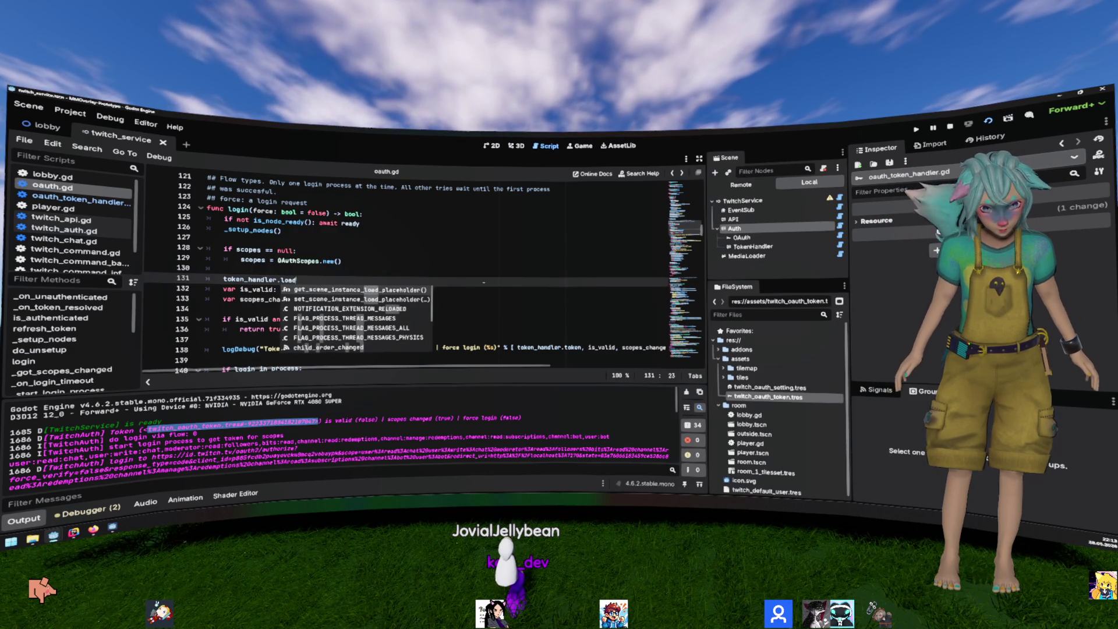
type("_toke")
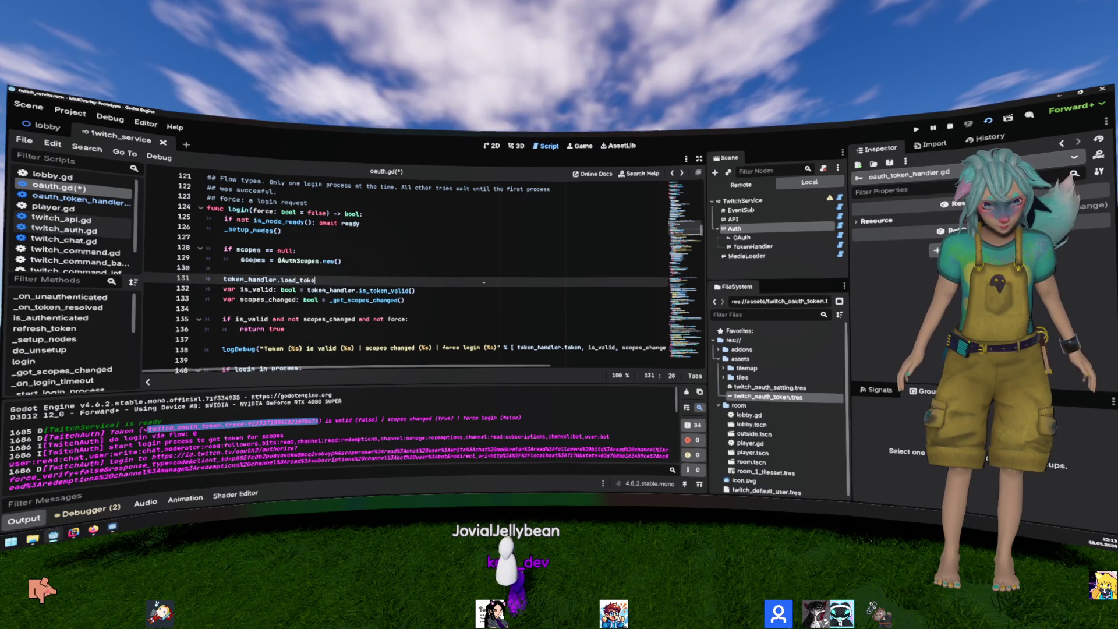
type("ns()")
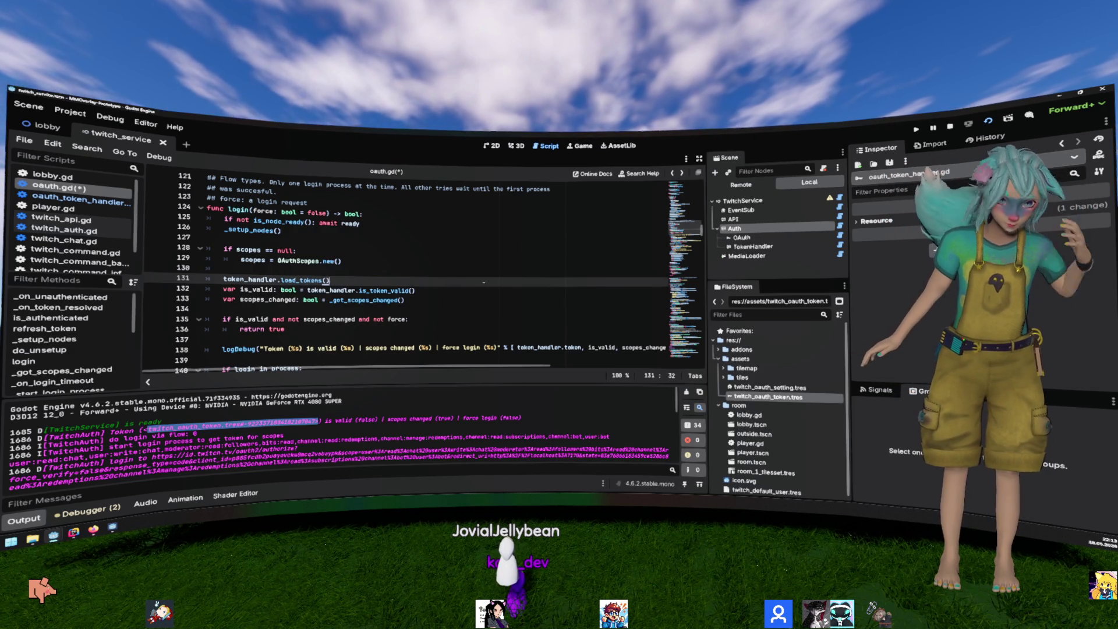
double_click(301, 280)
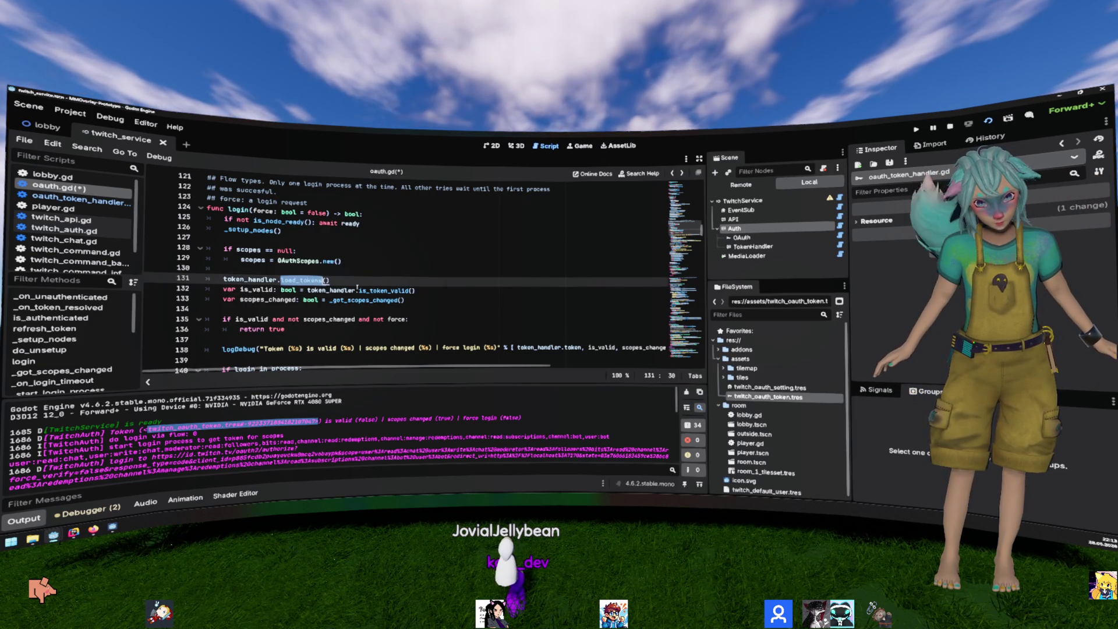
left_click(385, 290)
Step: In oauth_token_handler.gd, add func load_tokens() -> void: whose body calls token.load_tokens()
left_click(372, 290, "ctrl")
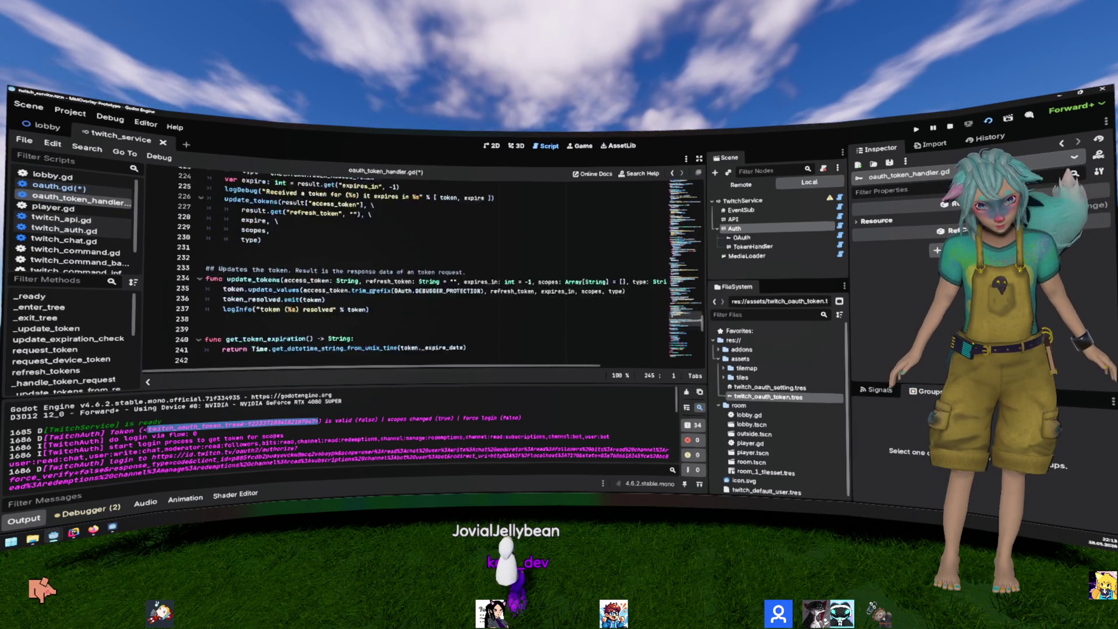
scroll(376, 294, "up", 8)
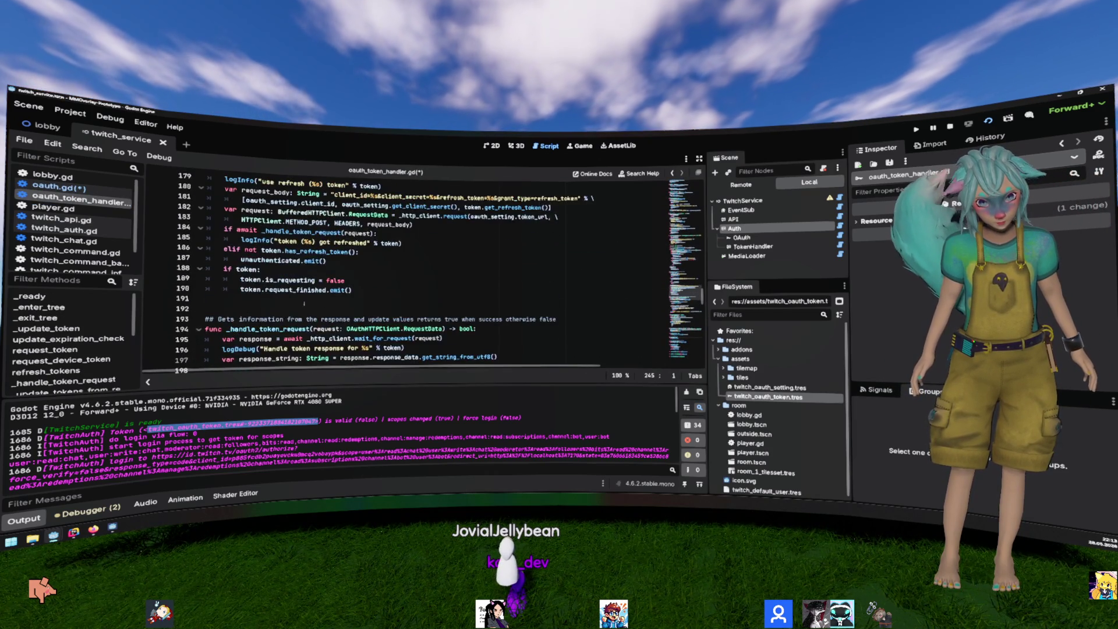
scroll(304, 302, "down", 15)
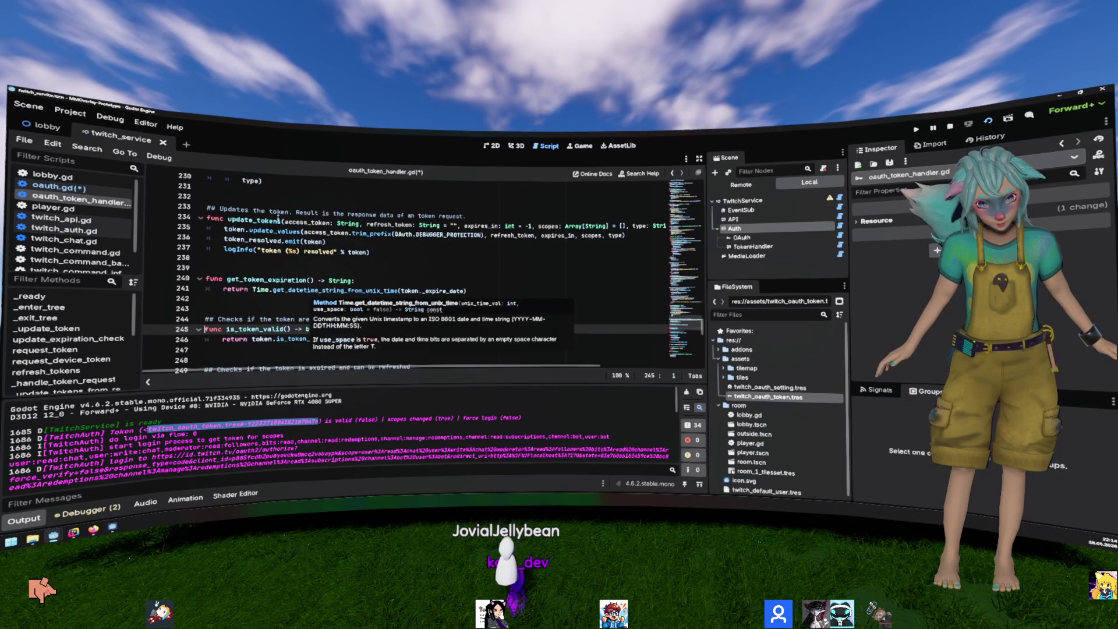
left_click(273, 206)
left_click(307, 267)
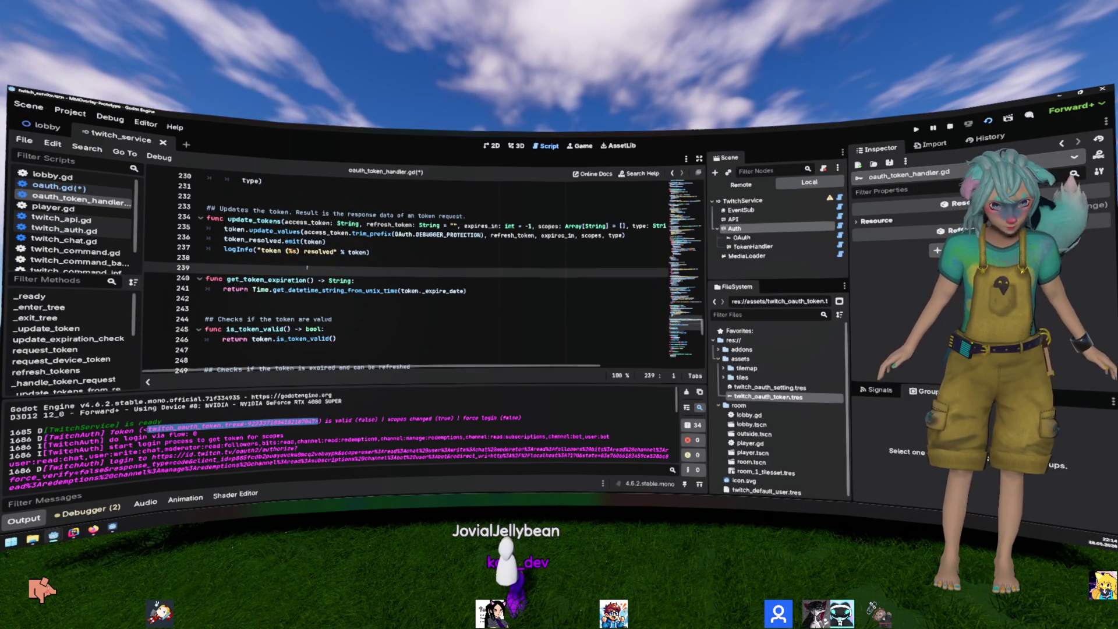
key("Up")
key("Return")
key("Return")
key("Up")
type("c load_tokens")
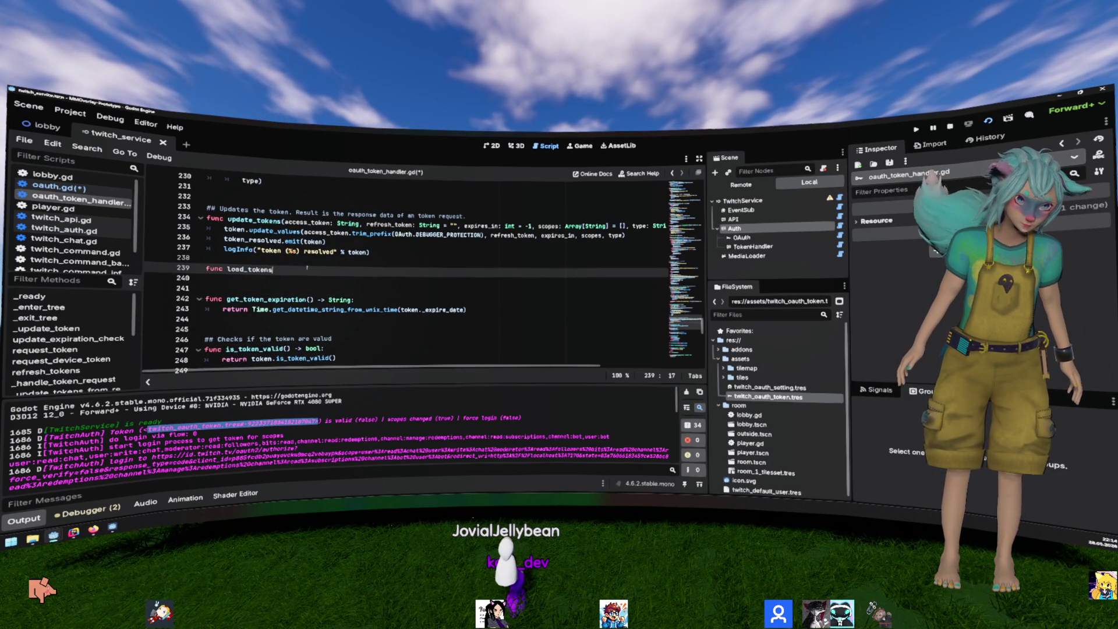
key("Home")
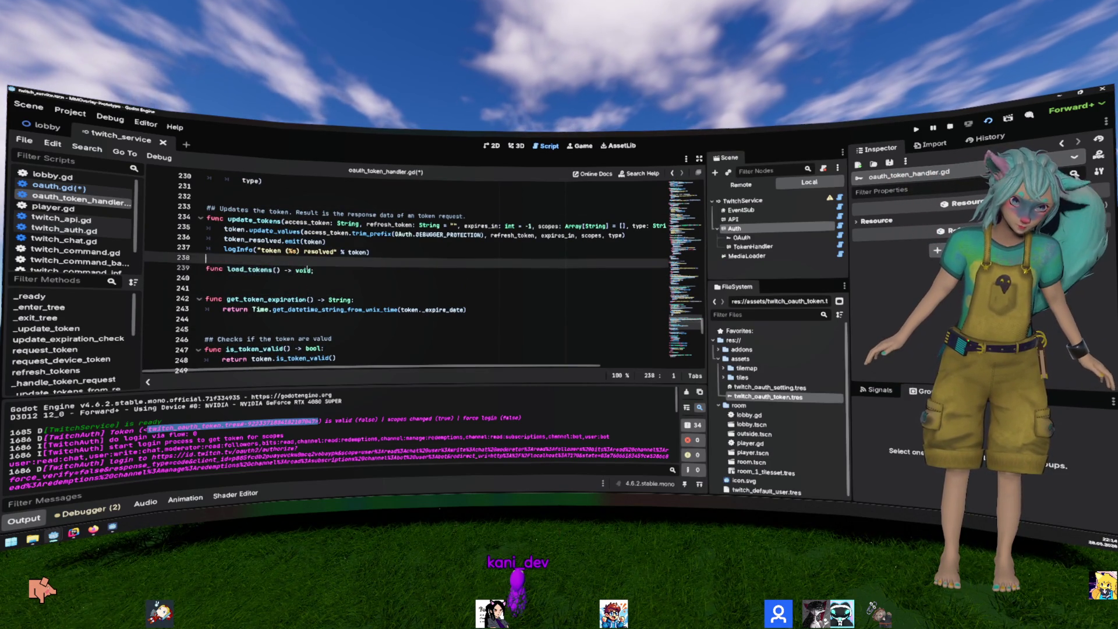
key("Return")
type(":")
key("Return")
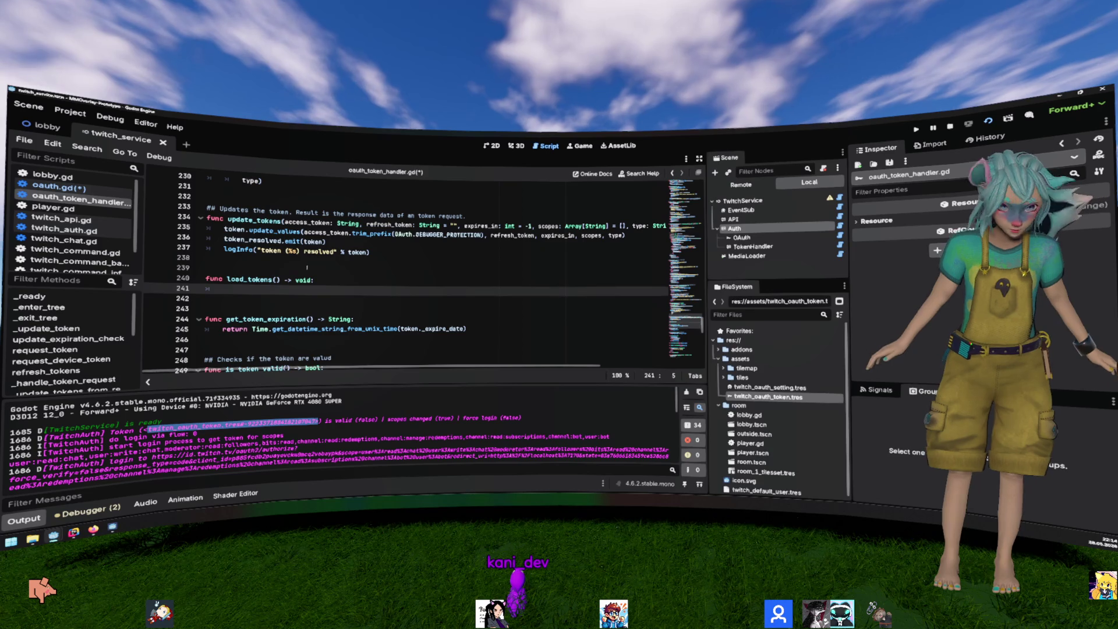
type("token.load")
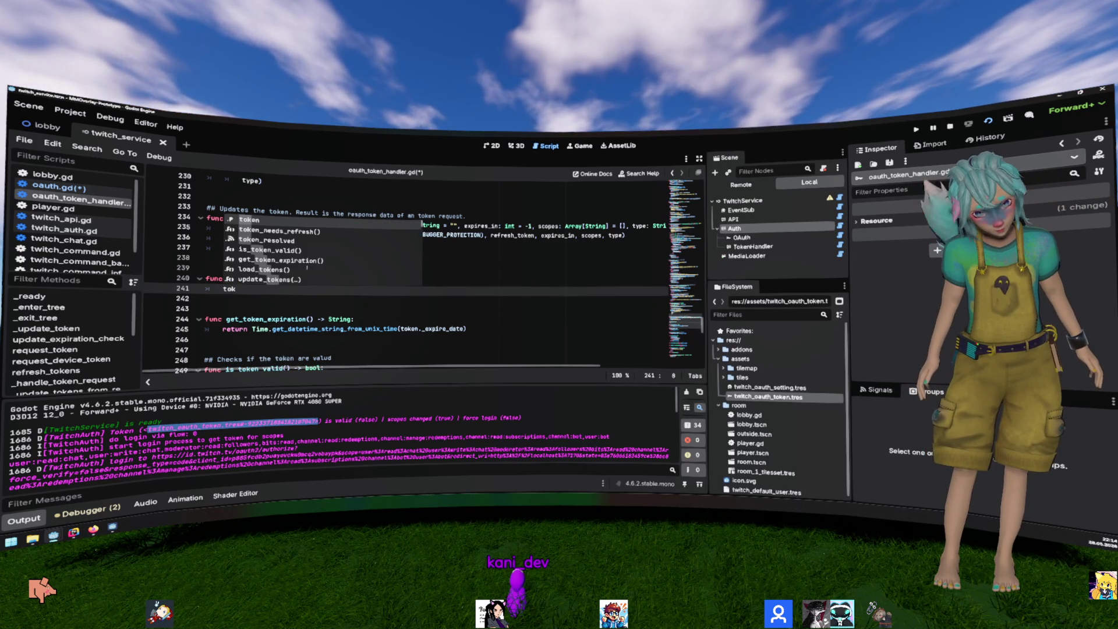
key("Return")
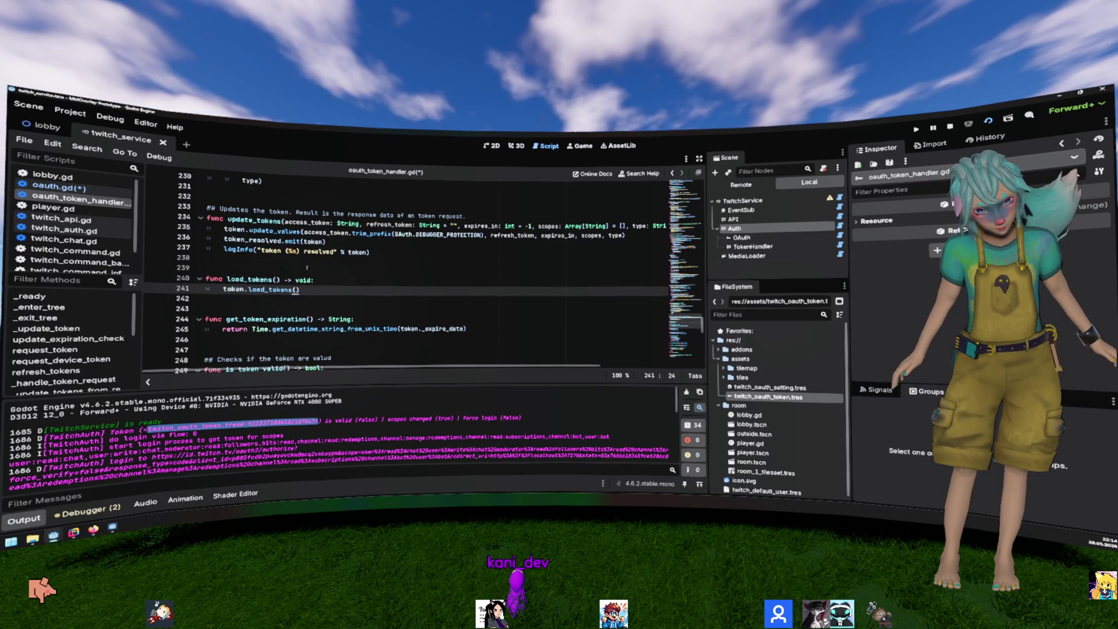
Step: Search all project files for .load_tokens() calls
double_click(269, 290)
key("ctrl+f")
left_click_drag(245, 290, 347, 294)
key("ctrl+shift+f")
key("Return")
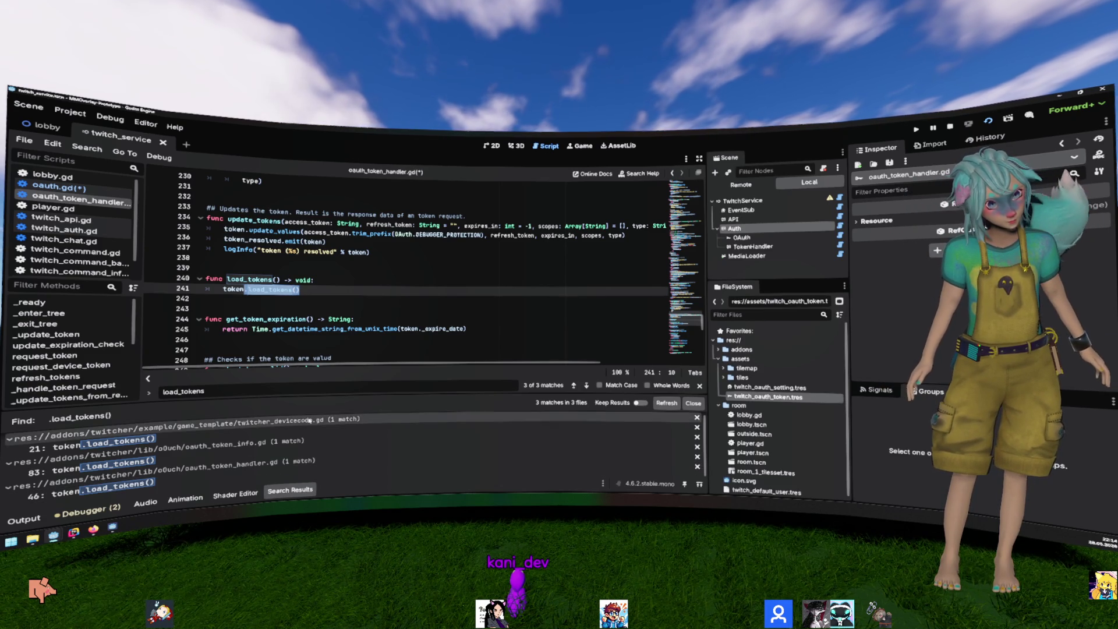
Step: Review the load_tokens call in oauth_token_info.gd and the token handler script
left_click(306, 447)
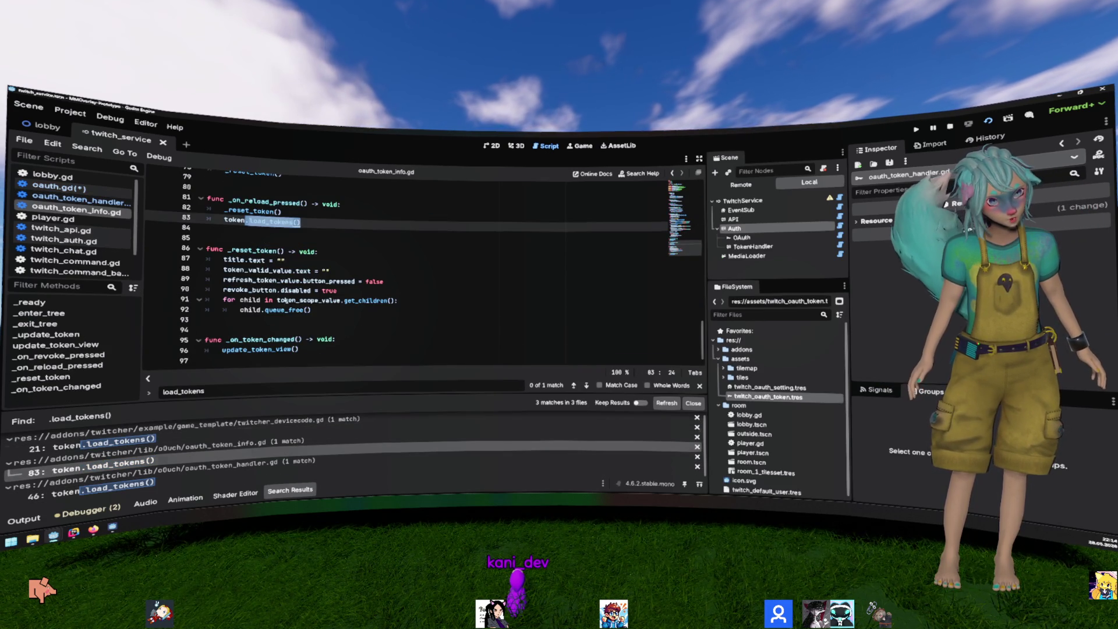
scroll(260, 317, "up", 20)
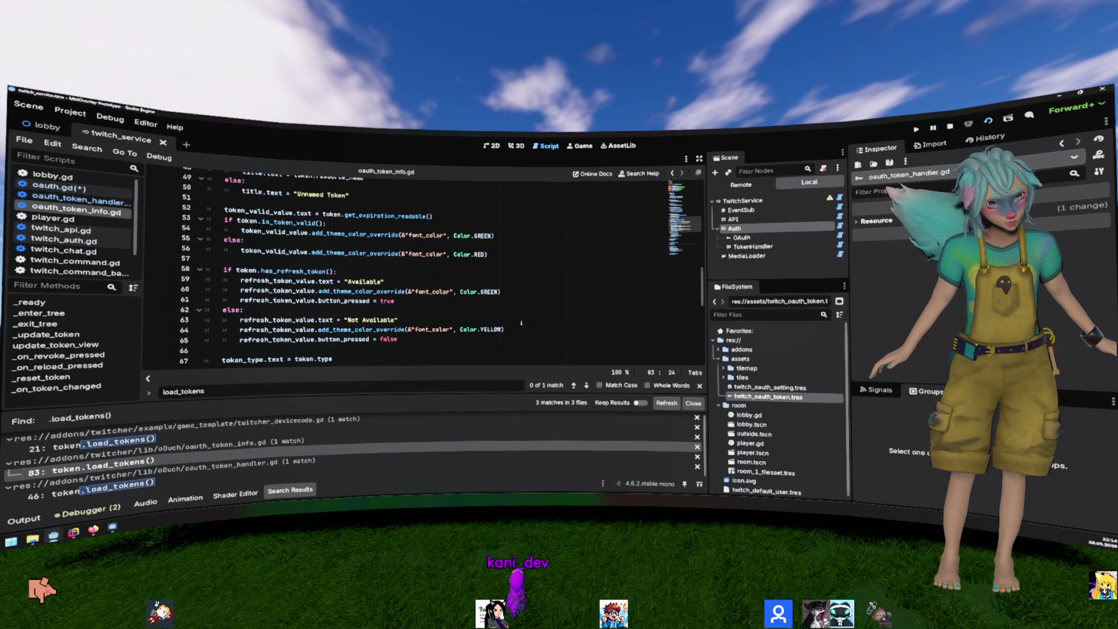
key("alt+Left")
left_click(320, 301)
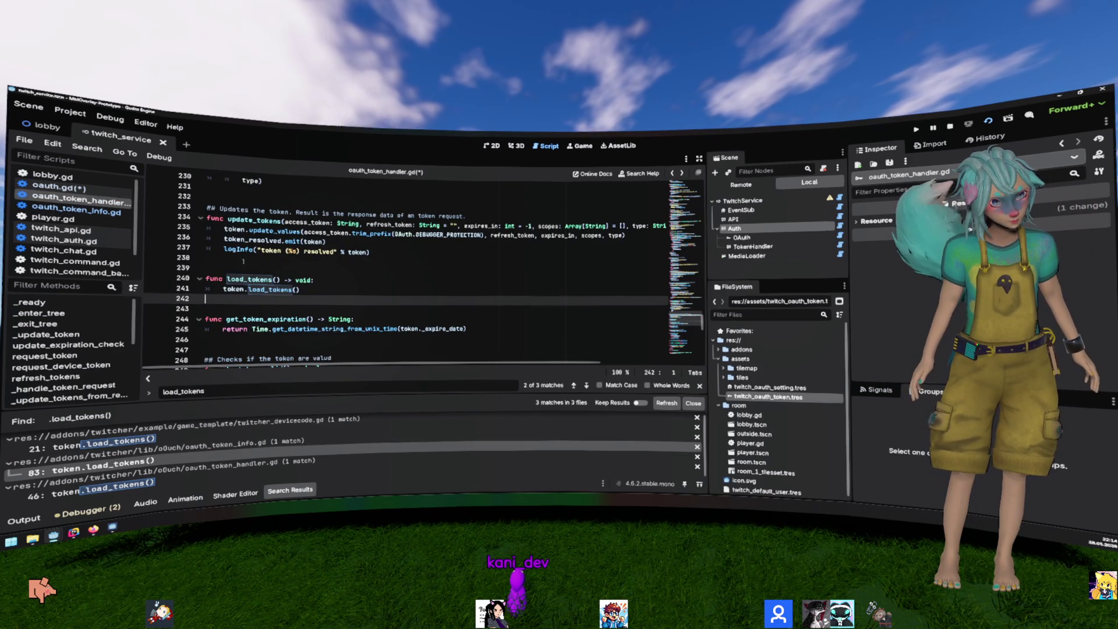
scroll(251, 276, "down", 2)
left_click(250, 272)
Step: Save oauth.gd, hide the search results, and run the project to test token loading
key("alt+Left")
key("alt+Left")
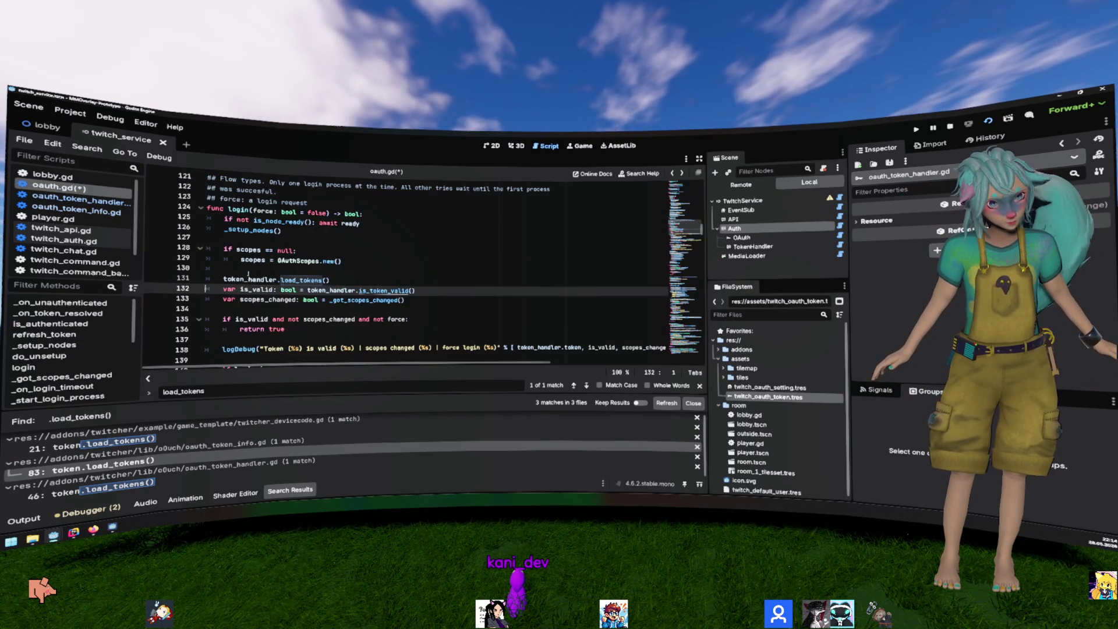
left_click(309, 271)
key("Escape")
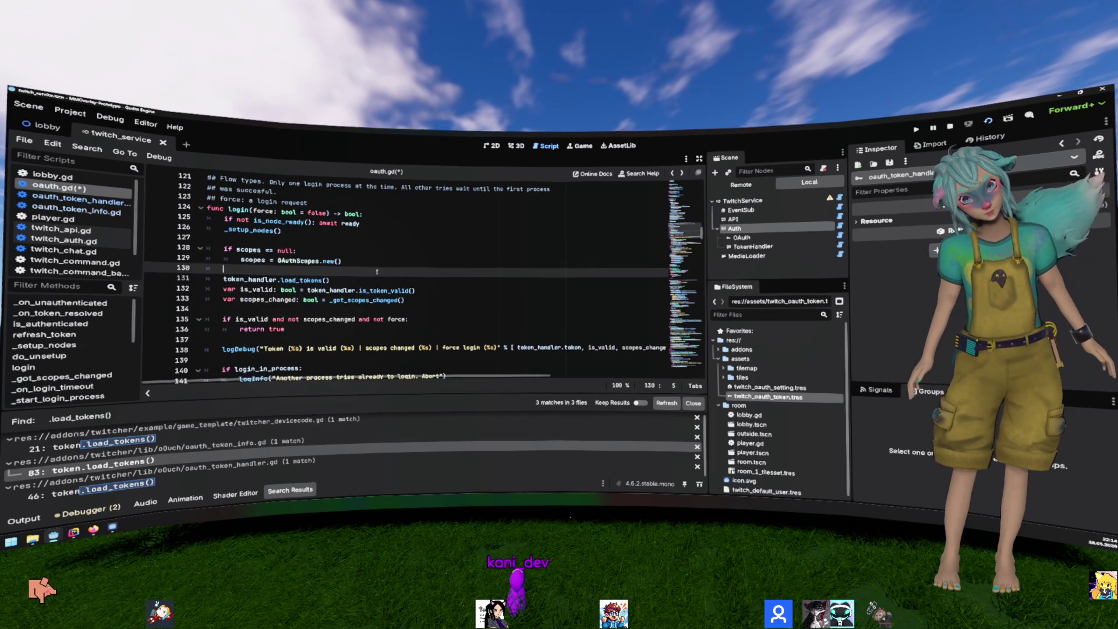
key("ctrl+s")
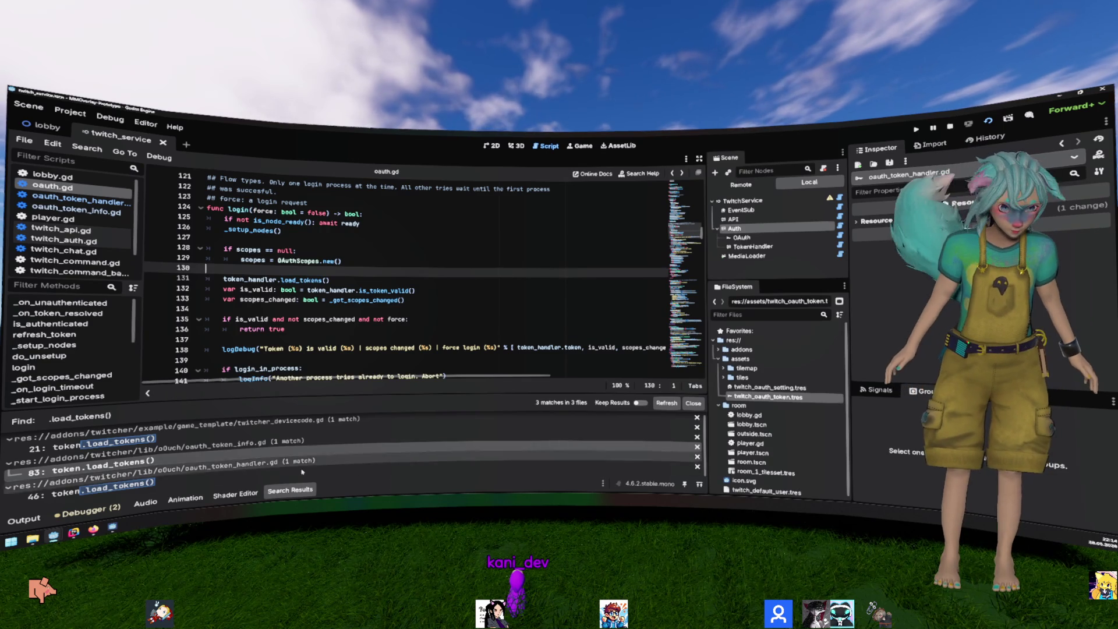
key("ctrl+j")
key("F5")
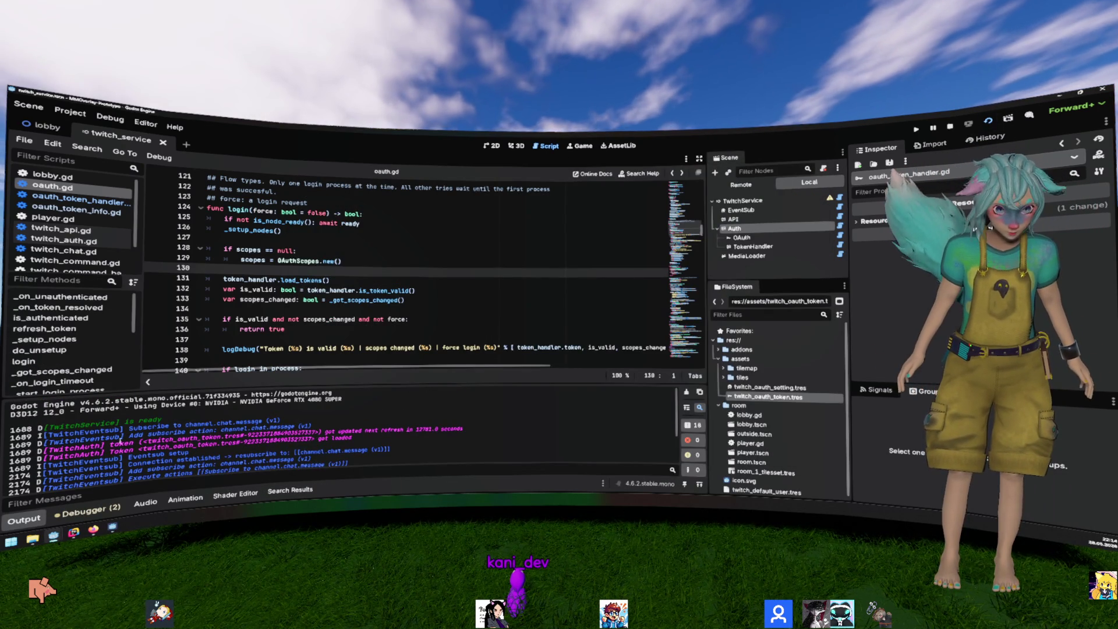
Step: Check the 'got loaded' token log message and the token_handler.load_tokens() line in oauth.gd
left_click_drag(110, 443, 271, 435)
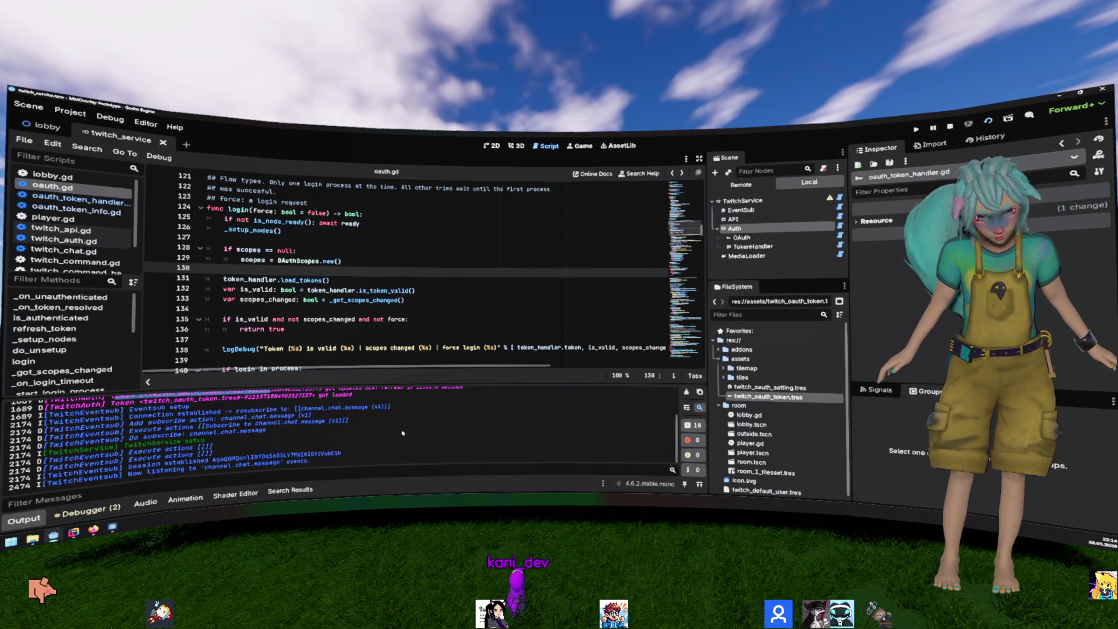
scroll(401, 433, "up", 3)
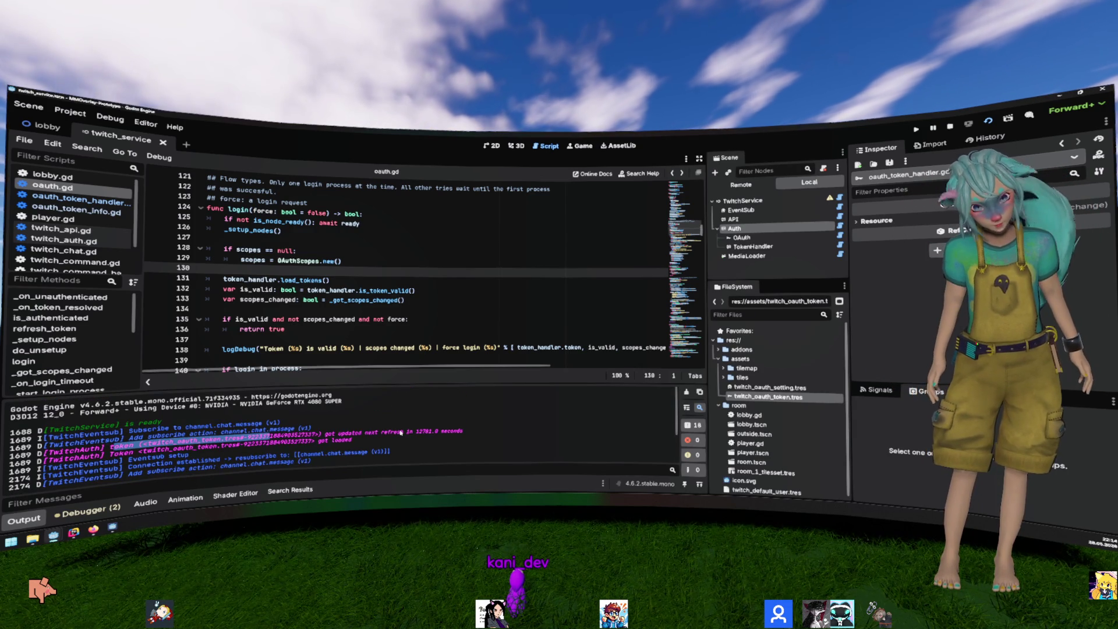
left_click_drag(331, 280, 187, 279)
key("ctrl+c")
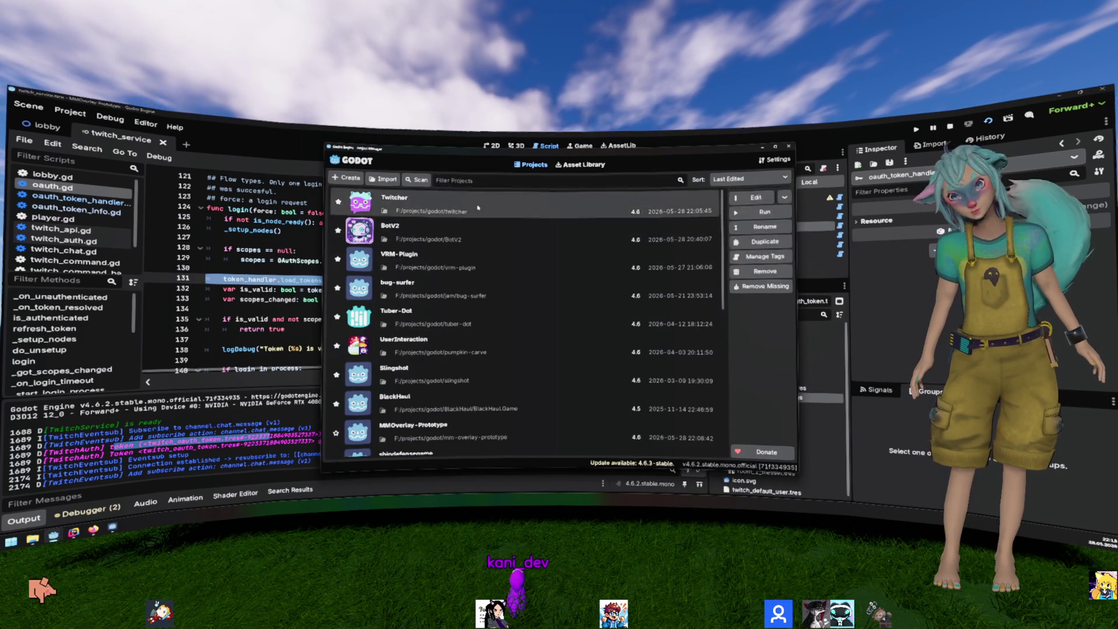
Step: Open the Twitcher project and bring up oauth.gd's login code
double_click(478, 208)
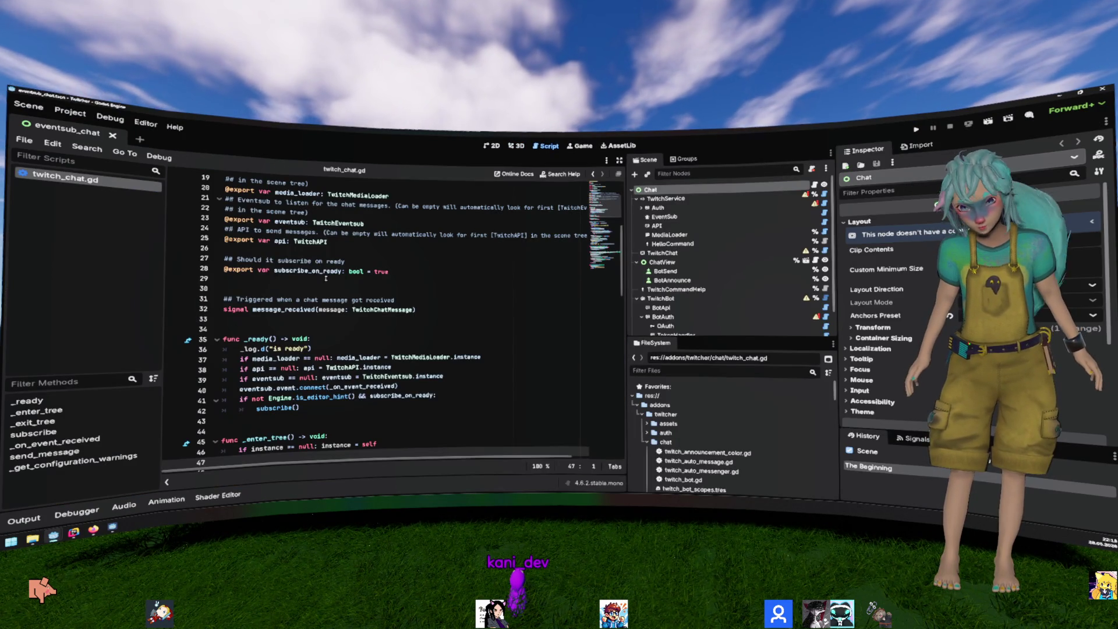
left_click(327, 278)
key("ctrl+shift+f")
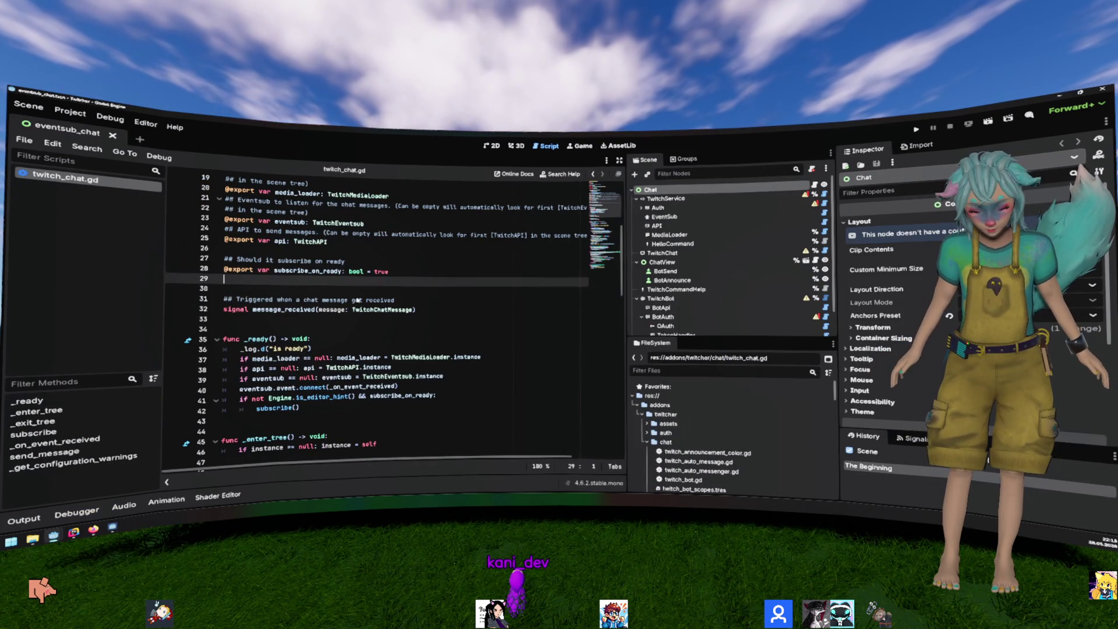
key("ctrl+alt+o")
type("oauth")
key("Return")
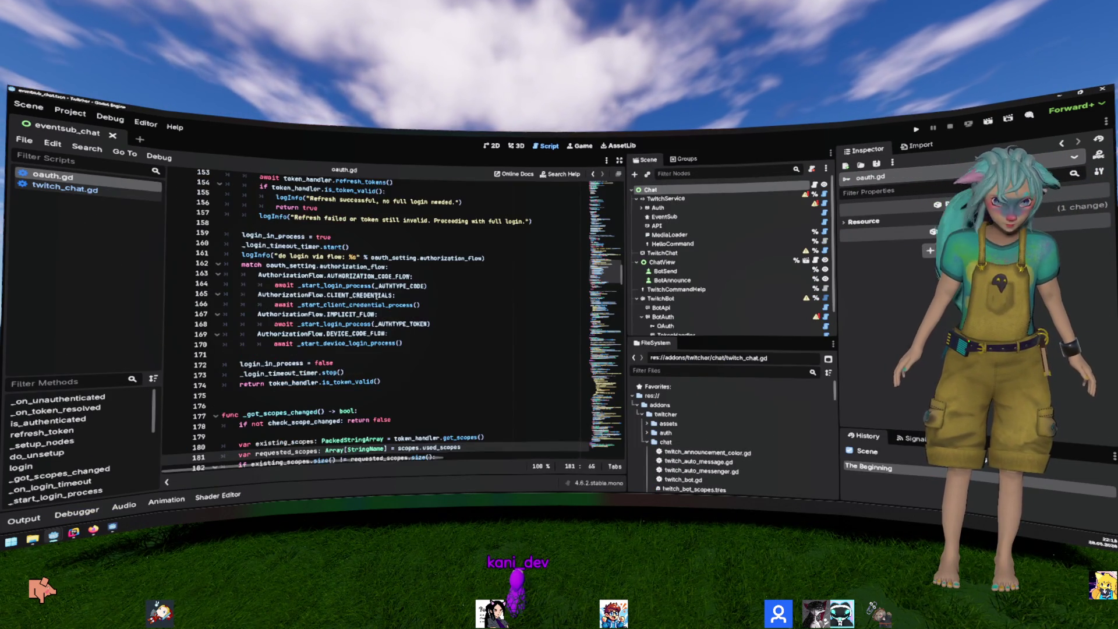
key("Down")
key("Down")
key("Down")
key("Down")
key("Down")
key("Down")
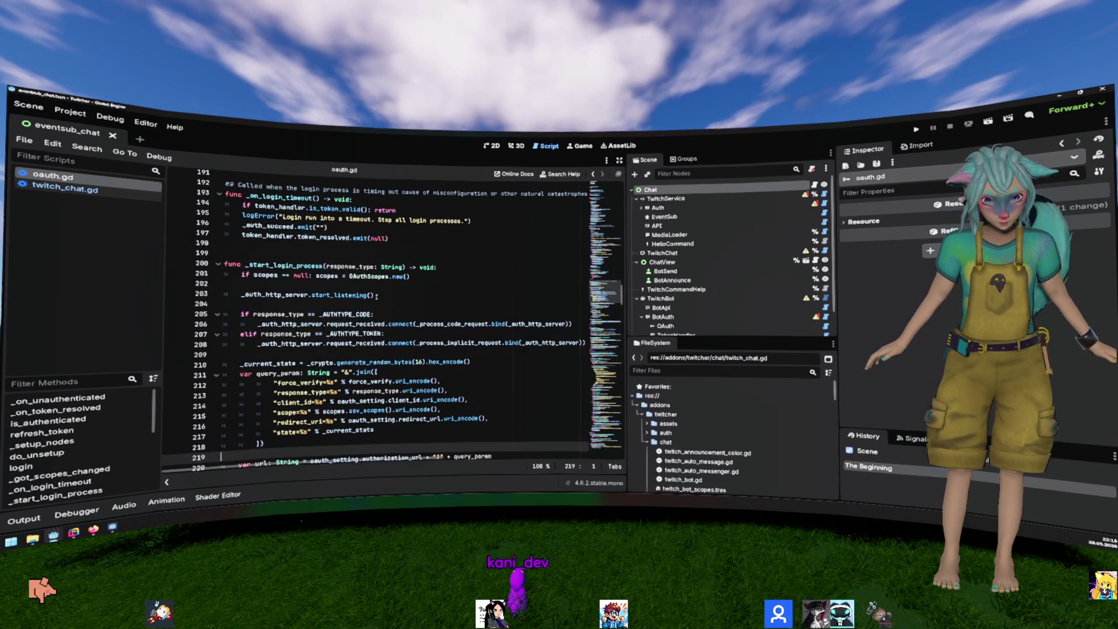
key("Page_Down")
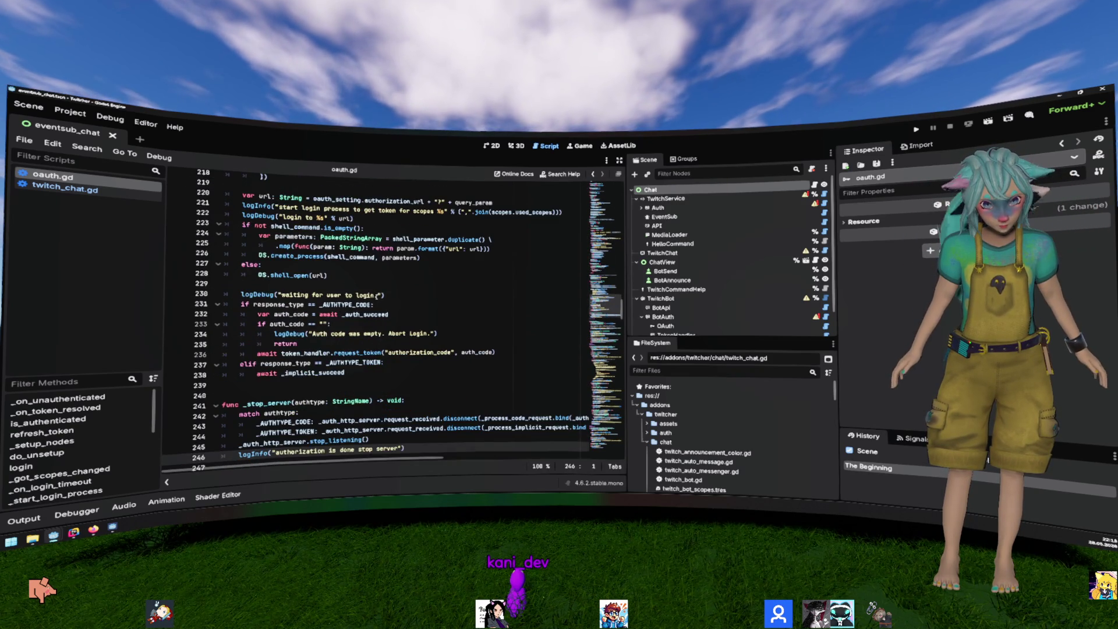
Step: Add a token_handler.load_tokens() call inside Twitcher's login() function
key("alt+Tab")
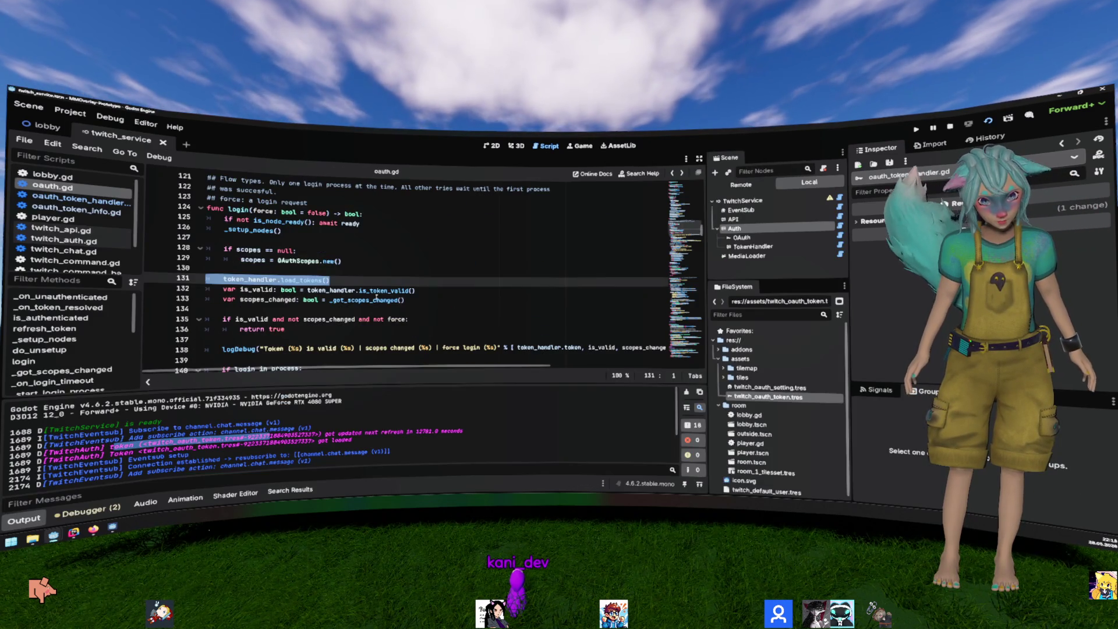
key("alt+Tab")
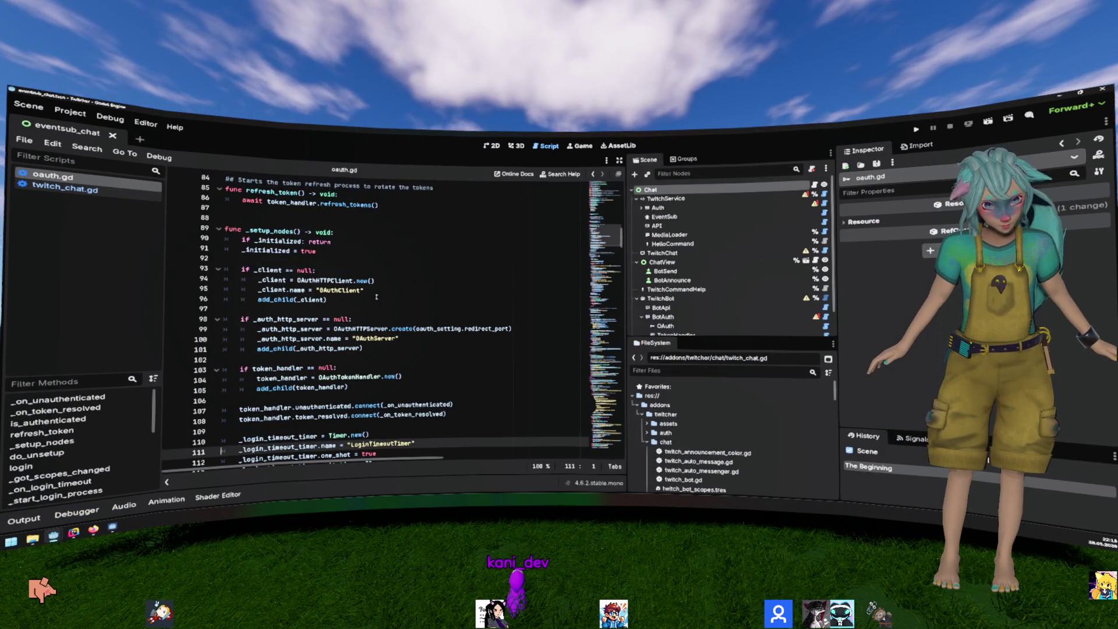
key("Page_Down")
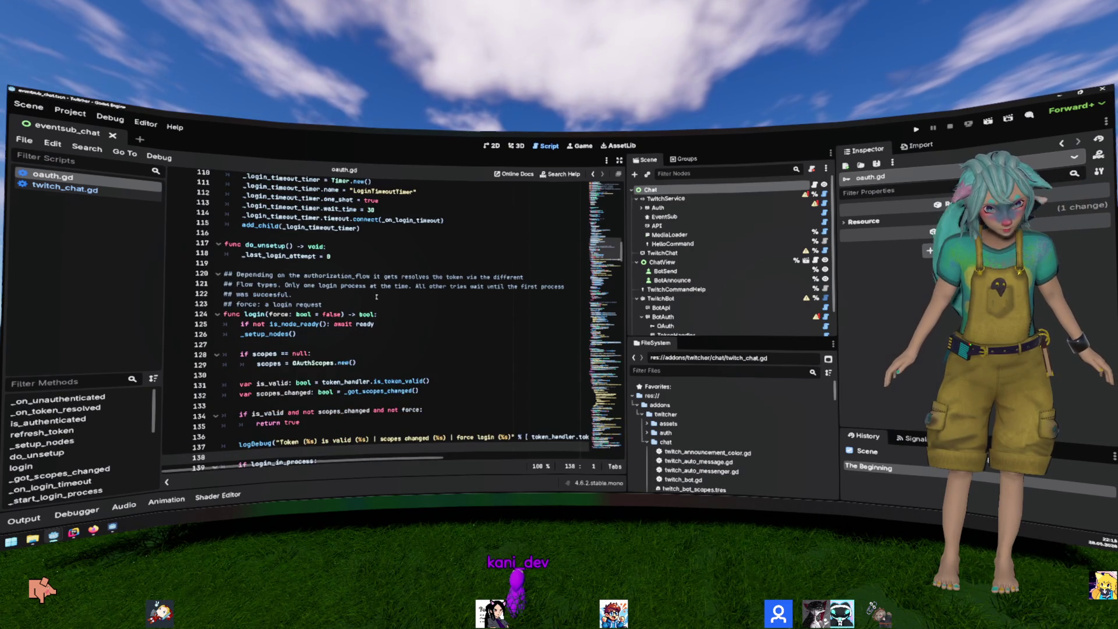
key("Up")
key("Up")
key("Up")
key("Return")
key("ctrl+v")
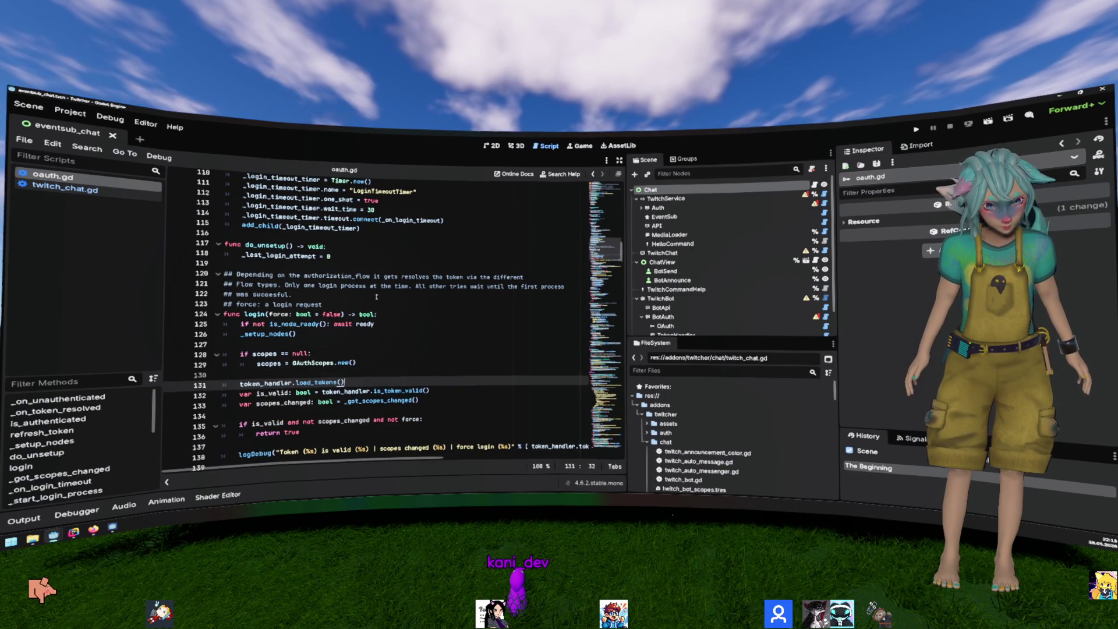
left_click(391, 391, "ctrl")
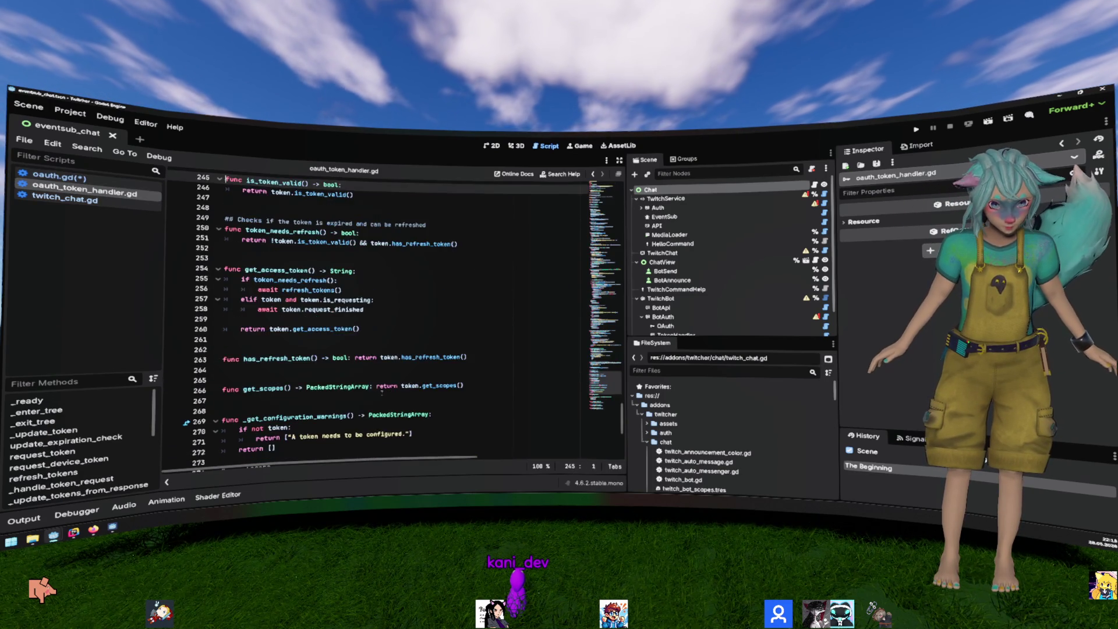
scroll(368, 379, "up", 2)
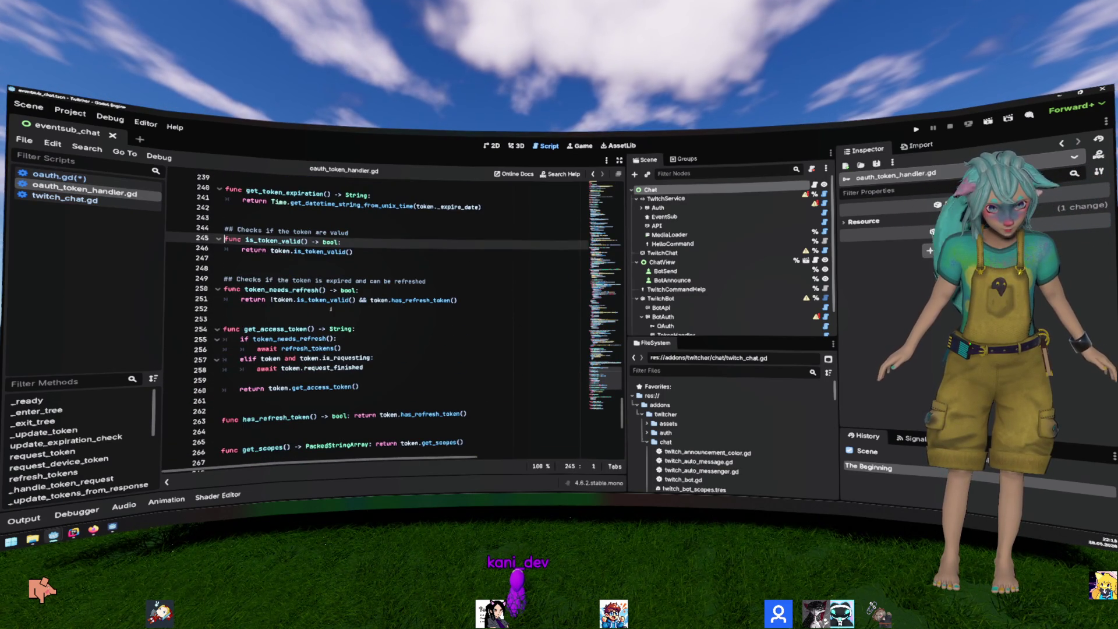
Step: Copy load_tokens() from MMOverlay-Prototype into Twitcher's oauth_token_handler.gd and save
key("alt+Tab")
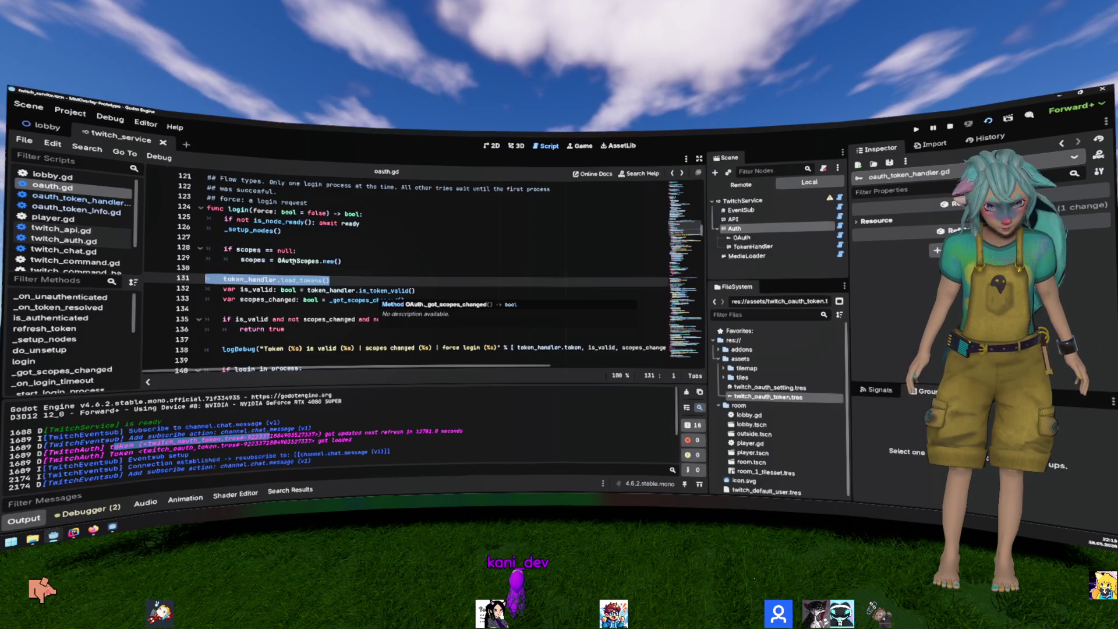
scroll(318, 255, "down", 2)
left_click_drag(322, 279, 164, 247)
key("ctrl+c")
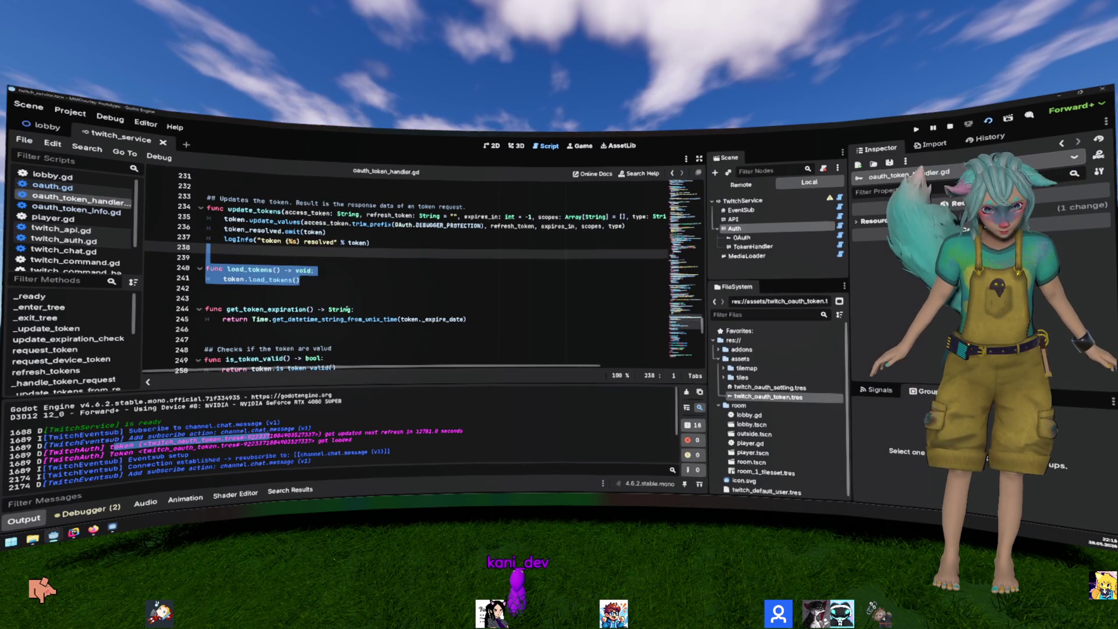
key("alt+Tab")
scroll(284, 310, "down", 7)
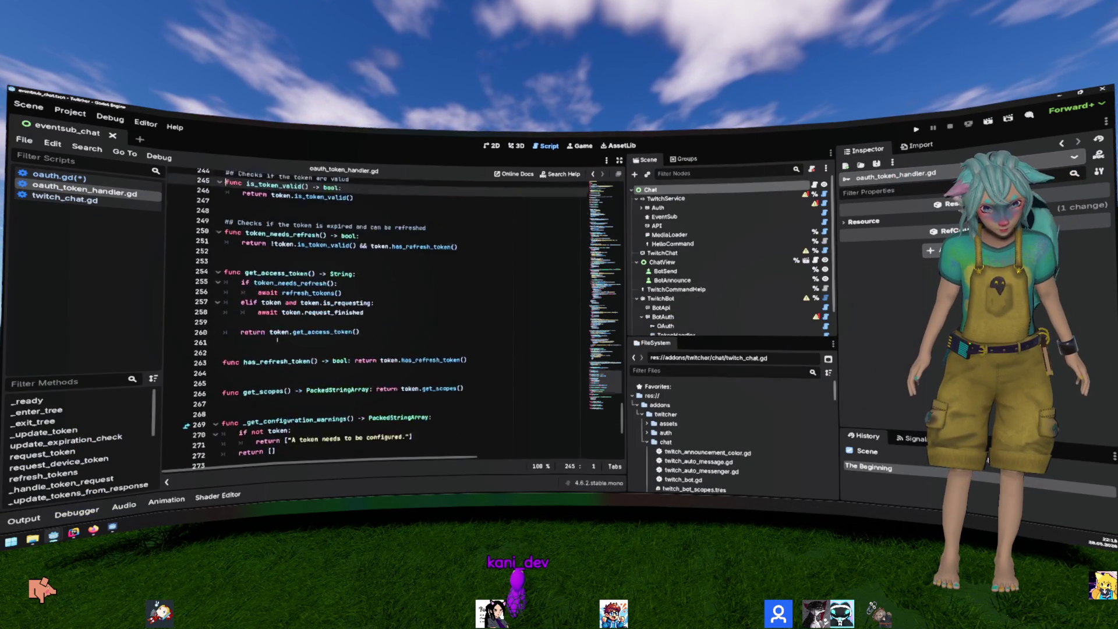
scroll(310, 280, "up", 13)
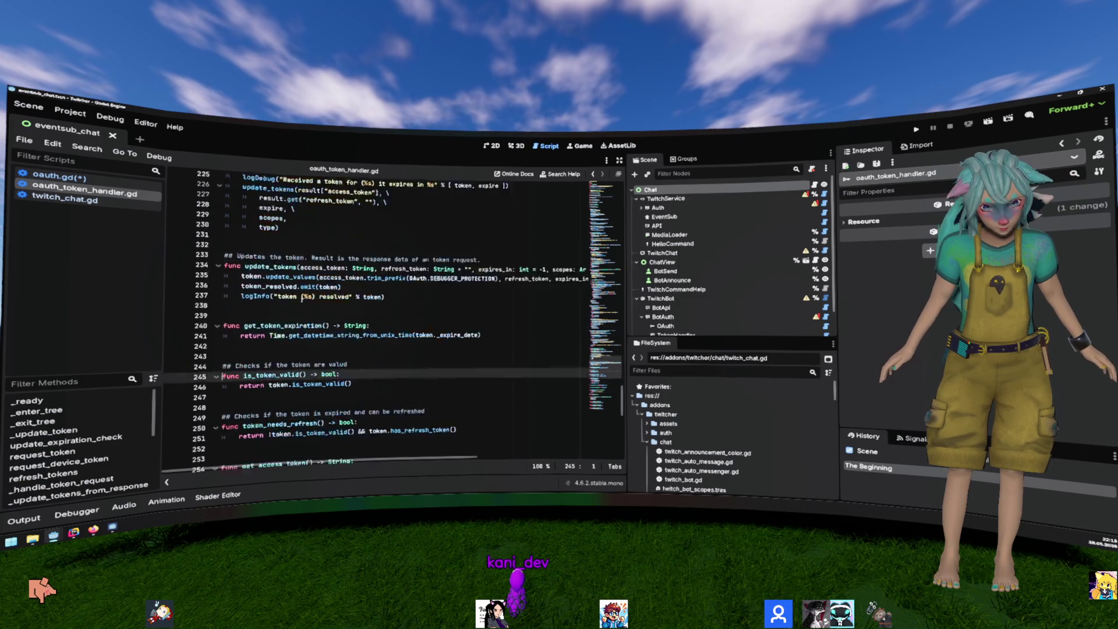
left_click(241, 347)
key("ctrl+v")
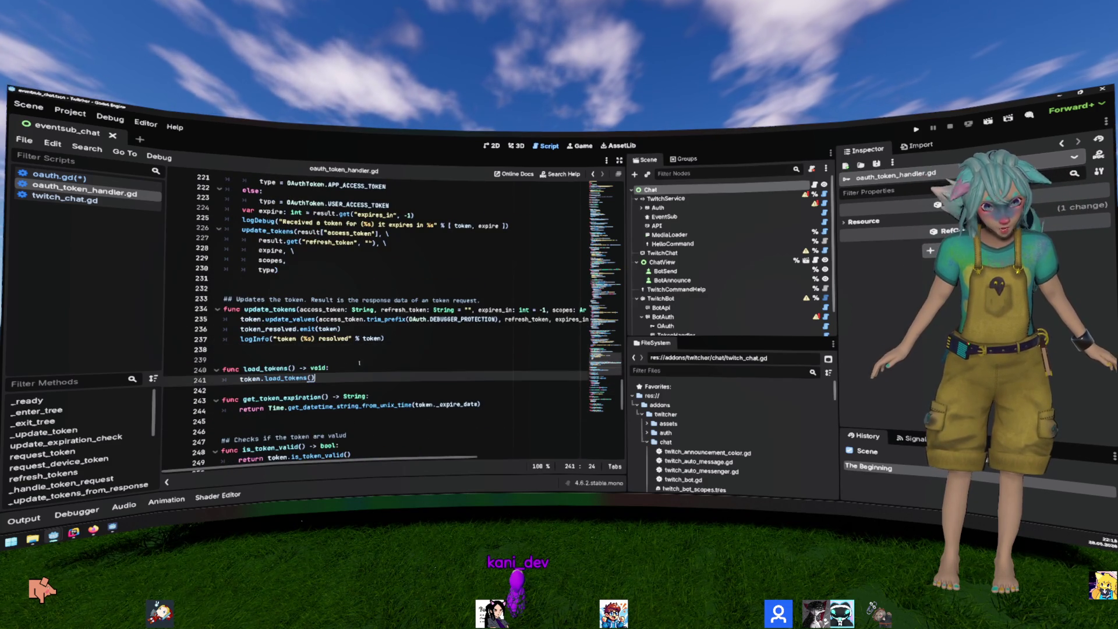
key("Return")
key("Return")
key("ctrl+s")
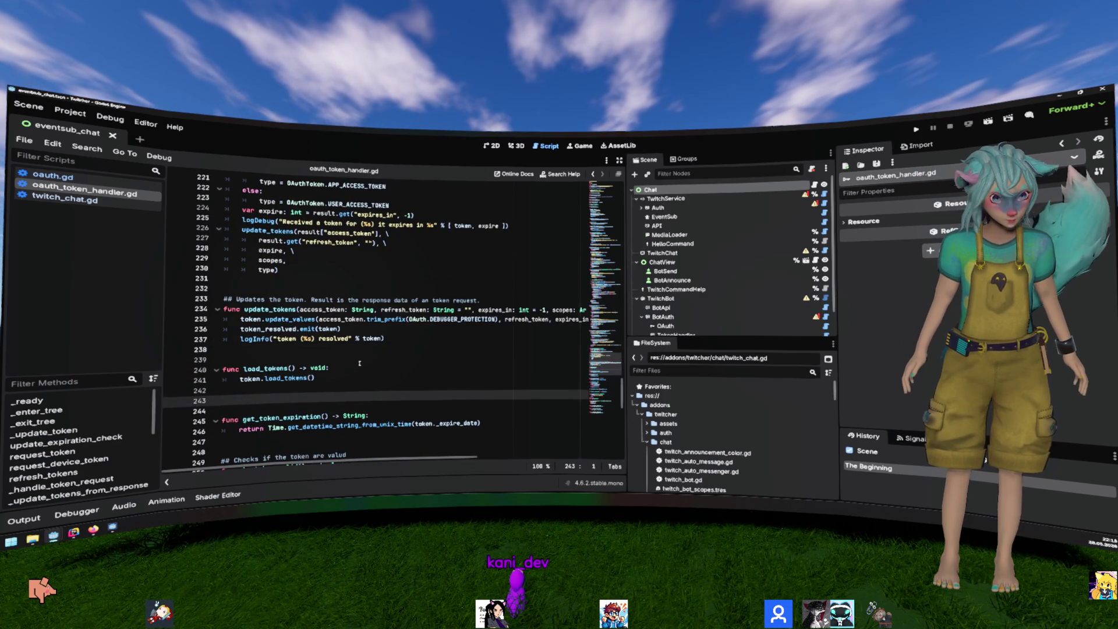
key("BackSpace")
left_click(359, 361)
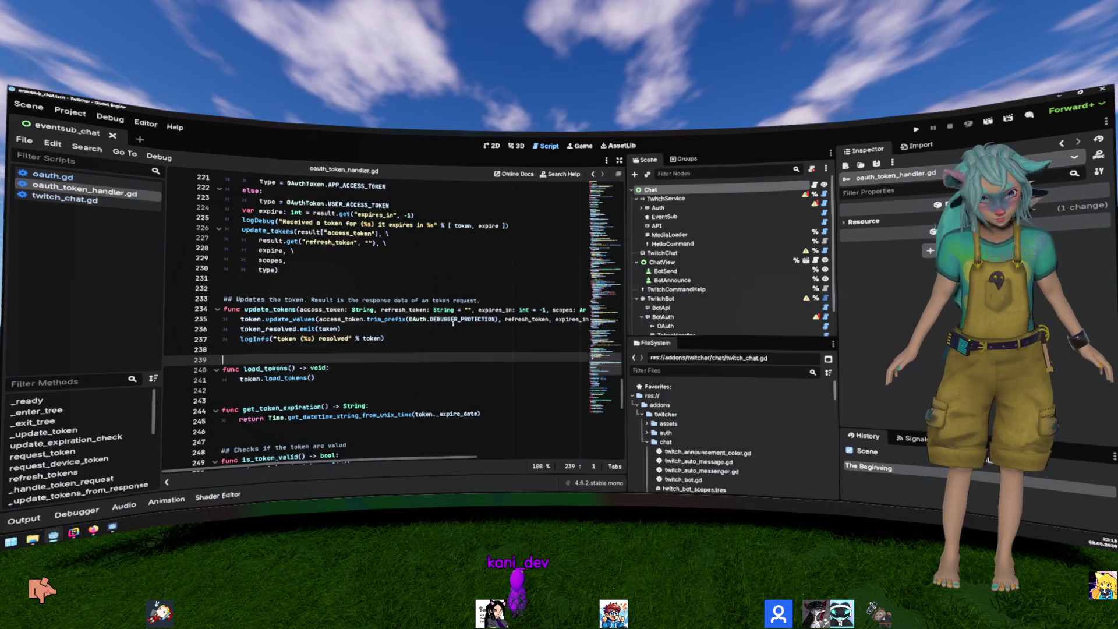
Step: In MMOverlay-Prototype, open oauth.gd's login, collapse the Output panel, and run the project
key("alt+Tab")
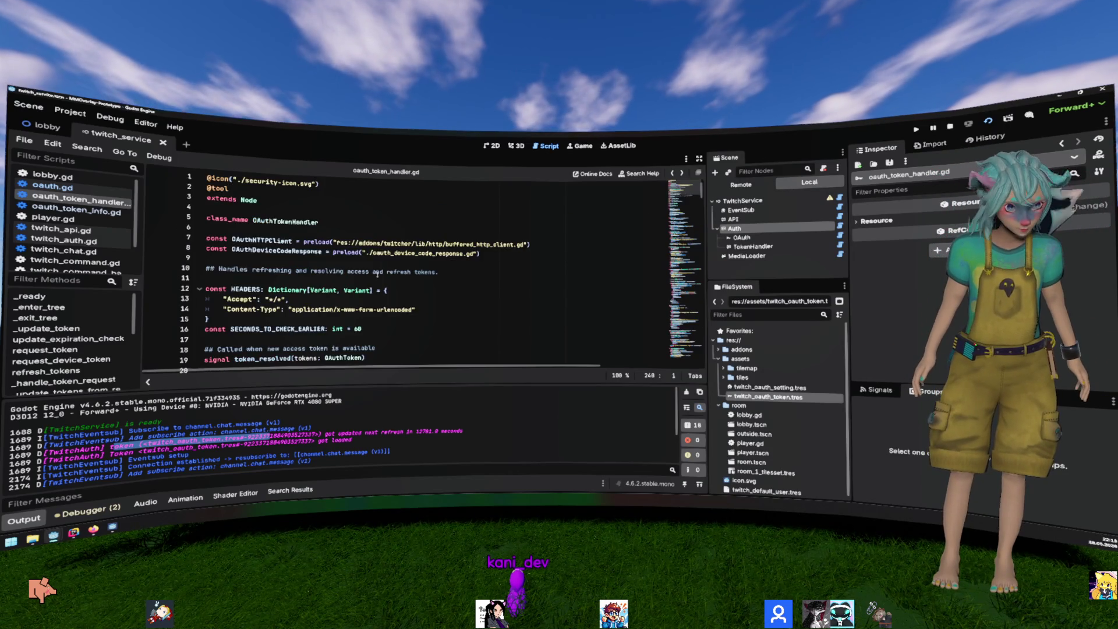
left_click(378, 272)
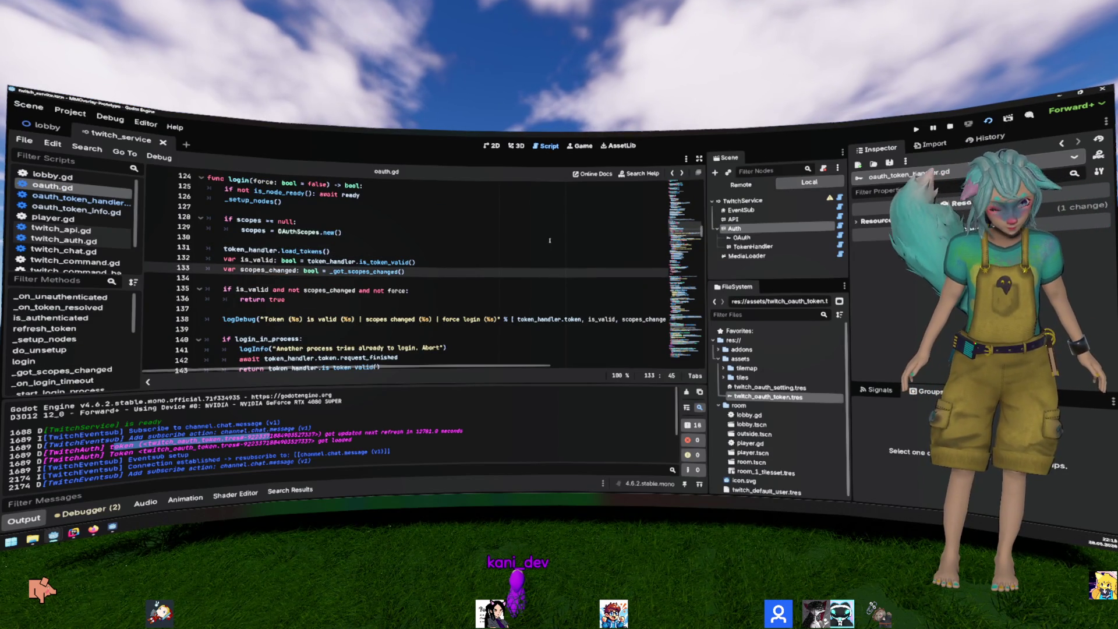
left_click(23, 518)
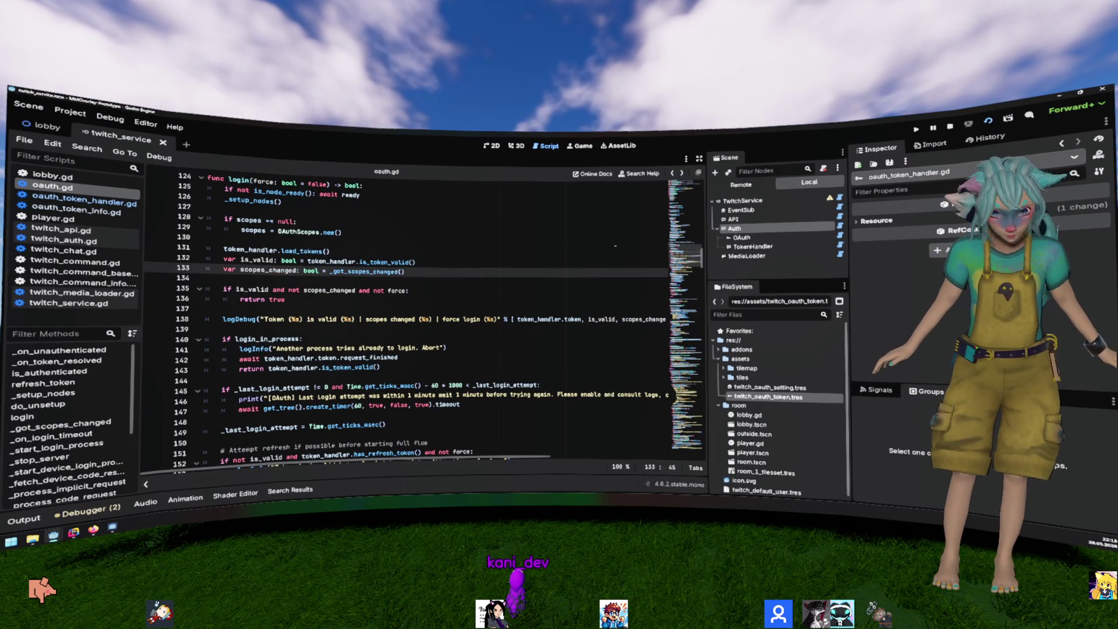
key("F5")
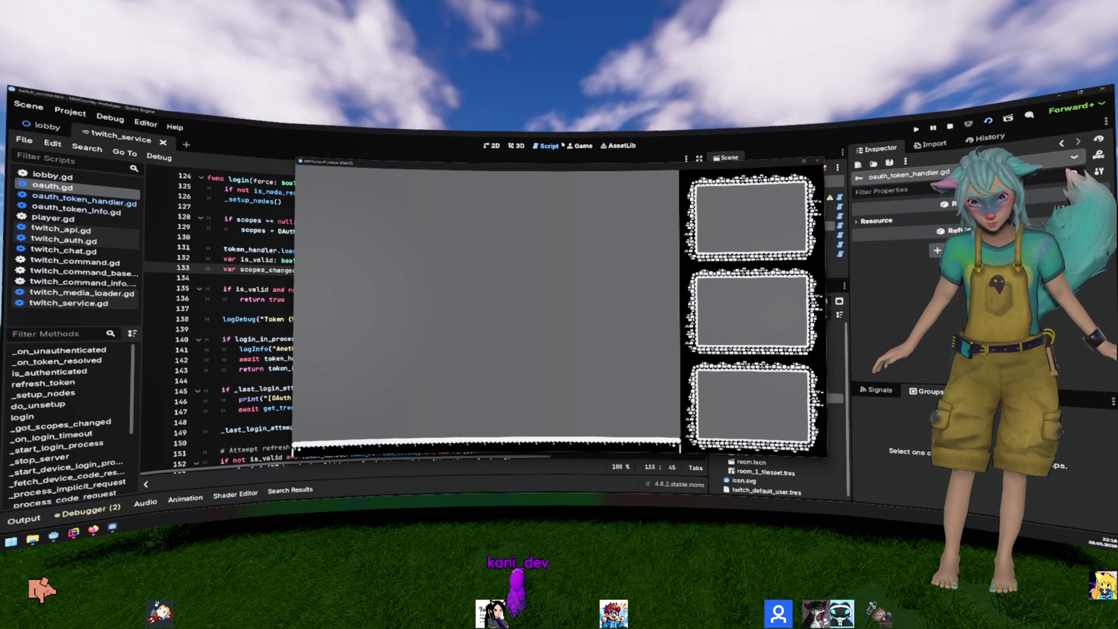
Step: Inspect the running Player and Lobby nodes in the Remote scene tree
left_click(259, 292)
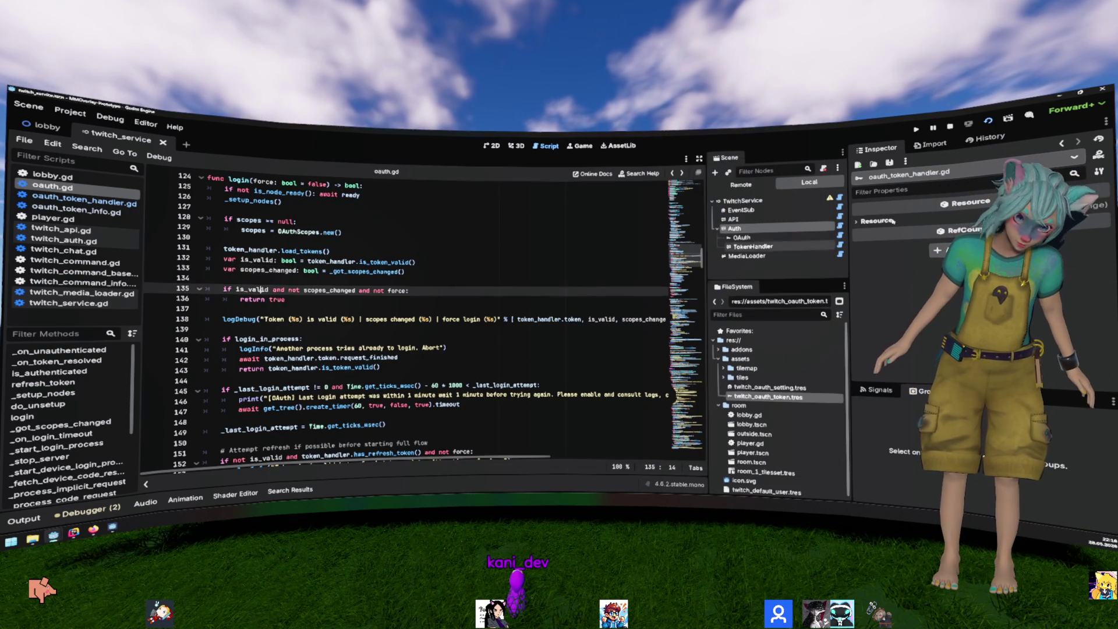
scroll(774, 245, "down", 2)
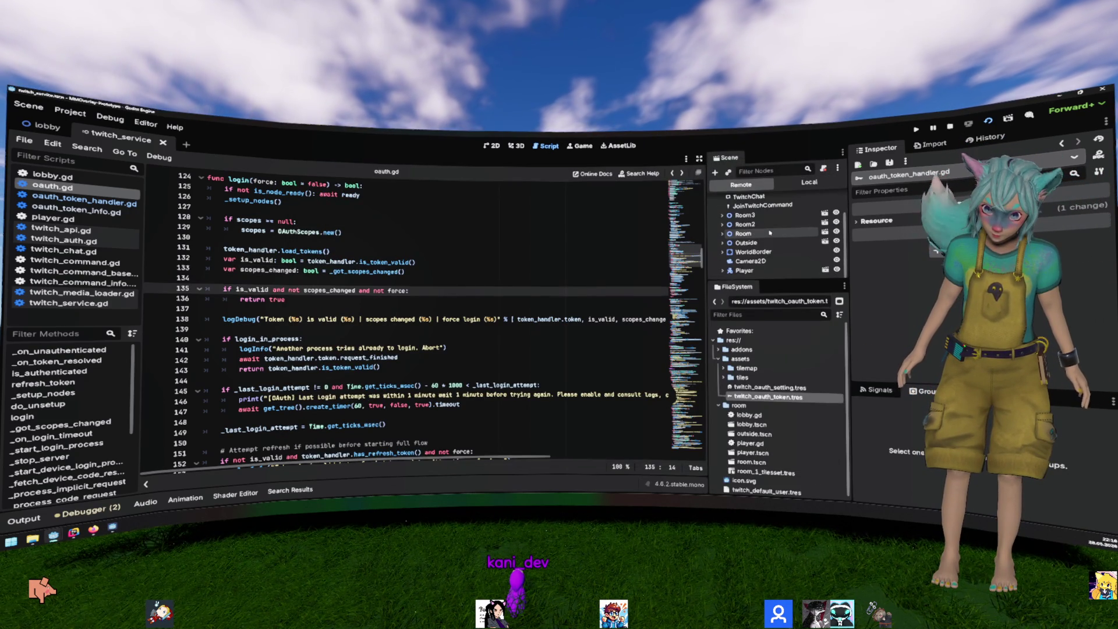
left_click(758, 271)
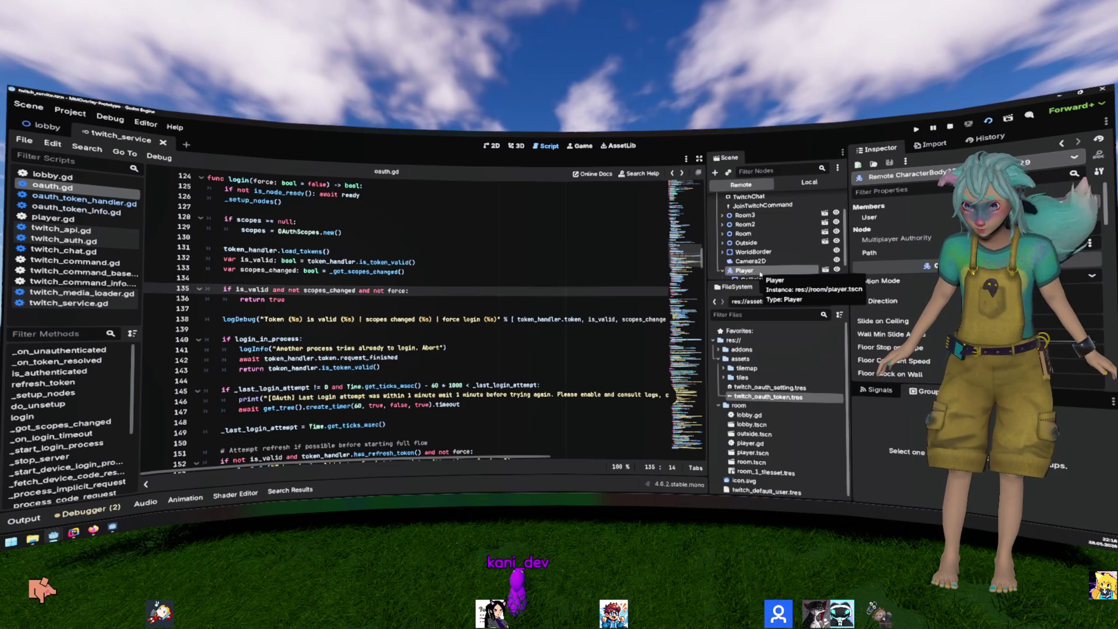
scroll(760, 273, "down", 1)
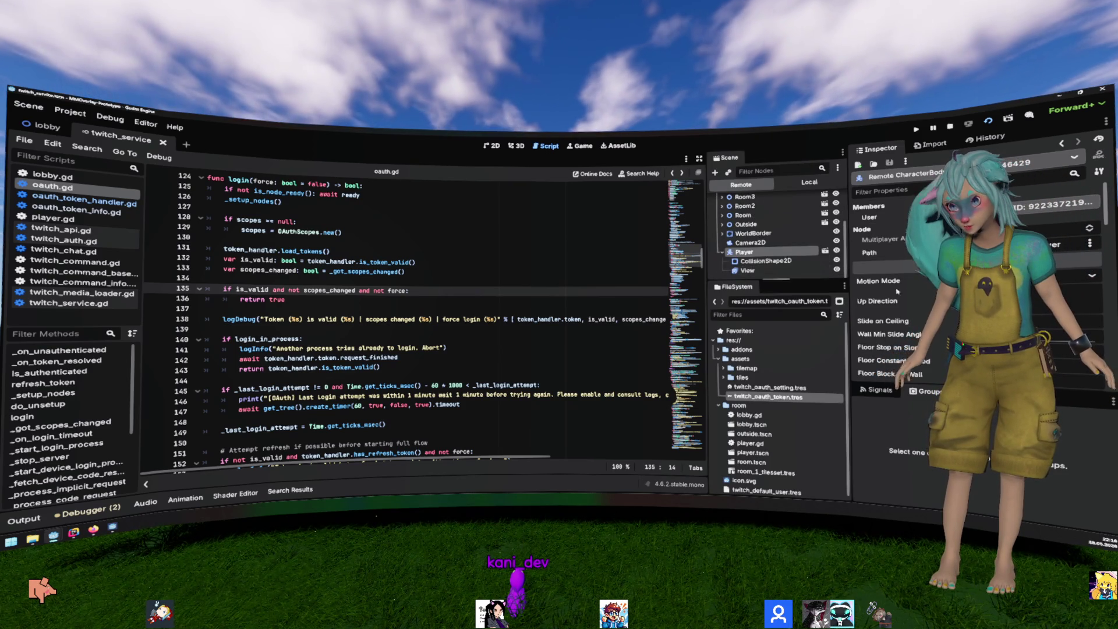
scroll(907, 320, "down", 5)
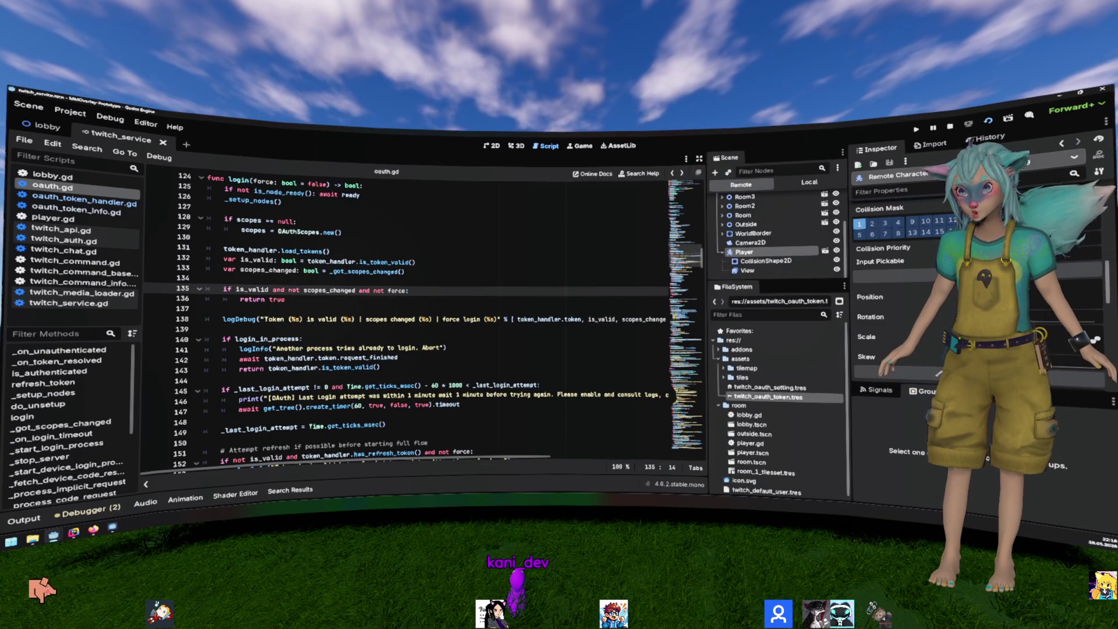
scroll(763, 235, "up", 3)
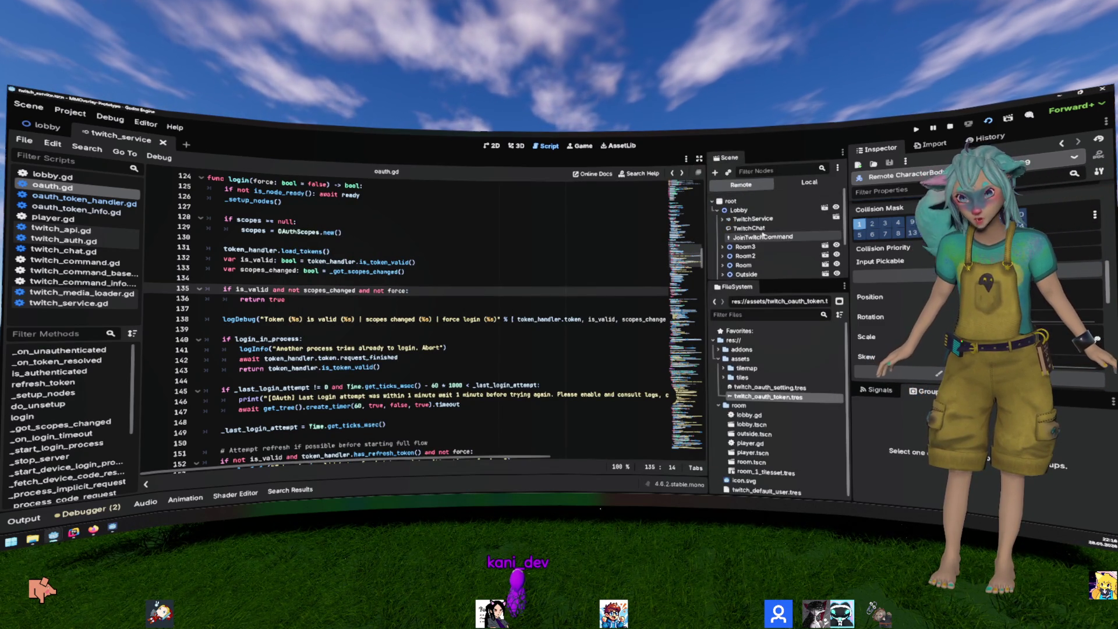
left_click(796, 209)
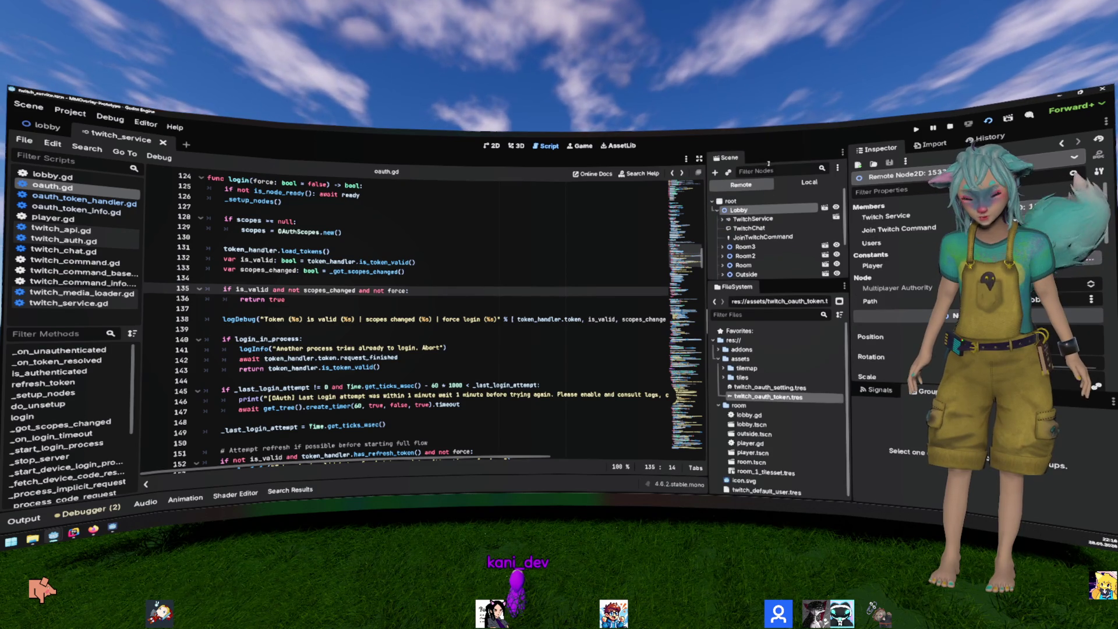
Step: Stop the game and close the twitch_service scene tab
left_click(950, 127)
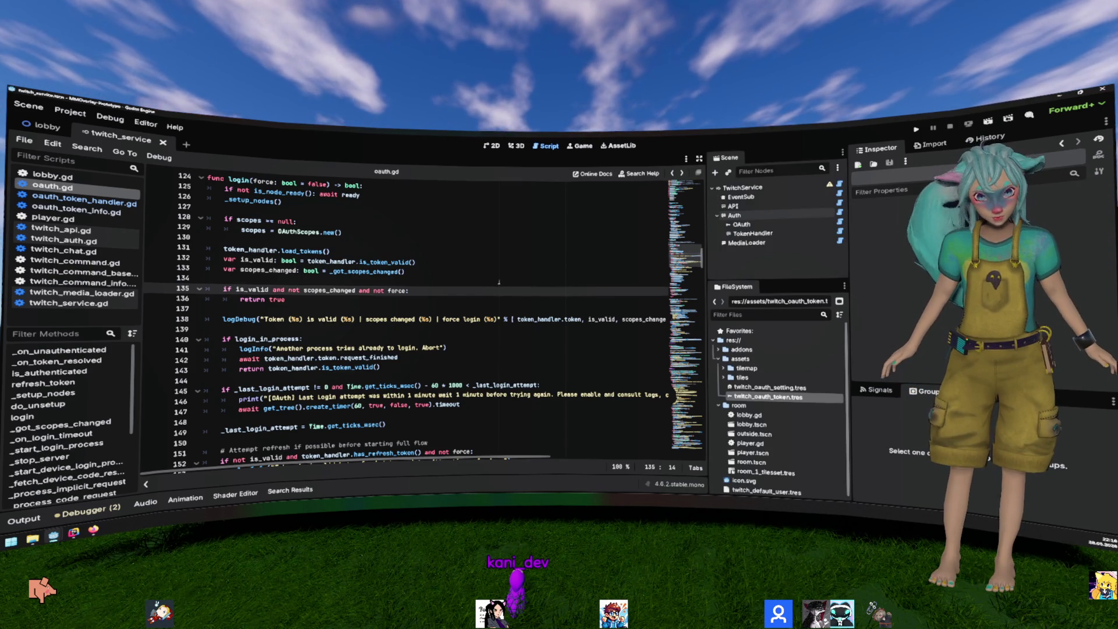
left_click(436, 274)
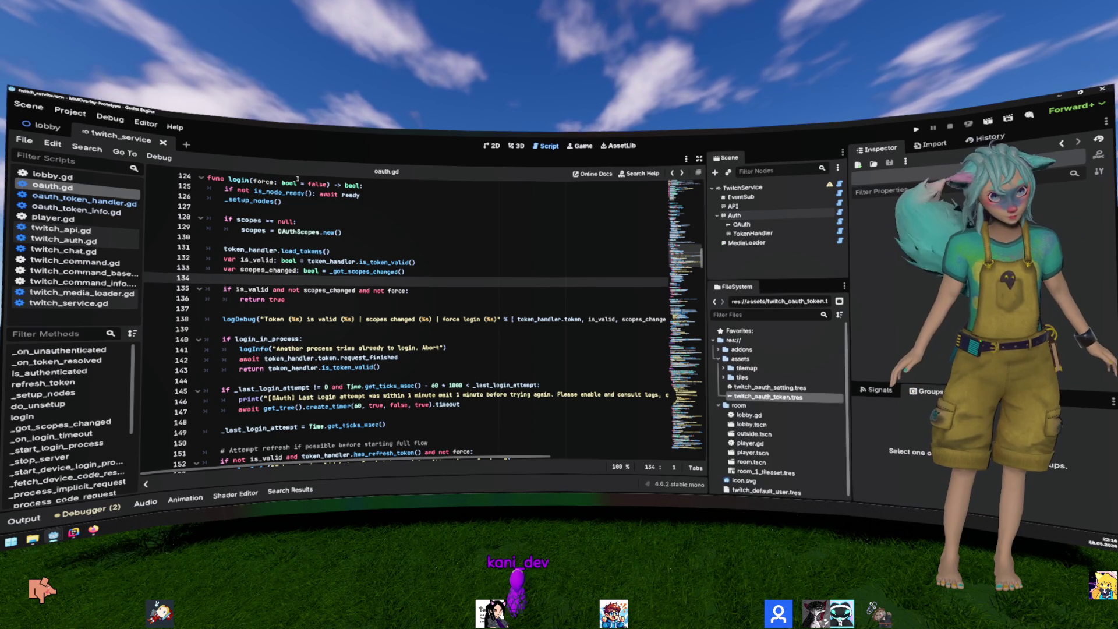
left_click(164, 142)
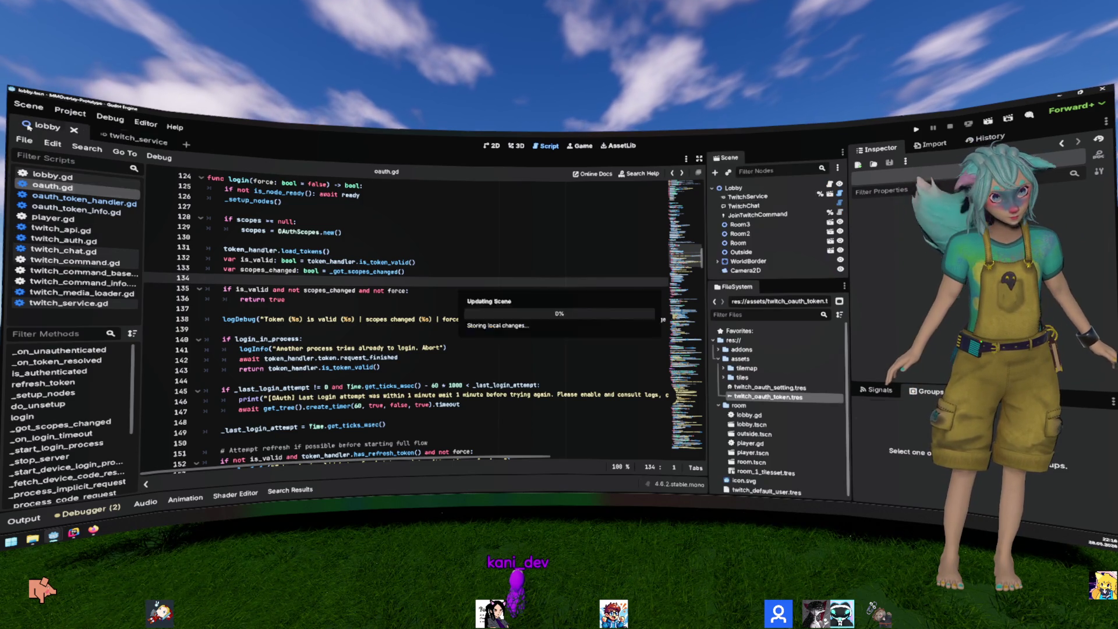
Step: Open the Lobby script and check the WorldBorder's Right wall
left_click(734, 188)
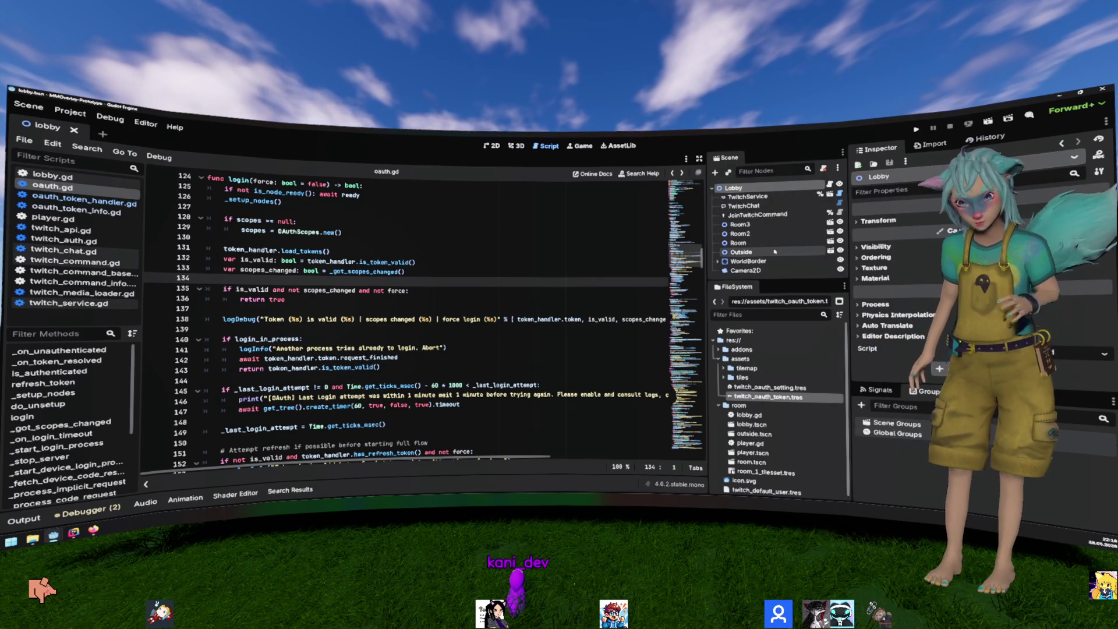
left_click(830, 184)
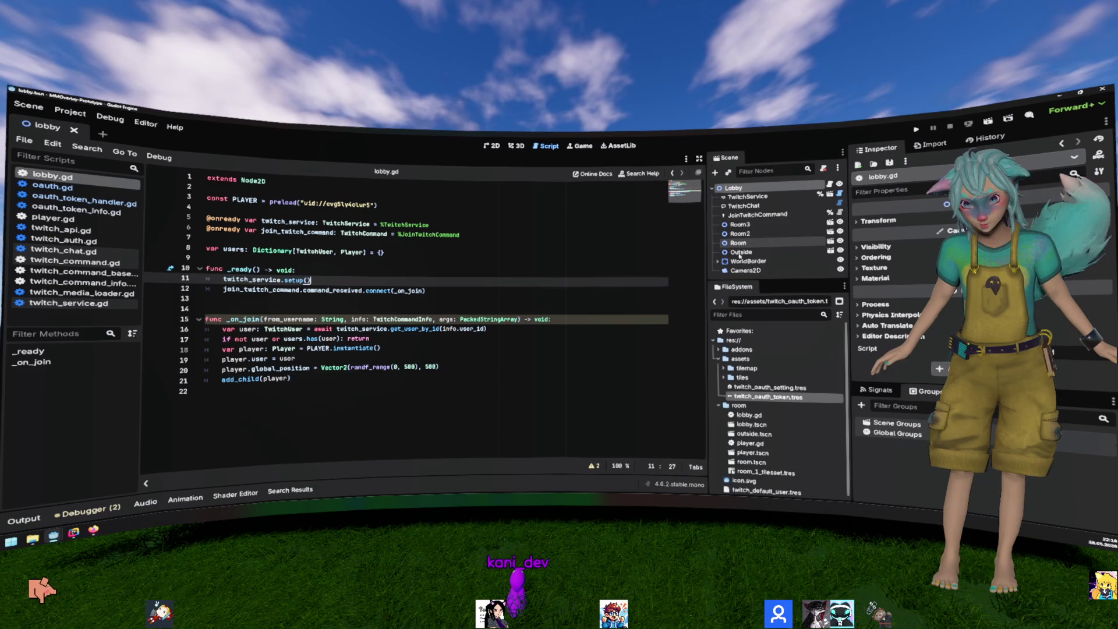
left_click(718, 261)
scroll(762, 268, "down", 1)
left_click(757, 267)
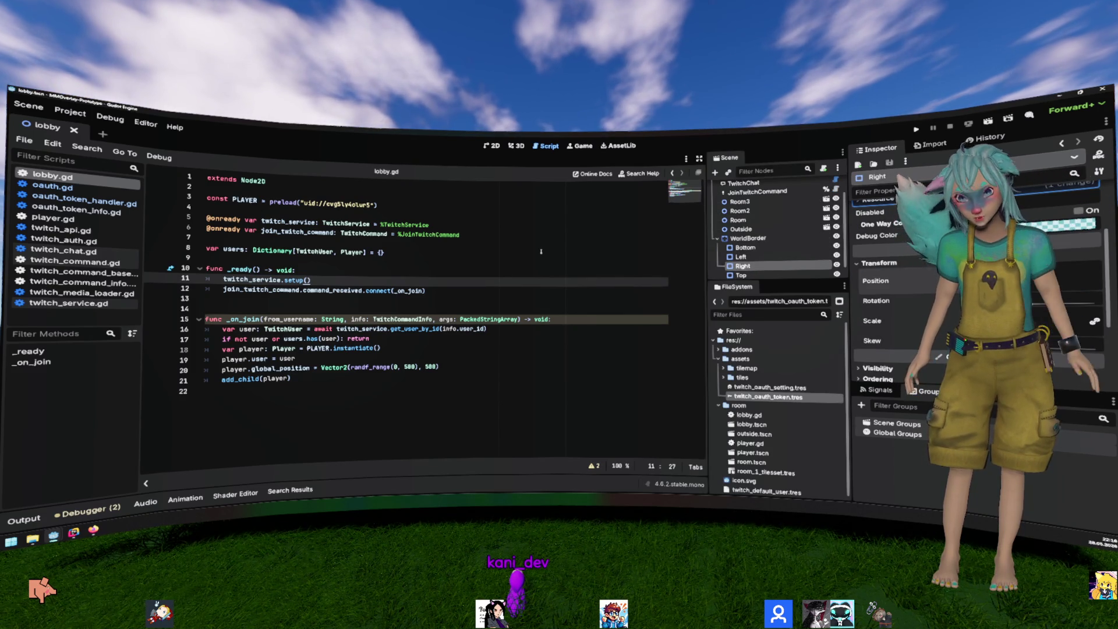
key("Up")
key("Up")
Step: Set lobby.gd's spawn position to randf_range(0, 240) with y 50, and save
double_click(411, 367)
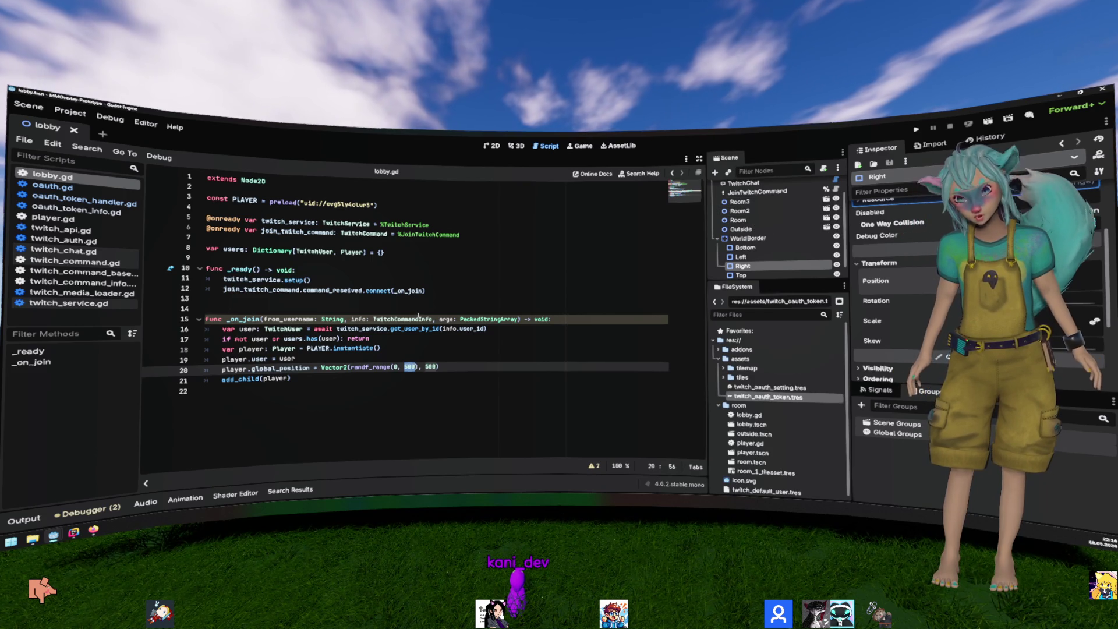
type("480.8")
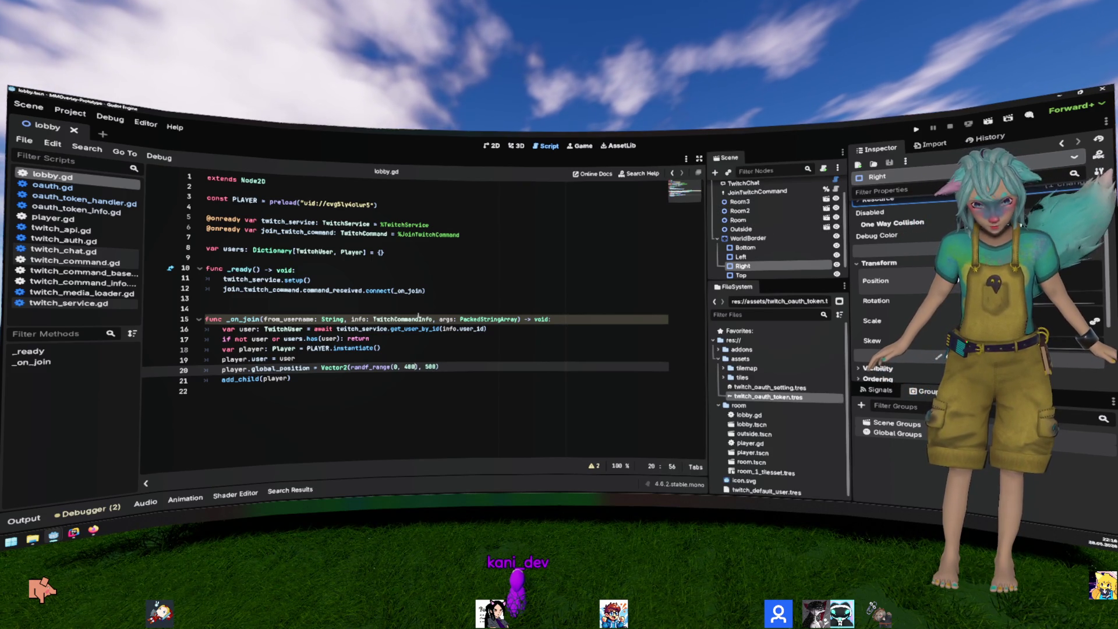
key("BackSpace")
type("4")
key("Right")
key("Right")
key("Right")
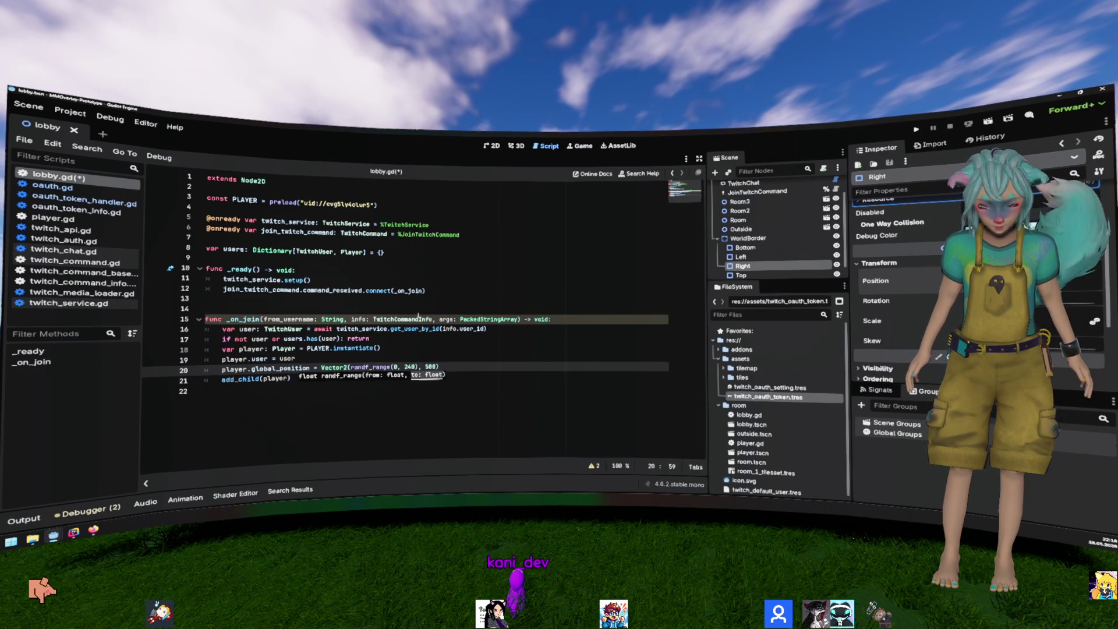
key("shift+Right")
key("shift+Right")
key("shift+Right")
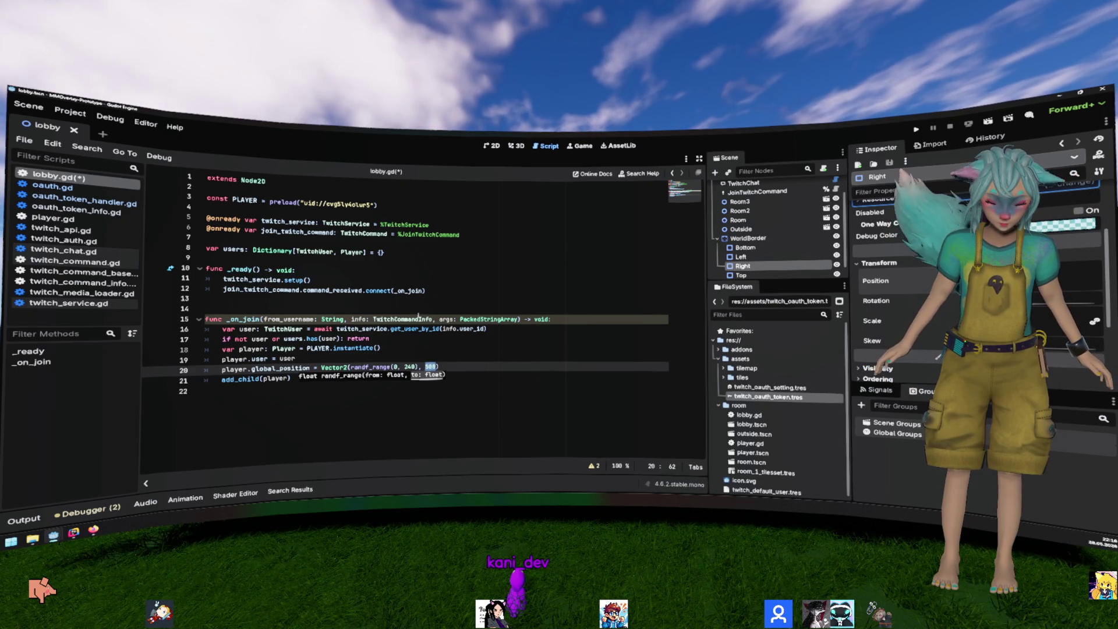
type("50")
key("ctrl+s")
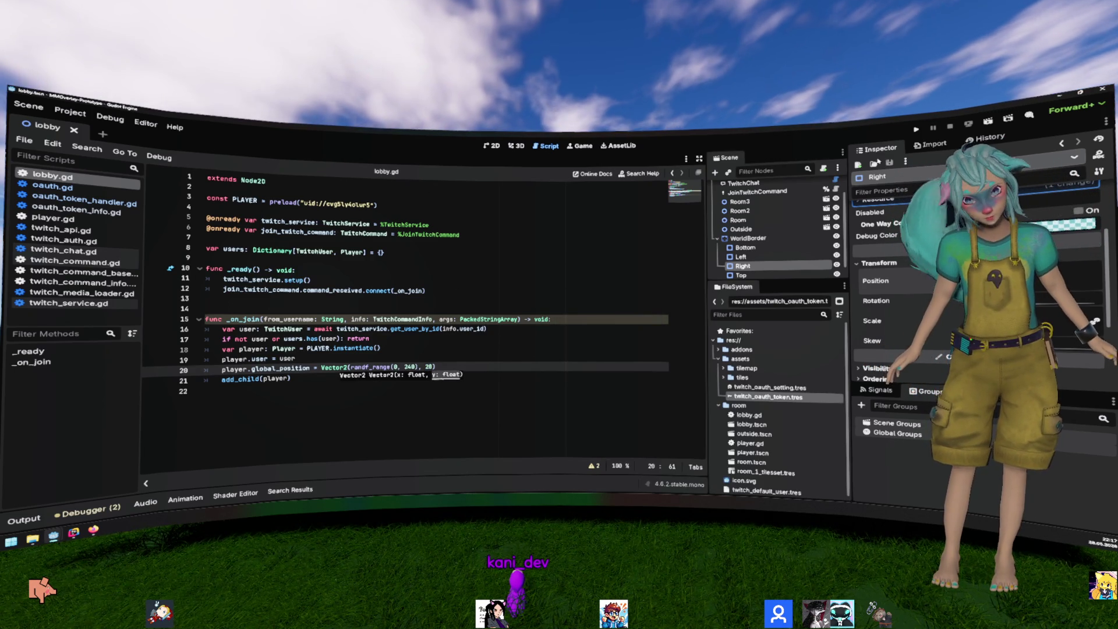
Step: Test-run the lobby scene and stop it
left_click(991, 119)
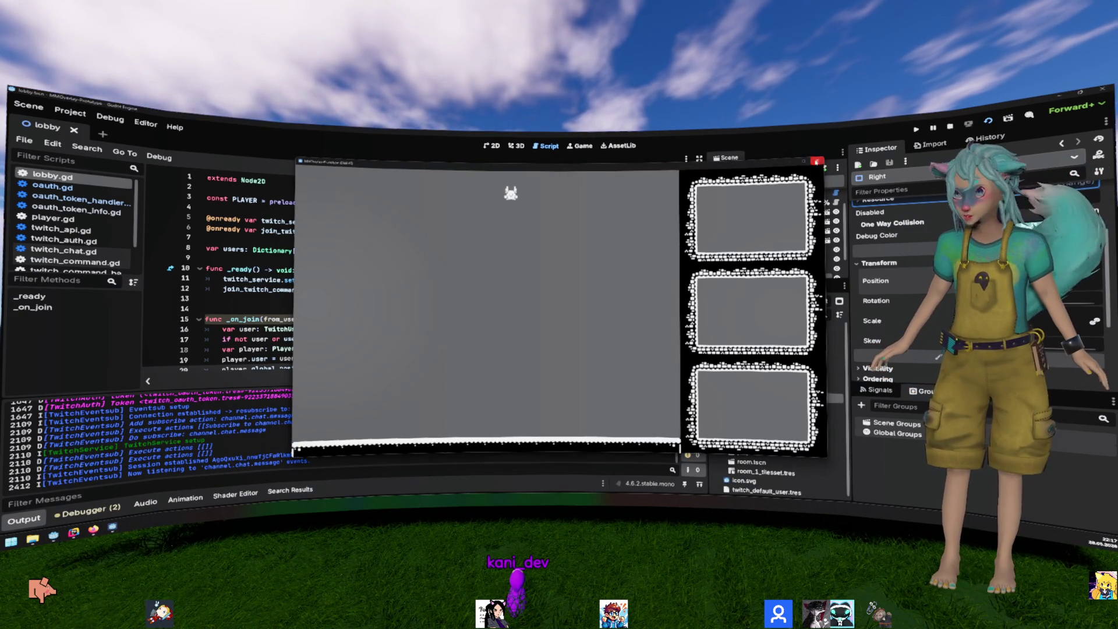
key("F8")
left_click(358, 233)
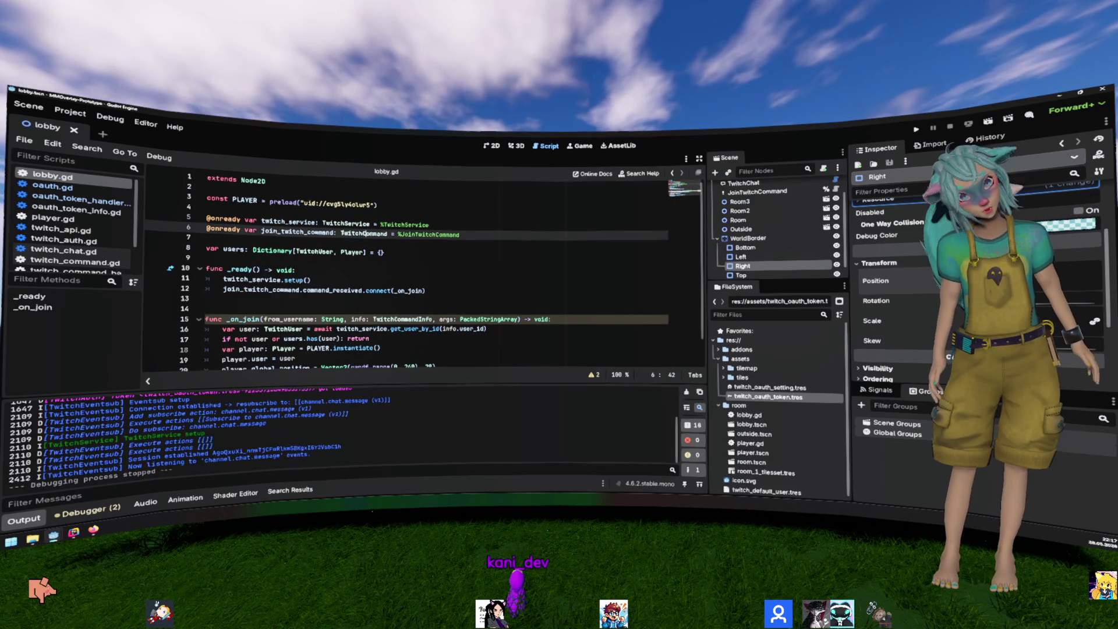
scroll(745, 239, "up", 2)
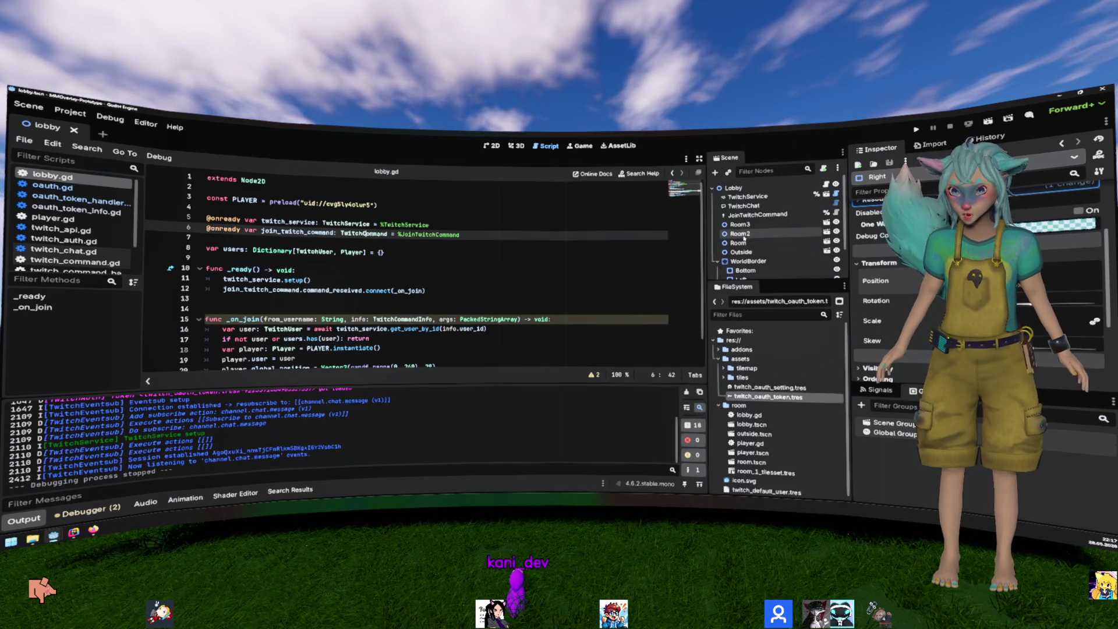
left_click(52, 217)
Step: Add a func _physics_process(delta) declaration below the user variable in player.gd
key("Return")
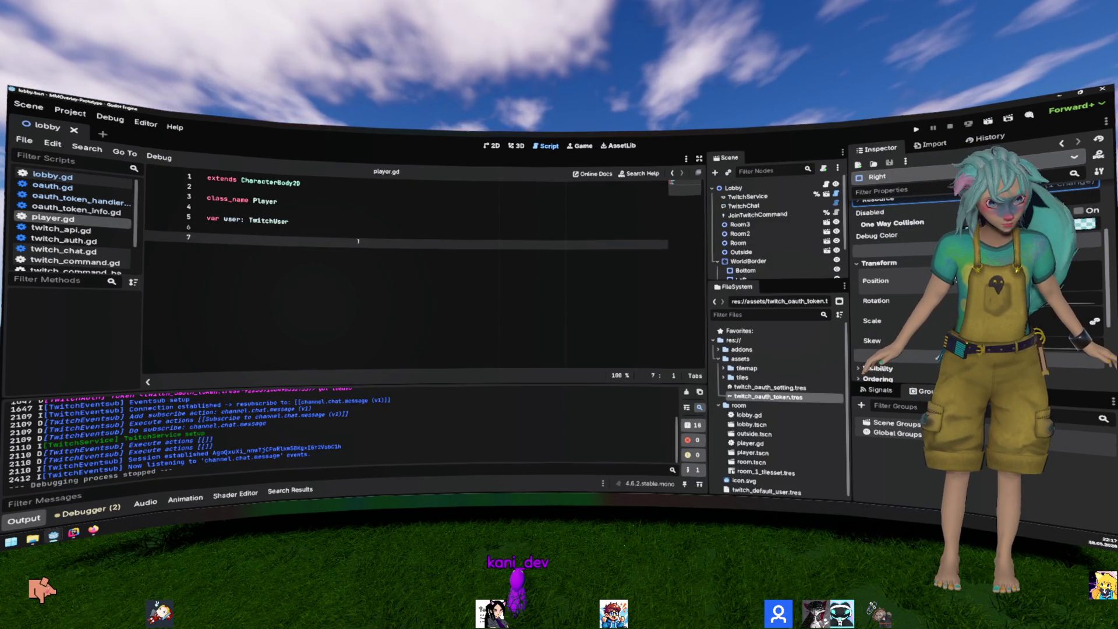
type("func _")
key("Return")
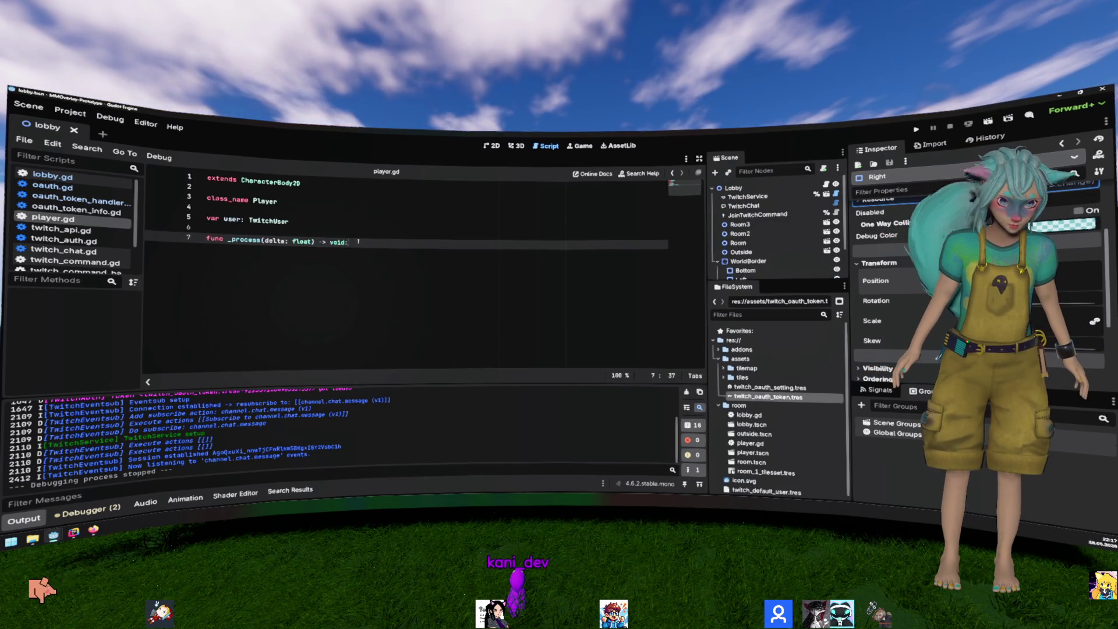
key("ctrl+z")
key("BackSpace")
key("BackSpace")
key("BackSpace")
type("c _p")
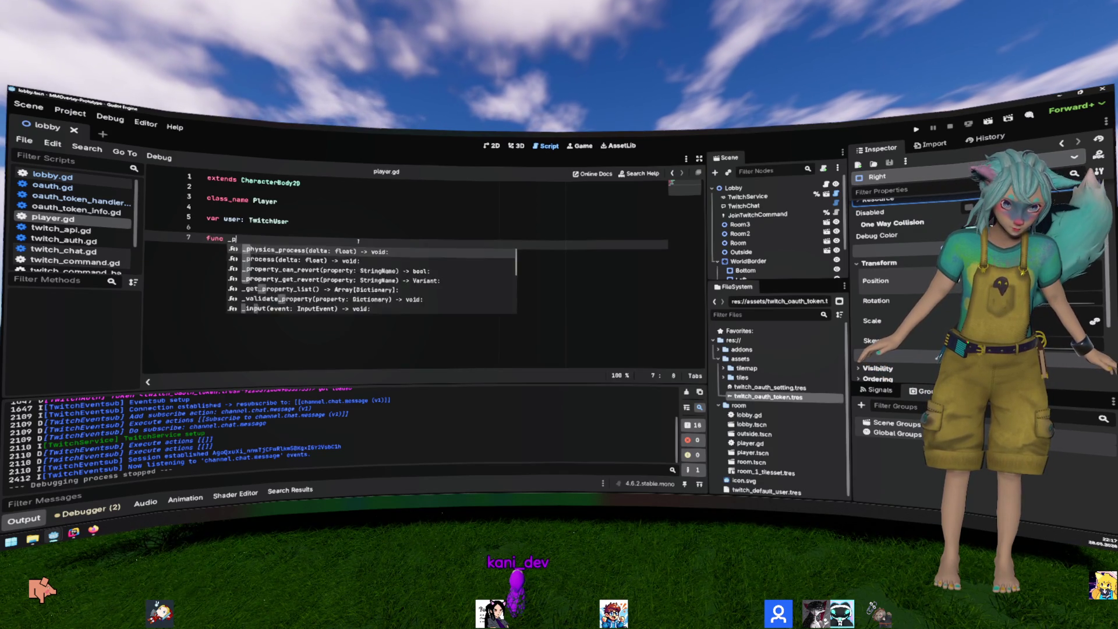
key("Return")
key("Home")
key("Return")
key("End")
key("Return")
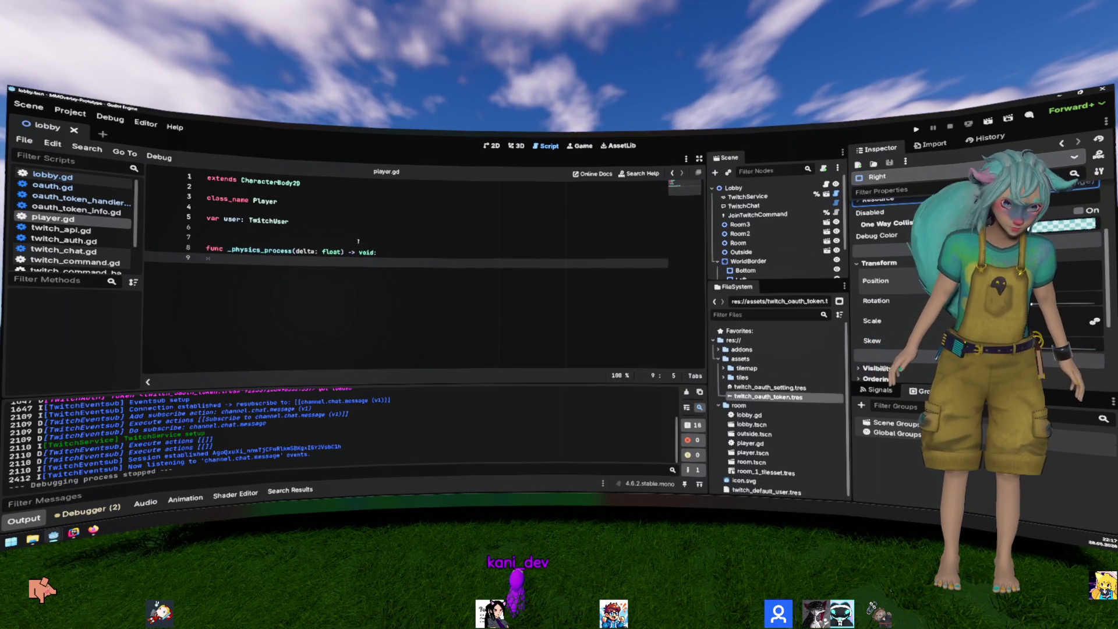
Step: Call move_and_slide() in its body, leaving an empty line above it
type("move")
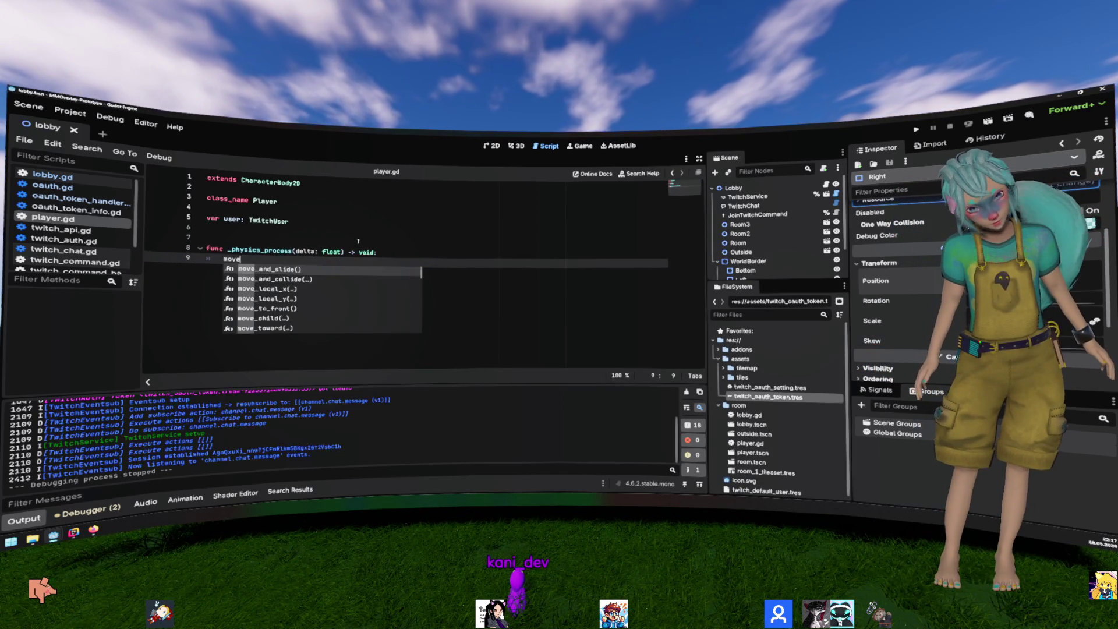
key("Return")
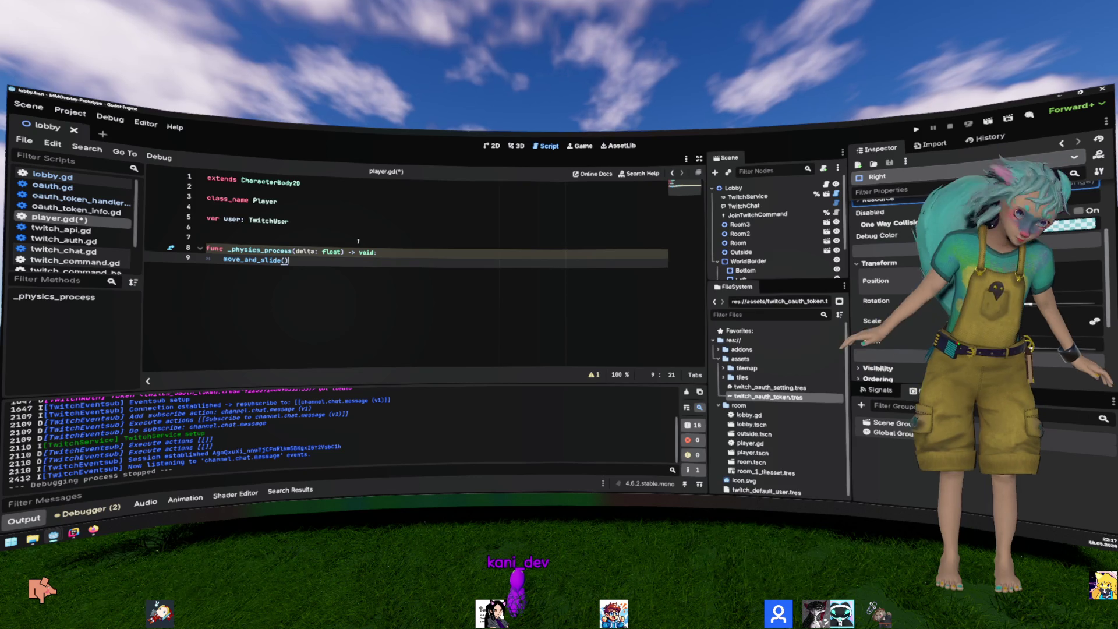
key("Home")
key("Return")
key("Up")
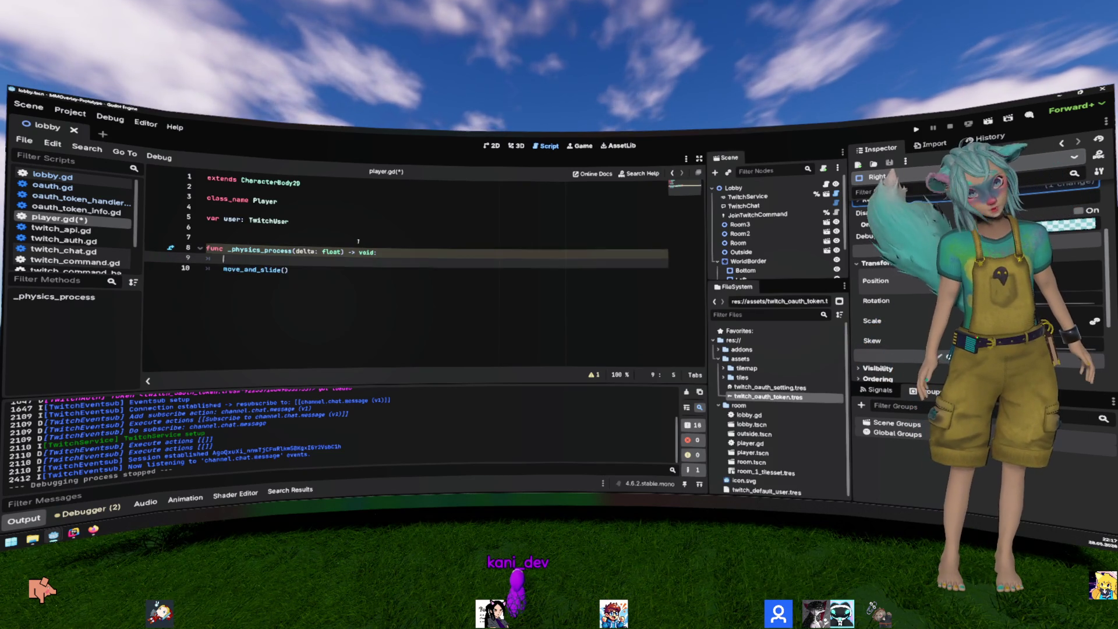
Step: Begin the line velocity = ProjectSettings above move_and_slide()
type("velocity ")
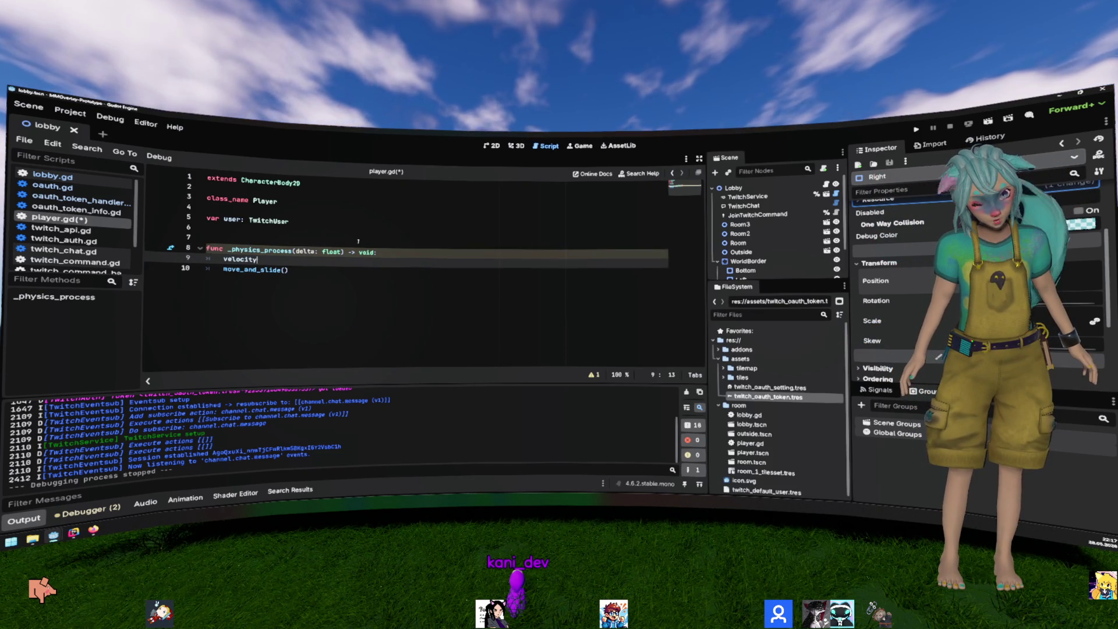
type("= Vec")
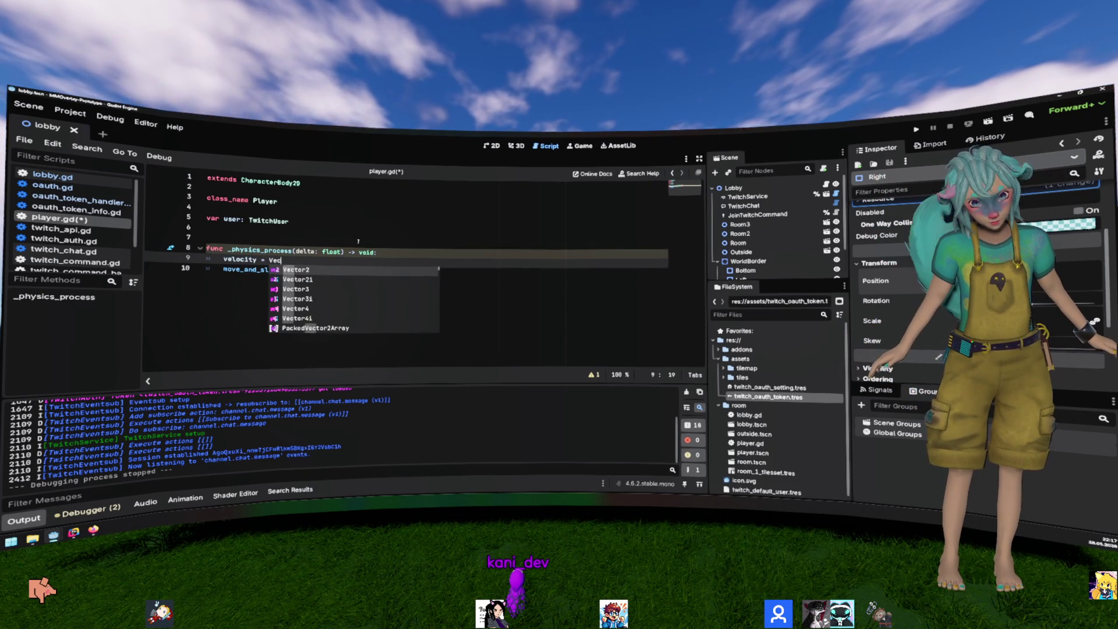
key("BackSpace")
key("BackSpace")
key("BackSpace")
type("Pro")
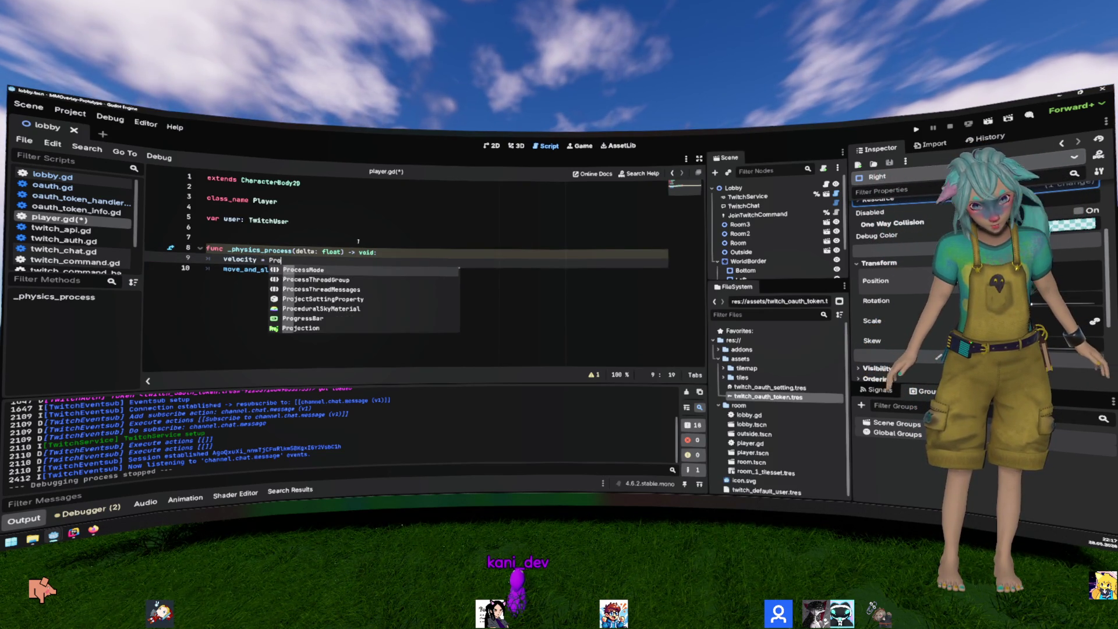
type("jectsett")
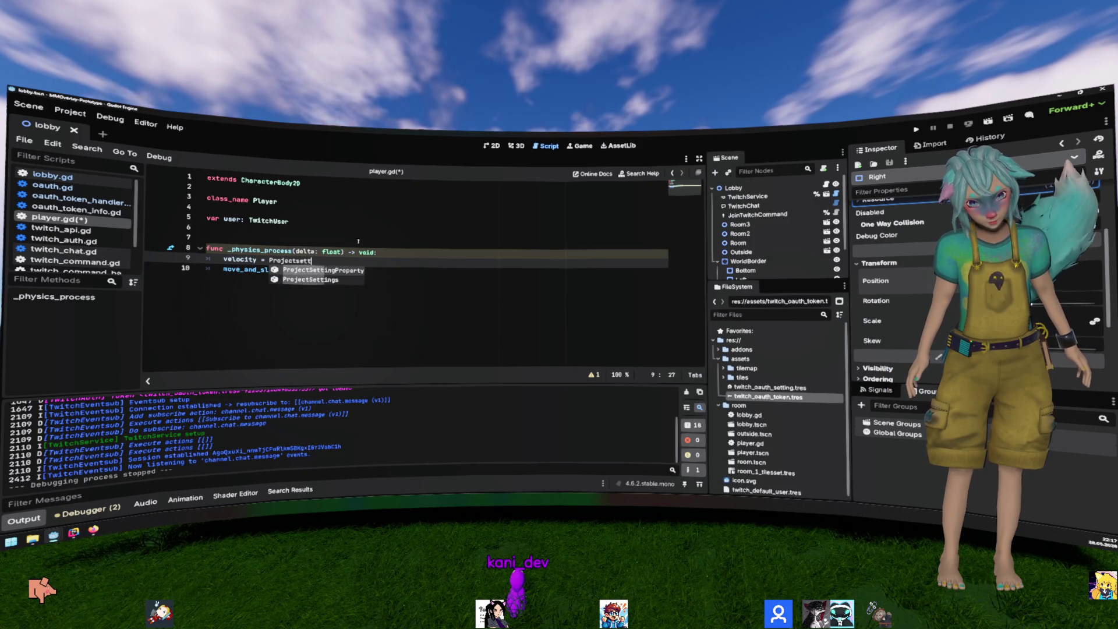
key("Down")
key("Return")
type(".")
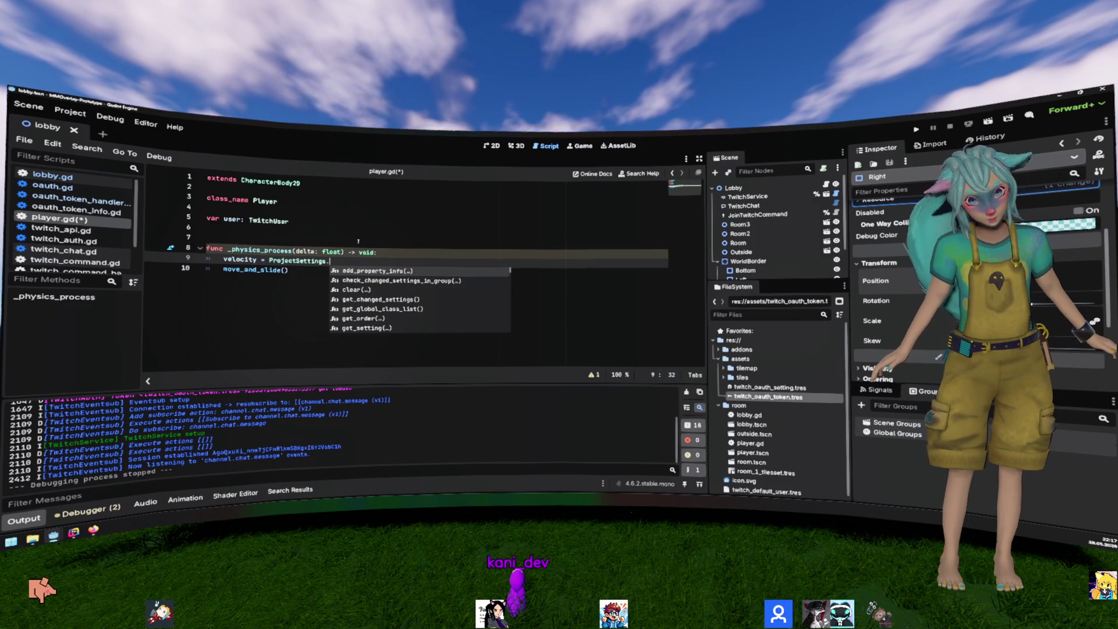
type("gra")
key("BackSpace")
key("BackSpace")
key("BackSpace")
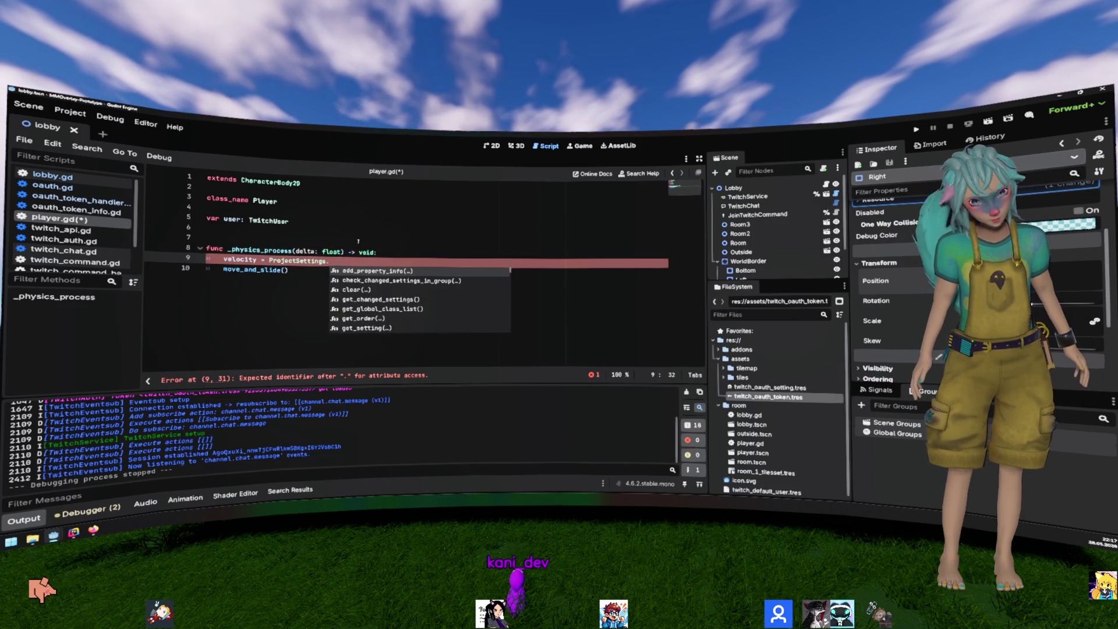
key("Escape")
left_click(70, 112)
Step: Look up Physics > 2D Default Gravity (980 px/s², physics/2d/default_gravity) in Project Settings
left_click(88, 129)
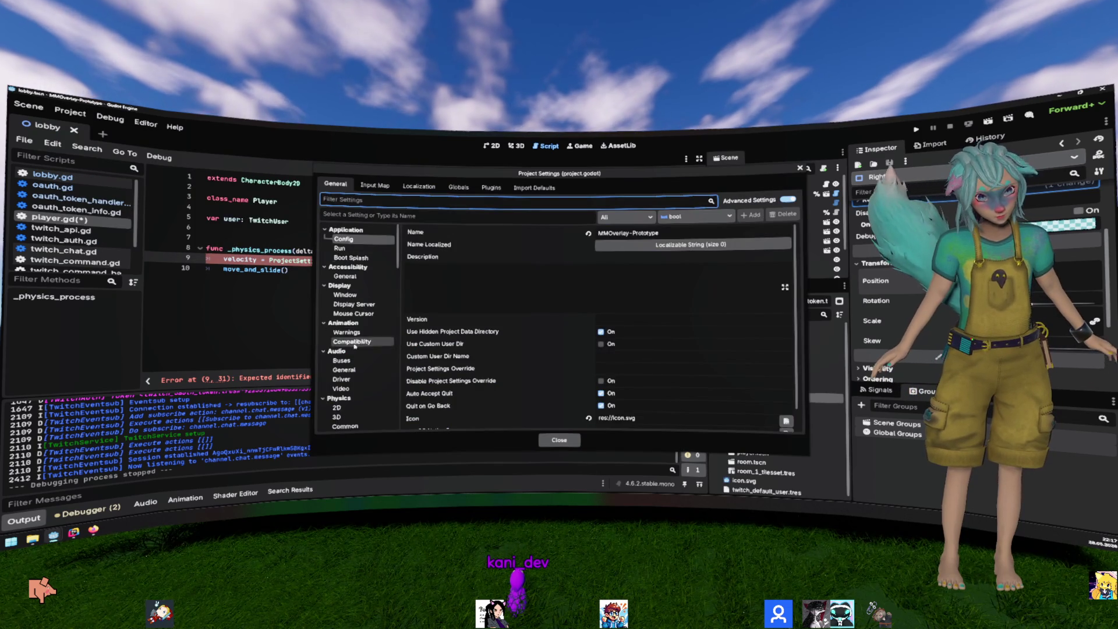
scroll(355, 345, "down", 6)
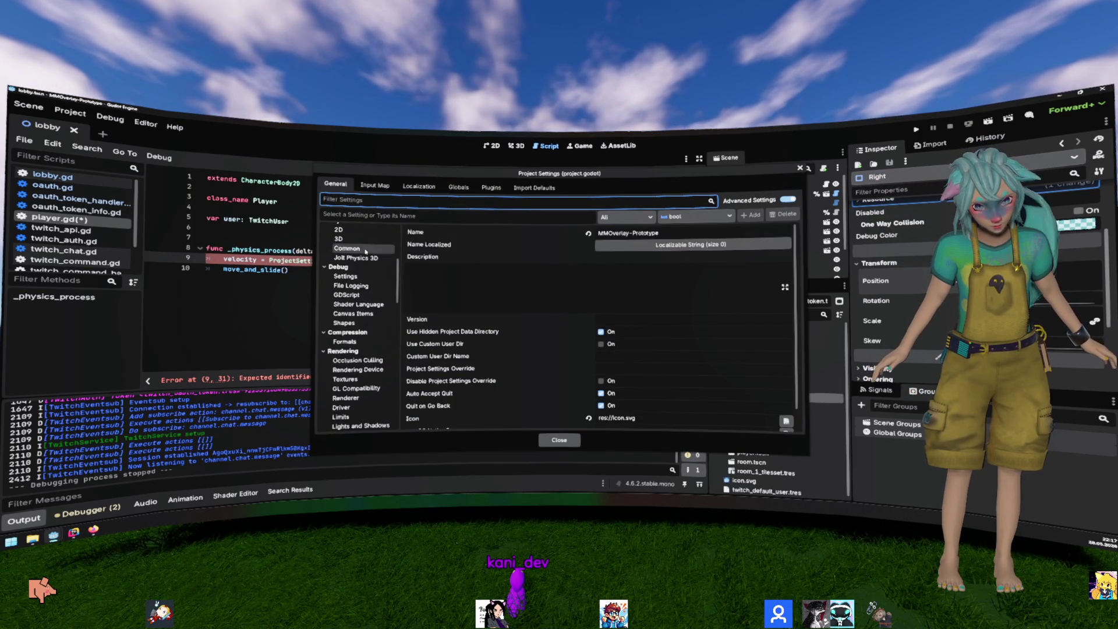
scroll(361, 262, "up", 4)
left_click(349, 330)
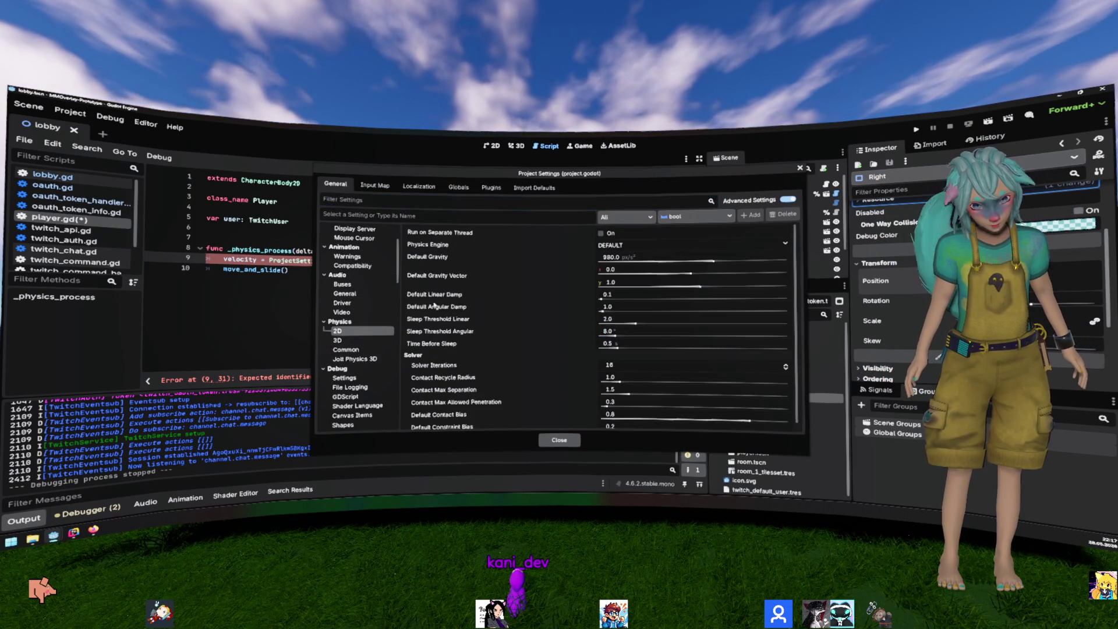
left_click(476, 261)
mouse_move(417, 257)
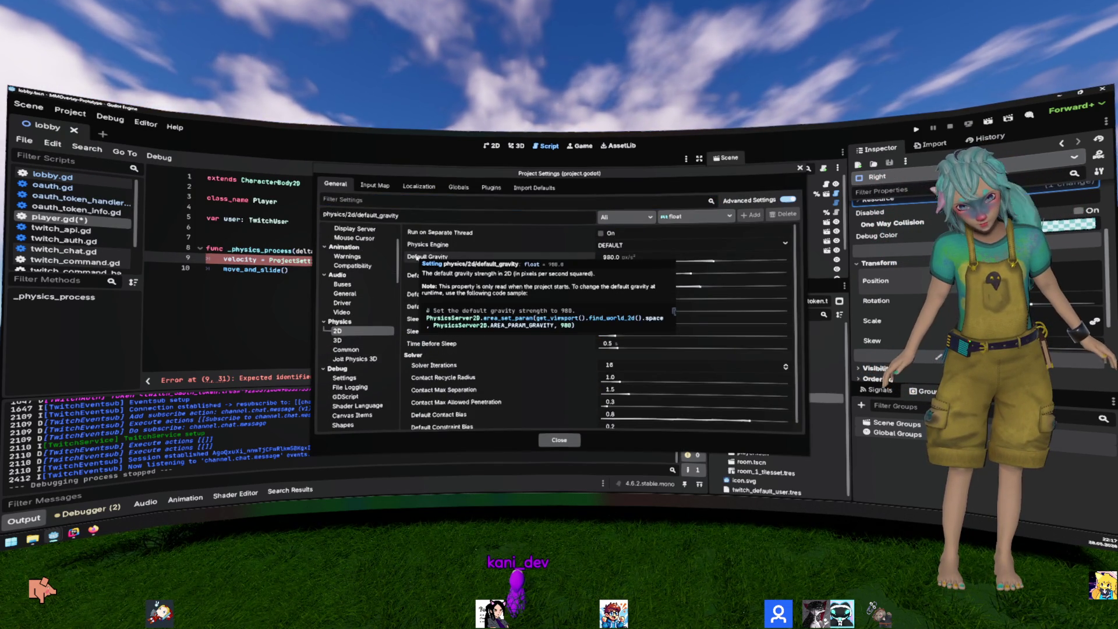
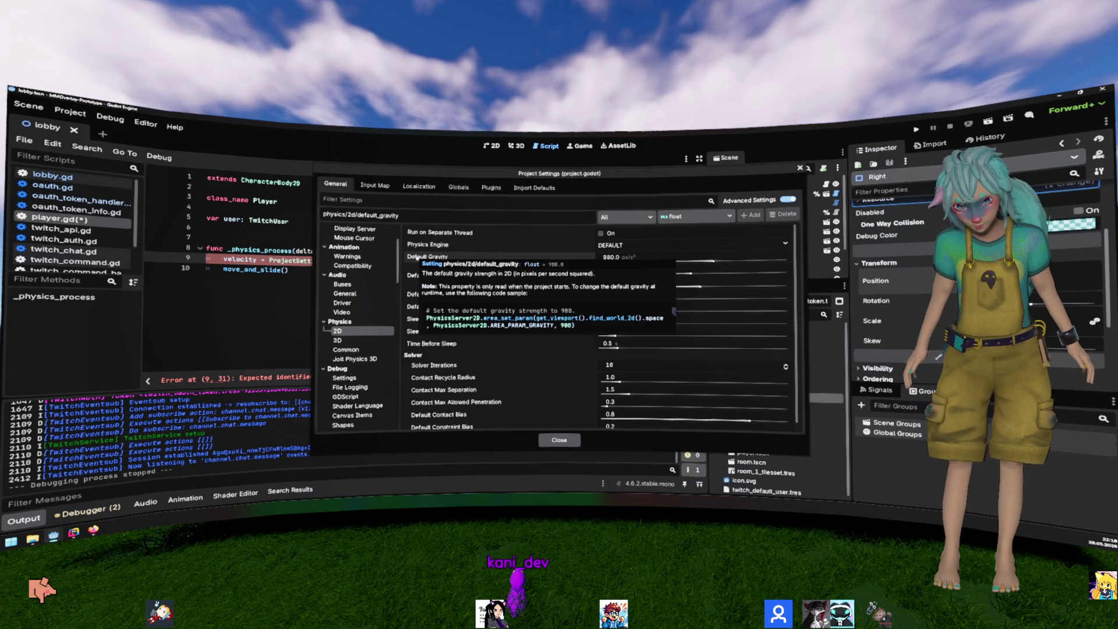
Step: Write ProjectSettings.get_setting("physics/2d/default_gravity") on the velocity line using autocomplete
key("Escape")
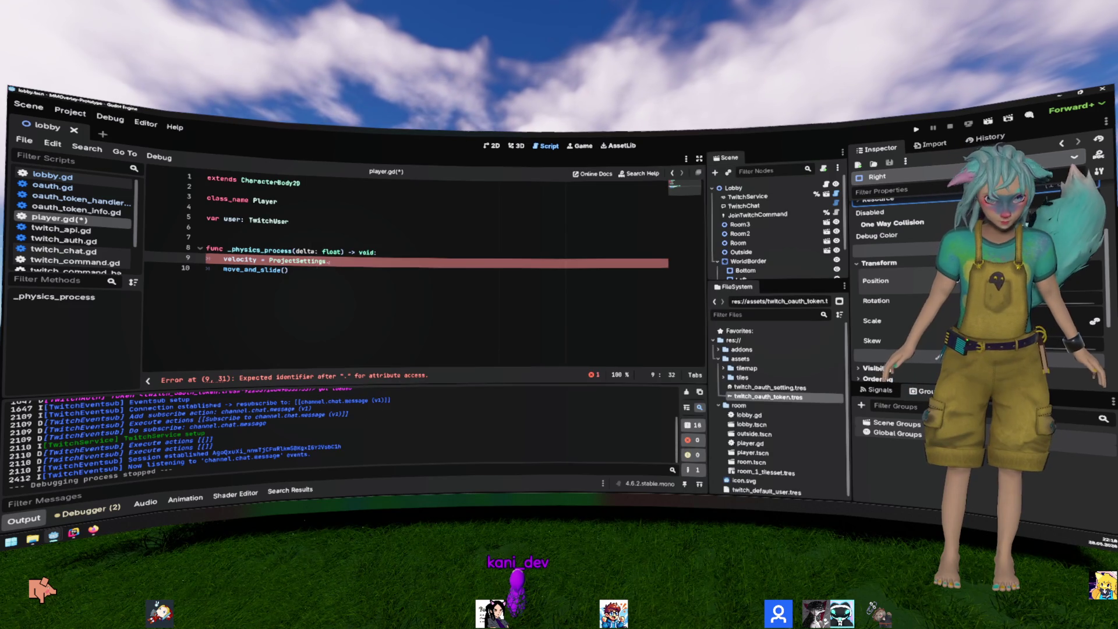
key("ctrl+space")
type("default")
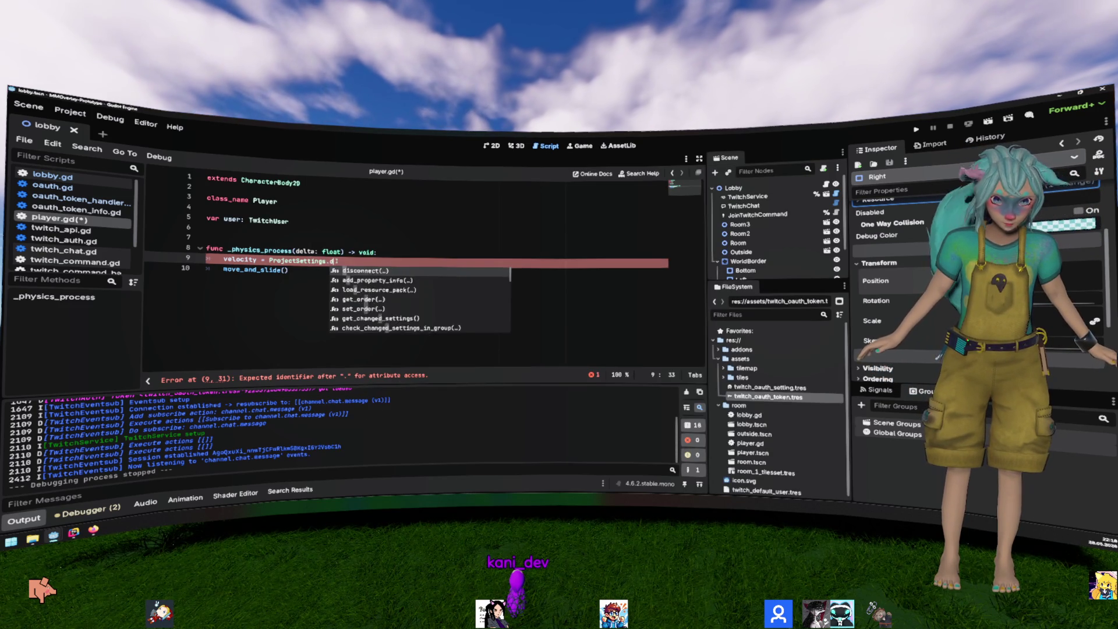
key("BackSpace")
type("get")
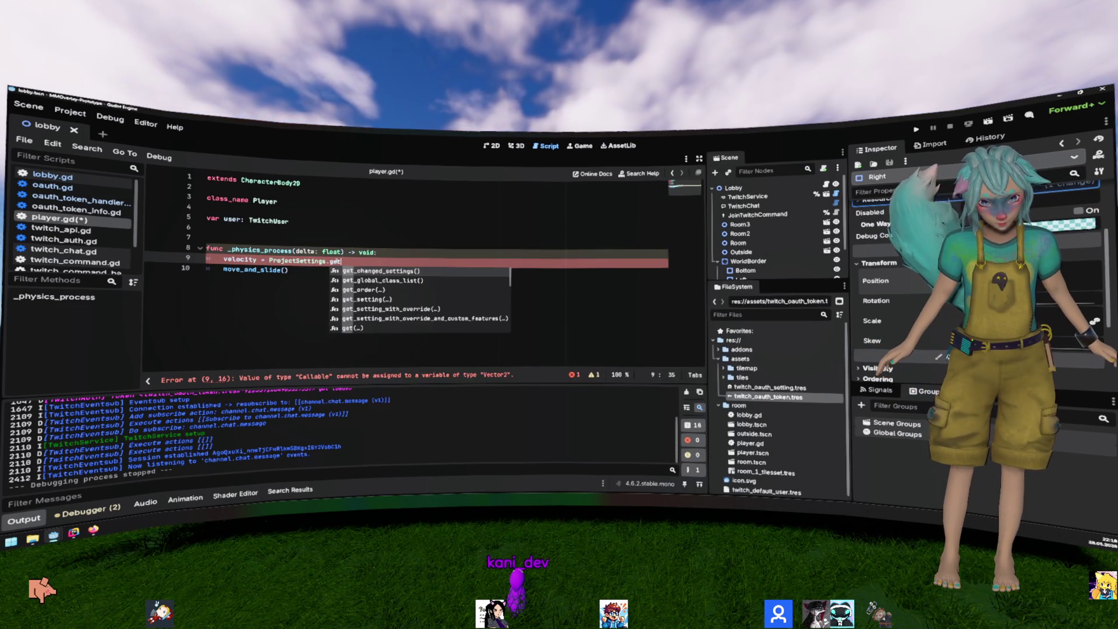
key("Down")
key("Down")
key("Down")
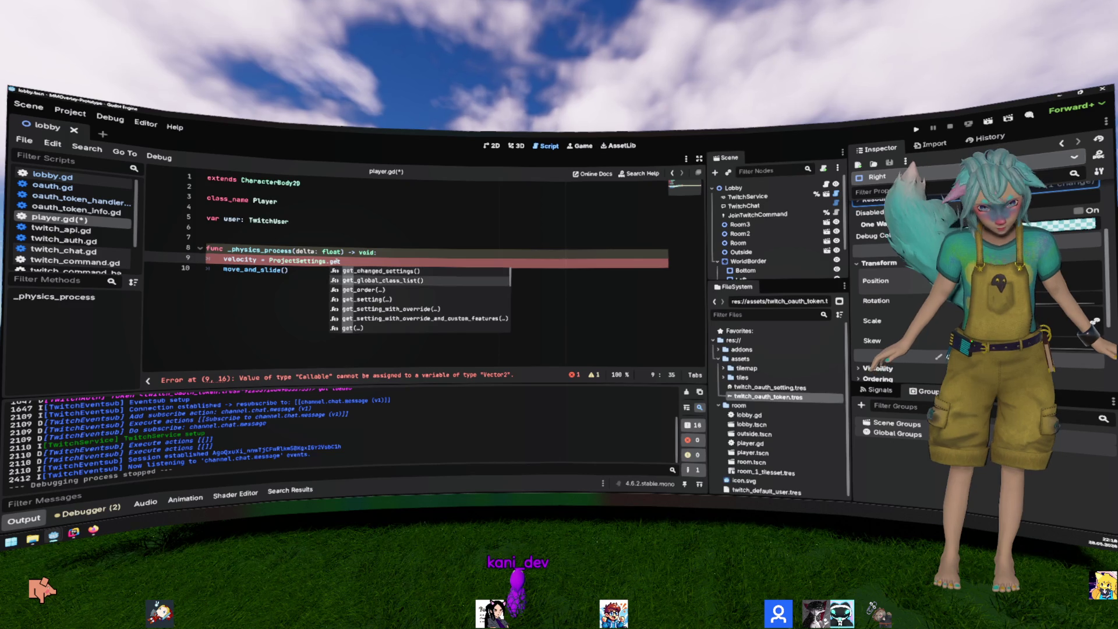
key("Return")
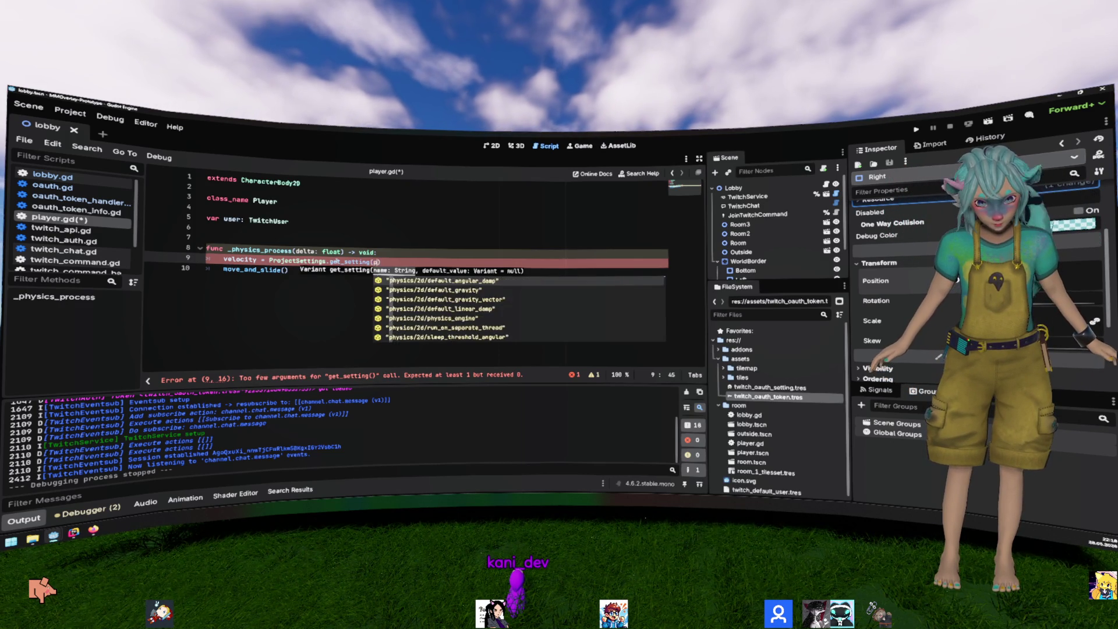
type("p")
key("BackSpace")
type("\"ph")
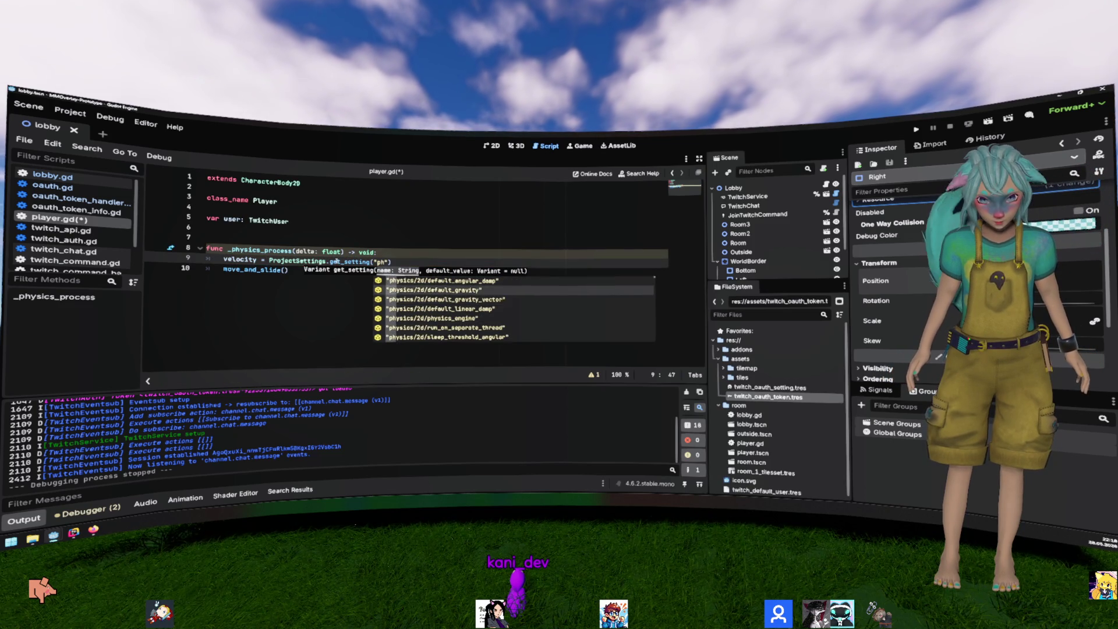
key("Return")
Step: Check the get_setting documentation, then cut the gravity call out of line 9
left_click(365, 280)
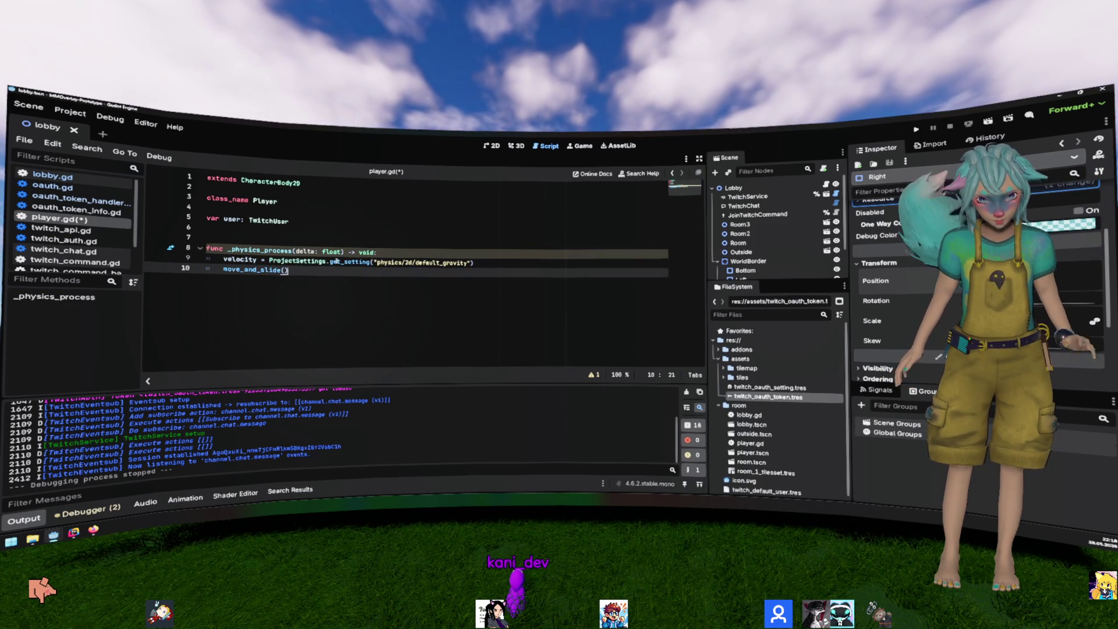
left_click(367, 261)
mouse_move(367, 261)
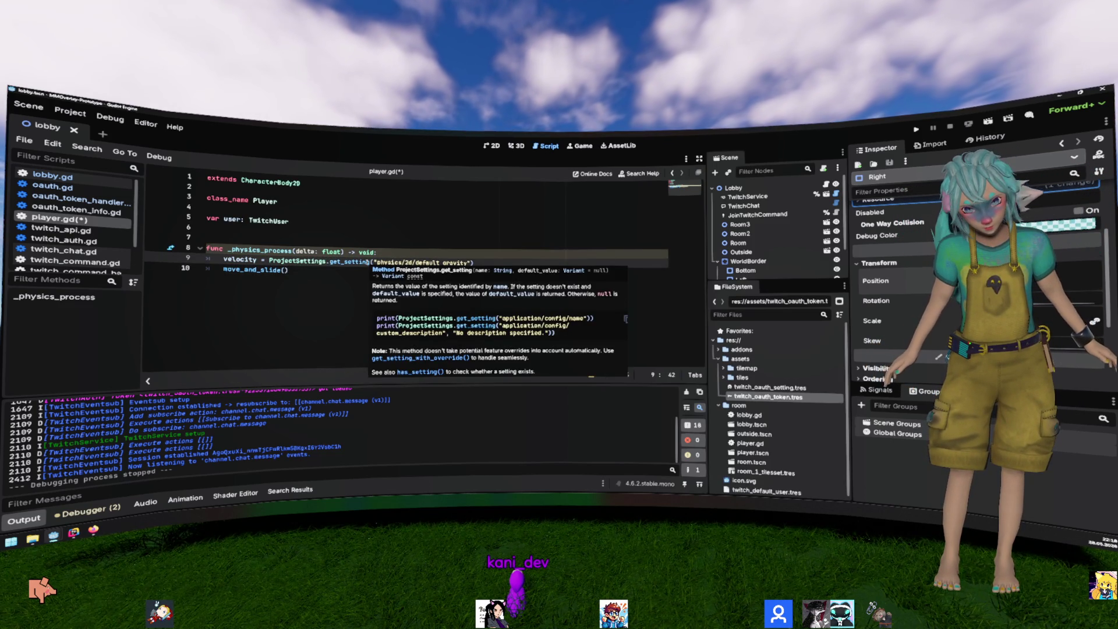
left_click(365, 284)
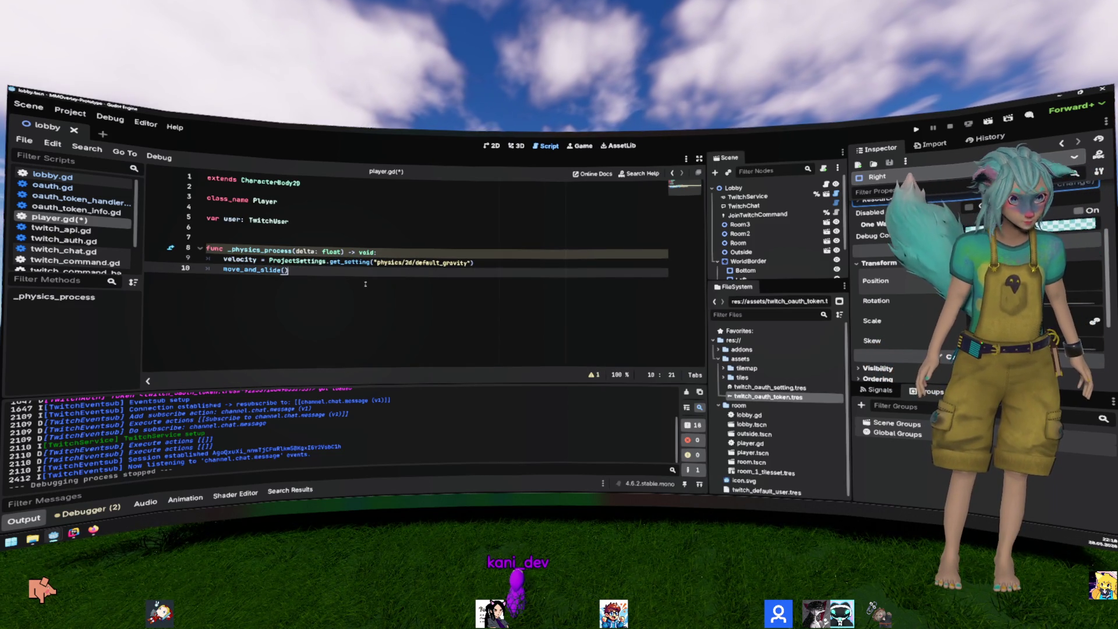
mouse_move(473, 263)
left_mouse_down()
mouse_move(373, 251)
mouse_move(269, 263)
left_mouse_up()
key("ctrl+x")
left_click(315, 205)
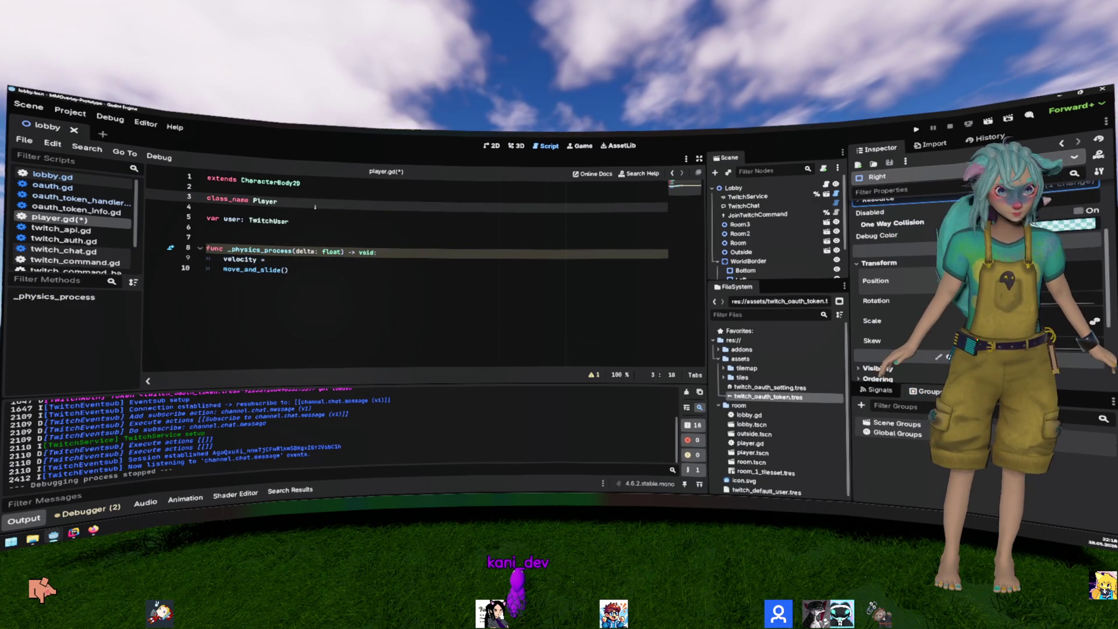
Step: Declare var GRAVITY: float assigned from the pasted default-gravity lookup
key("Return")
key("Return")
type("var ")
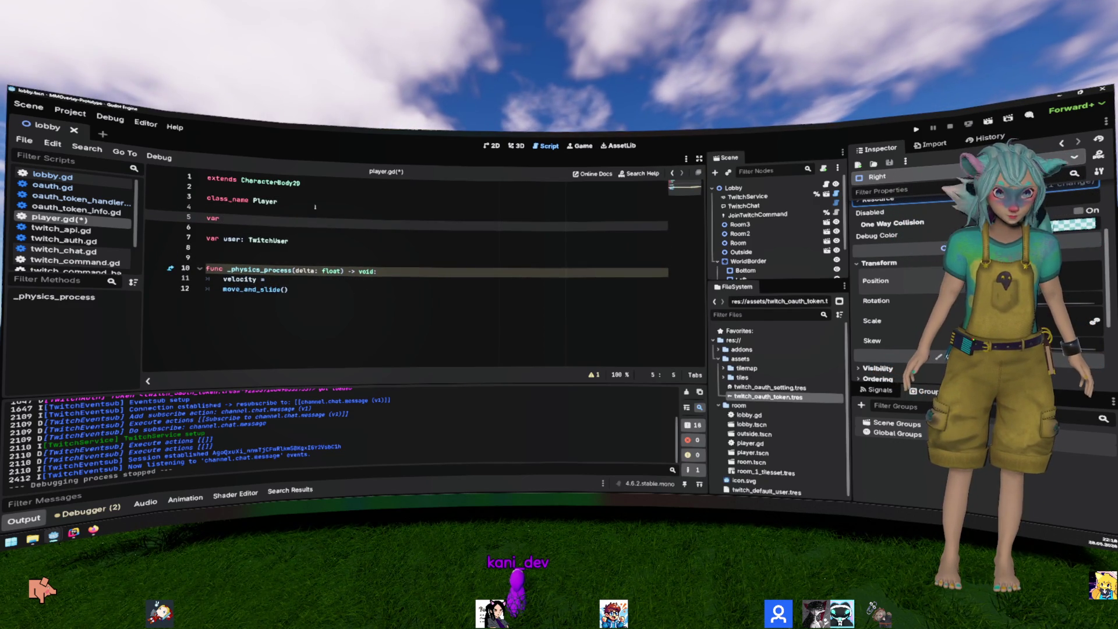
type("GRAVITY =")
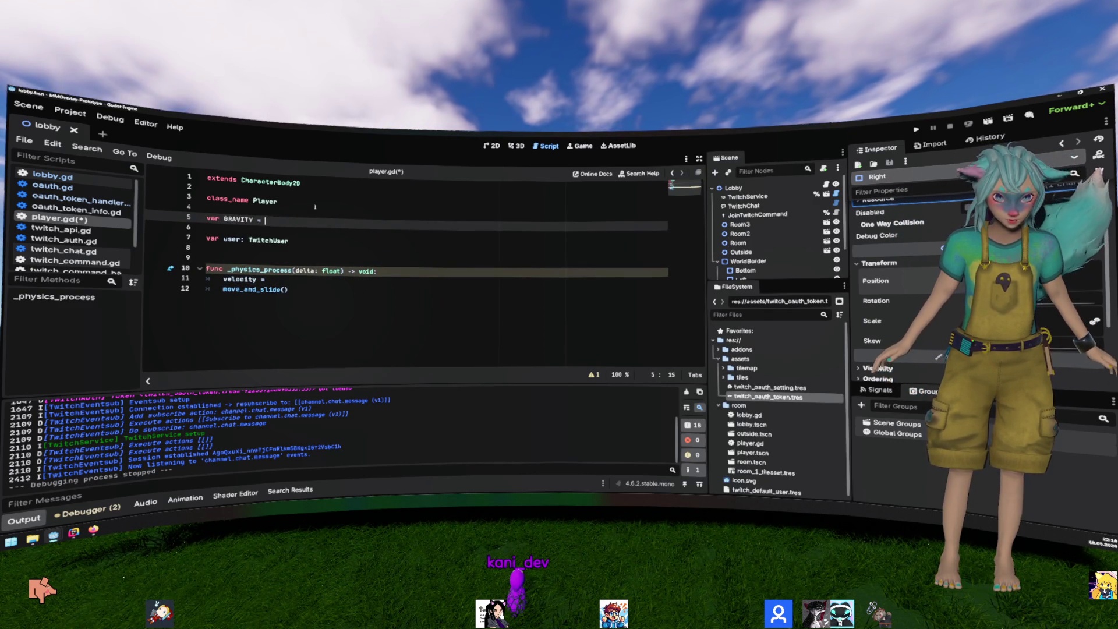
key("ctrl+v")
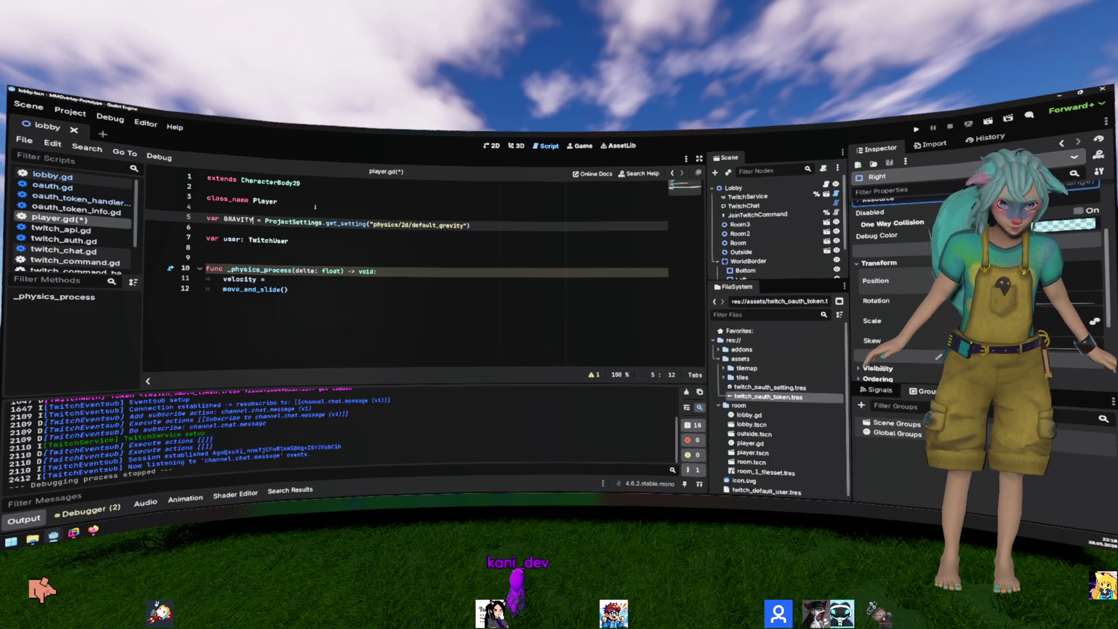
type("fl")
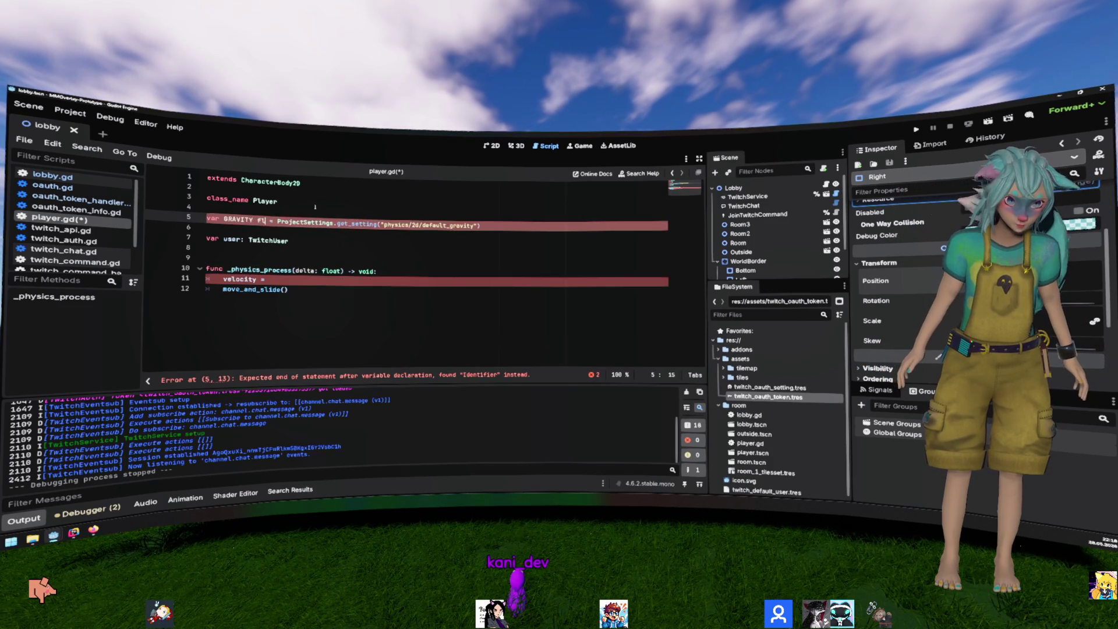
key("Left")
key("Left")
key("Left")
type(":")
key("Right")
key("Right")
key("Right")
type("oat")
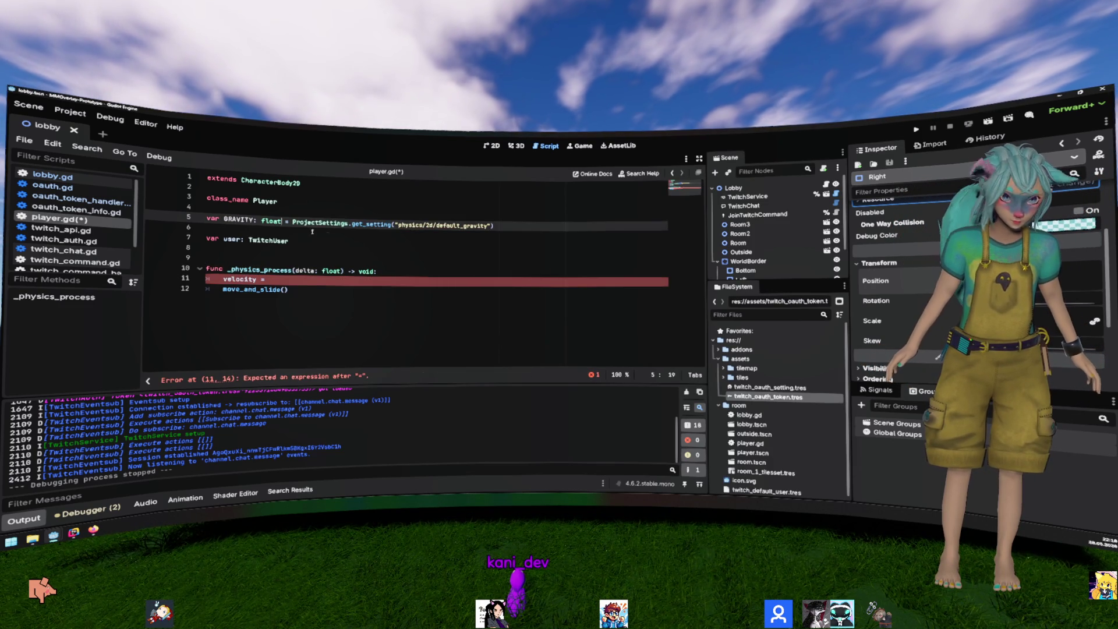
Step: Set velocity.y = GRAVITY and save player.gd
left_click(314, 279)
type("GRAVITY")
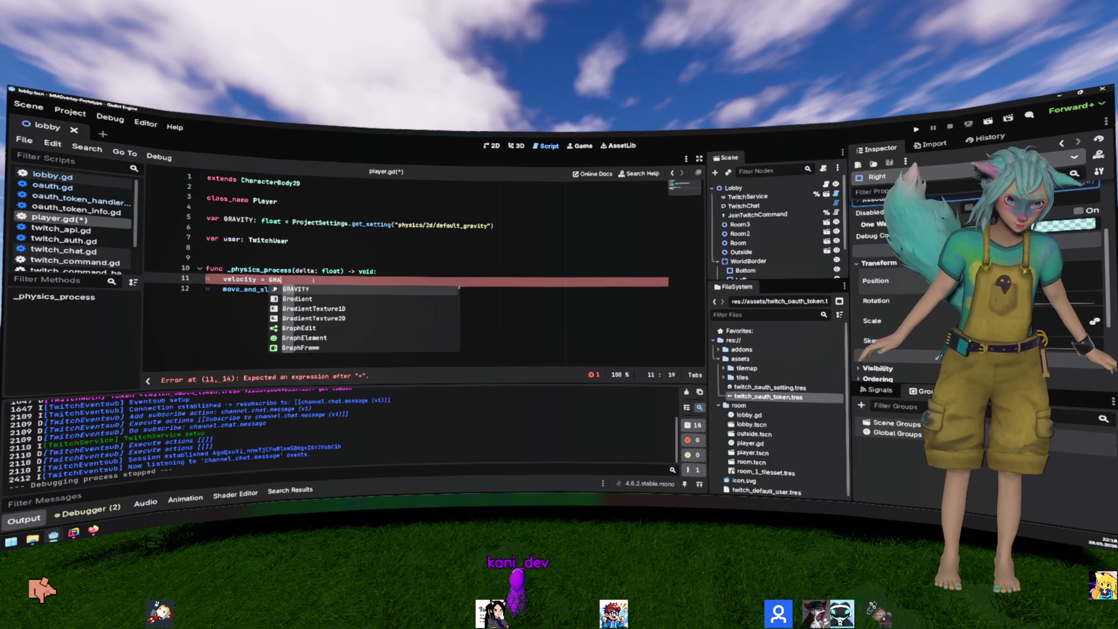
key("Return")
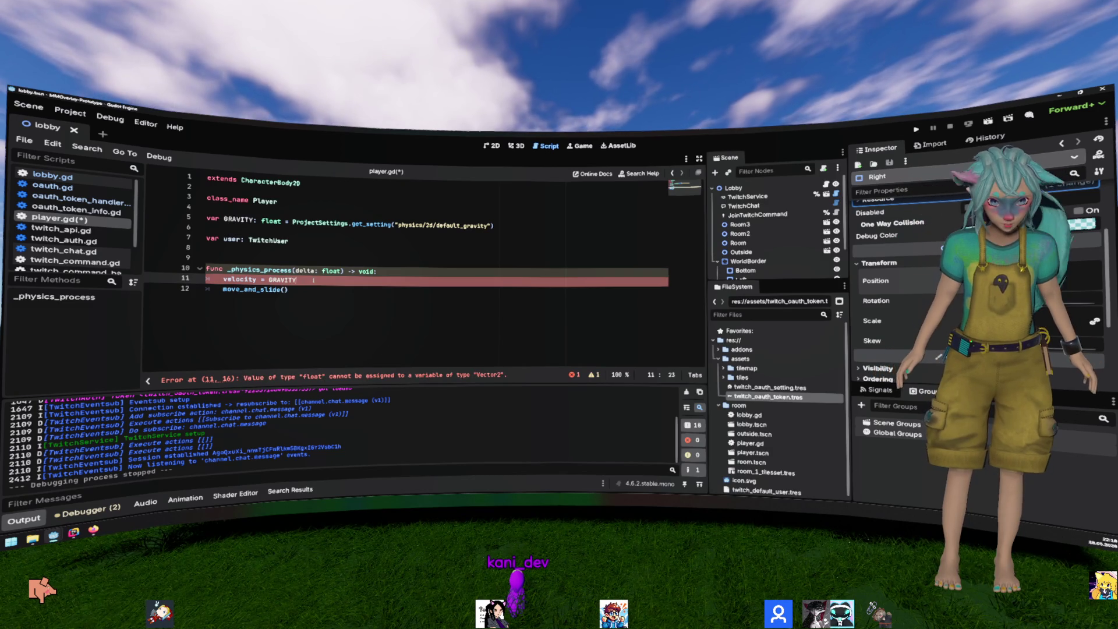
key("Left")
key("Left")
key("Left")
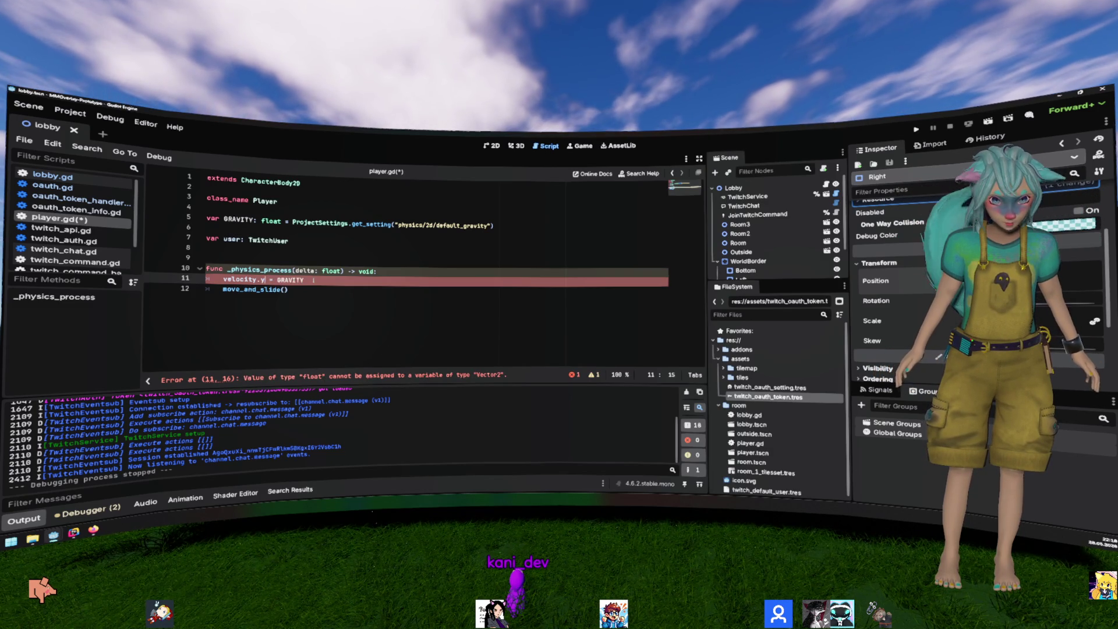
key("Up")
key("Down")
key("ctrl+s")
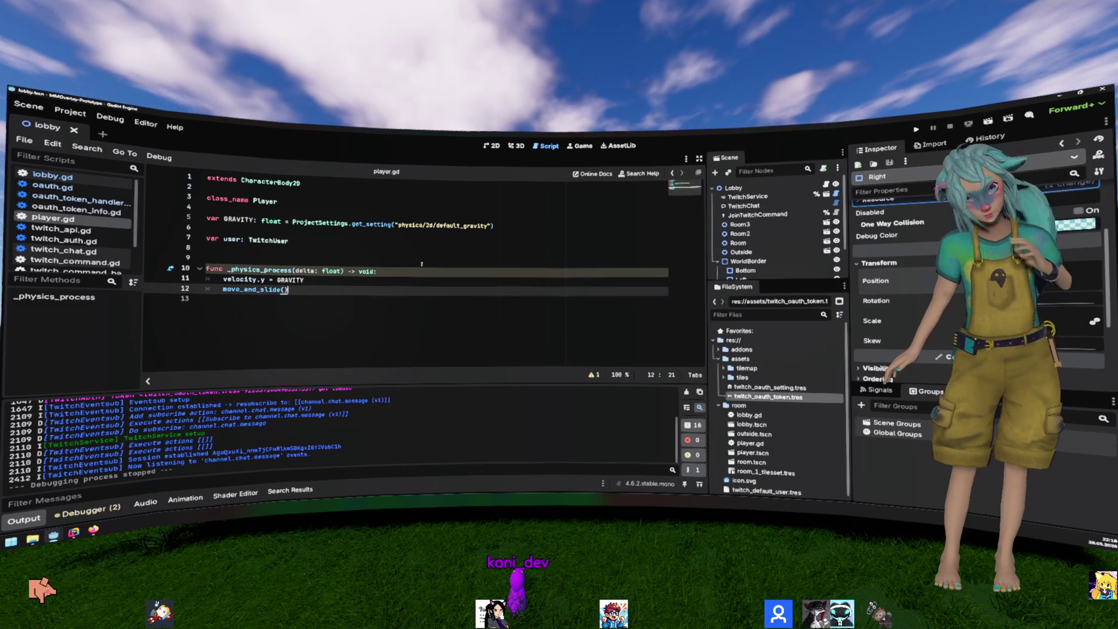
key("Up")
key("Up")
left_click(70, 112)
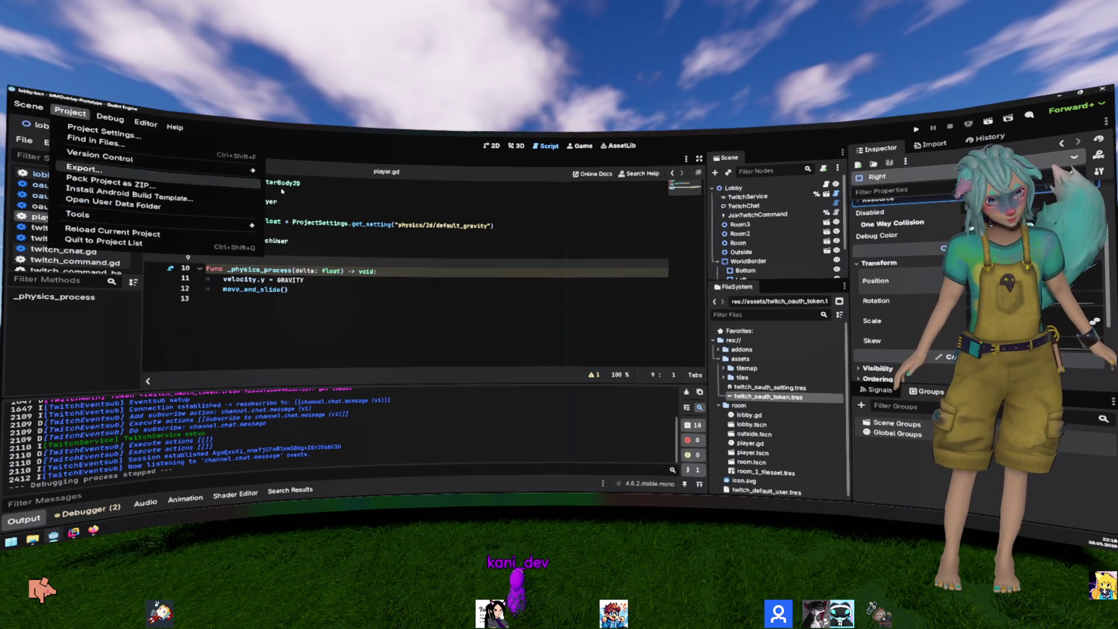
Step: Test-run the game to check gravity, then stop it
left_click(379, 272)
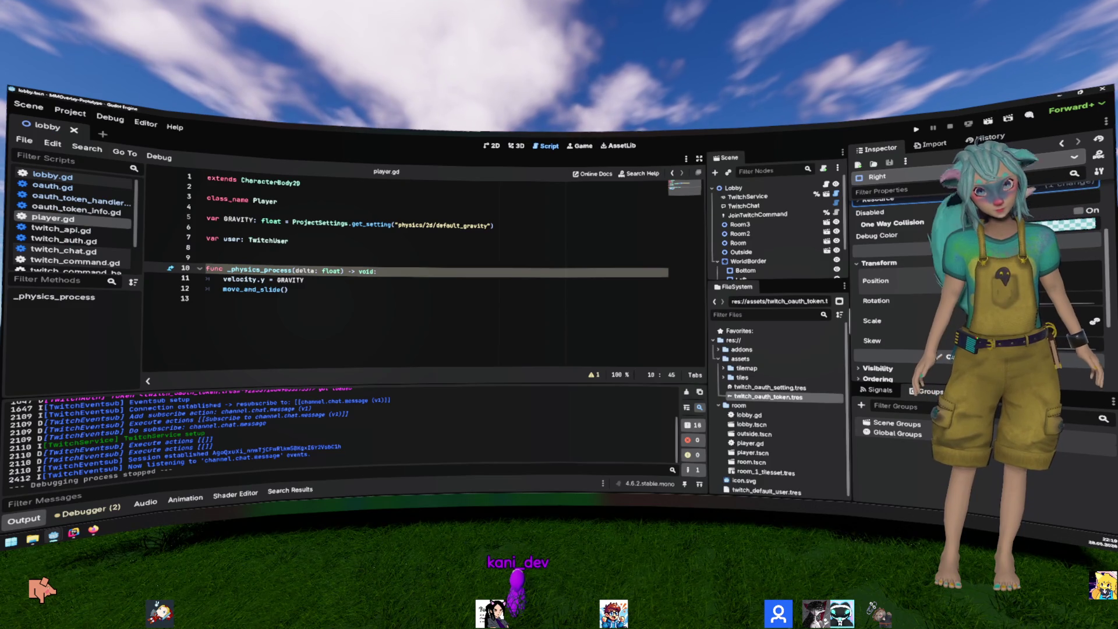
key("F5")
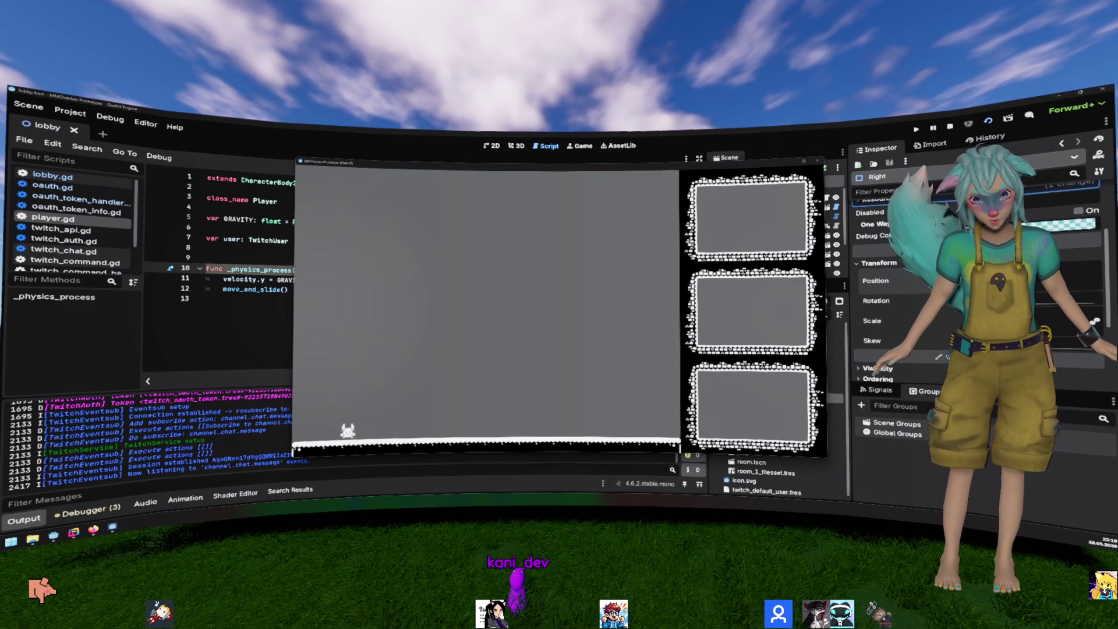
key("F8")
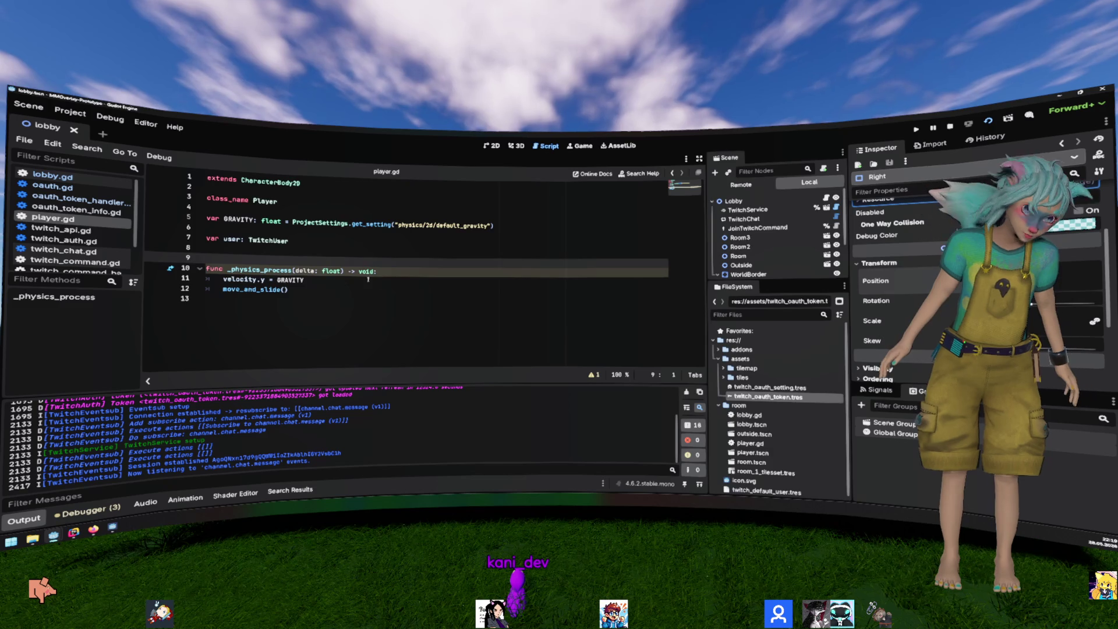
left_click(369, 280)
Step: Recommit the Default Gravity value under Physics > 2D in Project Settings
left_click(63, 113)
left_click(172, 162)
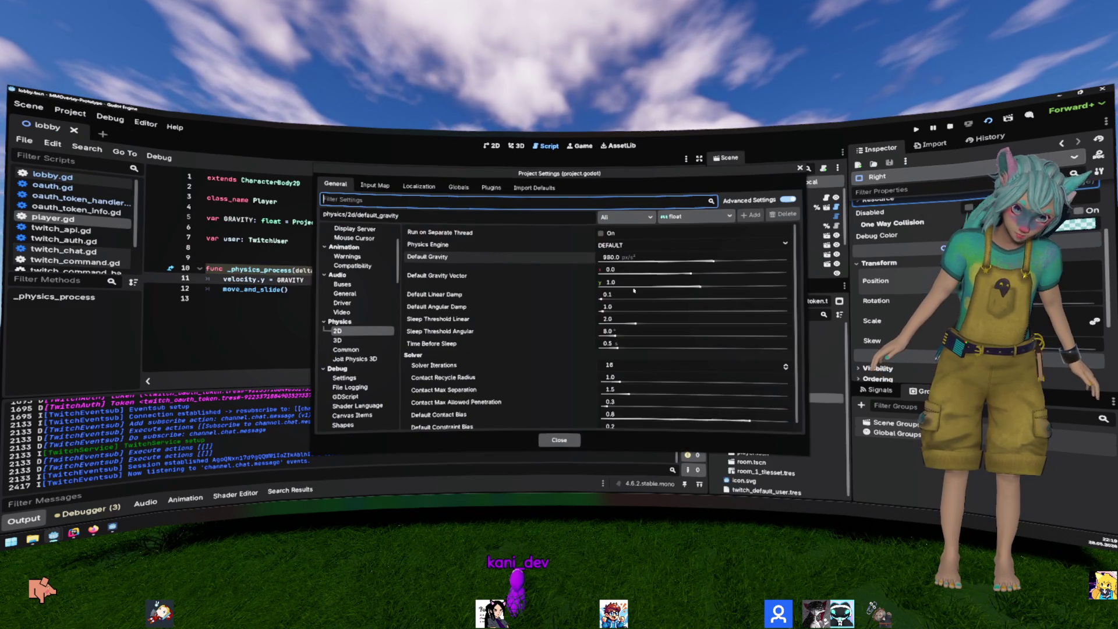
left_click(673, 262)
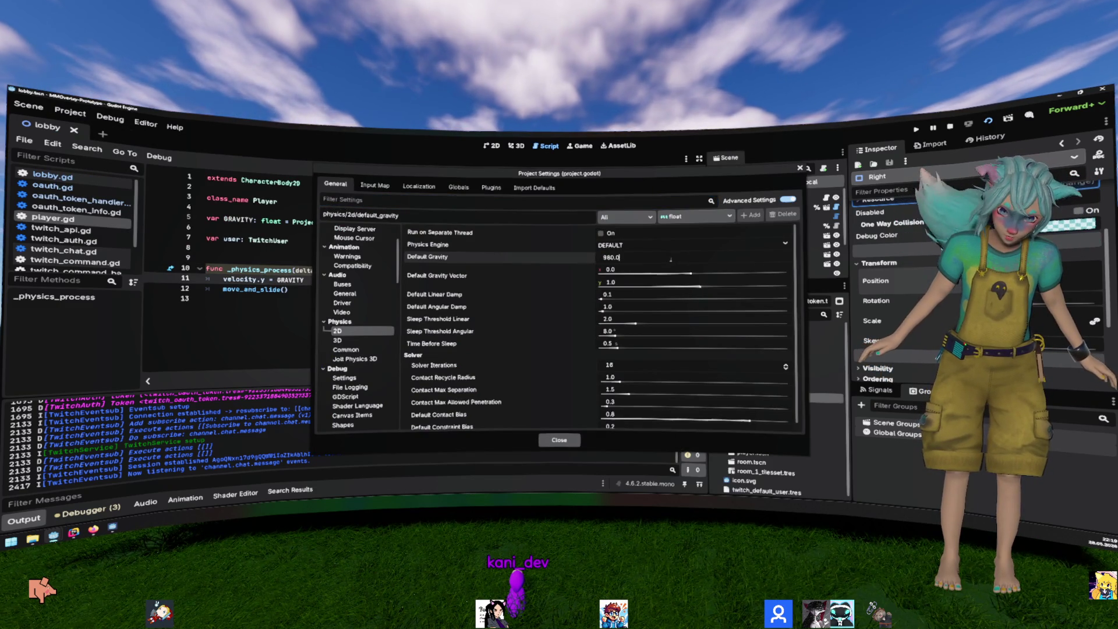
type("/")
key("Return")
left_click(559, 440)
Step: Run the game again to confirm the player falls, then stop it
left_click(285, 290)
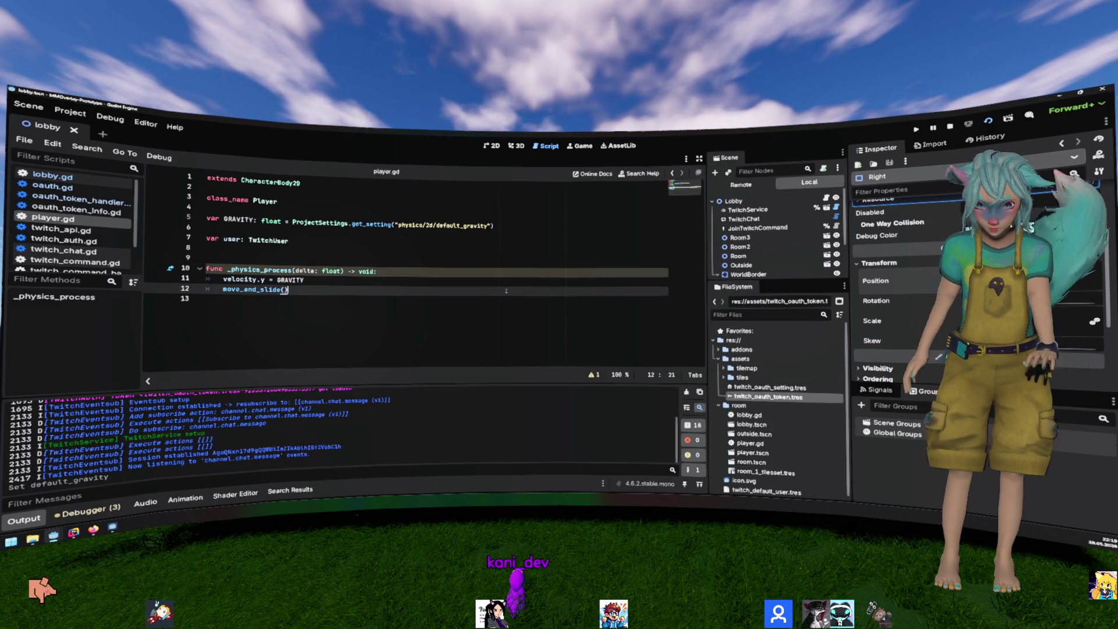
key("F5")
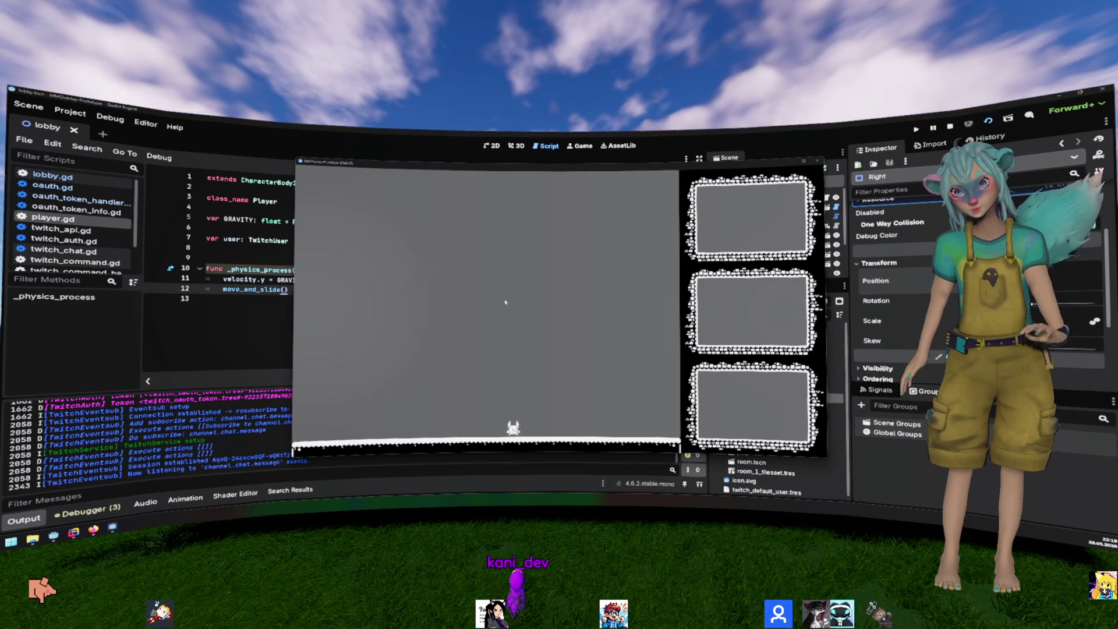
key("F8")
Step: Add a colon after the TwitchUser user declaration on line 7 for a setter
left_click(356, 233)
left_click(356, 237)
type(":")
key("Return")
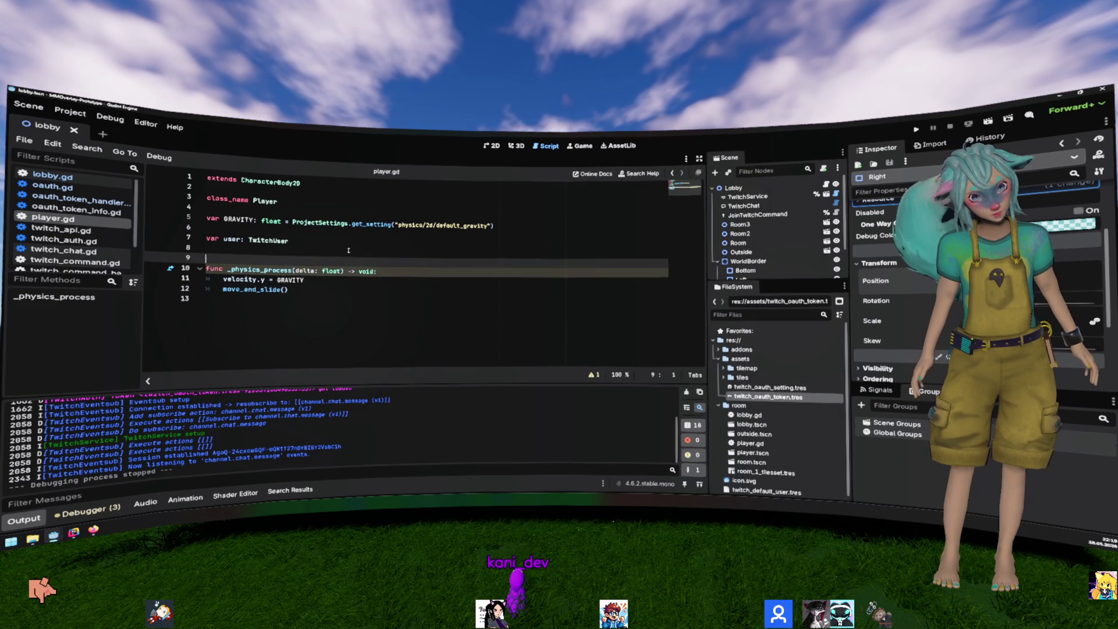
Step: Give user 'set = _update_user' and write func _update_user(val: TwitchUser) -> void
type("set = _update")
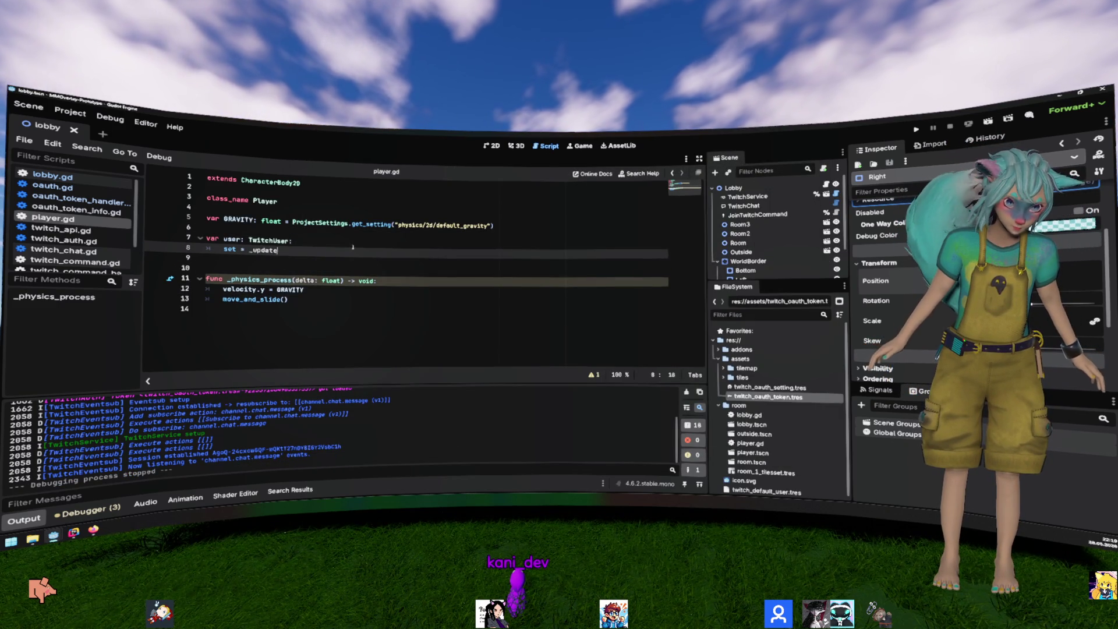
type("_user")
key("ctrl+End")
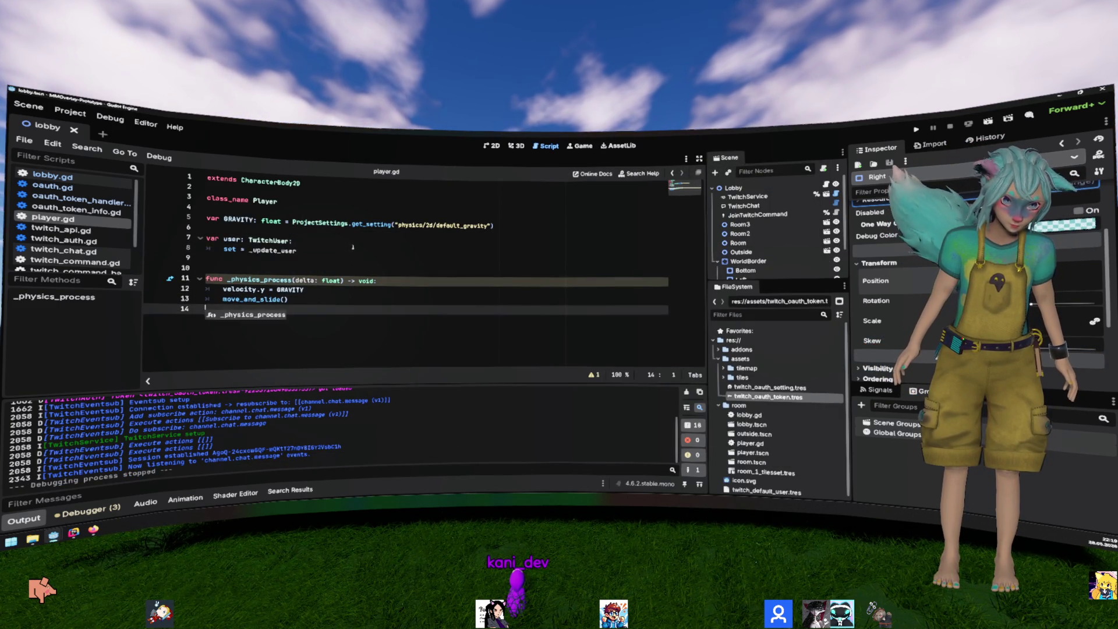
key("Return")
key("ctrl+z")
key("Tab")
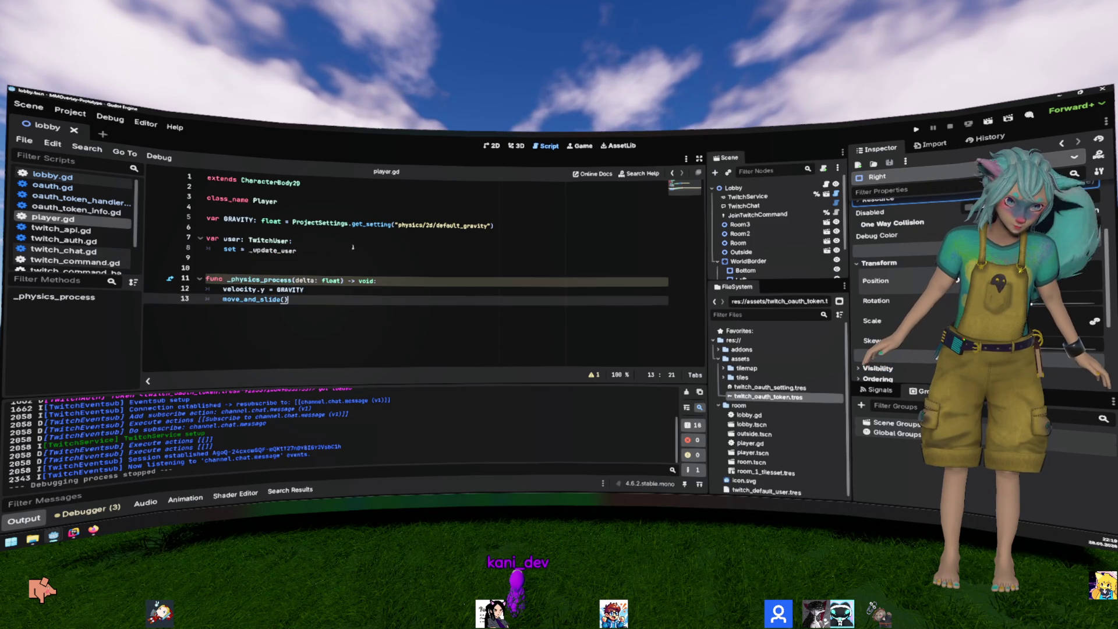
key("Return")
type("func _update_user() ->")
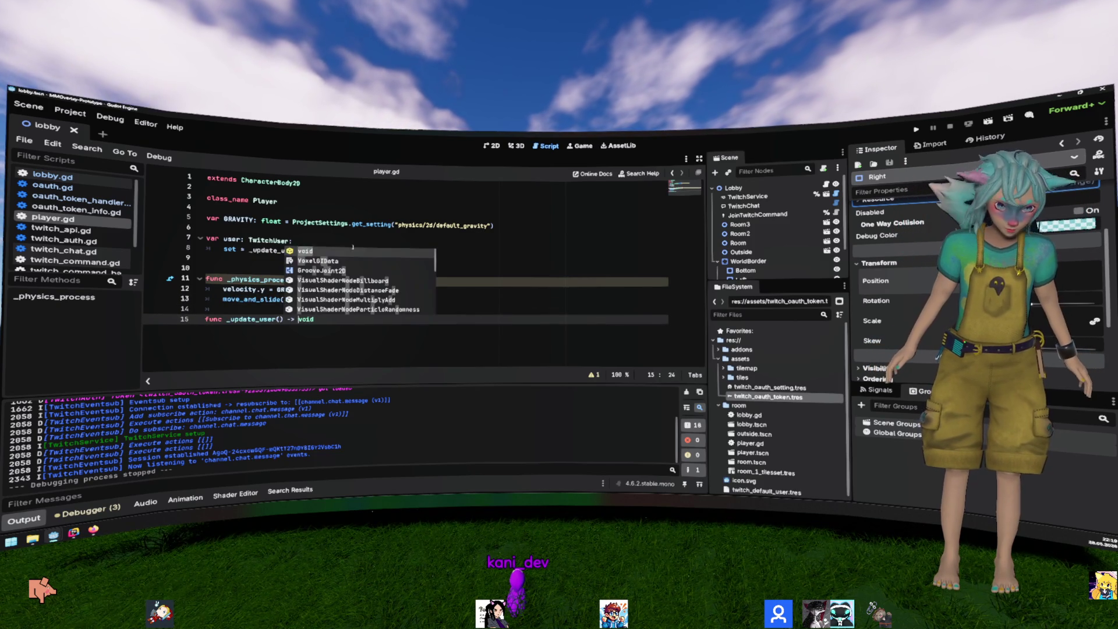
key("Return")
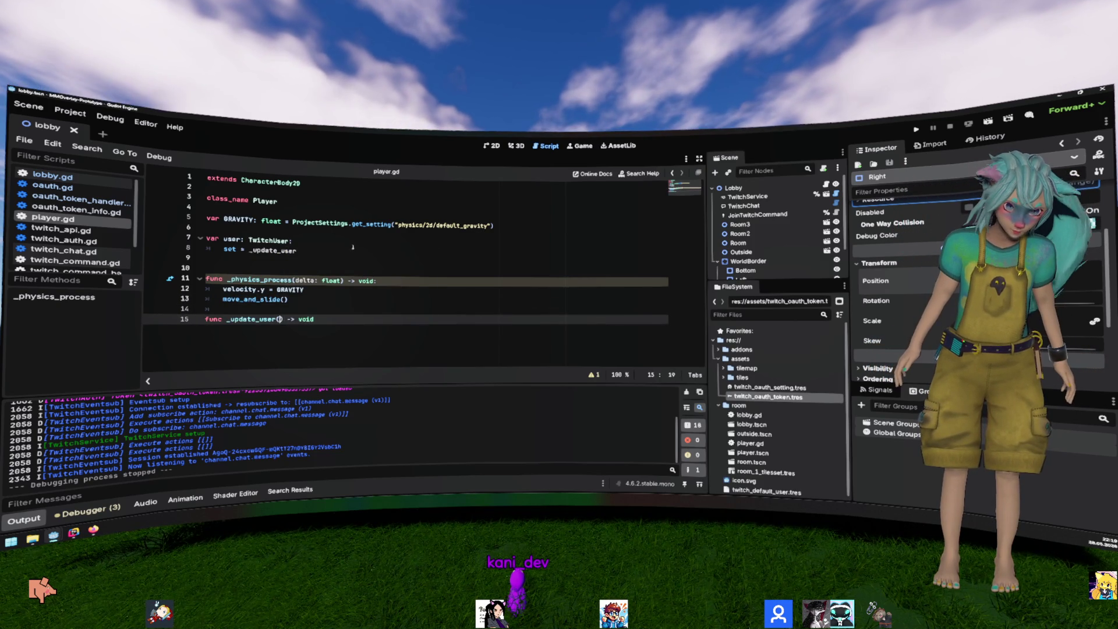
type("va")
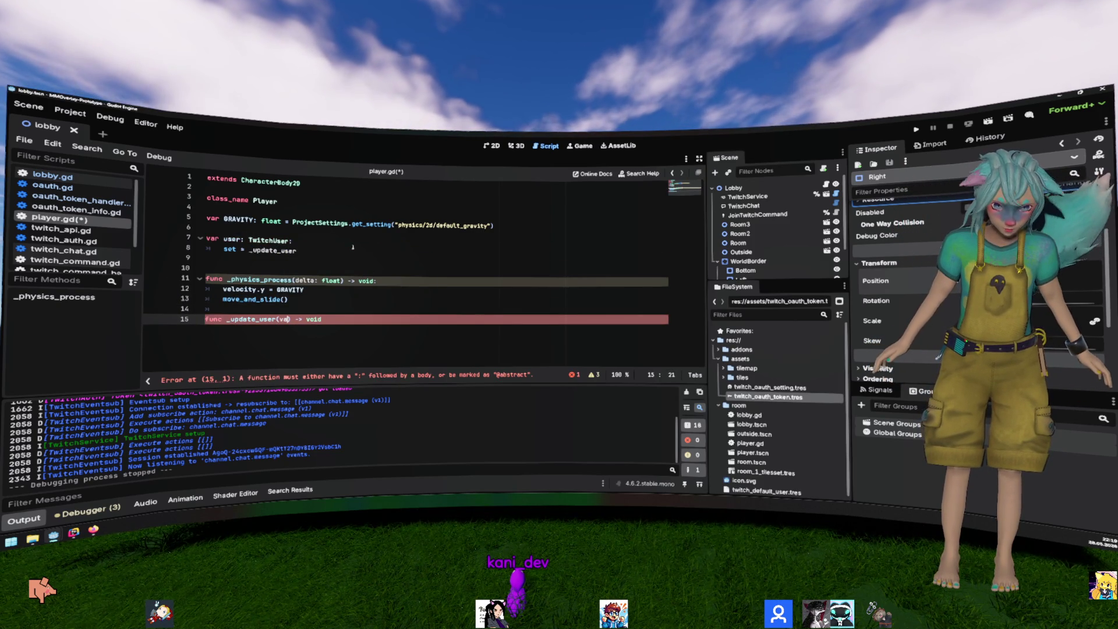
type("l: TwitchUser")
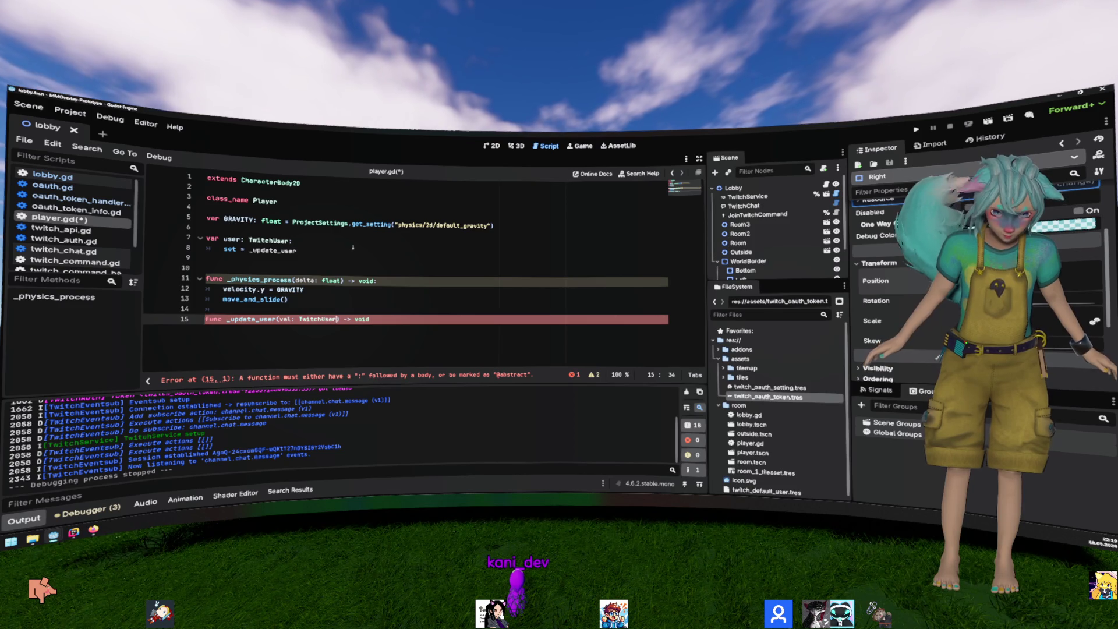
key("End")
key("Return")
Step: Fill the setter with user = val and 'if not is_node_ready(): await ready', then open player.tscn
type("use")
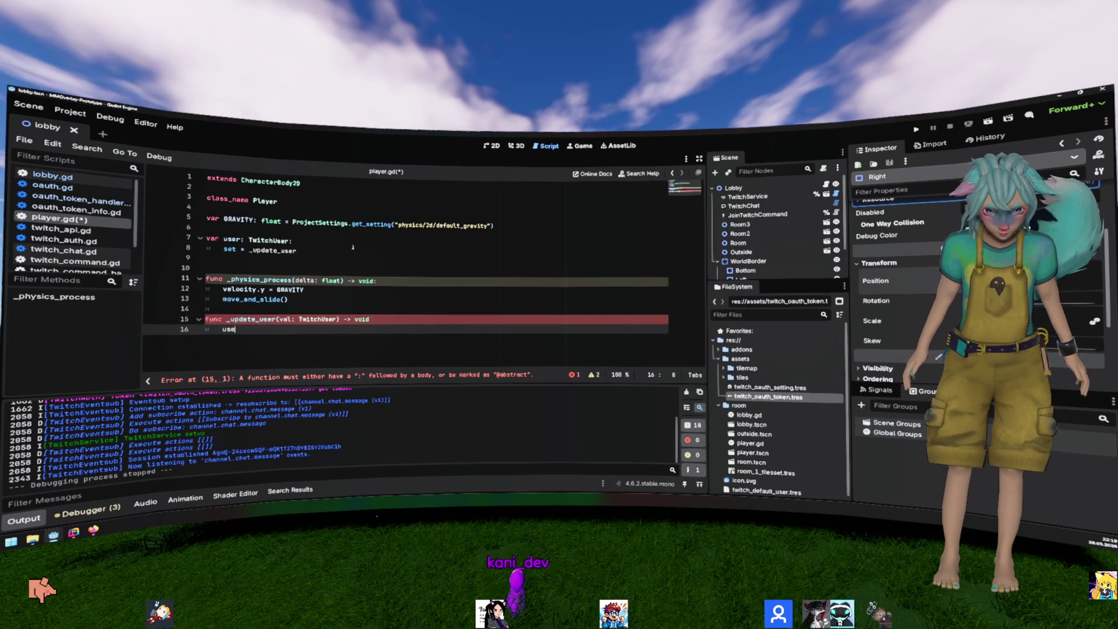
key("Return")
type("if node")
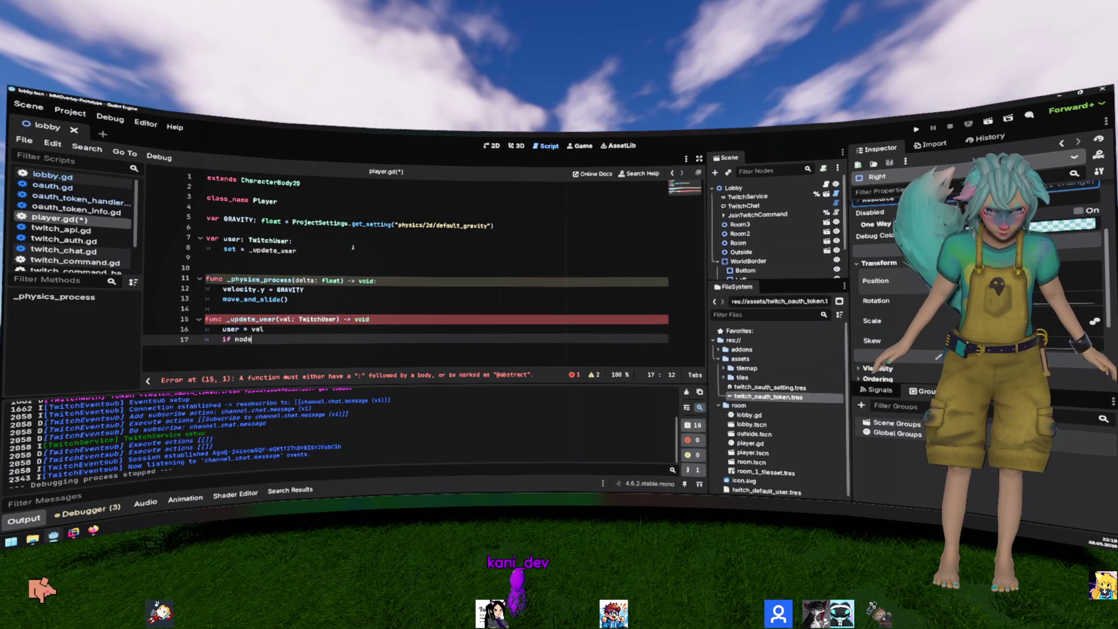
key("BackSpace")
key("BackSpace")
key("BackSpace")
type("i")
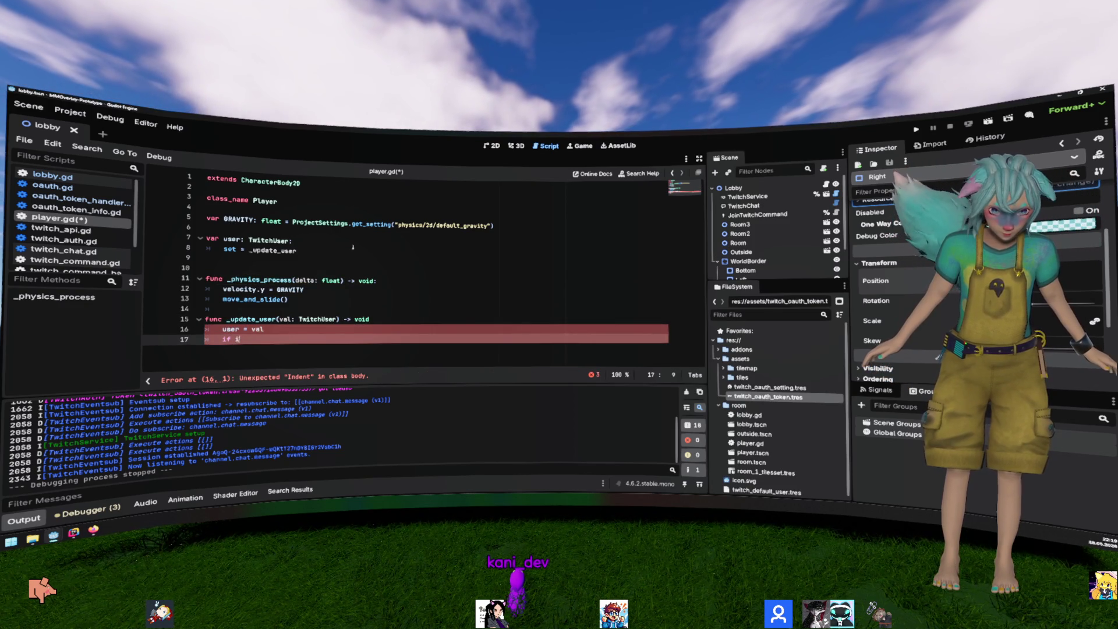
key("BackSpace")
type("nopt")
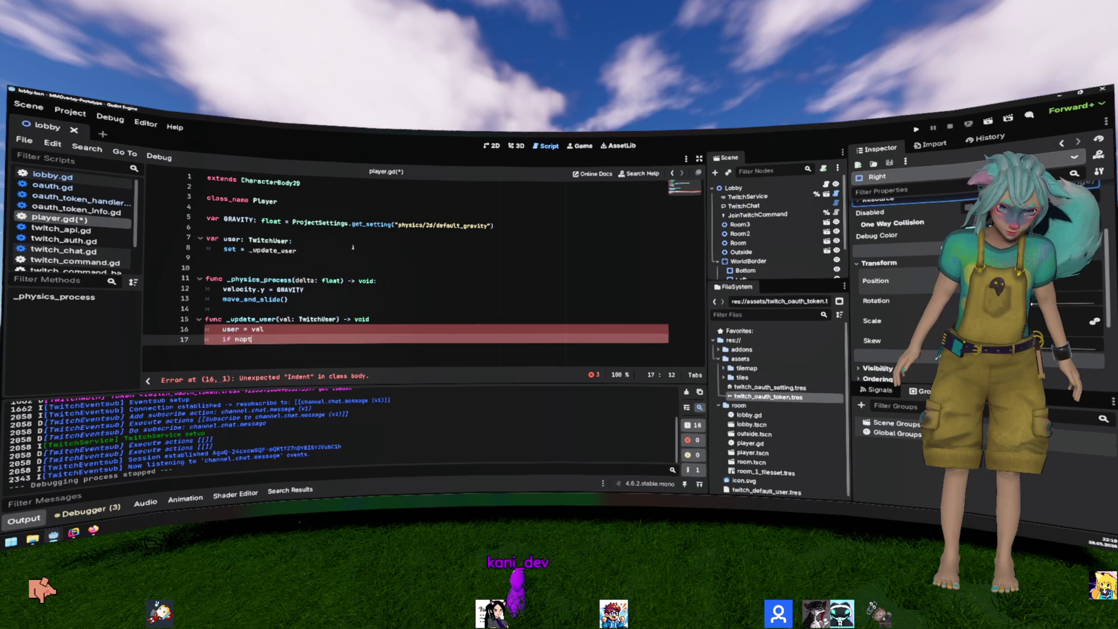
key("BackSpace")
key("BackSpace")
key("BackSpace")
type("t _i")
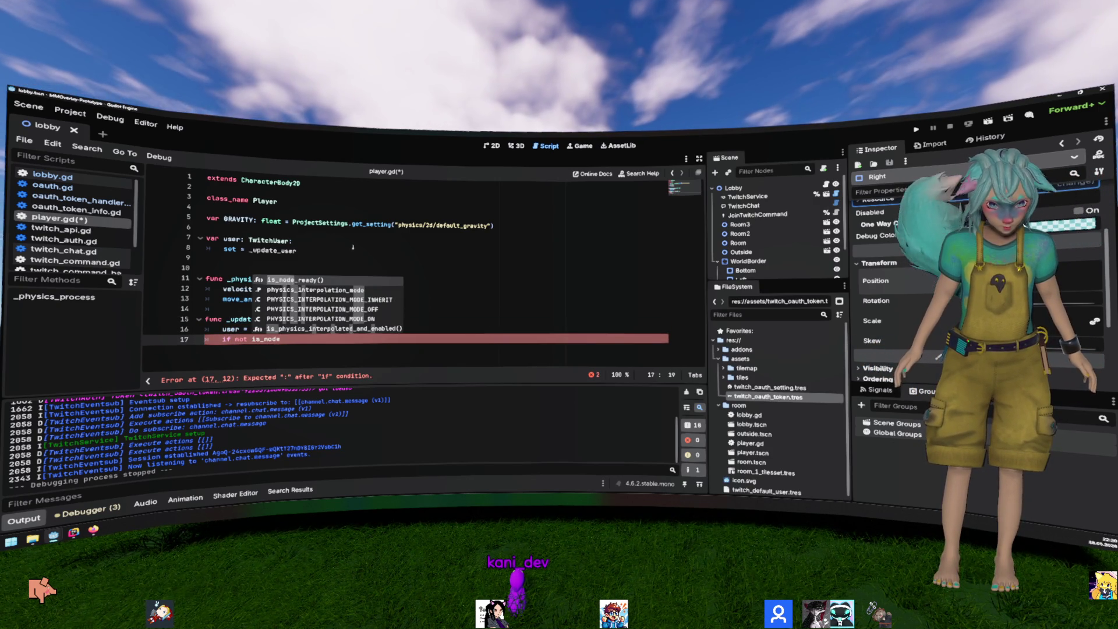
key("Return")
type(": awa")
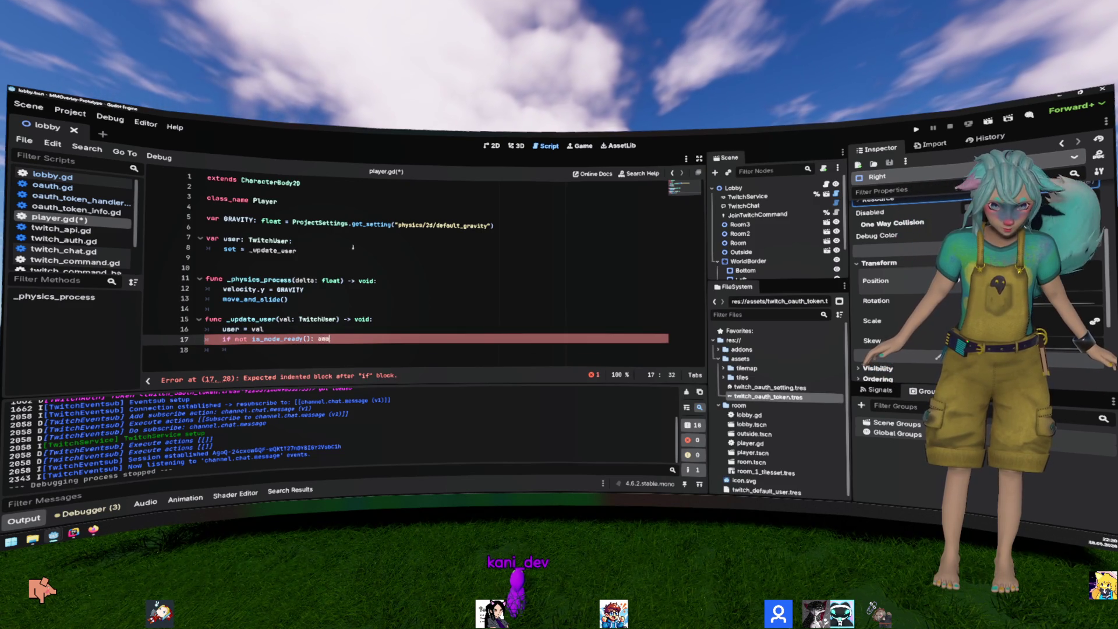
type("it ready")
key("Return")
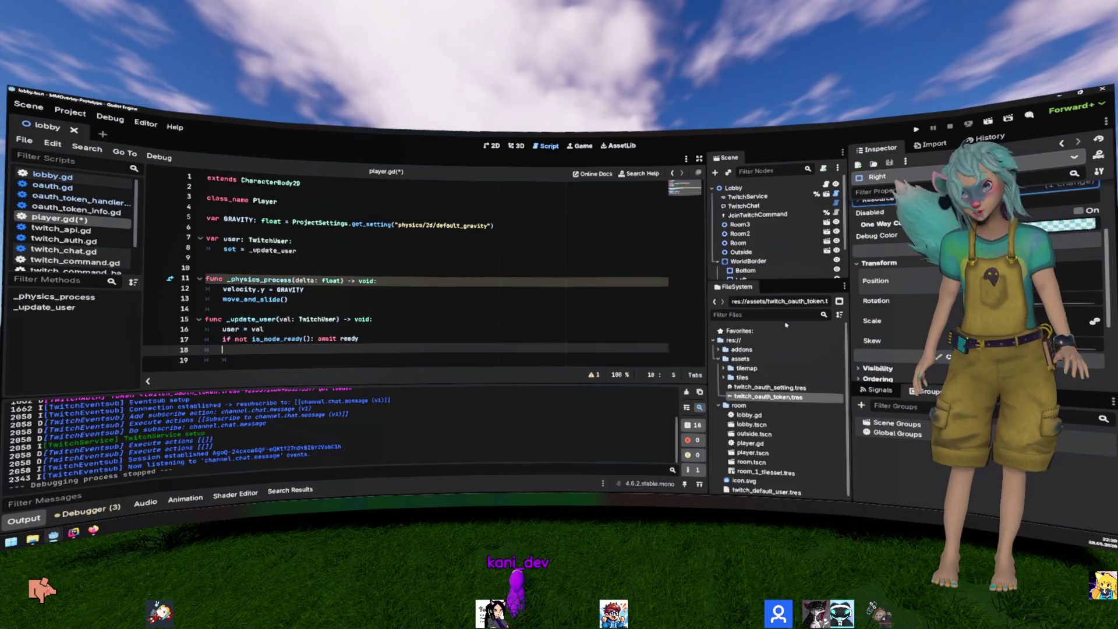
scroll(760, 402, "down", 1)
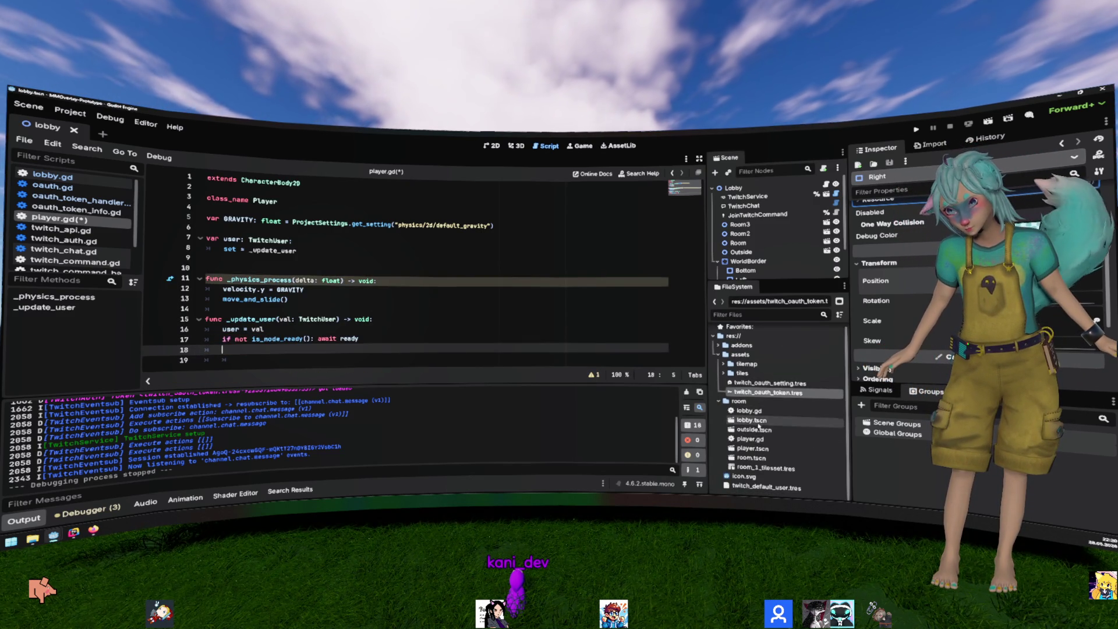
double_click(752, 448)
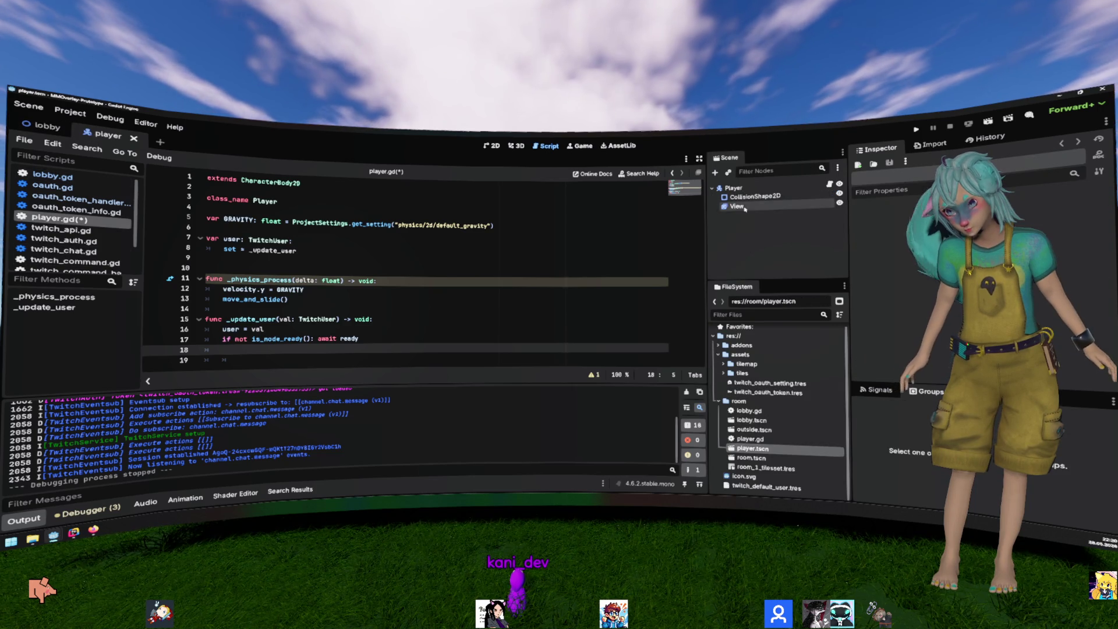
Step: Open Add Child Node on the Player root and expand the Node2D types
right_click(748, 189)
left_click(772, 208)
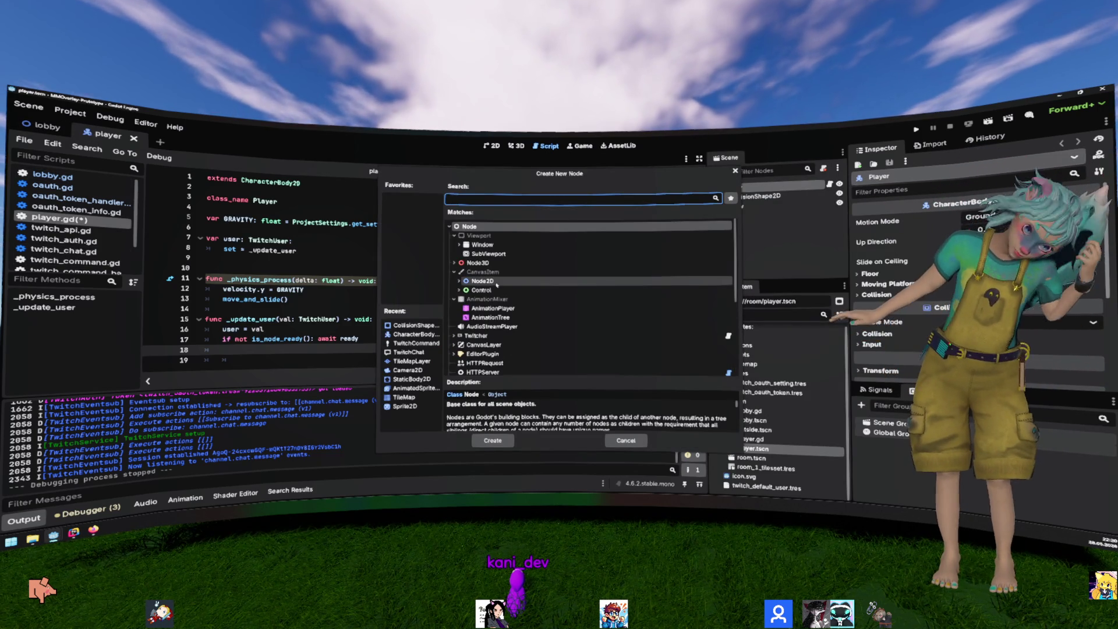
type("label")
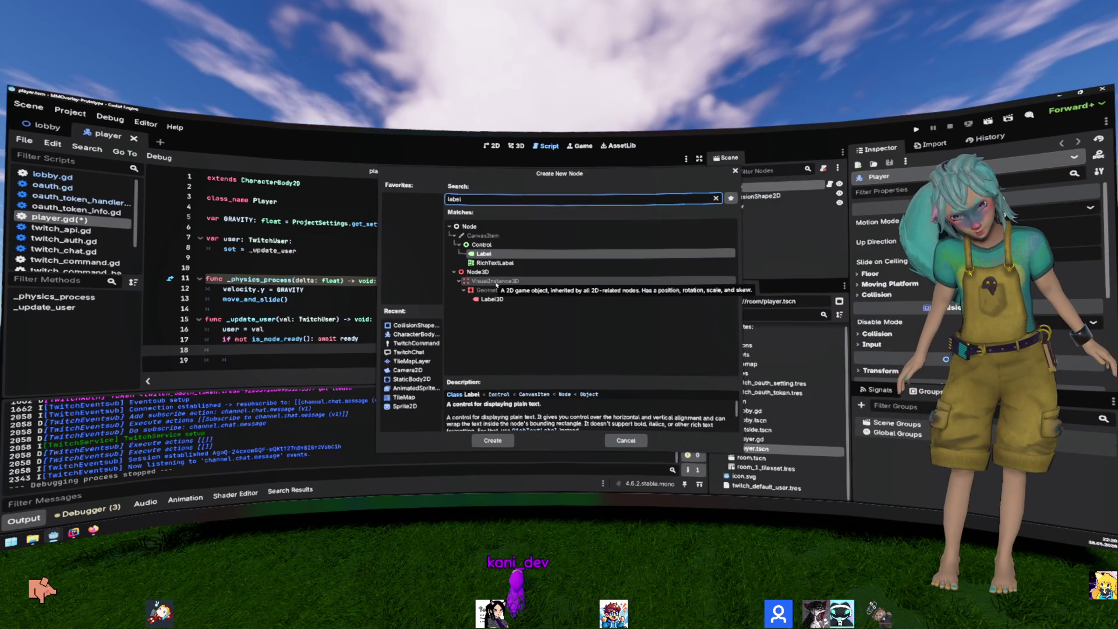
key("BackSpace")
key("BackSpace")
key("BackSpace")
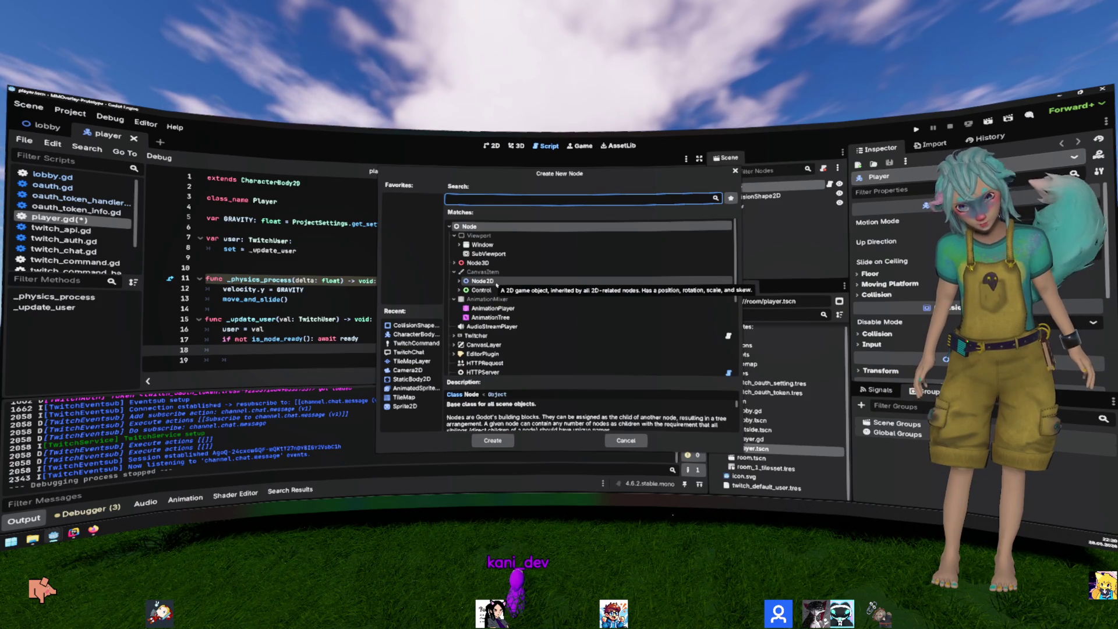
left_click(483, 281)
key("Right")
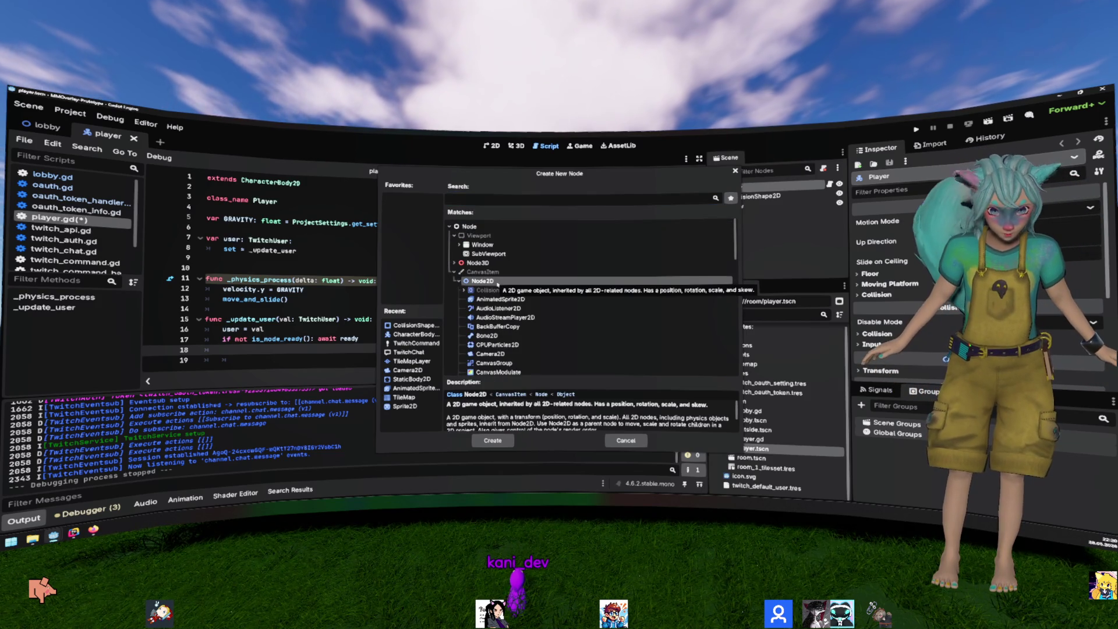
Step: Browse the Node2D subtypes and add a MeshInstance2D under Player
scroll(557, 275, "down", 3)
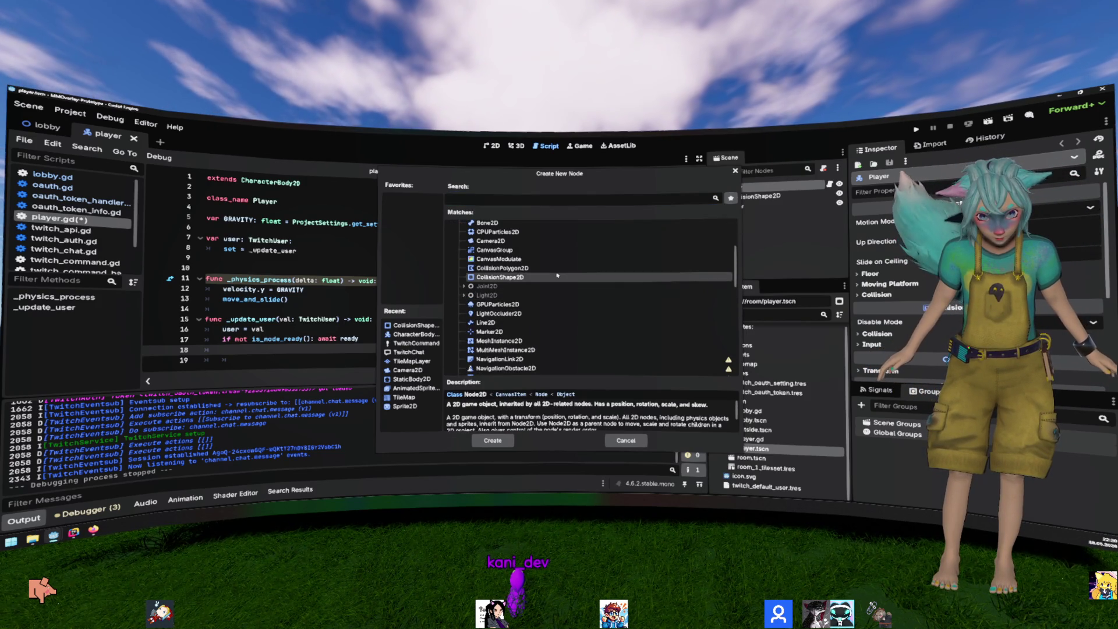
scroll(579, 265, "down", 4)
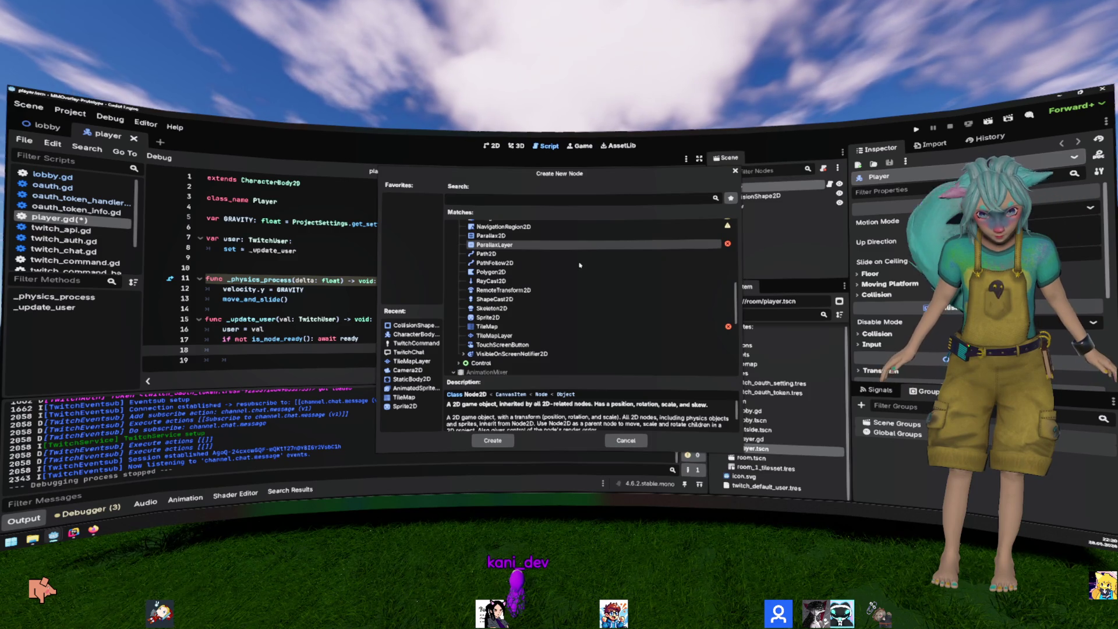
scroll(580, 265, "up", 2)
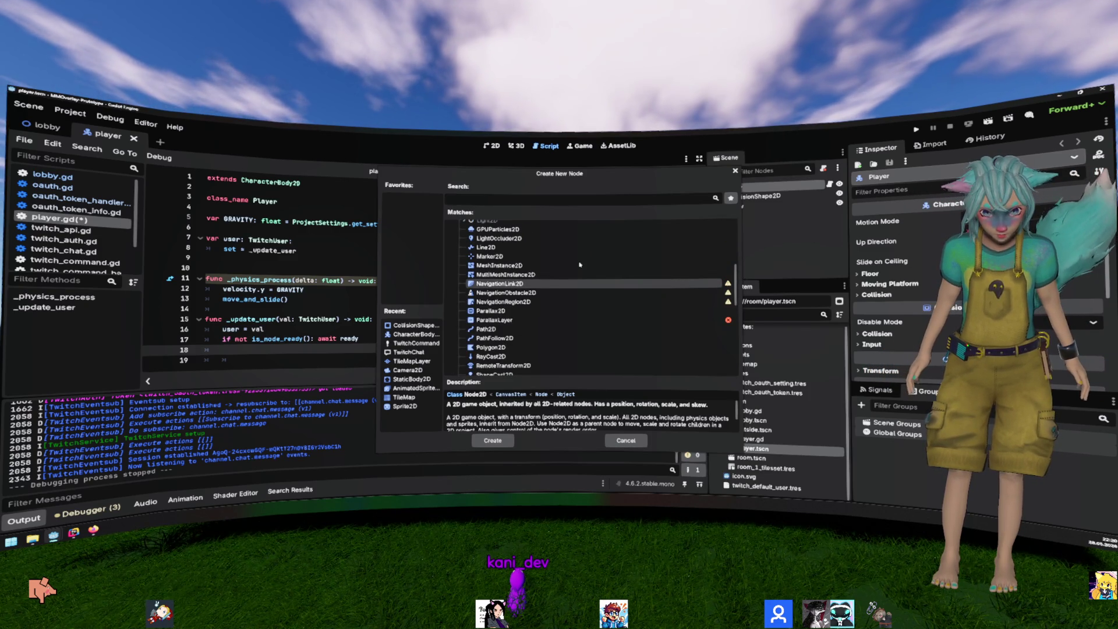
scroll(579, 265, "up", 4)
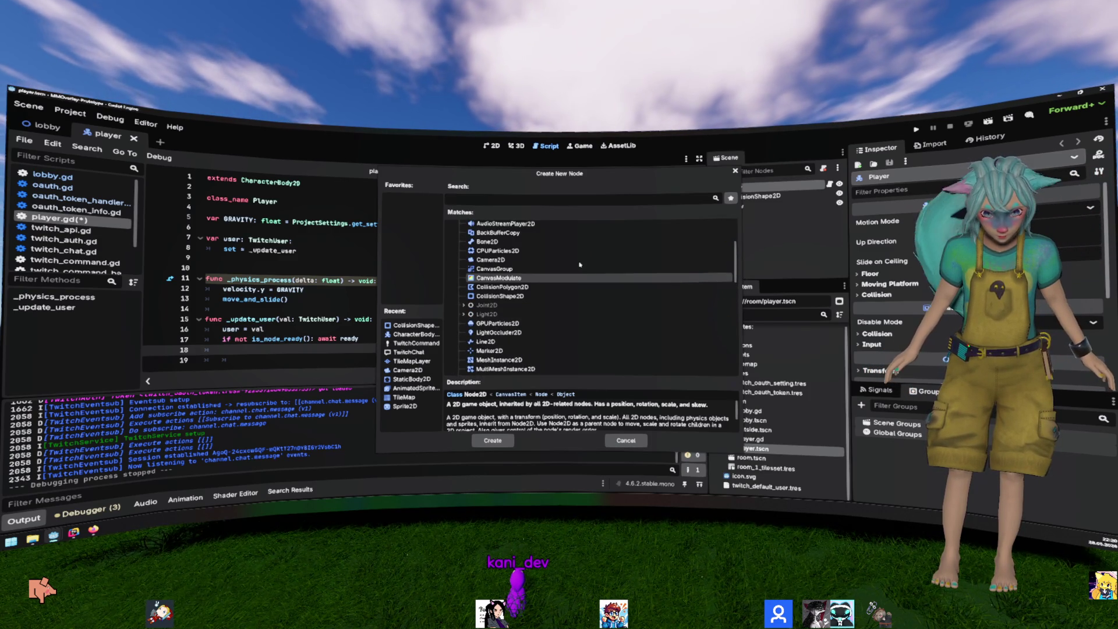
key("Up")
key("Up")
key("Up")
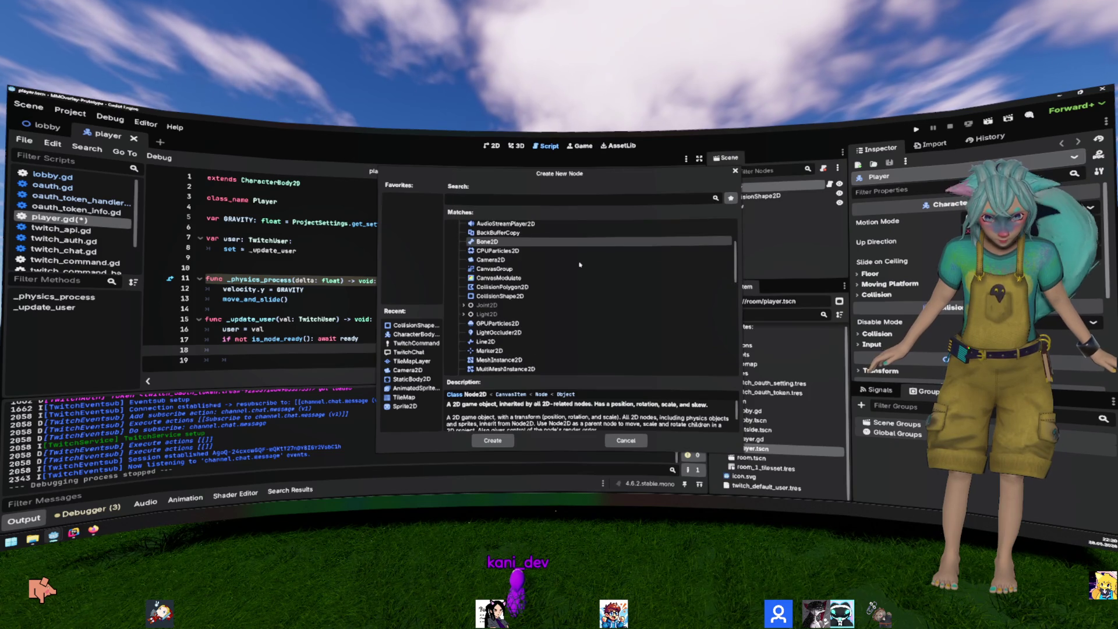
key("Down")
key("Down")
key("Down")
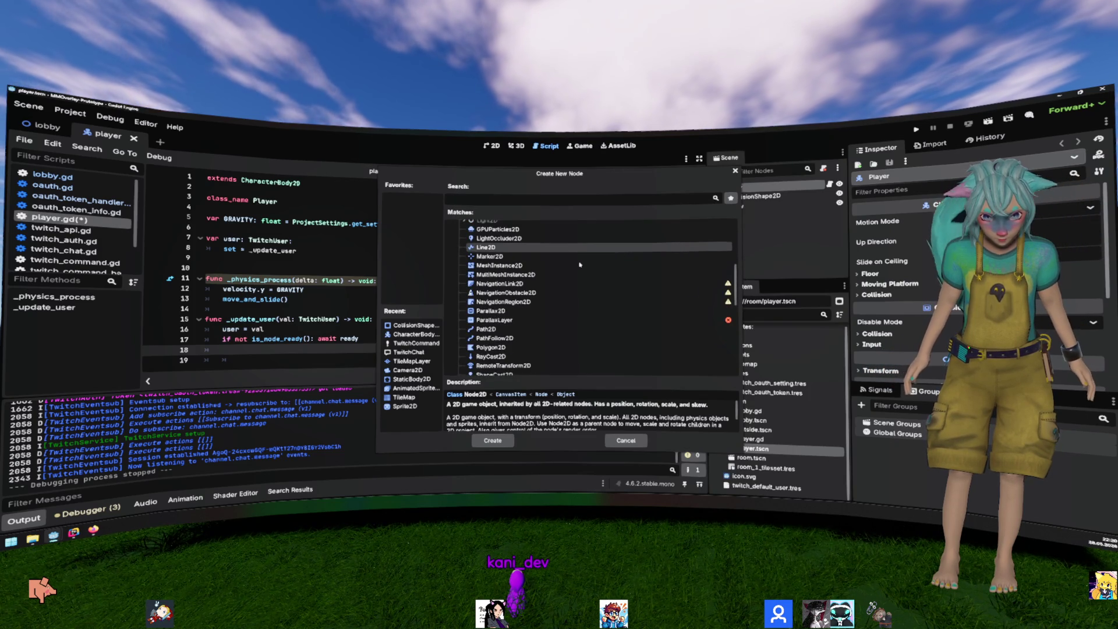
key("Down")
key("Down")
key("Down")
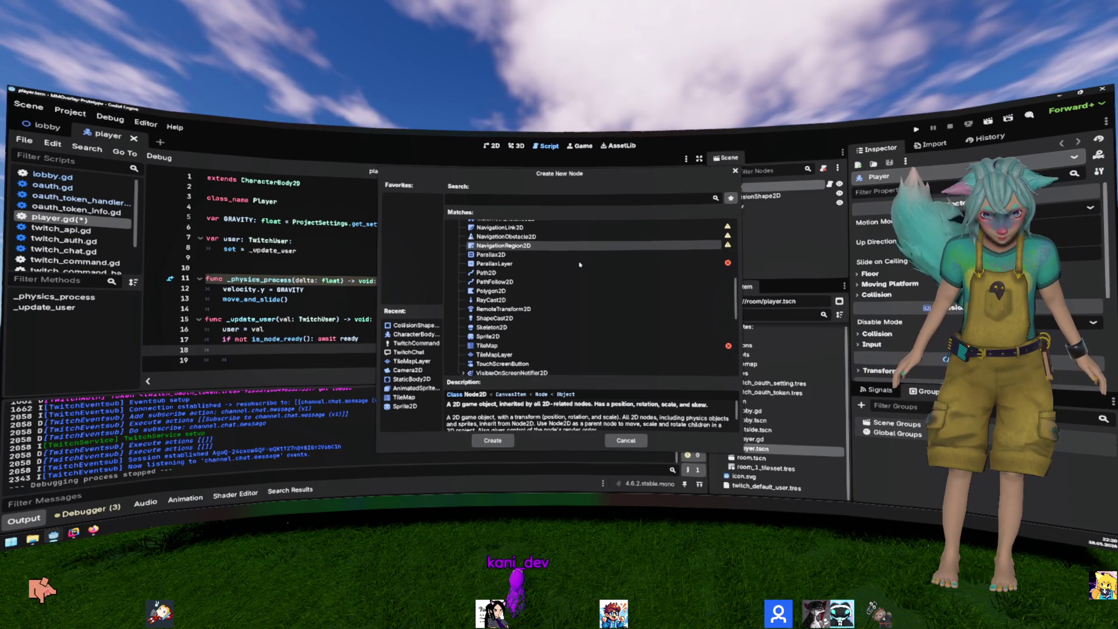
key("Down")
key("Down")
key("Down")
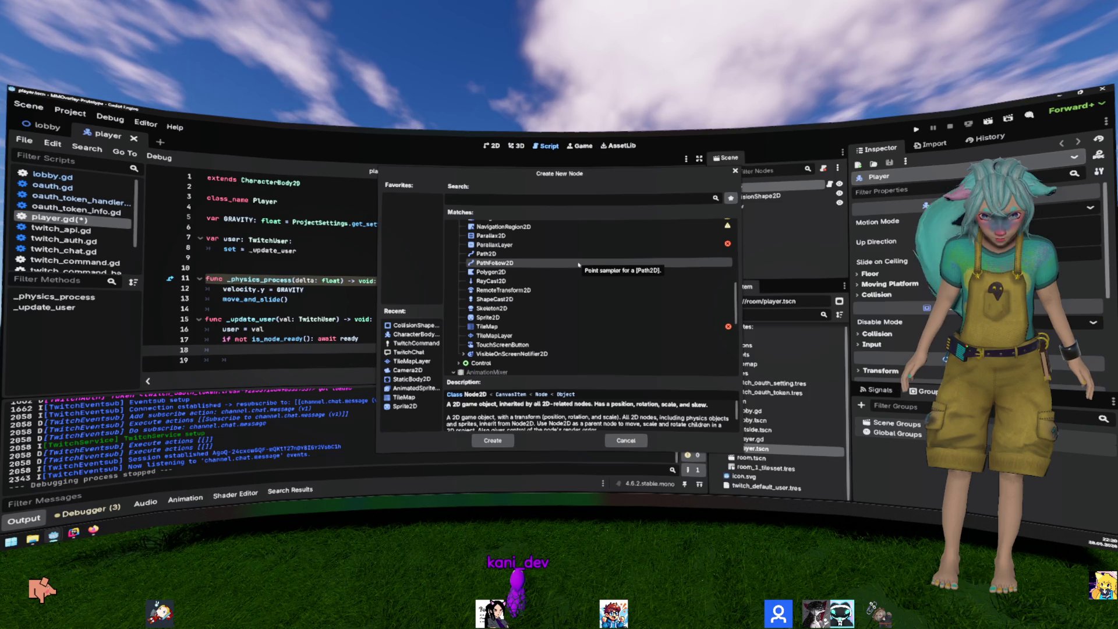
key("Up")
key("Up")
key("Up")
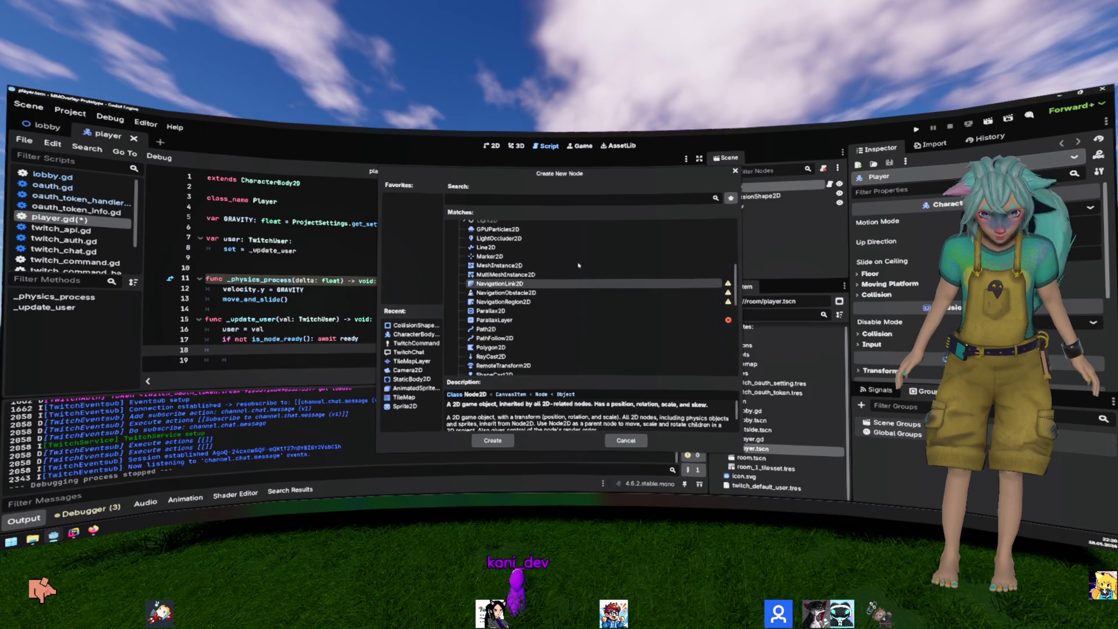
key("Up")
key("Up")
key("Up")
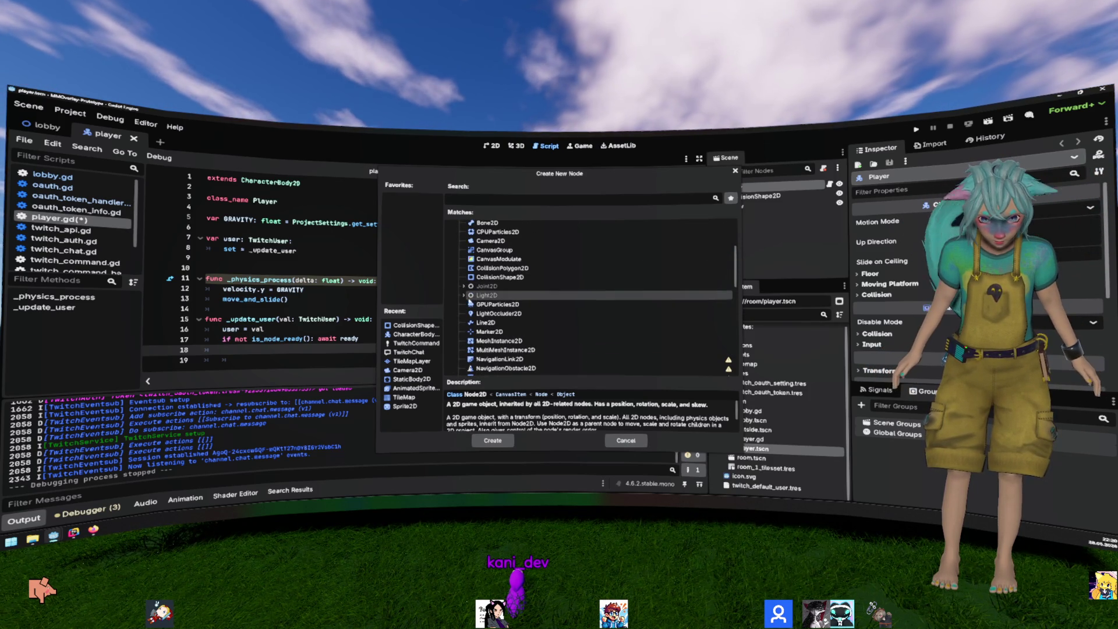
key("Up")
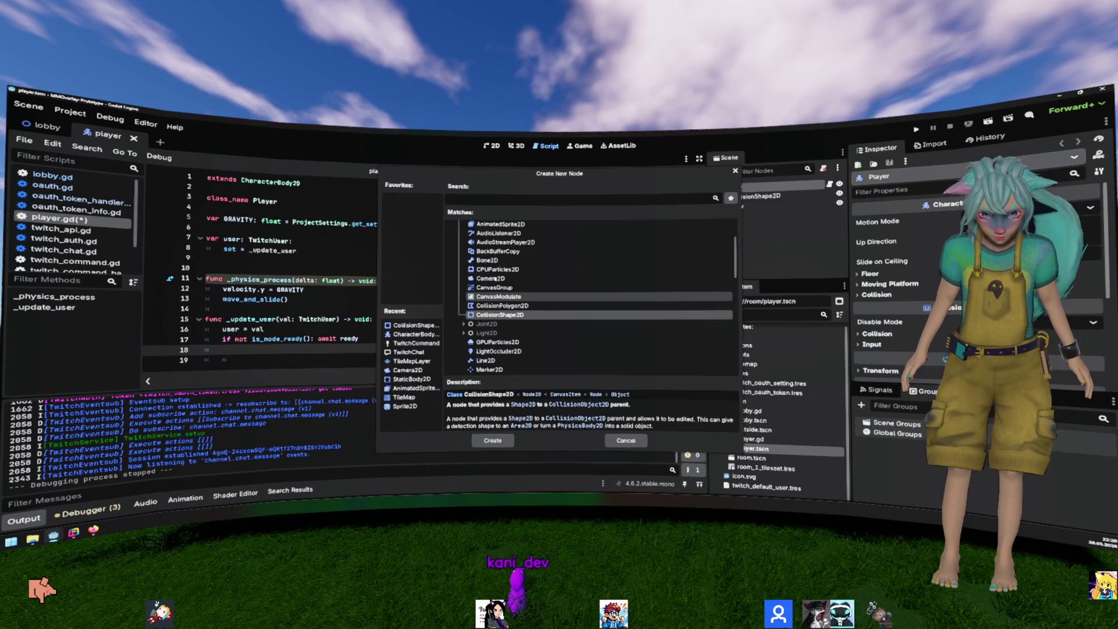
scroll(492, 279, "up", 1)
scroll(487, 242, "up", 1)
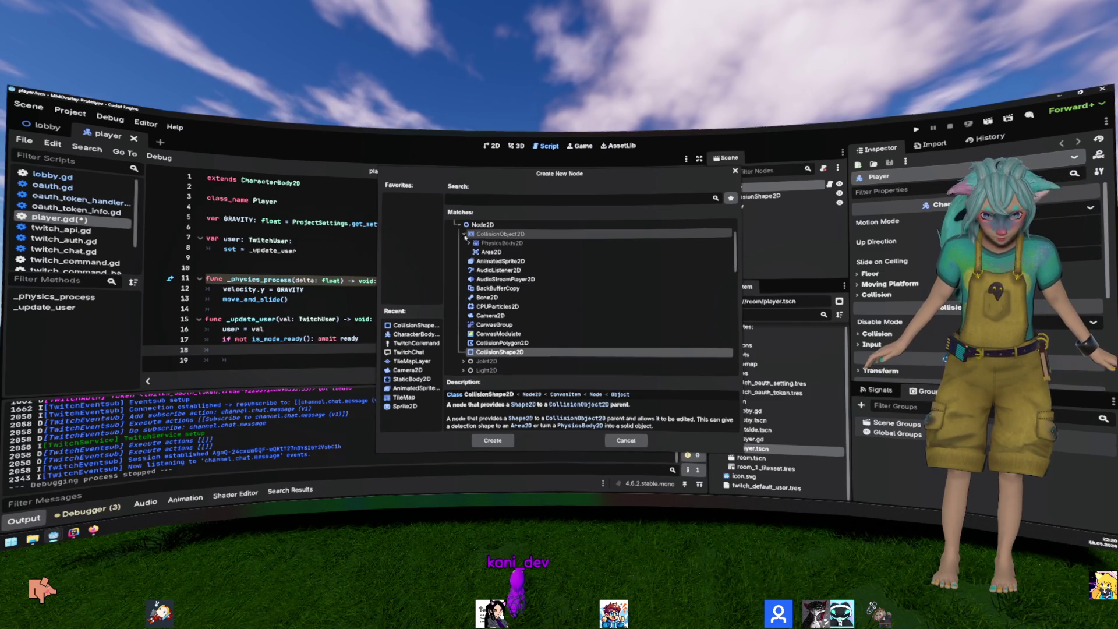
scroll(487, 240, "down", 1)
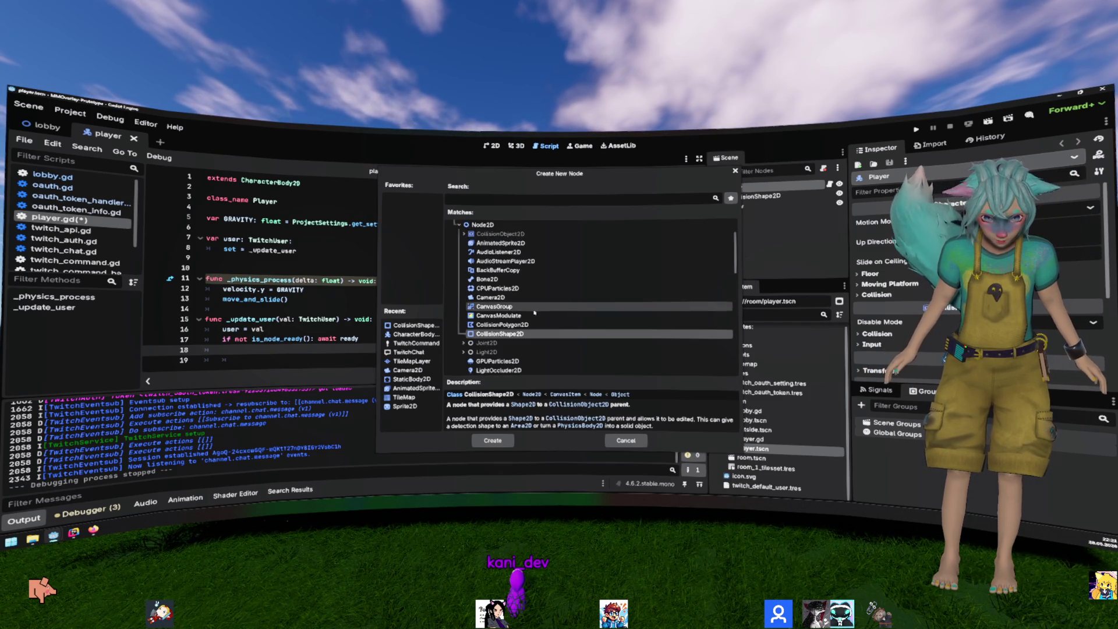
scroll(532, 304, "down", 2)
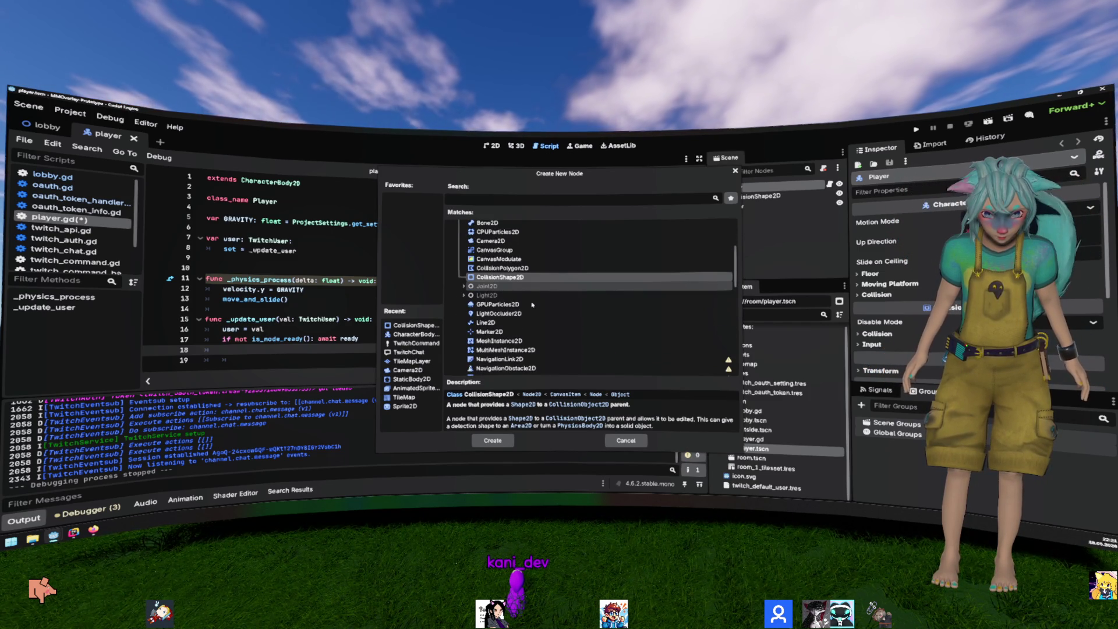
scroll(531, 304, "down", 2)
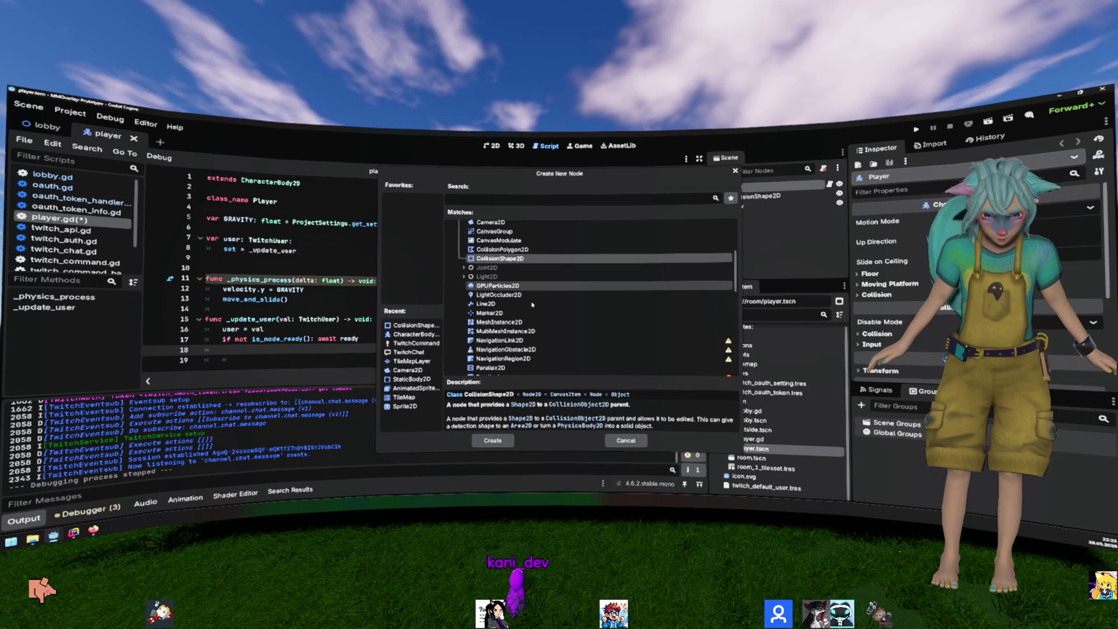
double_click(501, 322)
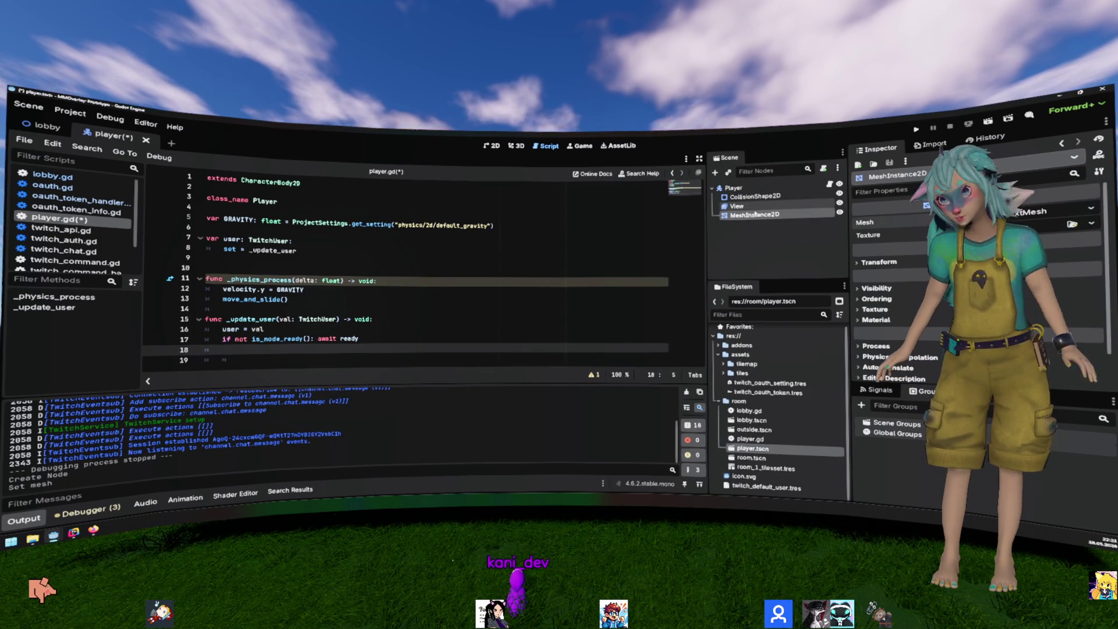
Step: In the 2D view, set the MeshInstance2D's TextMesh Text to a long 'Booooo…' string
left_click(491, 146)
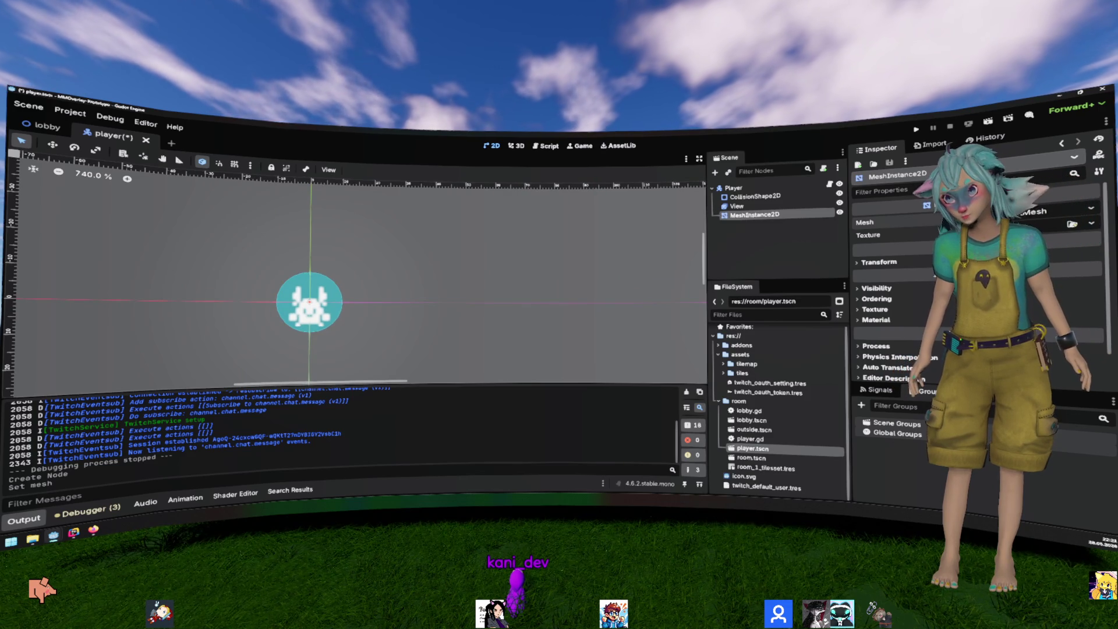
left_click(1002, 222)
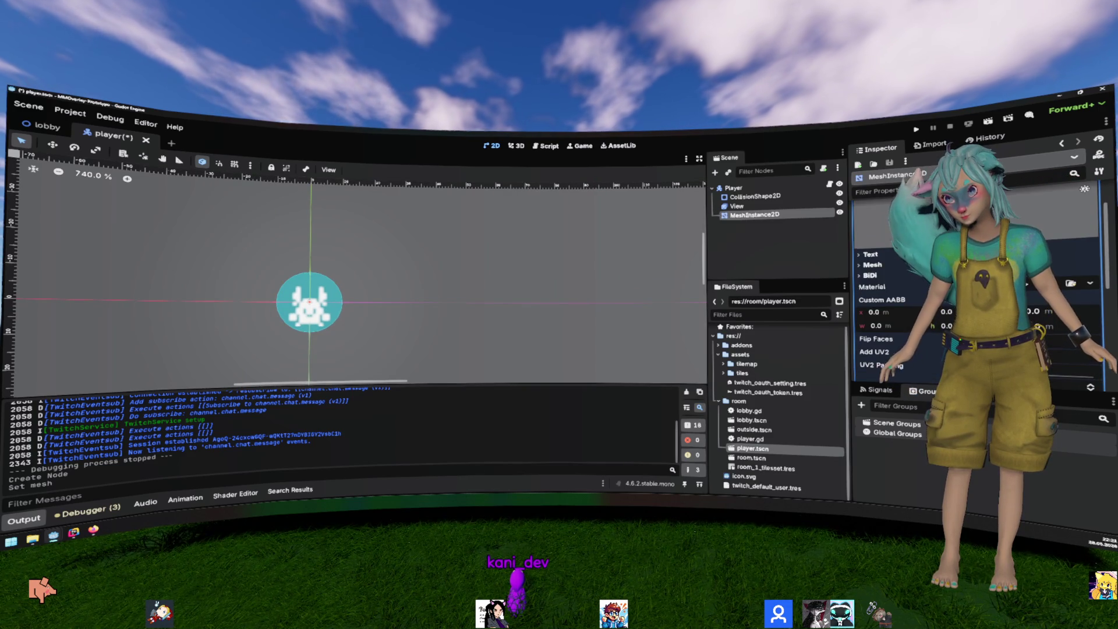
scroll(881, 238, "down", 2)
left_click(870, 232)
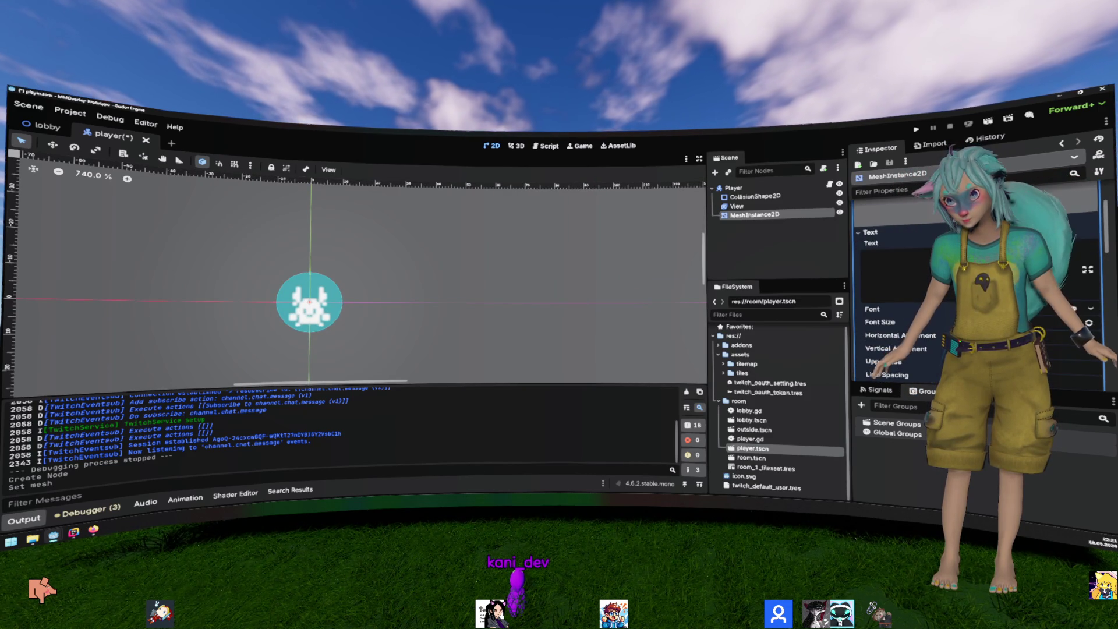
type("Booo")
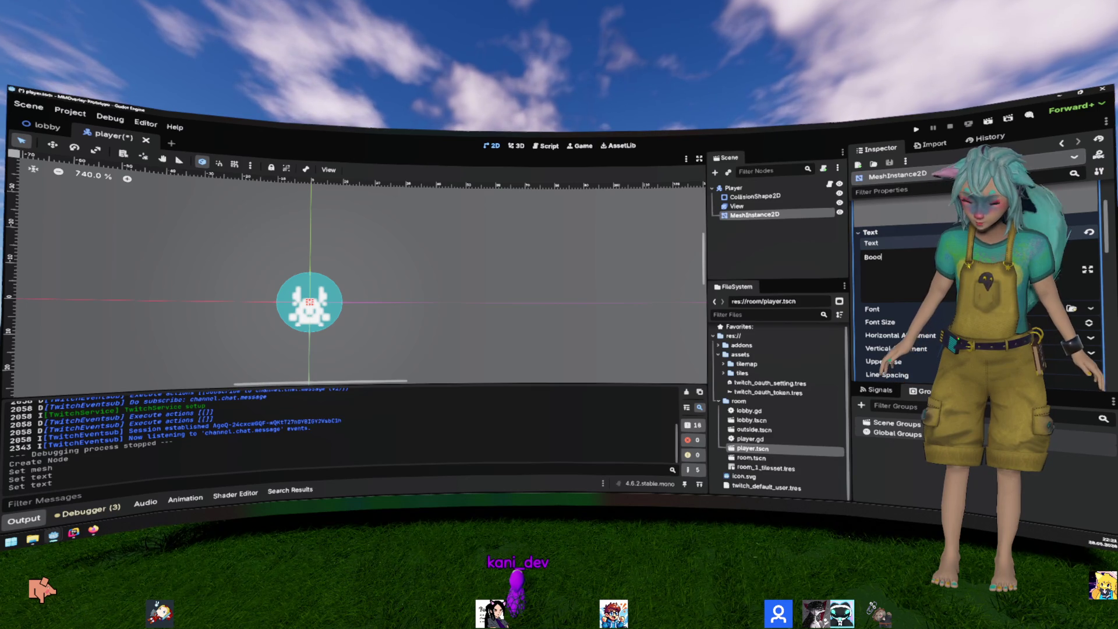
type("oooooo")
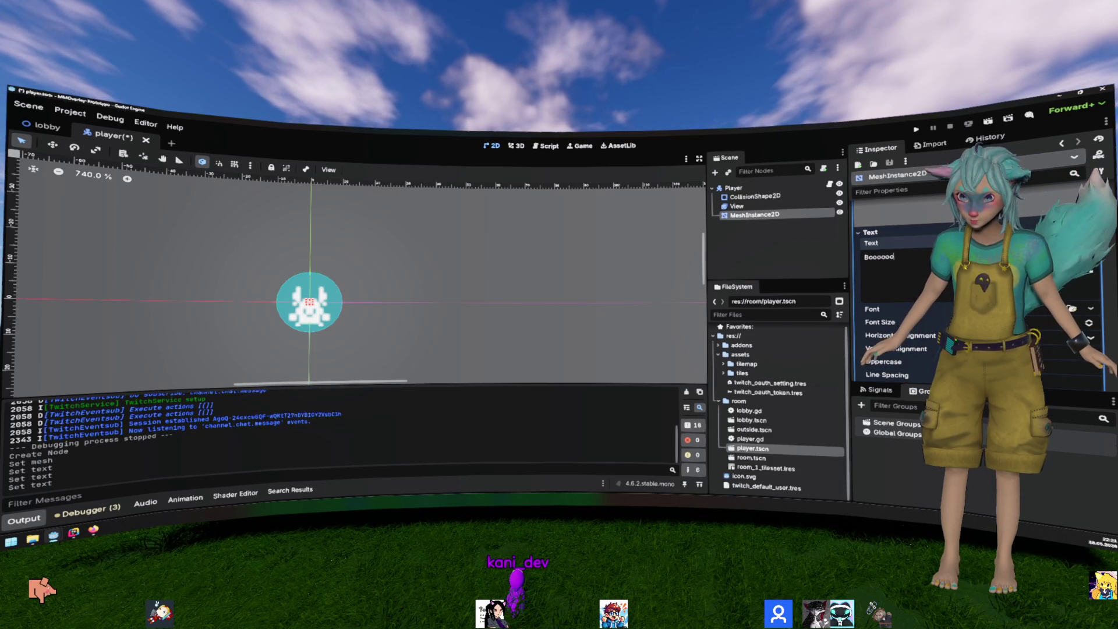
type("ooo")
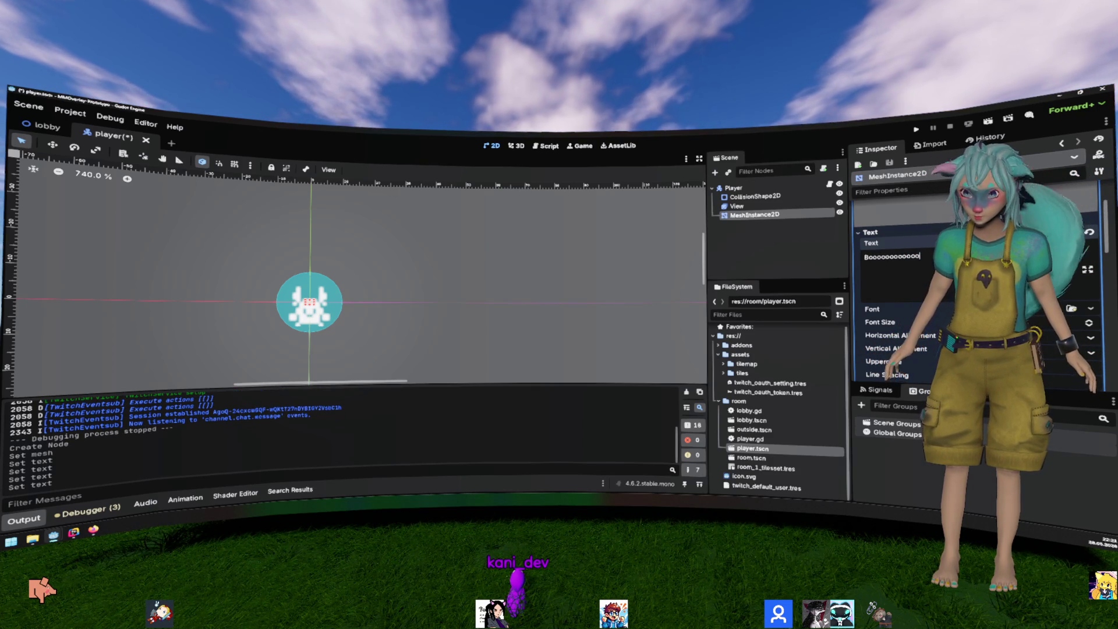
scroll(979, 291, "up", 2)
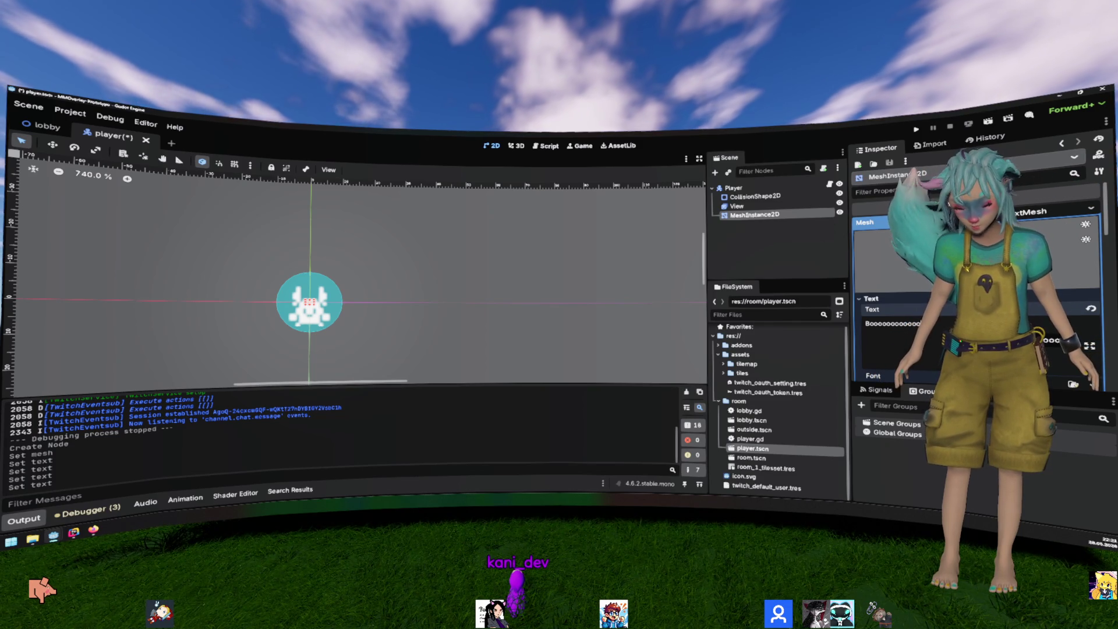
type("o")
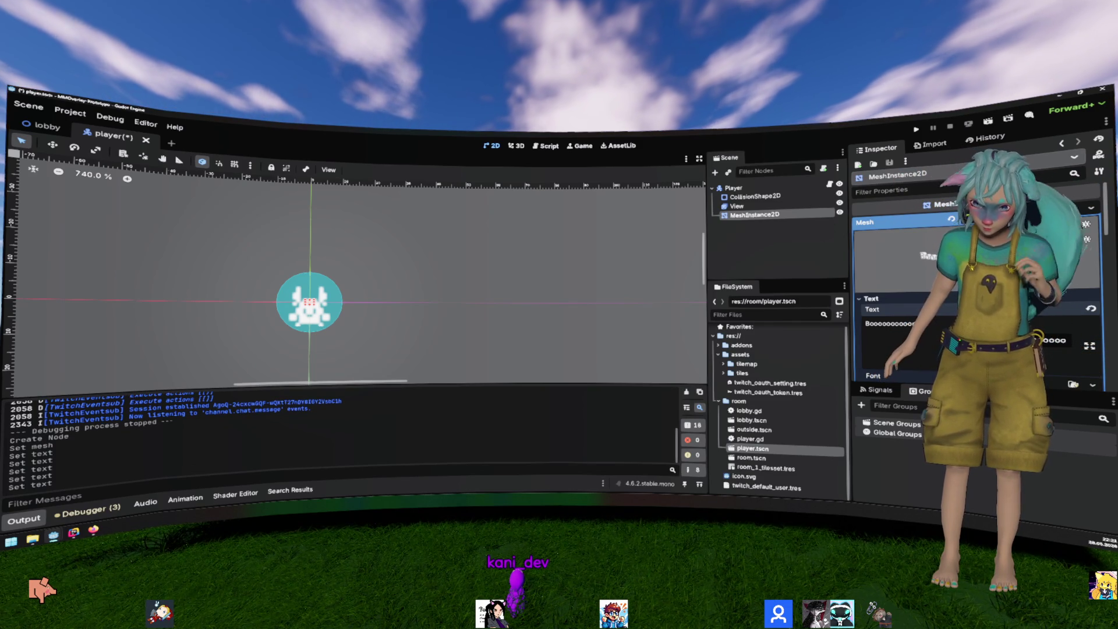
type("ooooooooo")
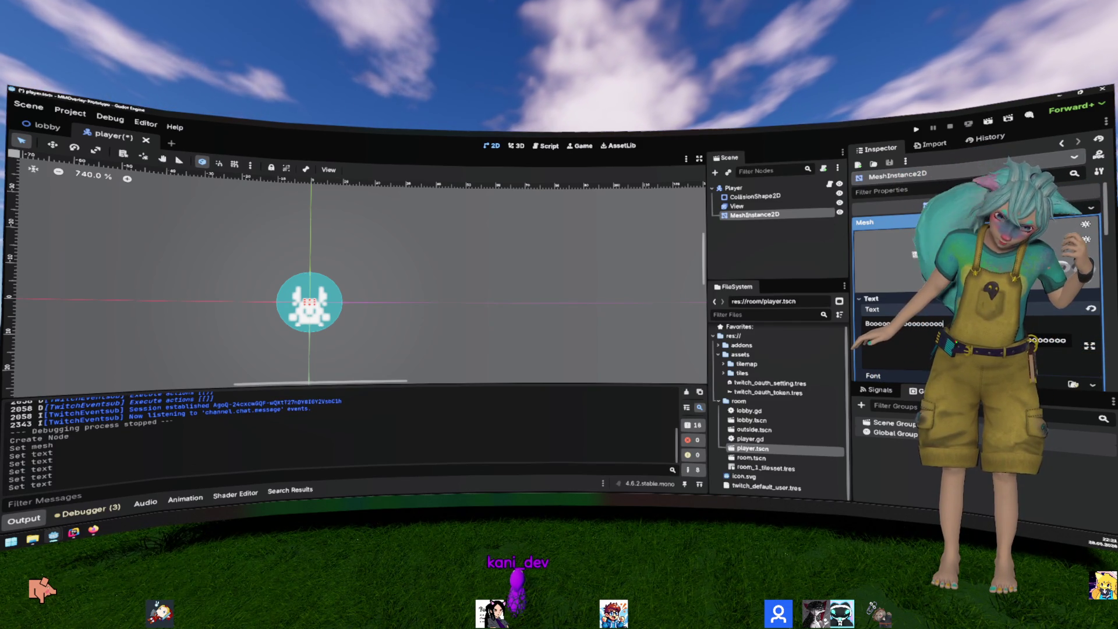
type("o")
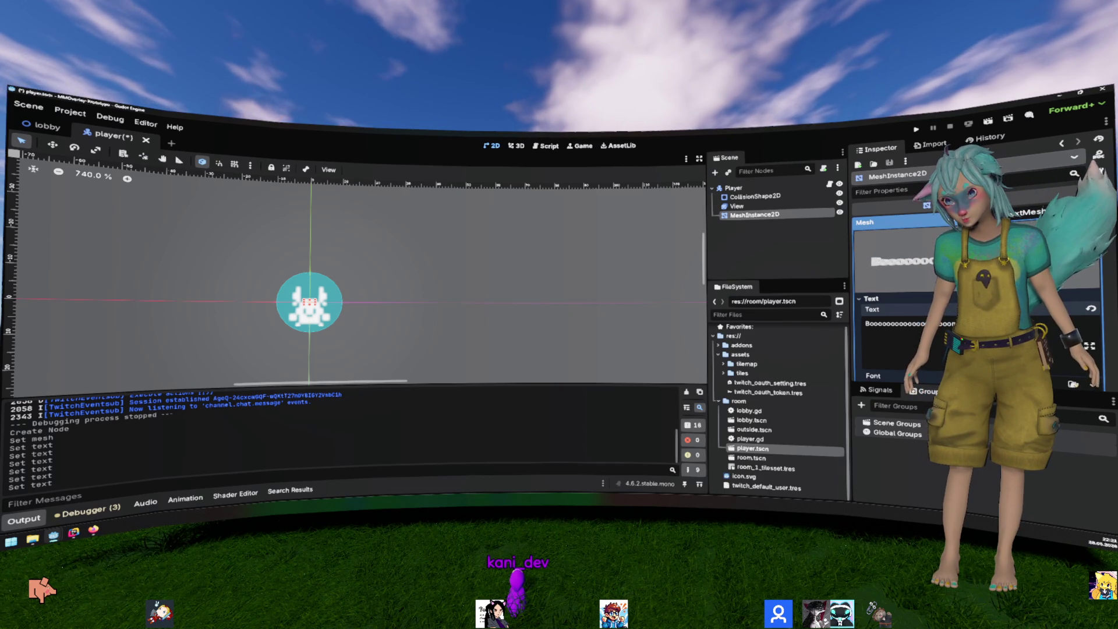
left_click(865, 222)
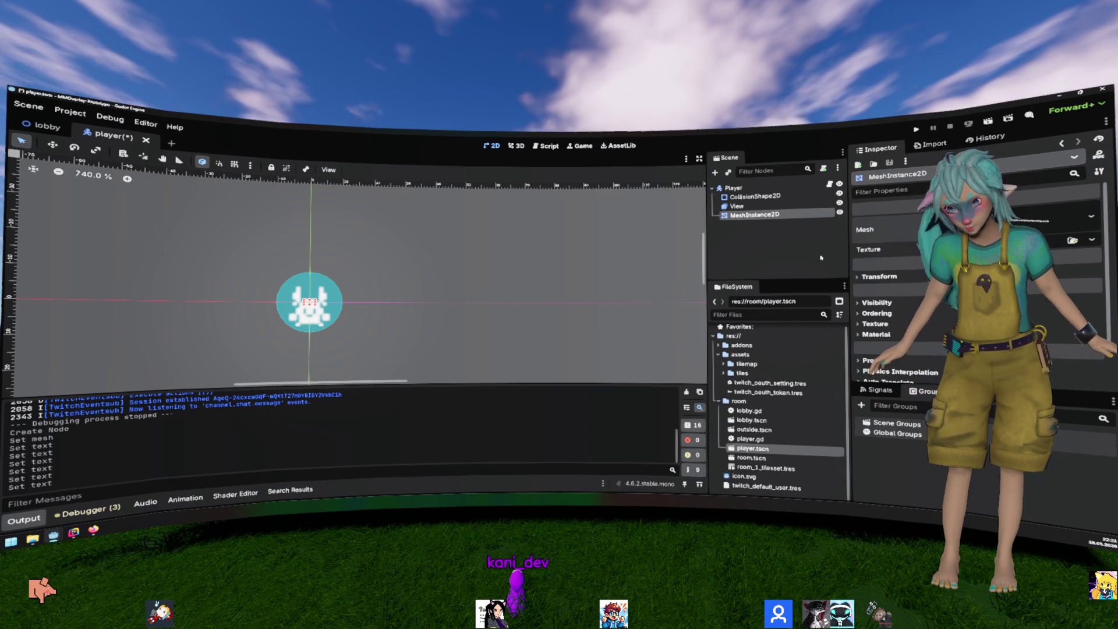
Step: Adjust the text mesh's pixel size to resize the Boooo text
scroll(425, 266, "up", 2)
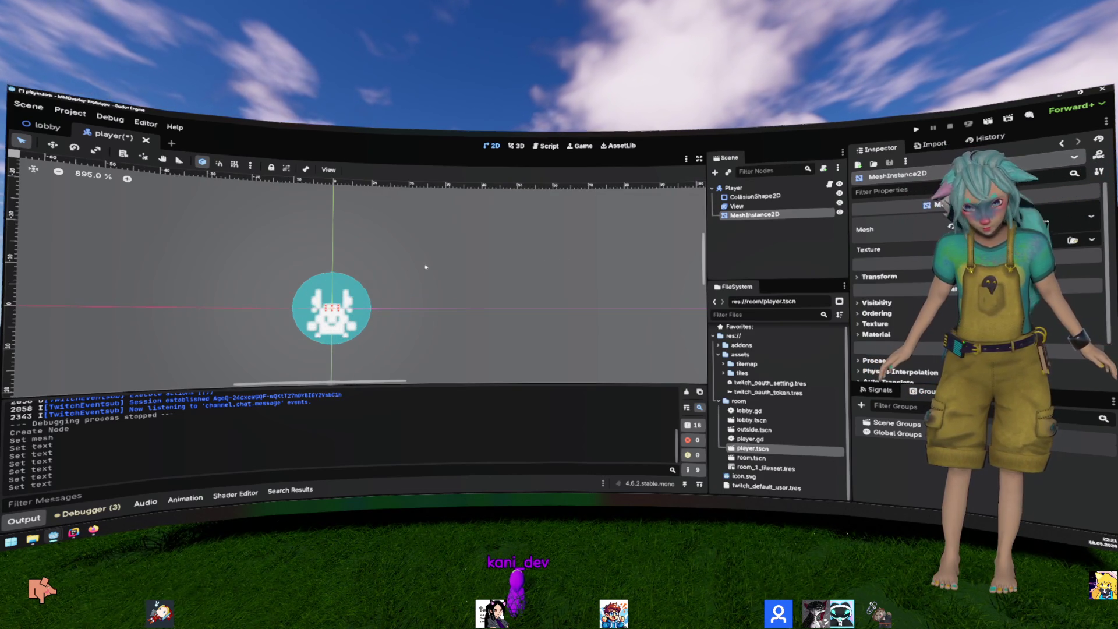
left_click(897, 230)
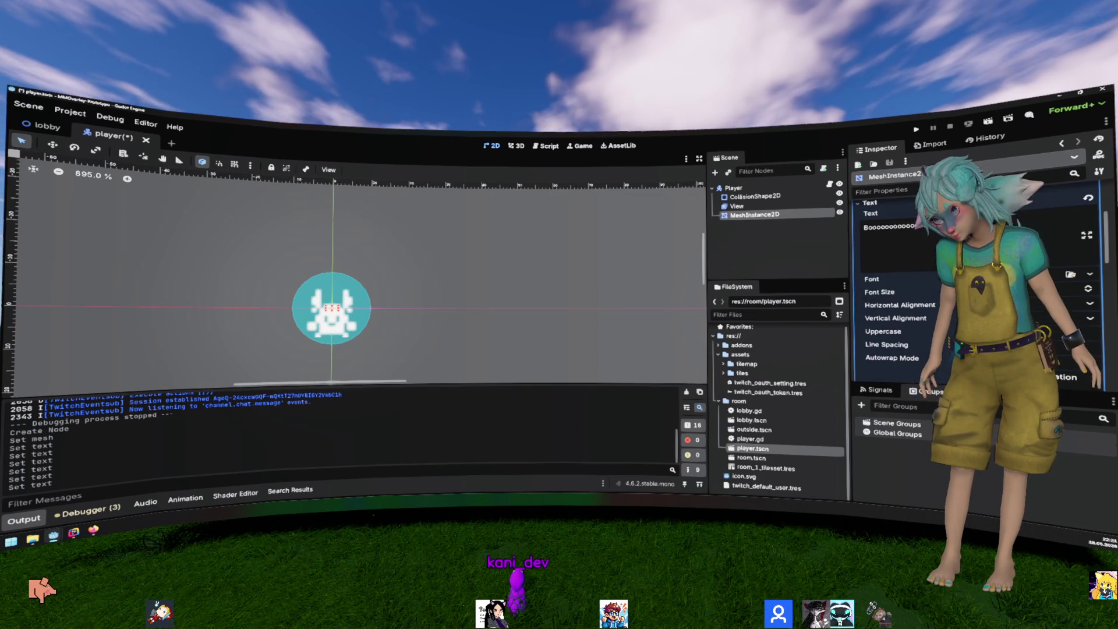
scroll(915, 302, "down", 2)
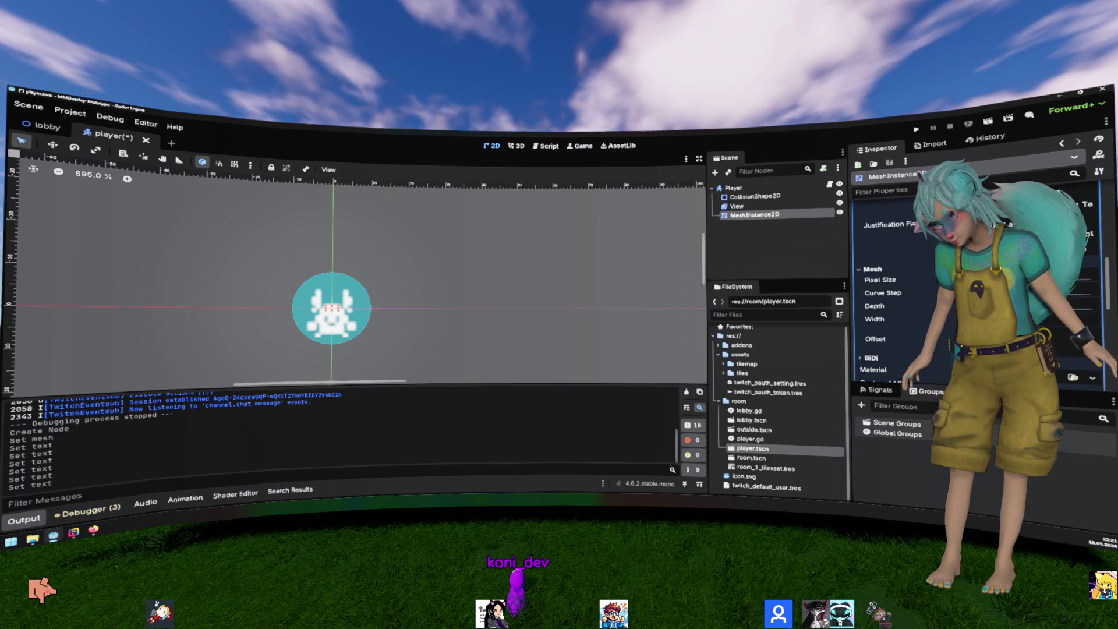
mouse_move(1049, 280)
left_mouse_down()
mouse_move(1066, 279)
mouse_move(1056, 279)
left_mouse_up()
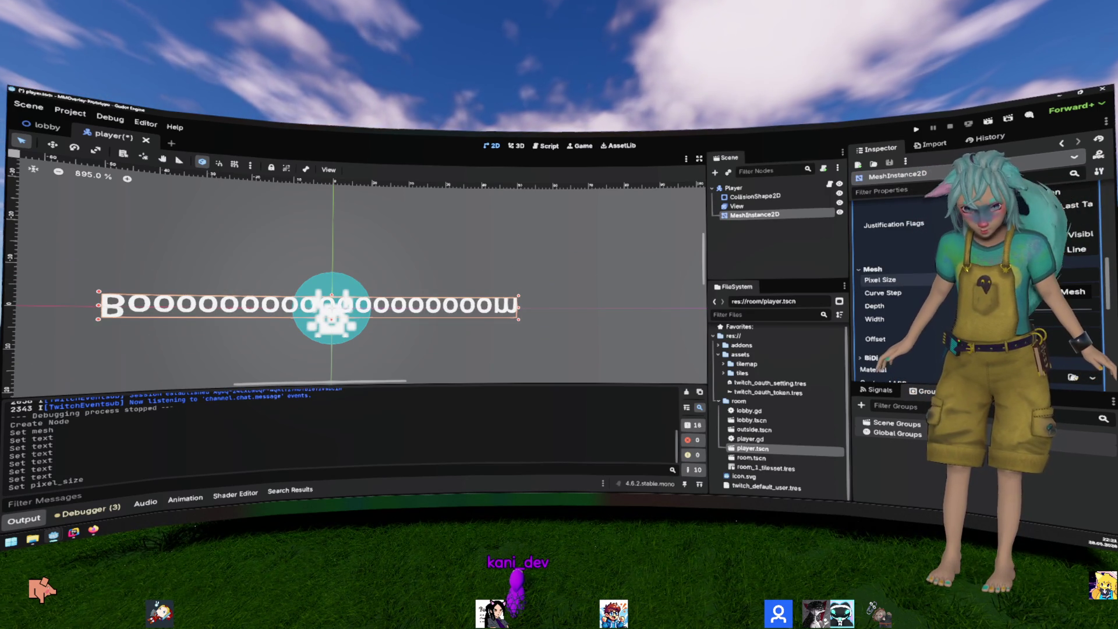
key("Return")
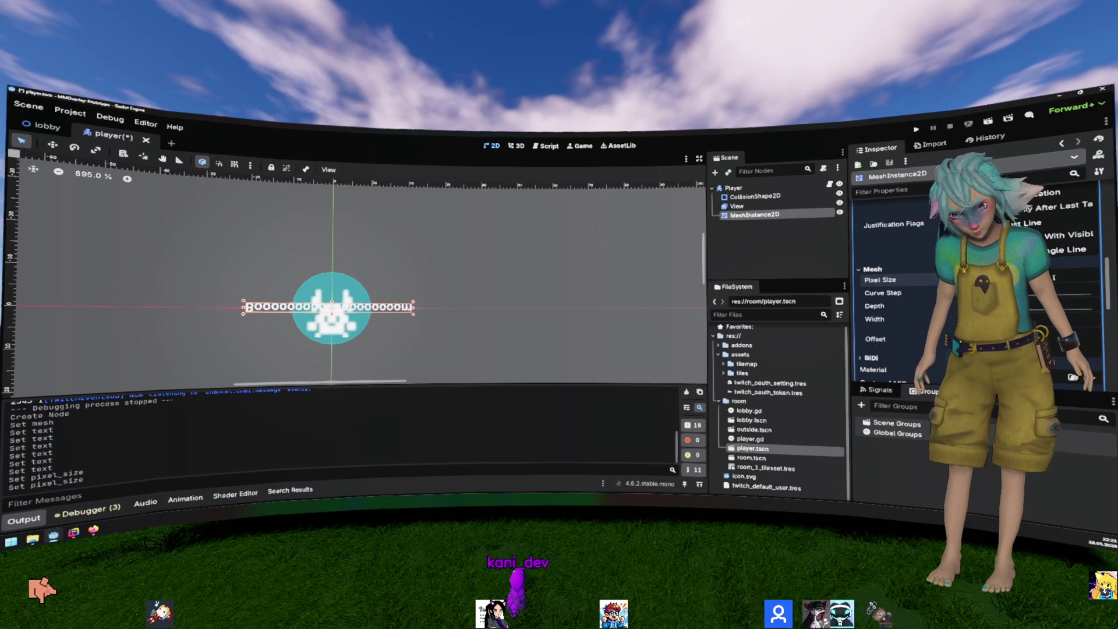
key("Return")
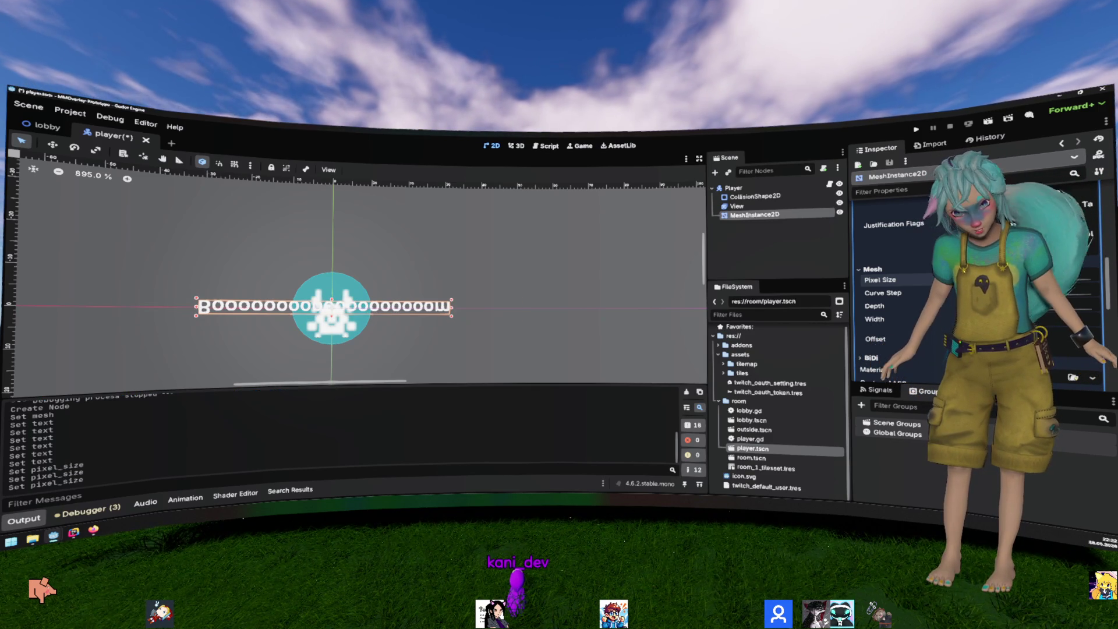
scroll(885, 267, "up", 5)
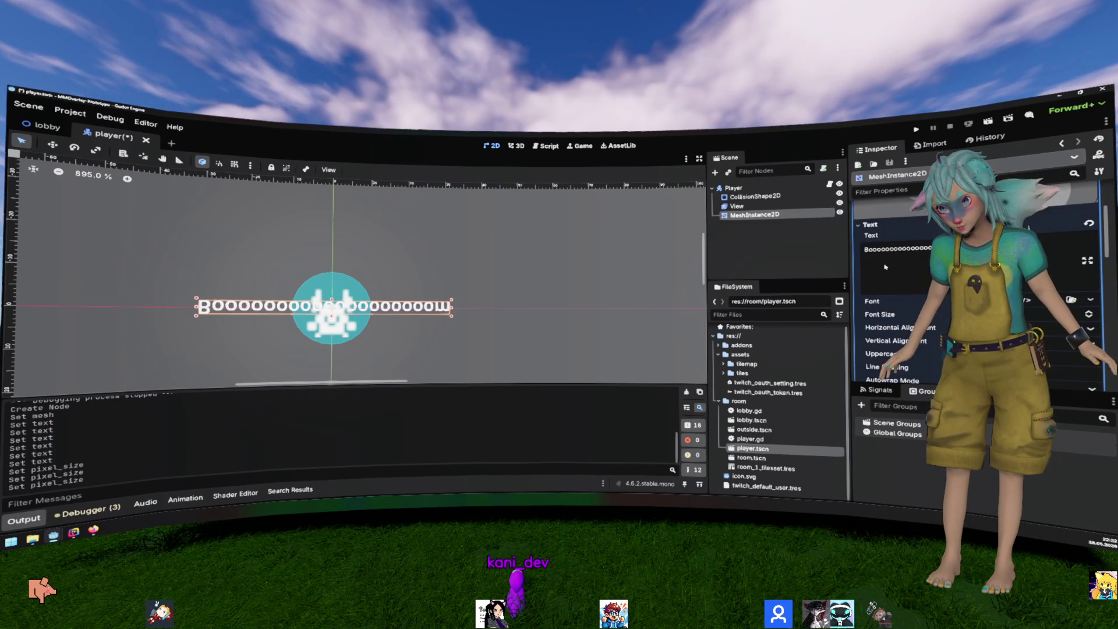
scroll(885, 244, "down", 8)
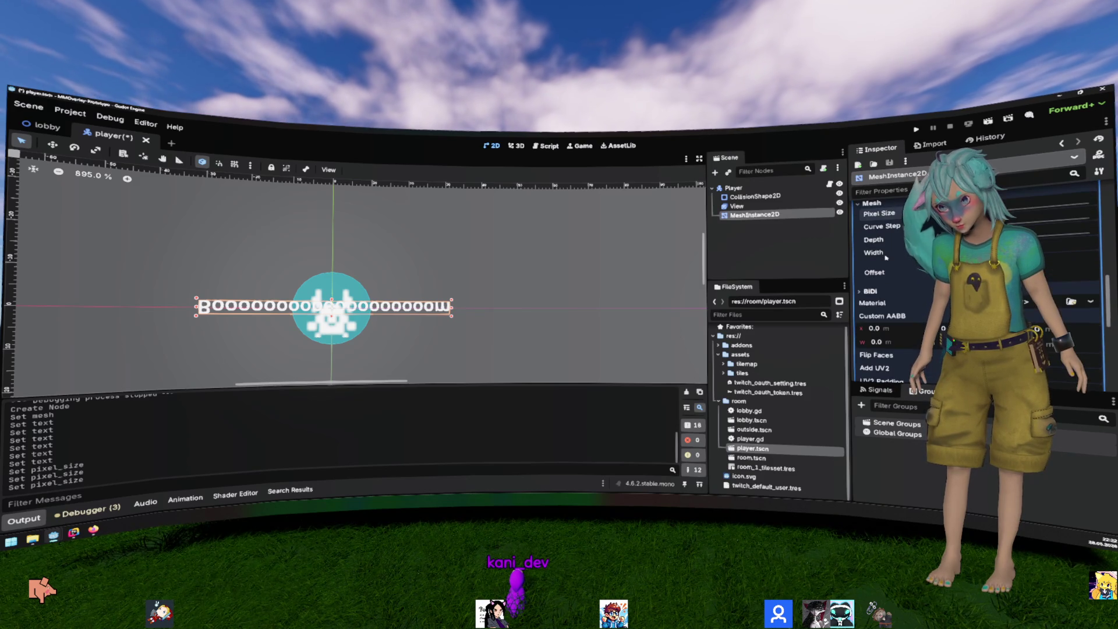
scroll(885, 267, "down", 4)
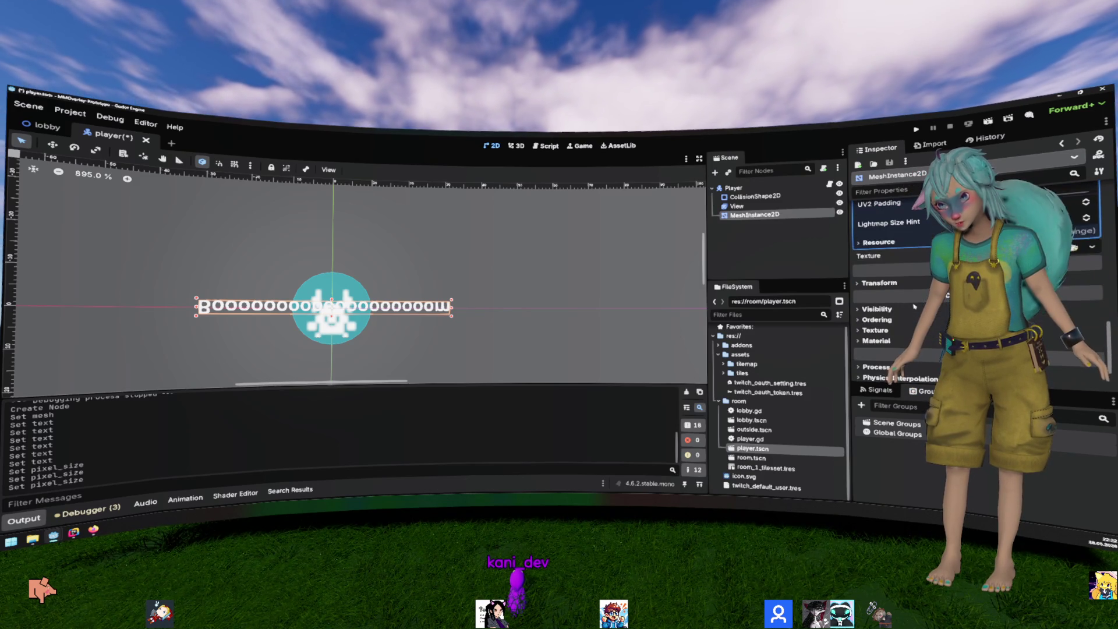
Step: Change the text mesh width to new values
left_click(899, 283)
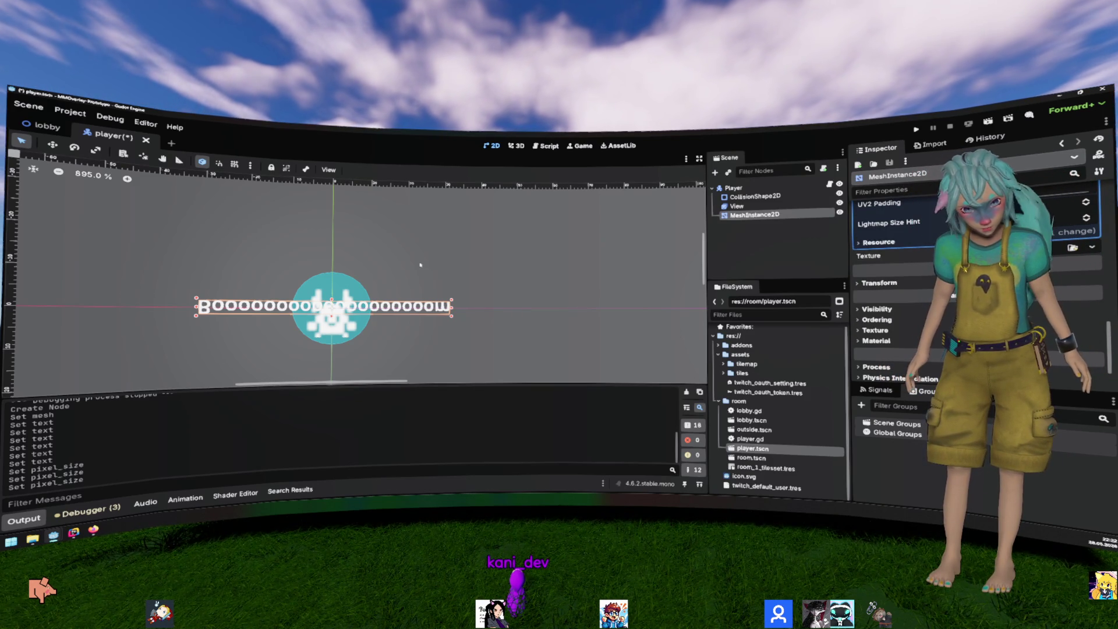
scroll(881, 281, "up", 3)
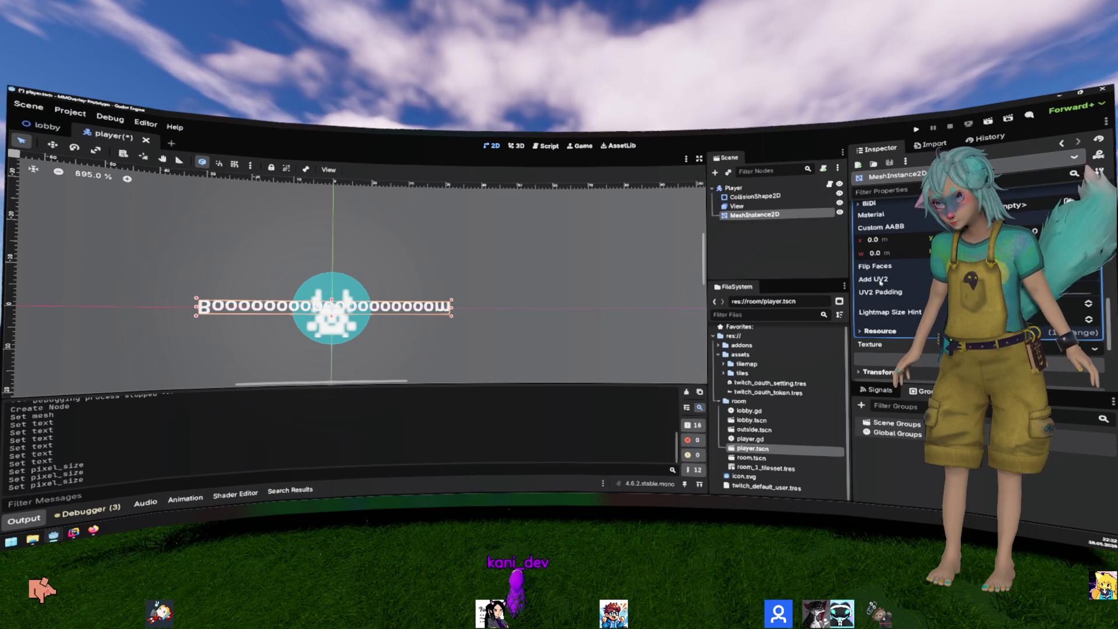
scroll(881, 282, "down", 3)
scroll(882, 287, "down", 1)
left_click(882, 283)
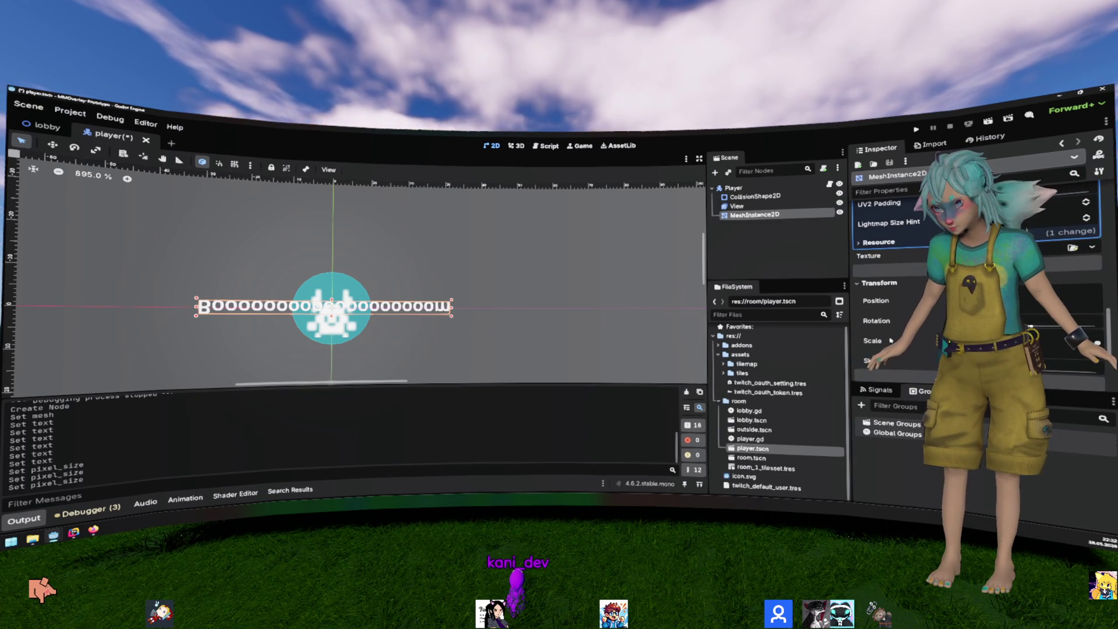
scroll(893, 279, "up", 5)
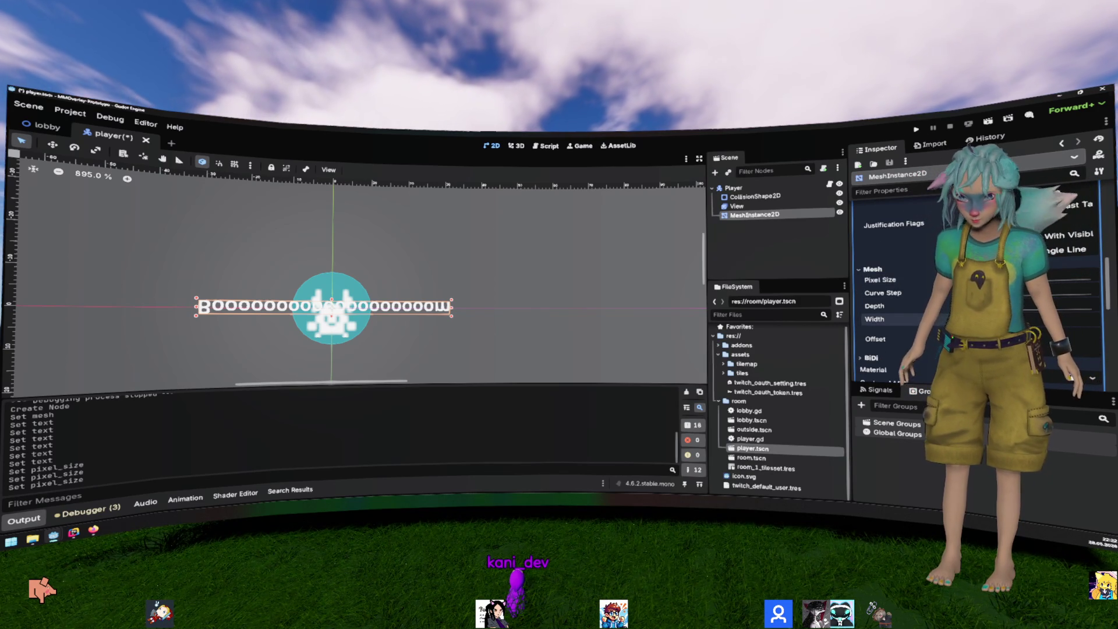
key("Return")
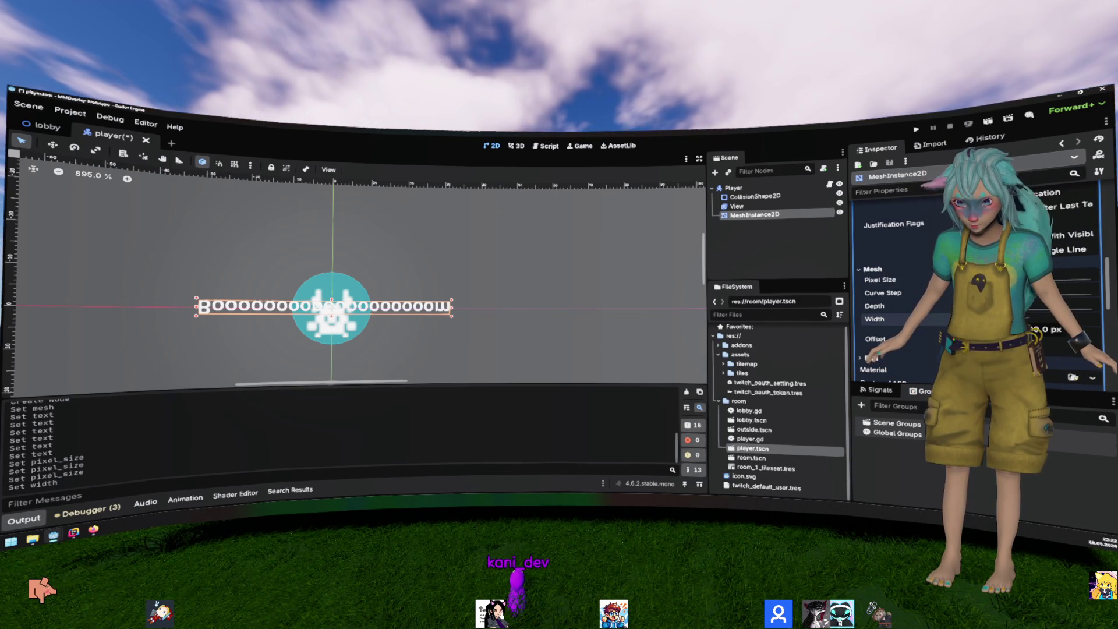
left_click(915, 330)
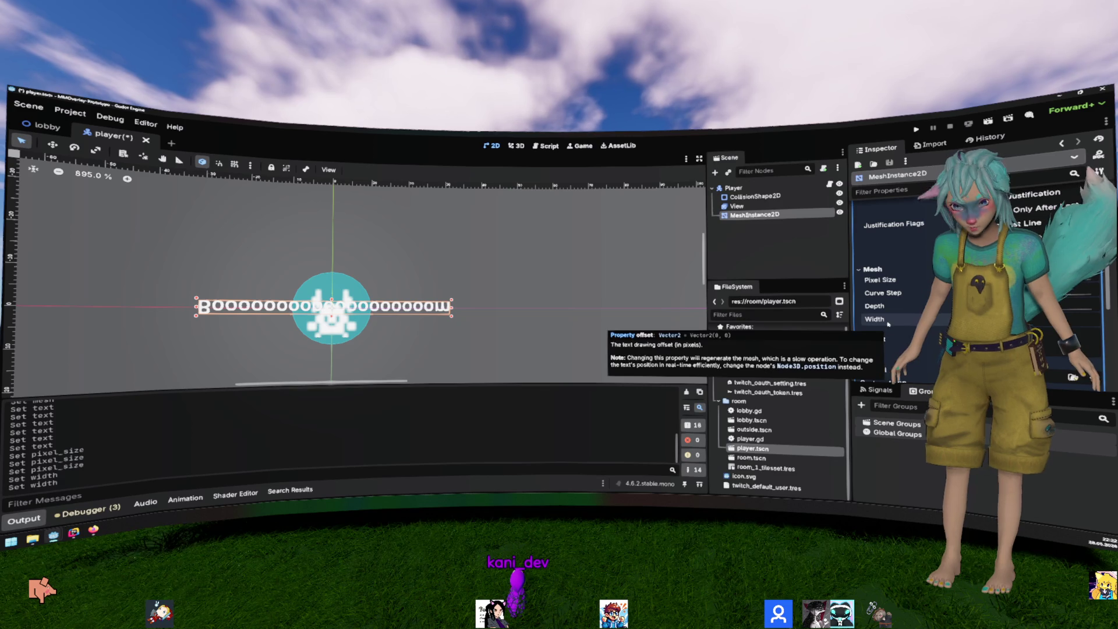
scroll(888, 342, "up", 10)
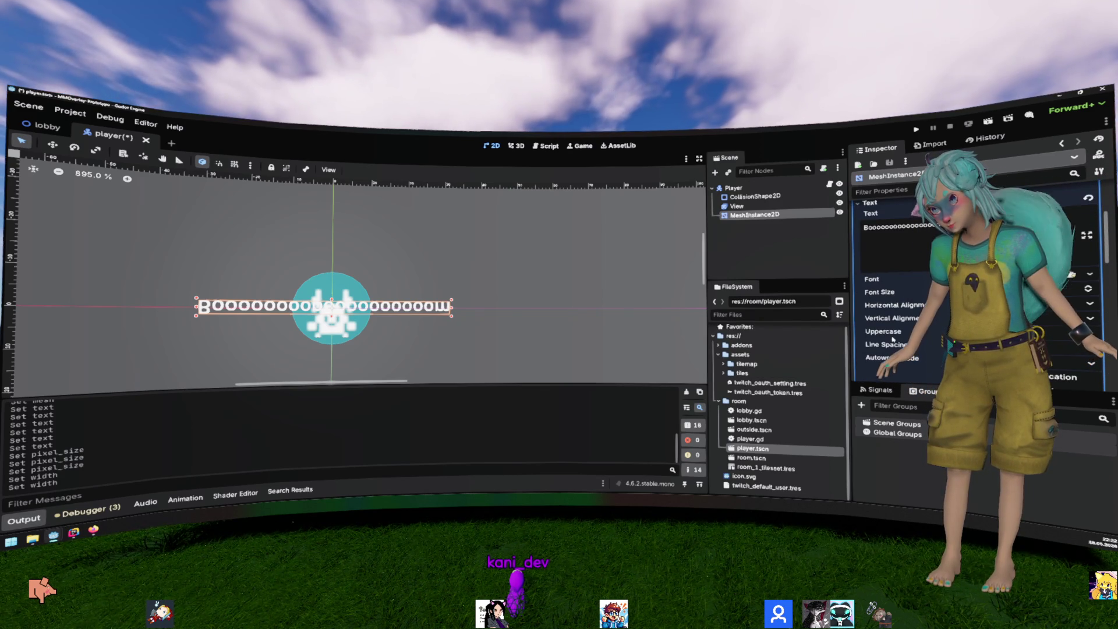
scroll(585, 283, "down", 2)
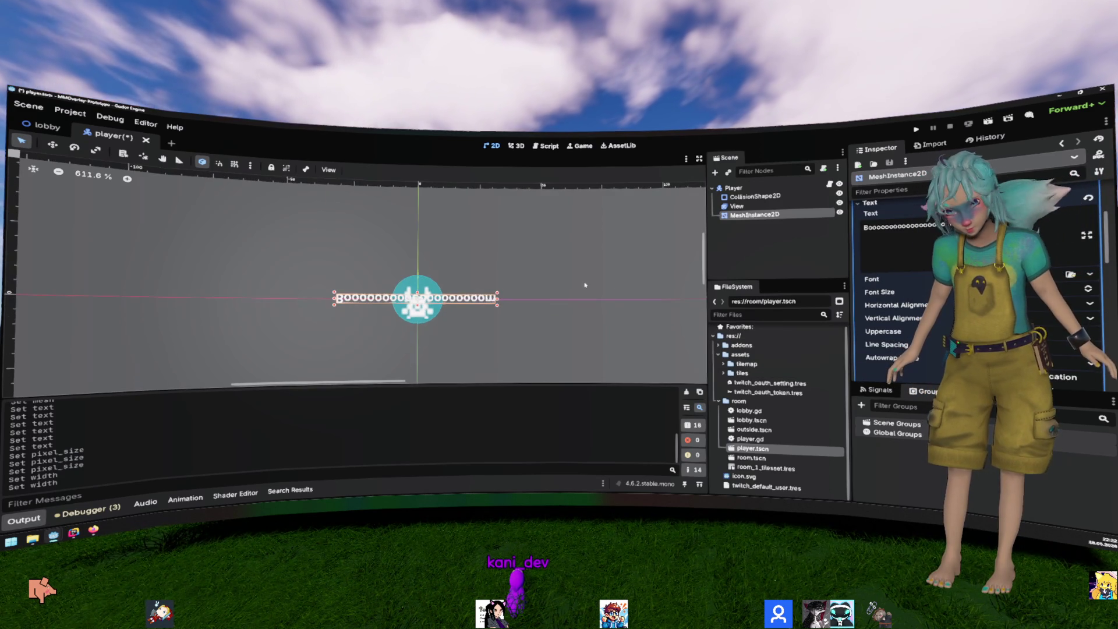
Step: Pan the 2D canvas to centre the text over the player sprite
right_click(399, 318)
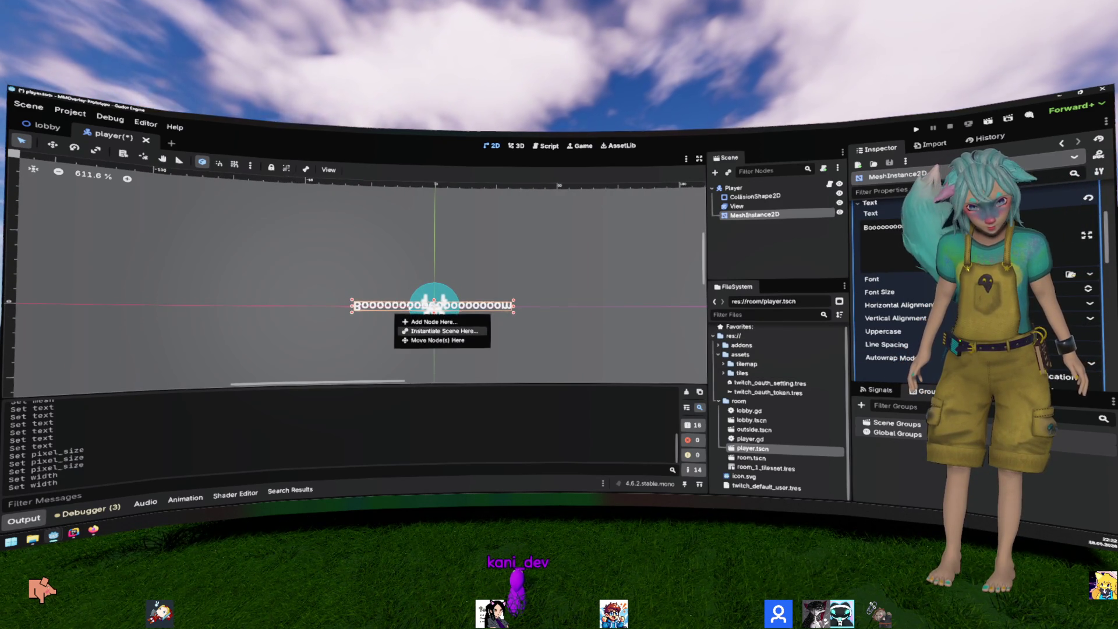
key("Escape")
scroll(892, 280, "up", 3)
scroll(891, 280, "down", 3)
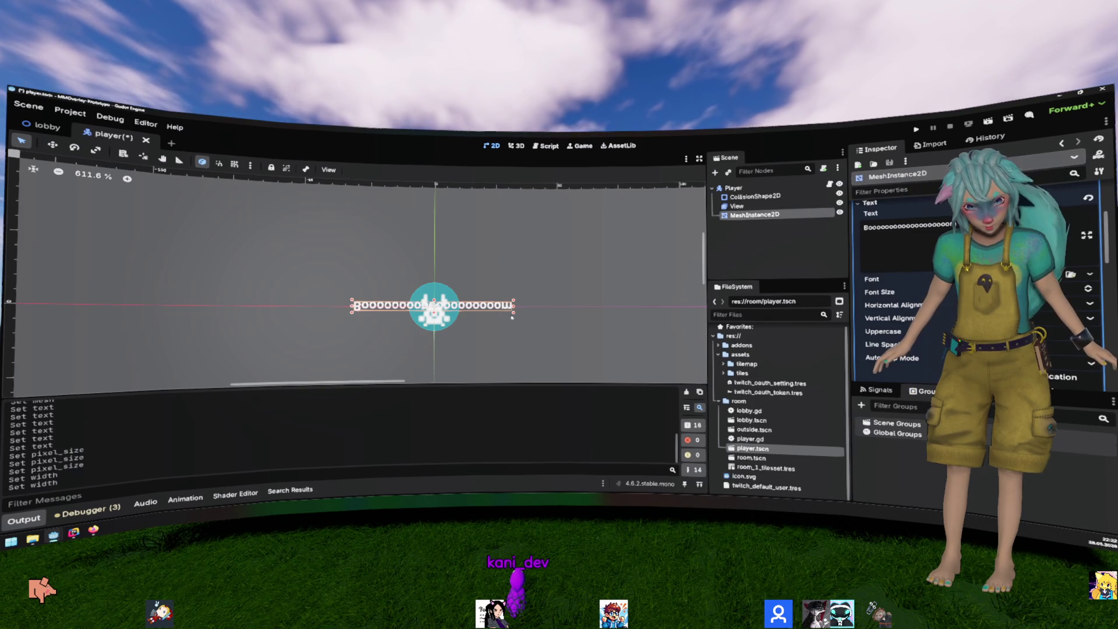
scroll(470, 318, "up", 5)
mouse_move(452, 312)
left_mouse_down()
mouse_move(523, 326)
mouse_move(514, 326)
left_mouse_up()
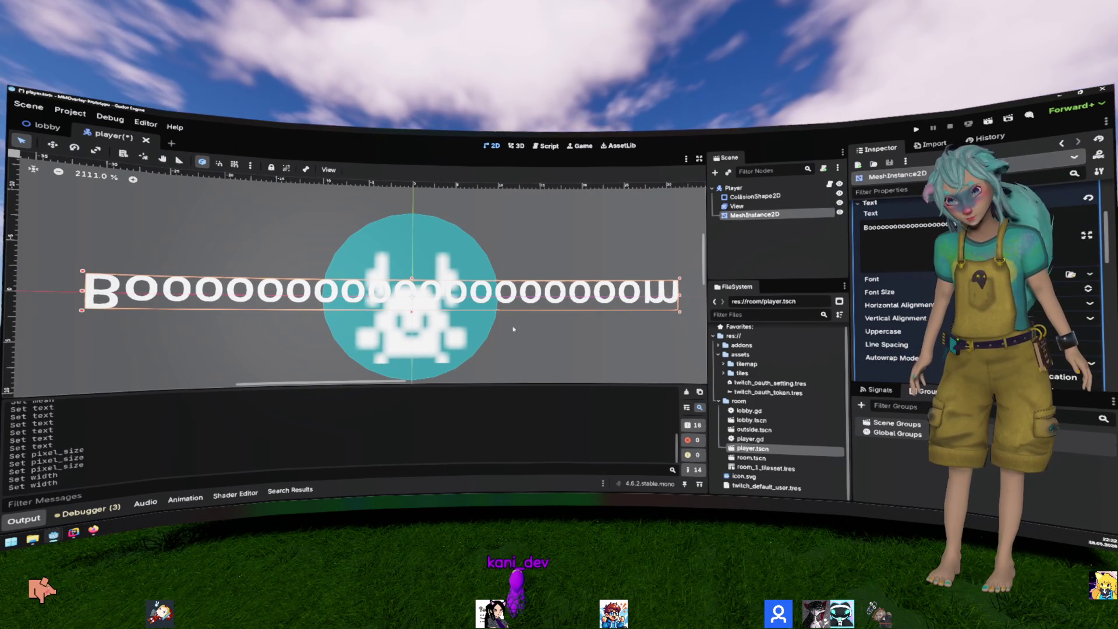
scroll(524, 327, "down", 3)
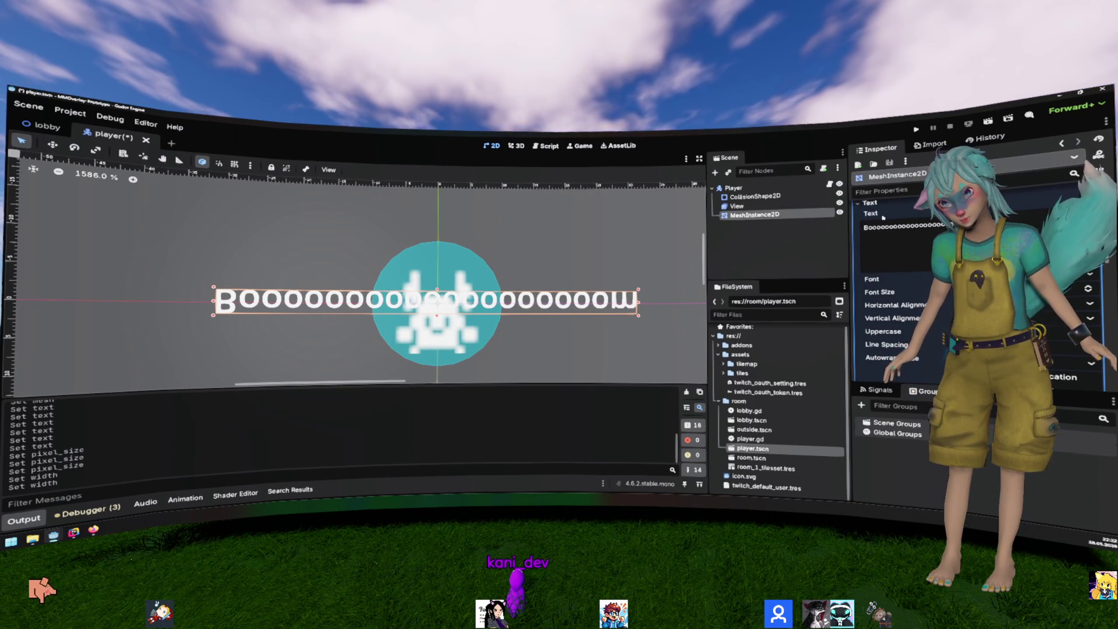
scroll(880, 262, "down", 5)
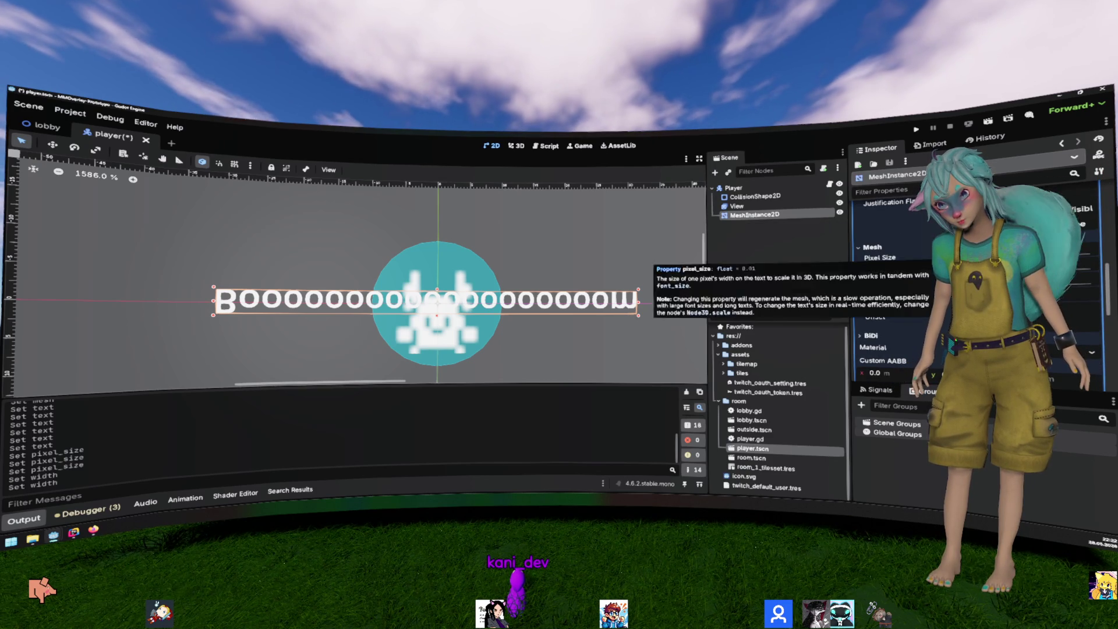
Step: Expand the MeshInstance2D's Transform section showing position, rotation, scale and skew
scroll(904, 264, "down", 3)
scroll(904, 263, "down", 2)
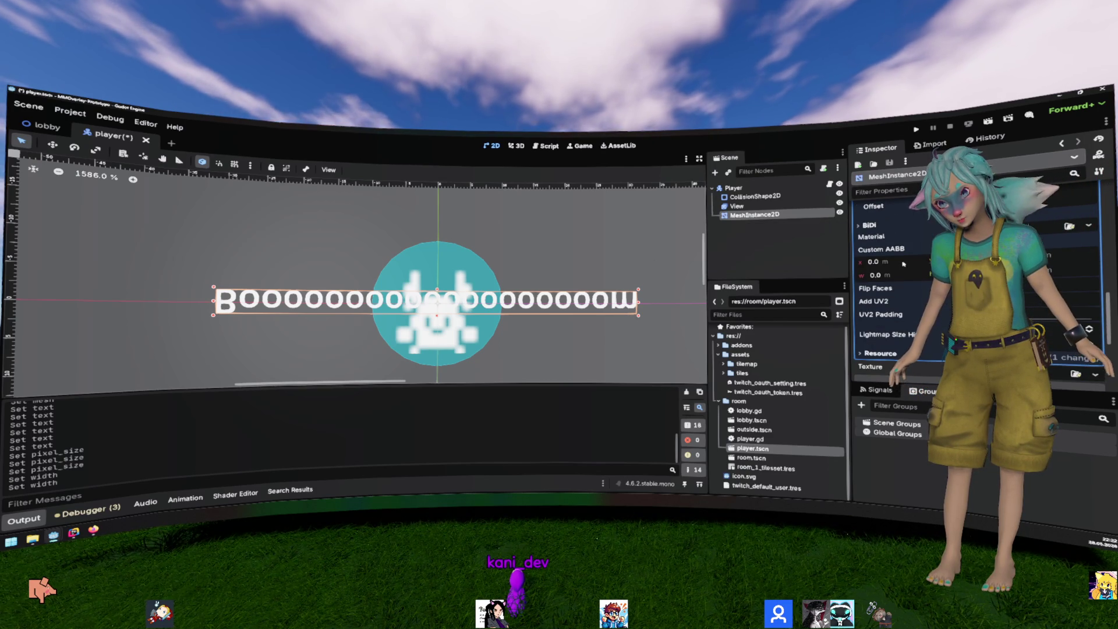
scroll(900, 266, "down", 3)
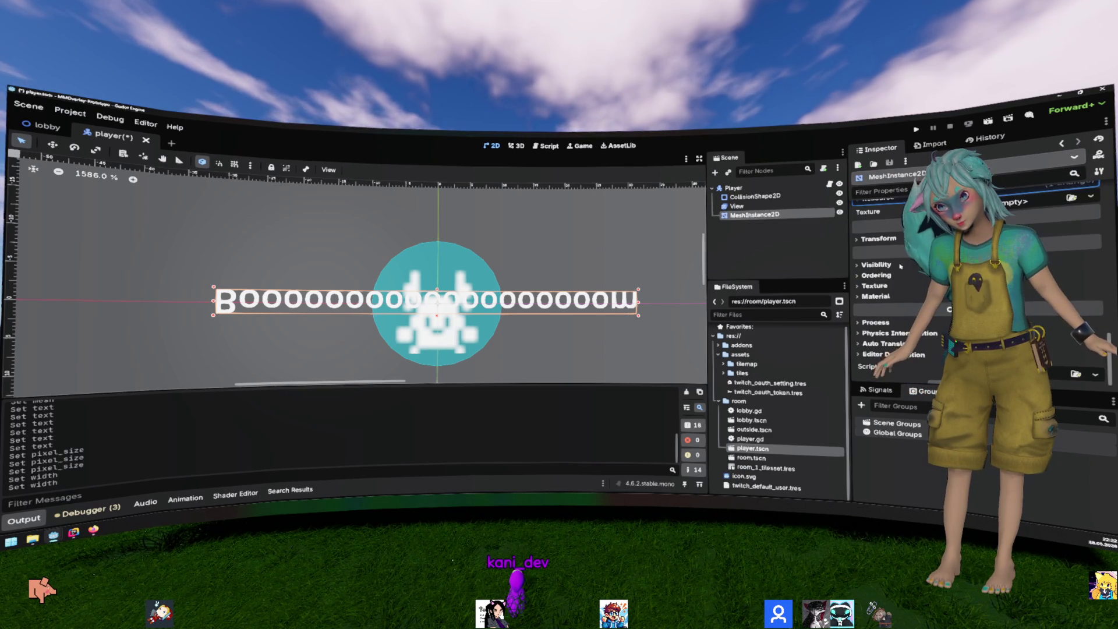
left_click(1093, 247)
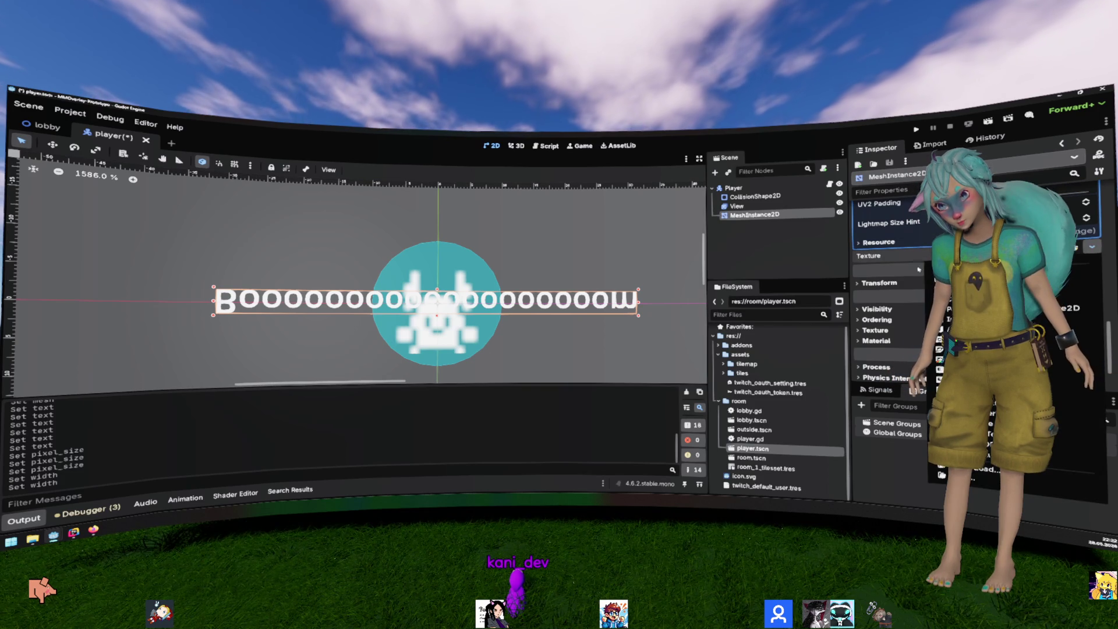
scroll(905, 259, "down", 2)
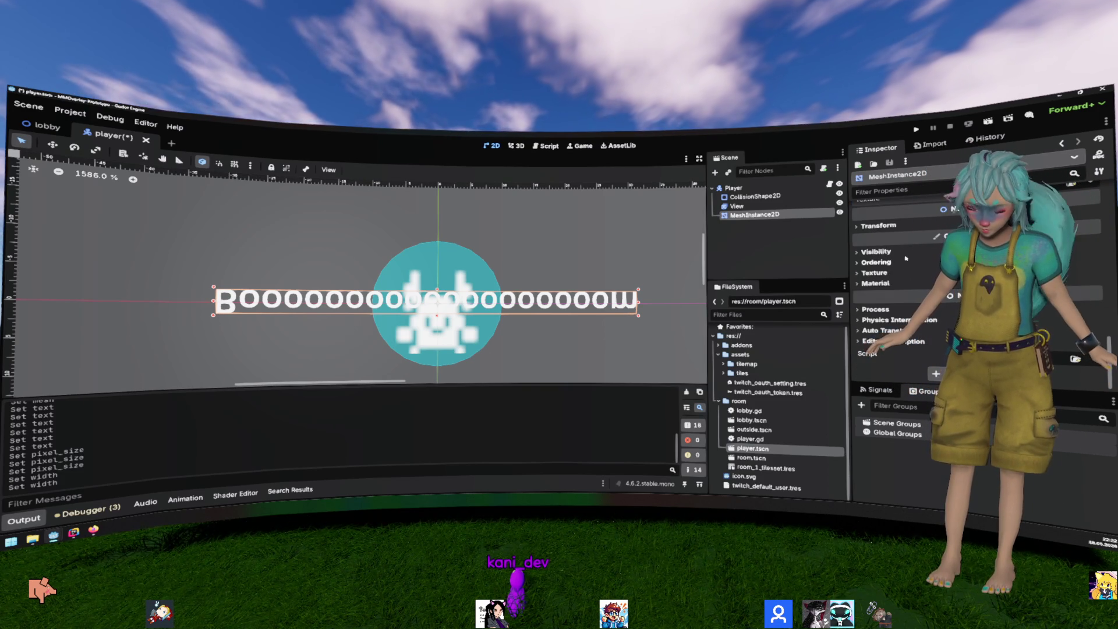
left_click(878, 225)
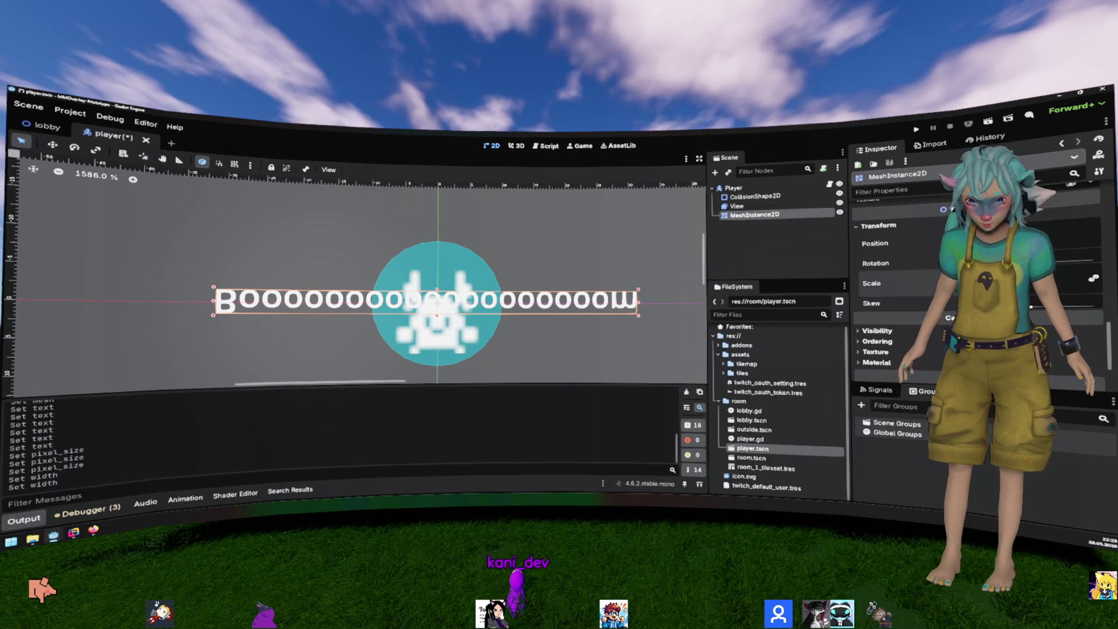
Step: Flip the Boooom label to read correctly, lift it above the sprite, and add a line after move_and_slide() in player.gd
key("Return")
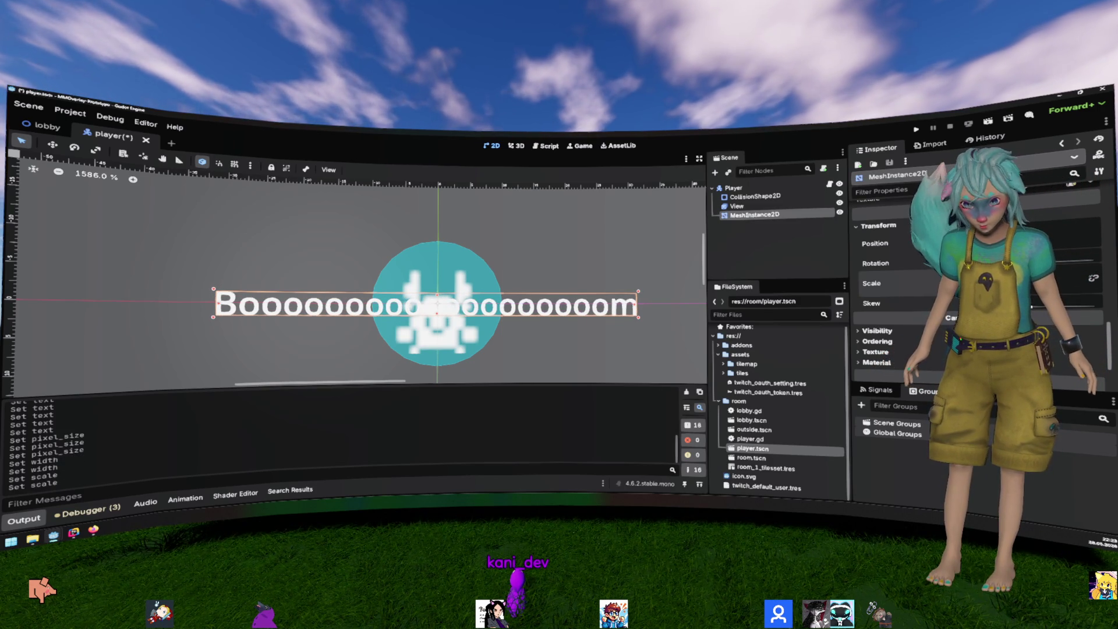
mouse_move(600, 310)
left_mouse_down()
mouse_move(600, 248)
mouse_move(600, 258)
left_mouse_up()
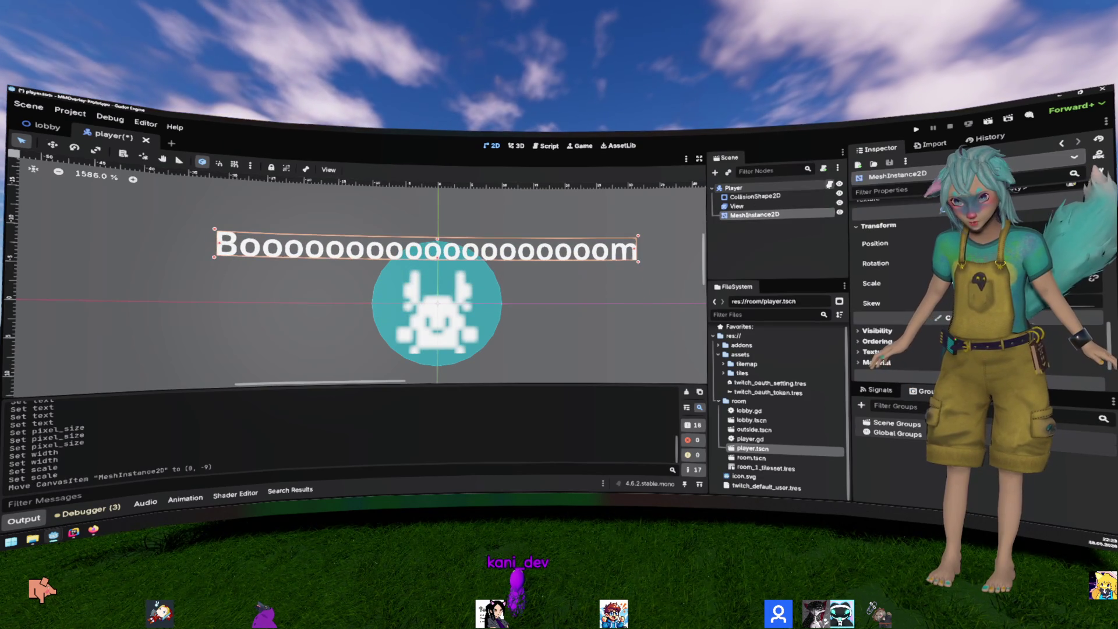
left_click(830, 184)
left_click(389, 301)
key("Return")
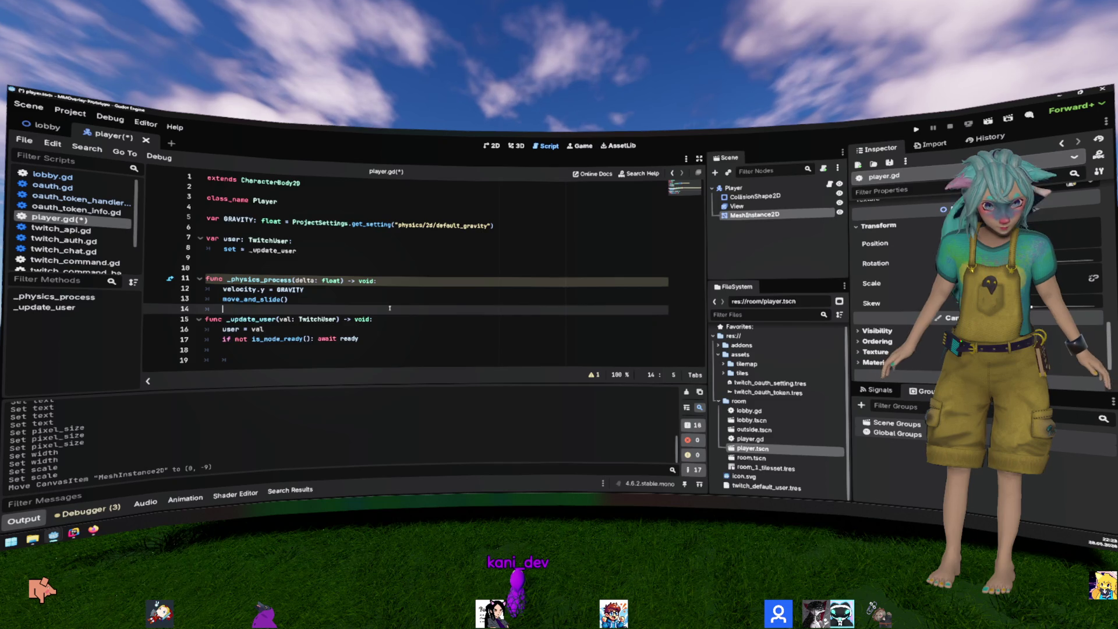
Step: Review the twitch_user.gd script, then go back through lobby.gd
left_click(439, 359)
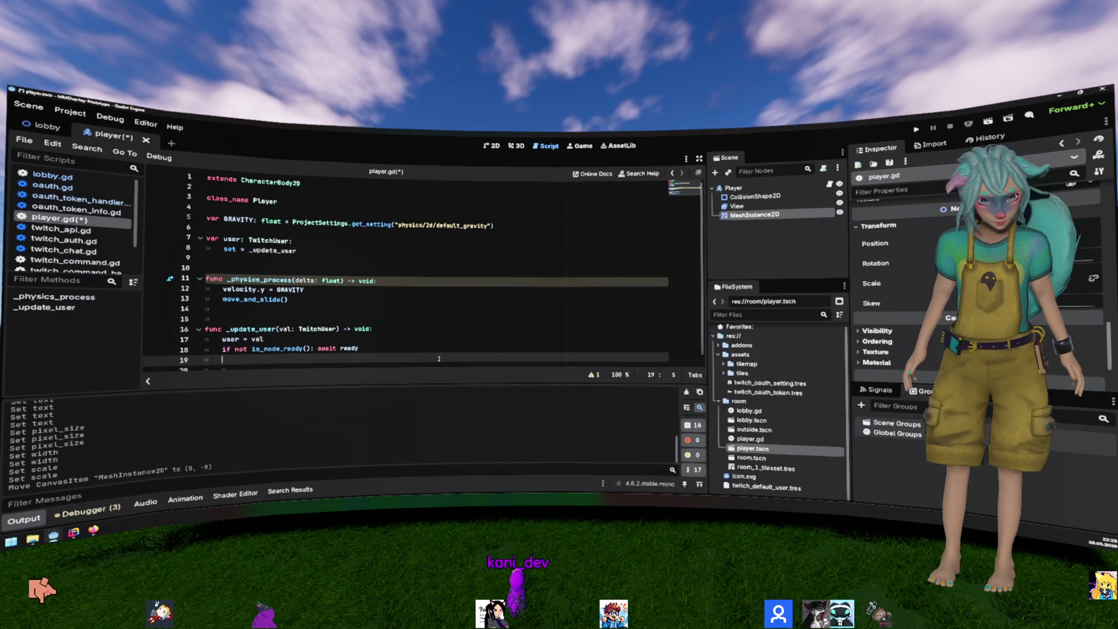
left_click(318, 329, "ctrl")
scroll(387, 311, "down", 10)
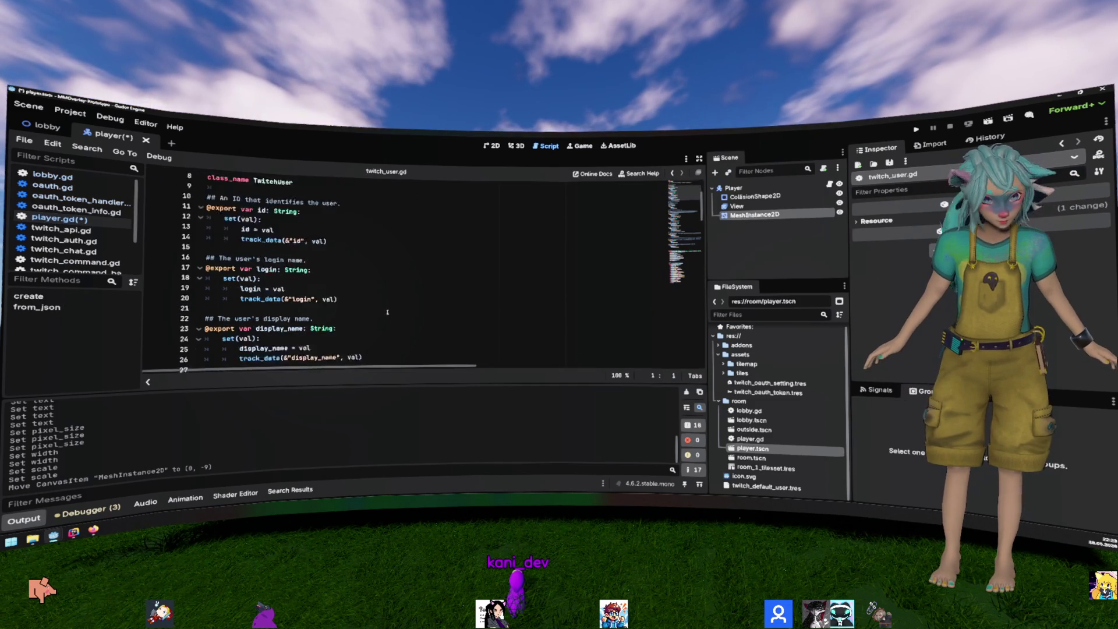
scroll(387, 312, "down", 4)
scroll(387, 312, "down", 7)
scroll(387, 312, "down", 6)
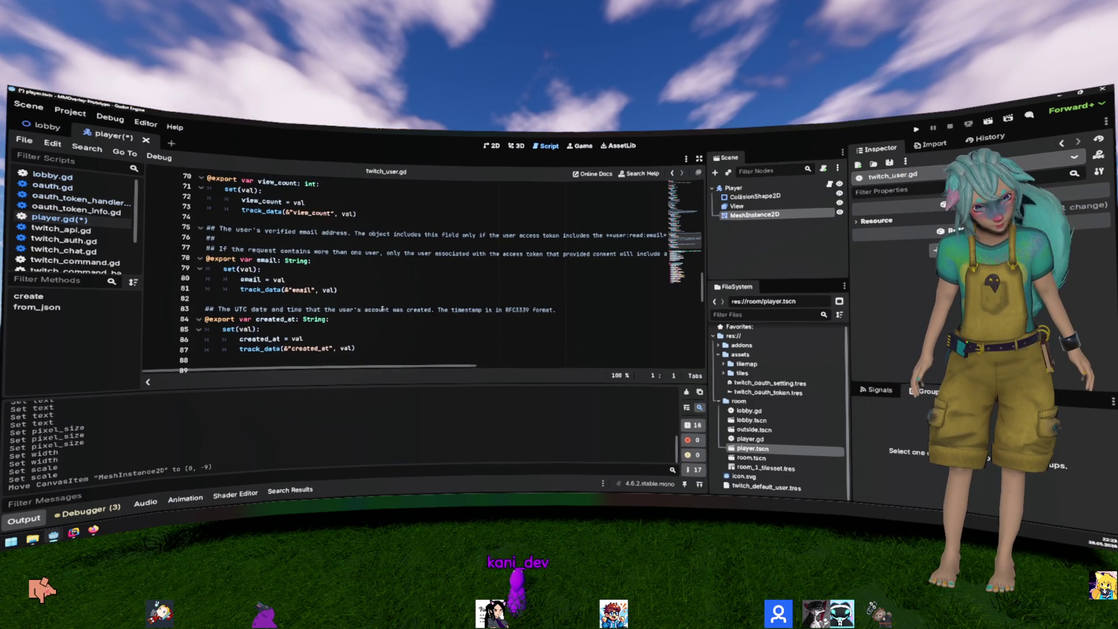
scroll(387, 306, "down", 2)
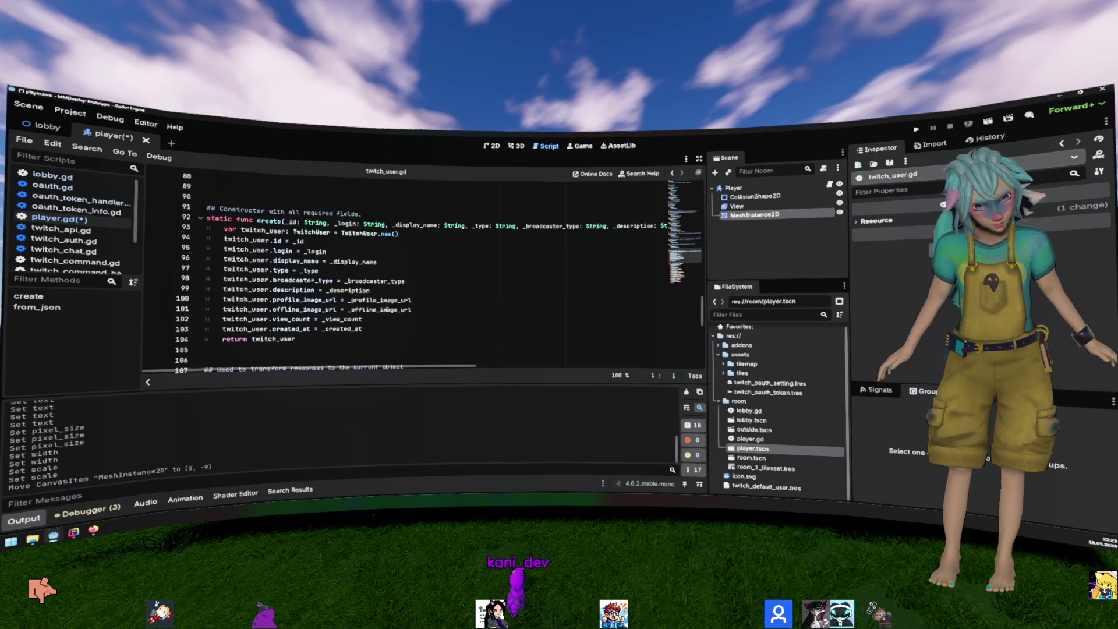
key("alt+Left")
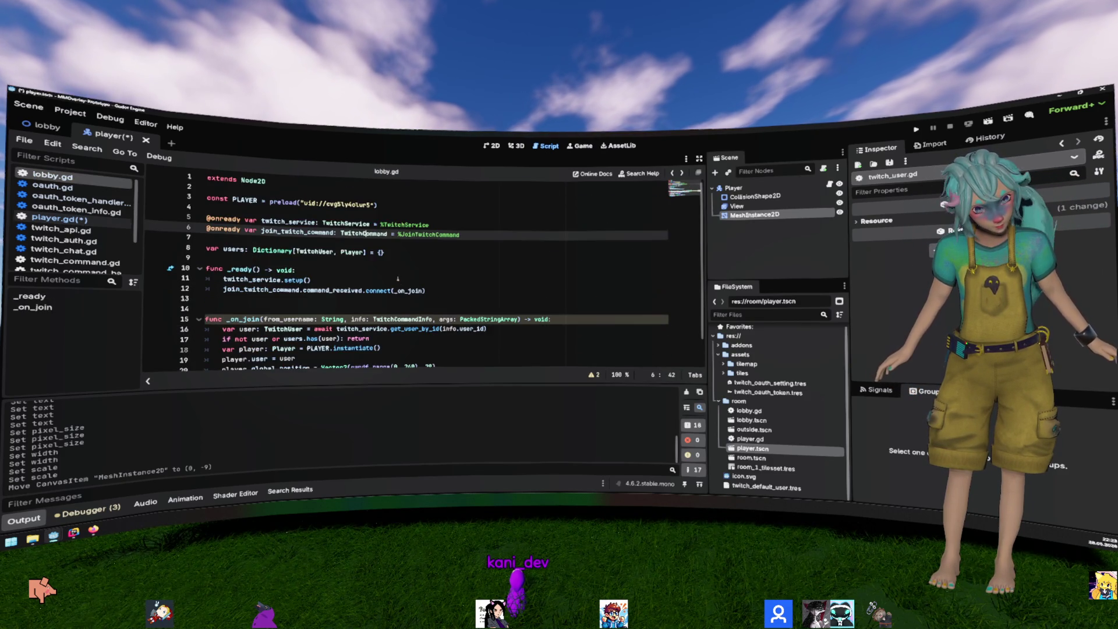
scroll(398, 278, "down", 1)
Step: Save the player scene and script, then return to the player scene's 2D view
left_click(402, 256)
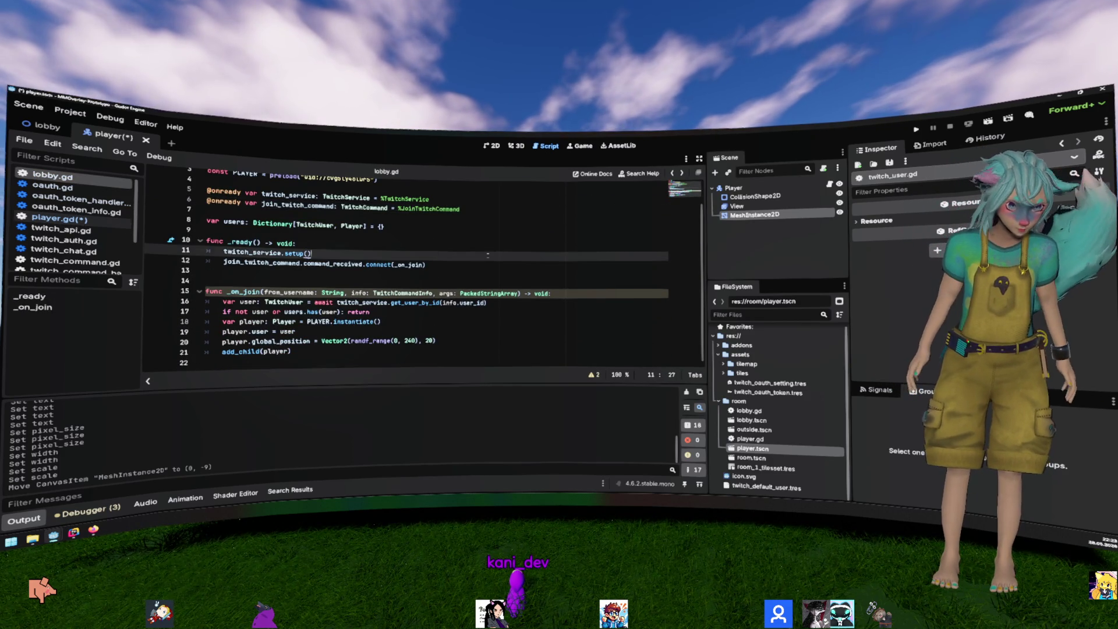
left_click(538, 226)
key("ctrl+s")
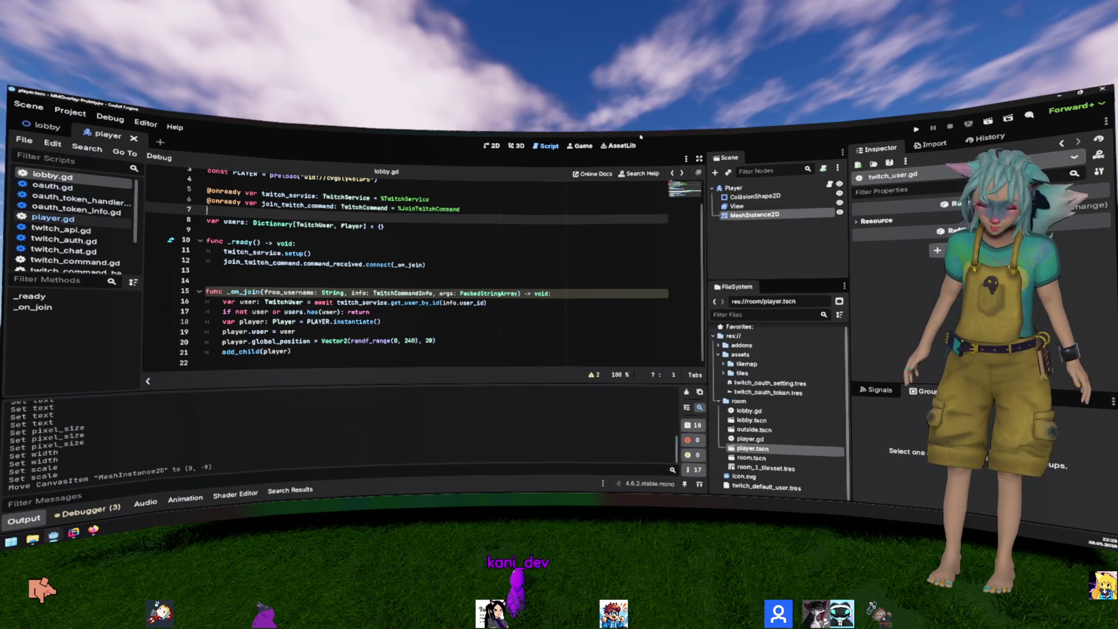
left_click(492, 146)
scroll(256, 364, "down", 2)
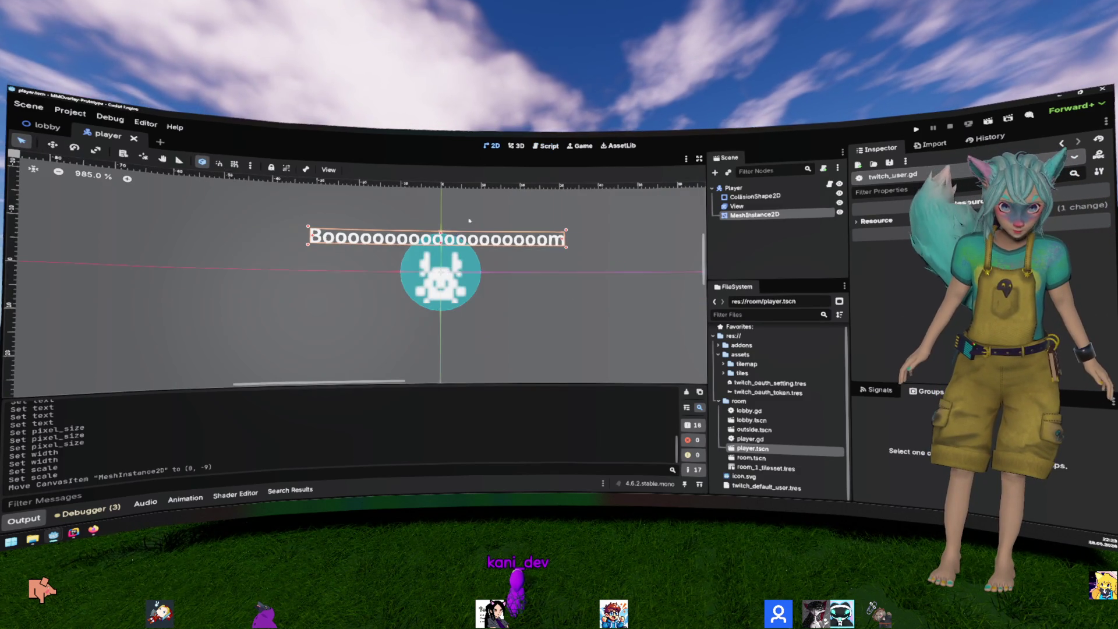
Step: Switch to the lobby scene and collapse the addons folder in the file tree
left_click(40, 125)
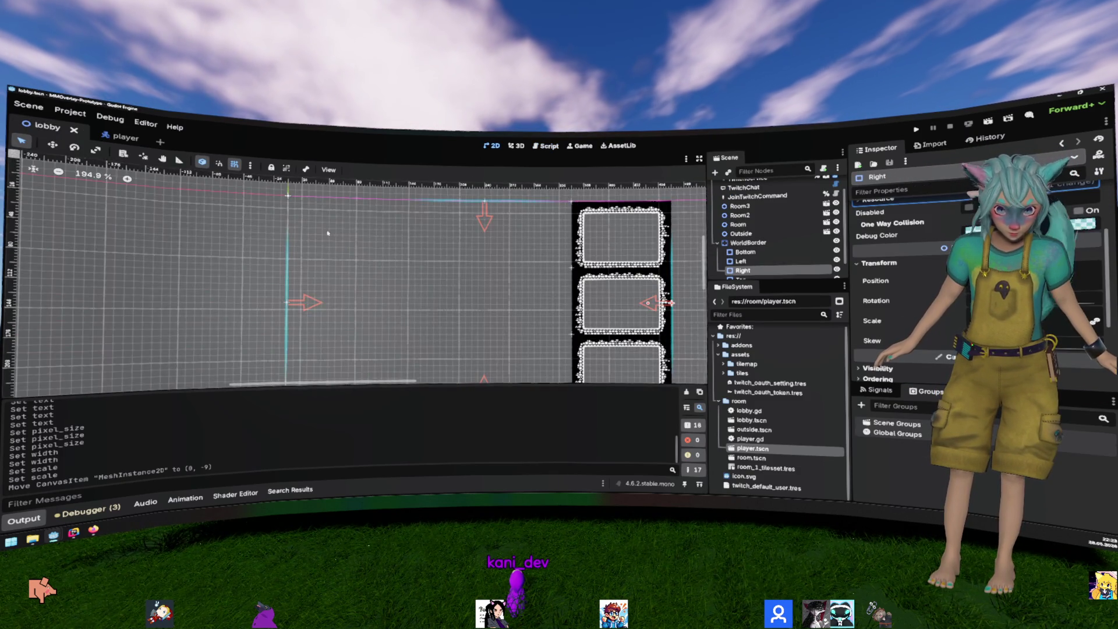
scroll(311, 242, "down", 2)
scroll(311, 242, "up", 3)
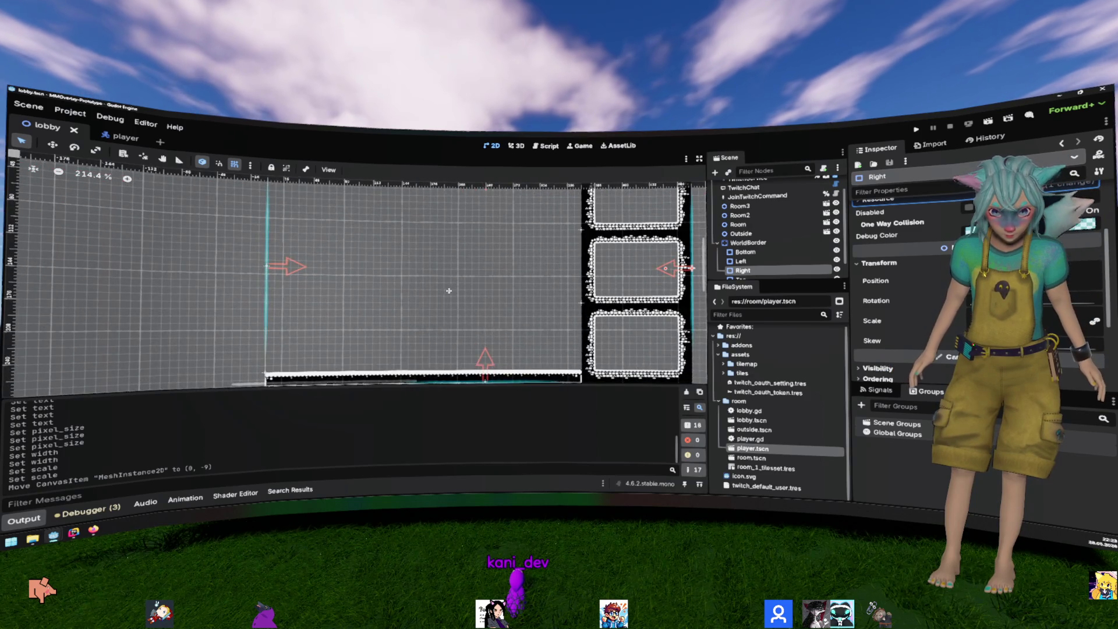
scroll(311, 242, "down", 1)
scroll(402, 272, "up", 1)
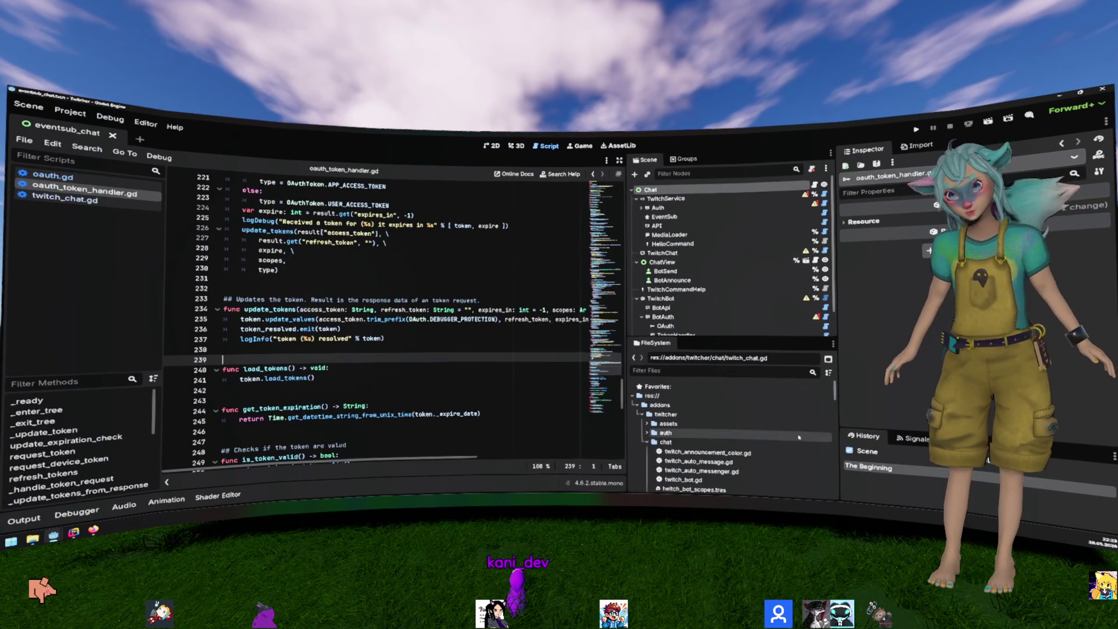
key("Left")
key("Left")
key("Left")
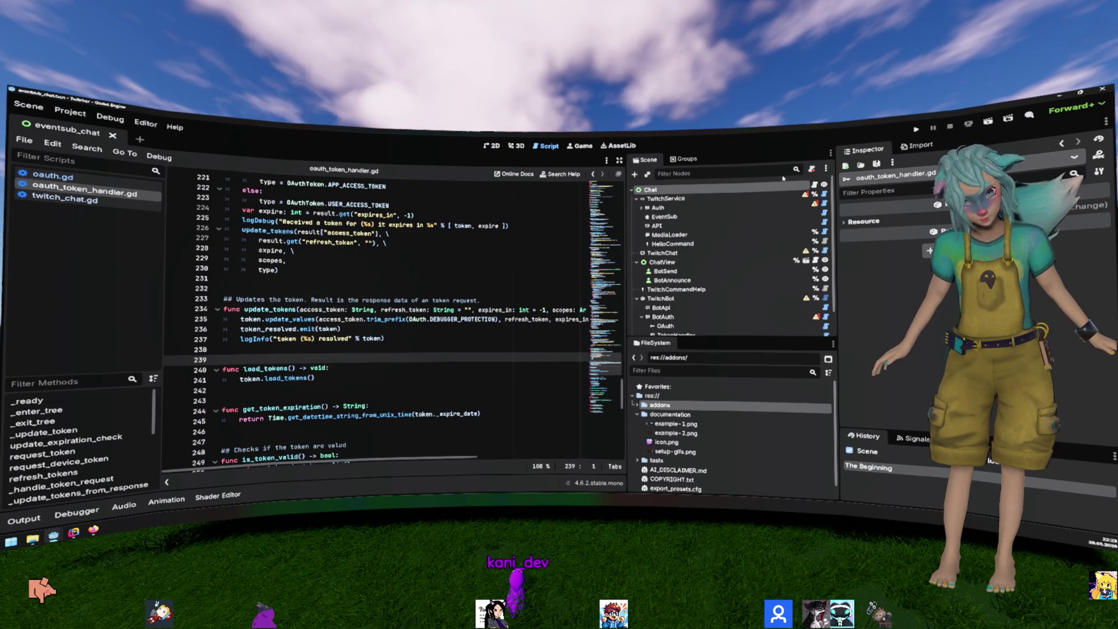
Step: Close the Twitcher project window and bring up the BotV2 project window
left_click(1102, 92)
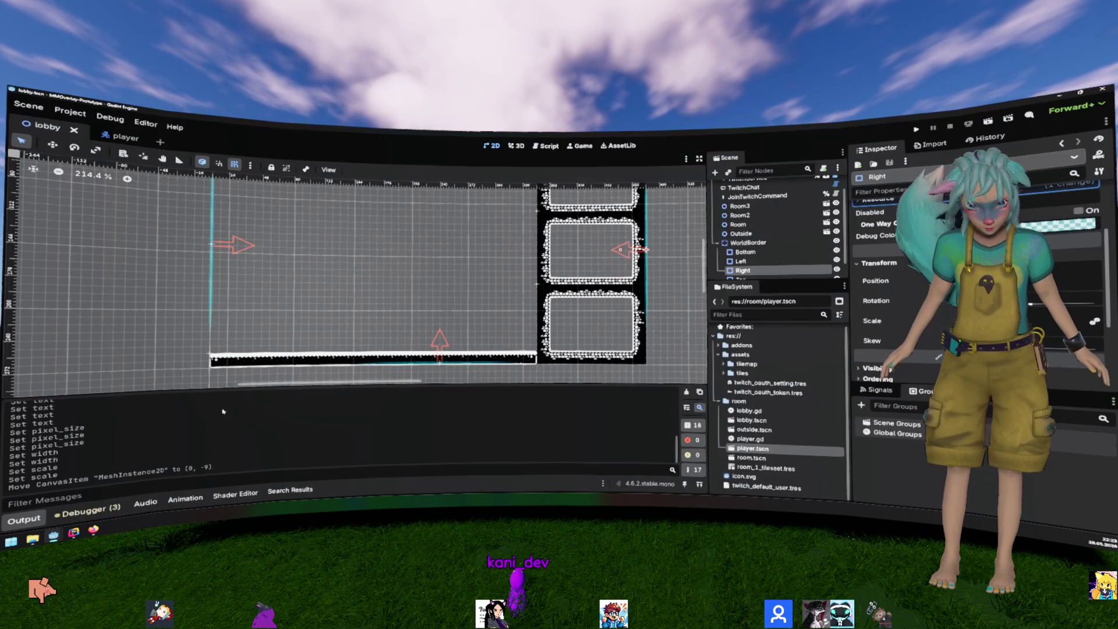
mouse_move(63, 534)
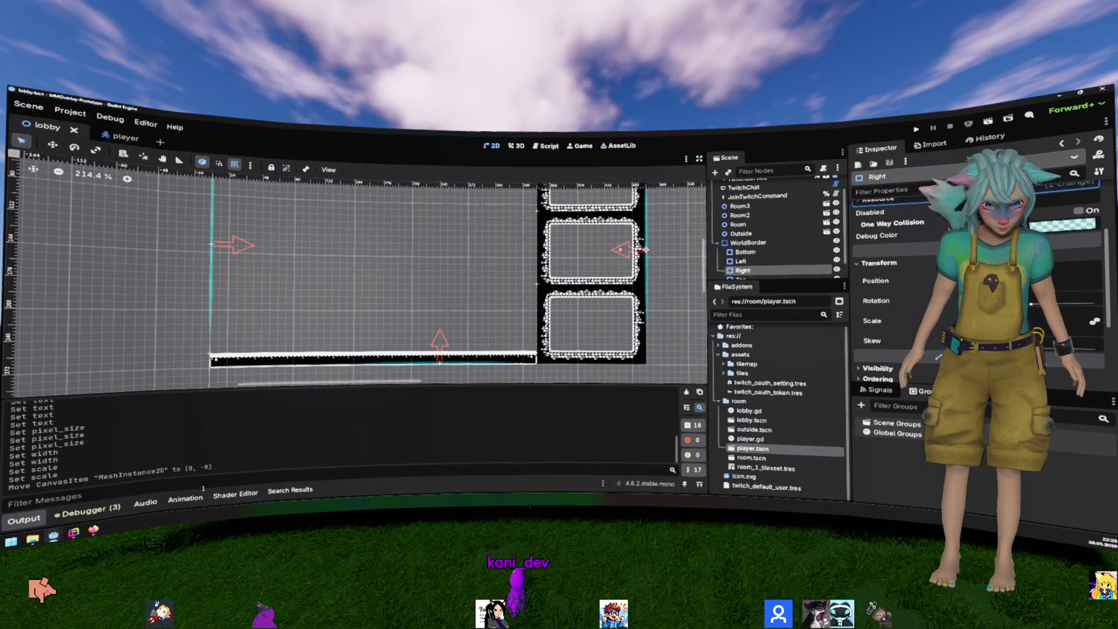
left_click(134, 498)
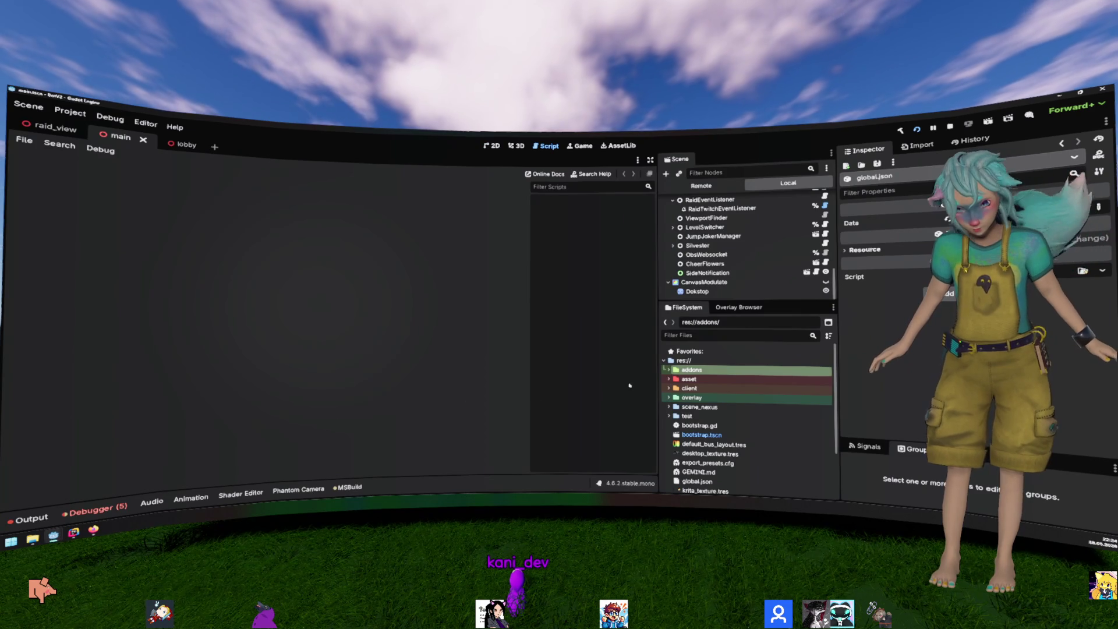
Step: Browse the FileSystem dock, expanding the overlay, overlay/twitch and client folders
double_click(717, 398)
scroll(718, 397, "down", 1)
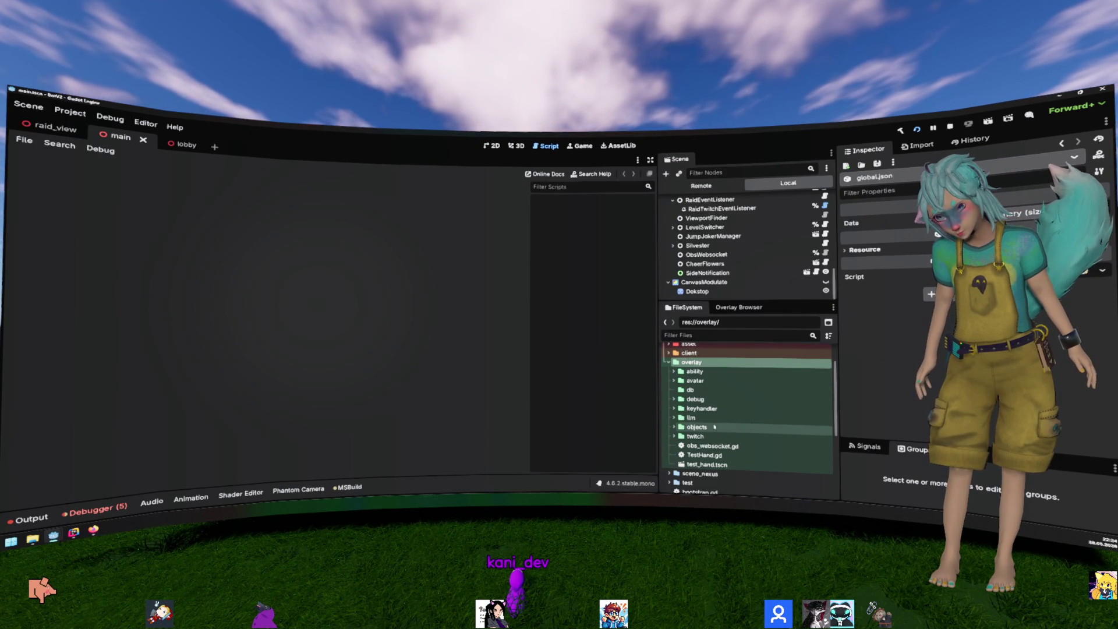
double_click(709, 436)
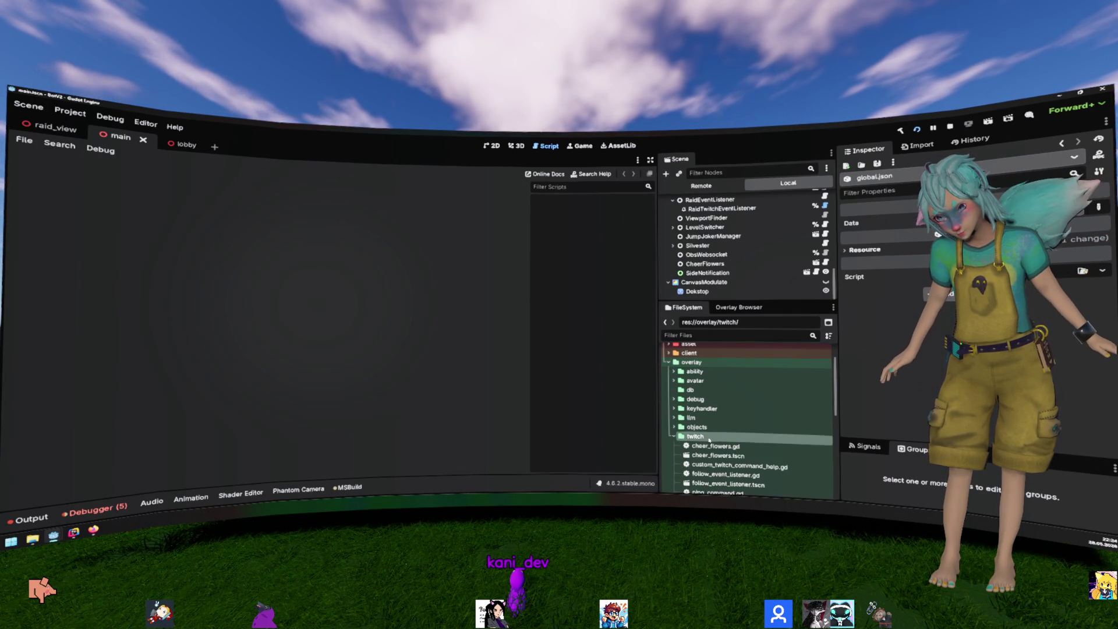
scroll(728, 443, "down", 2)
scroll(750, 449, "up", 4)
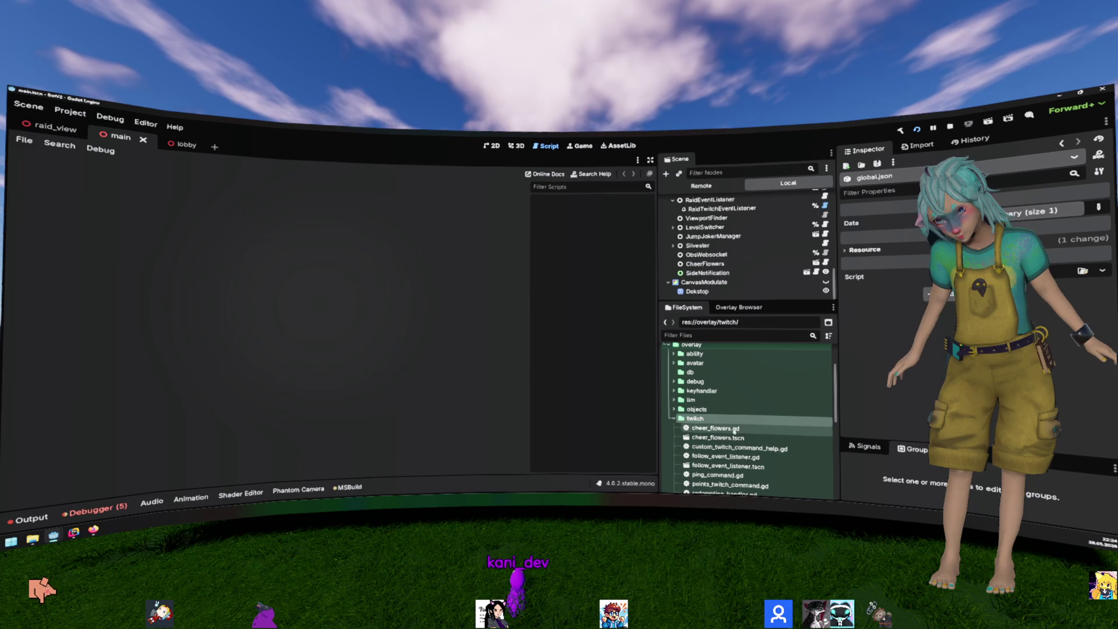
left_click(702, 380)
double_click(703, 387)
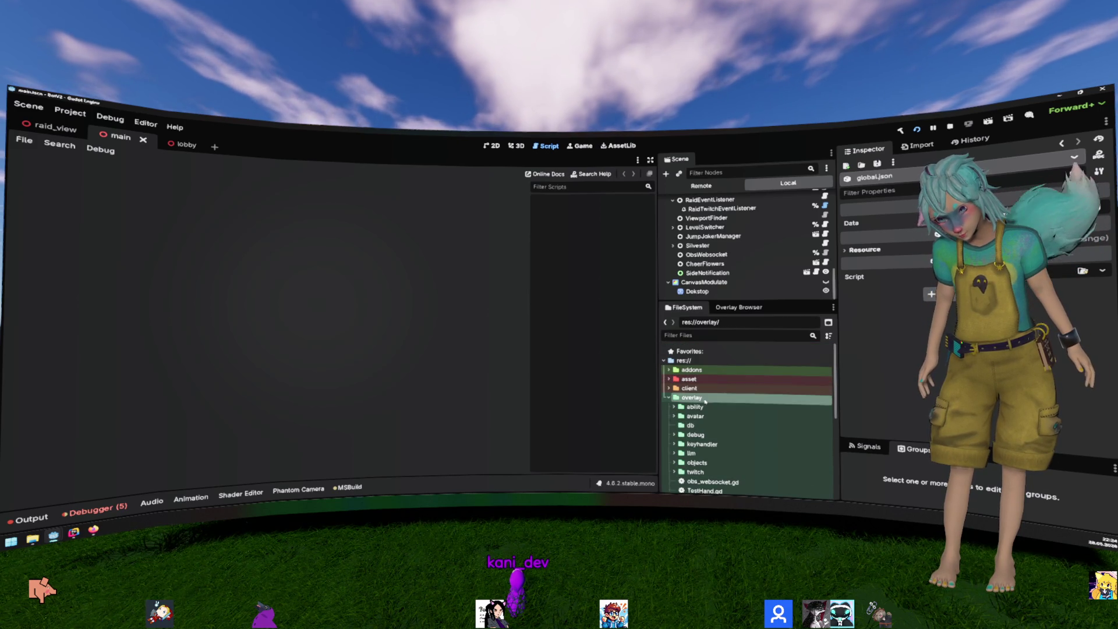
left_click(710, 399)
double_click(699, 435)
scroll(714, 425, "down", 3)
left_click(715, 411)
scroll(715, 416, "down", 3)
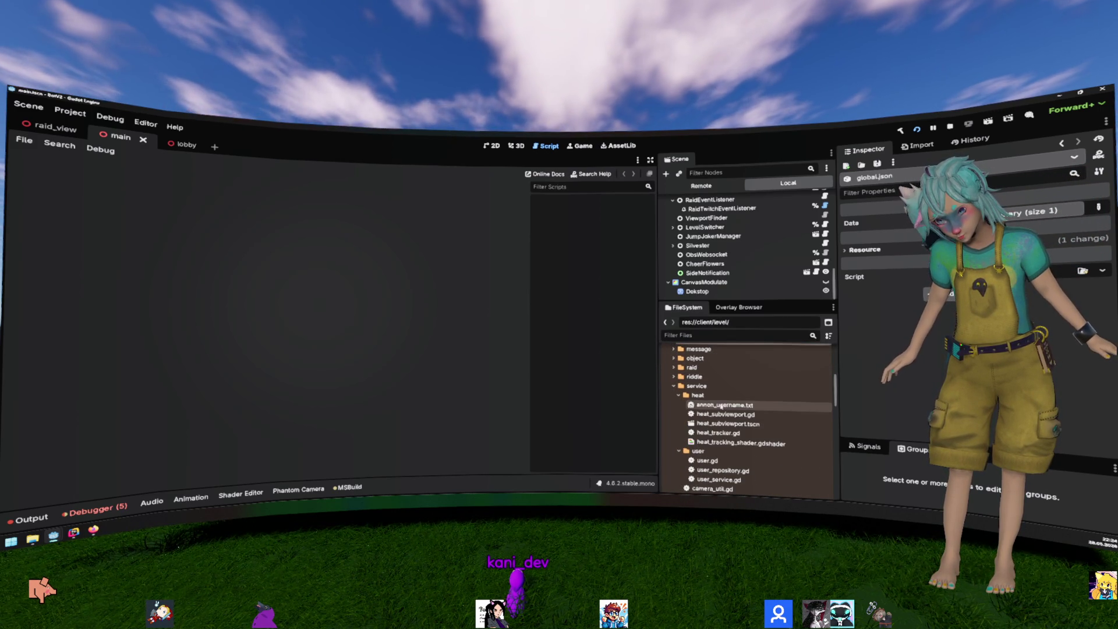
Step: Expand client/service/heat, open heat_subviewport.gd and heat_tracker.gd, then collapse the heat folder
left_click(699, 386)
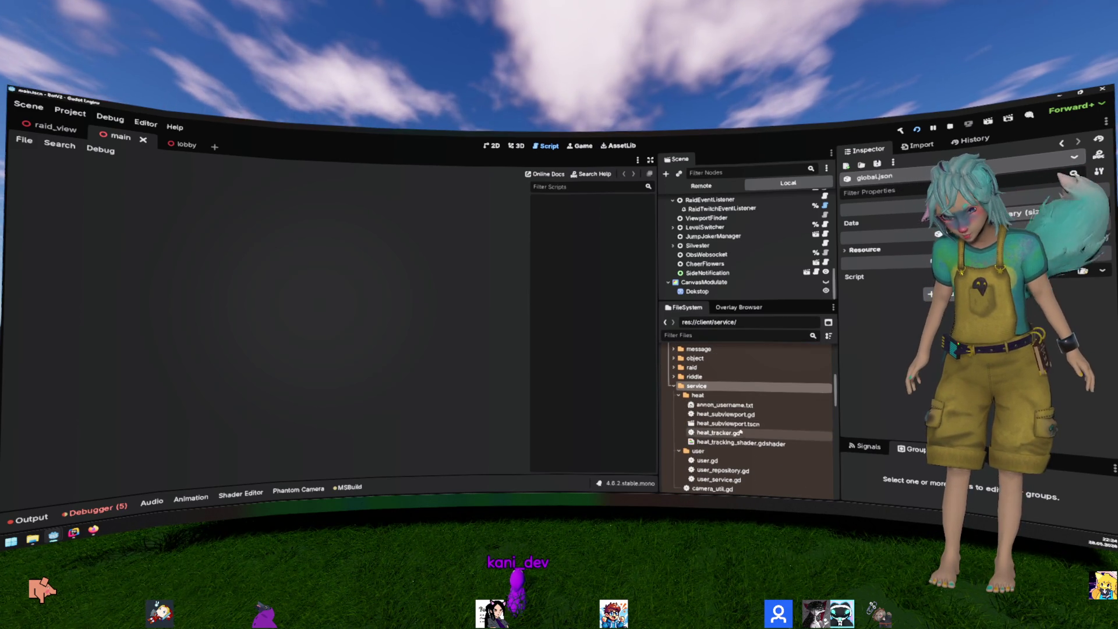
scroll(788, 417, "down", 2)
scroll(788, 417, "up", 2)
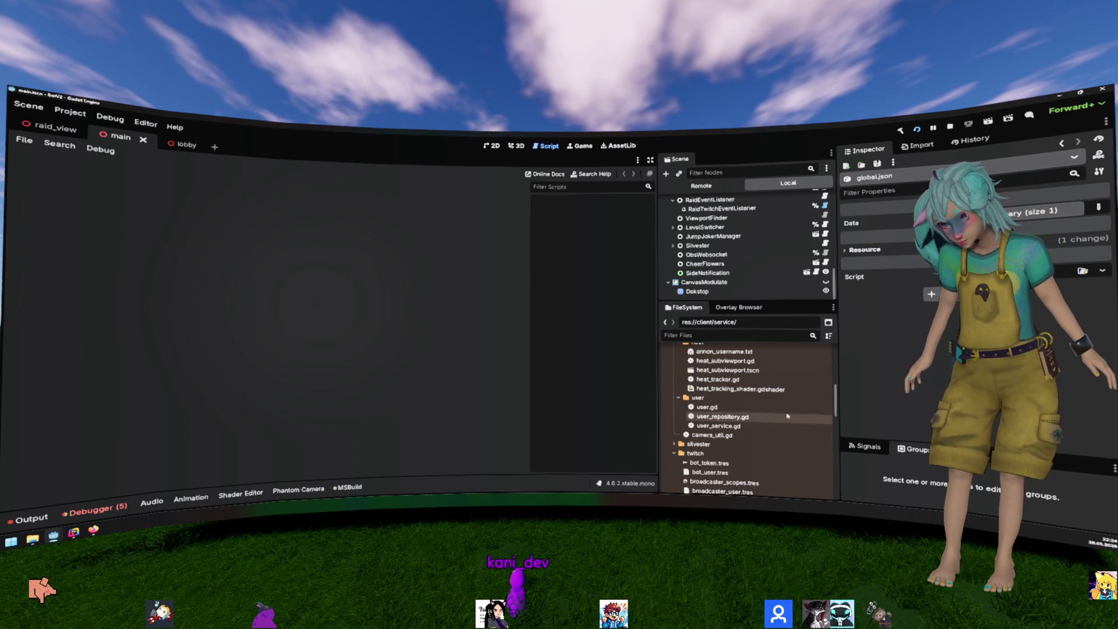
left_click(754, 378)
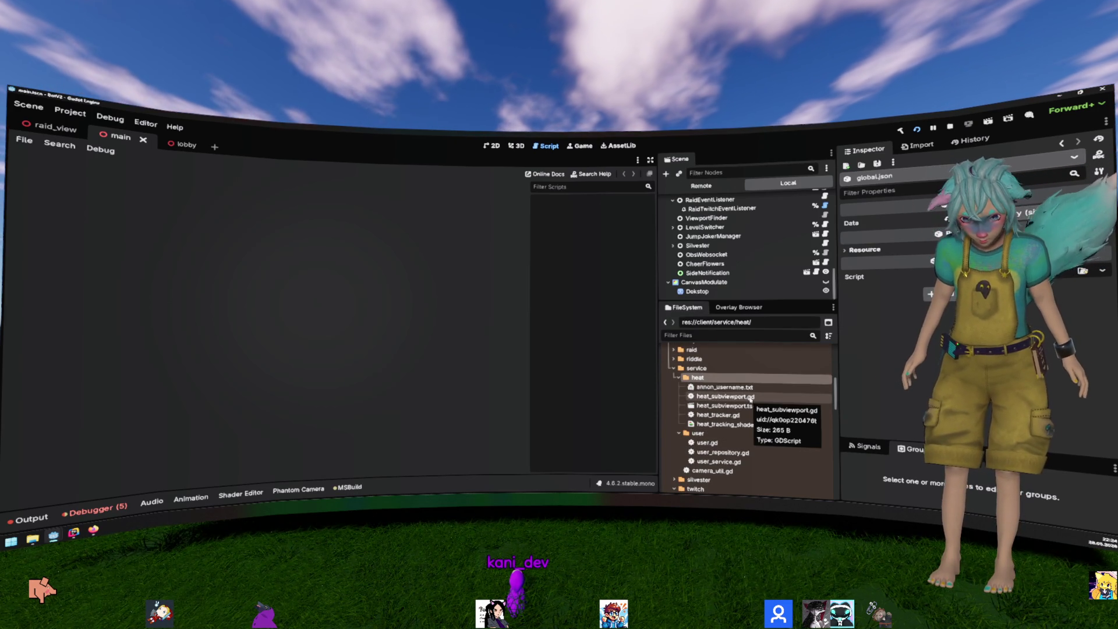
scroll(789, 397, "down", 2)
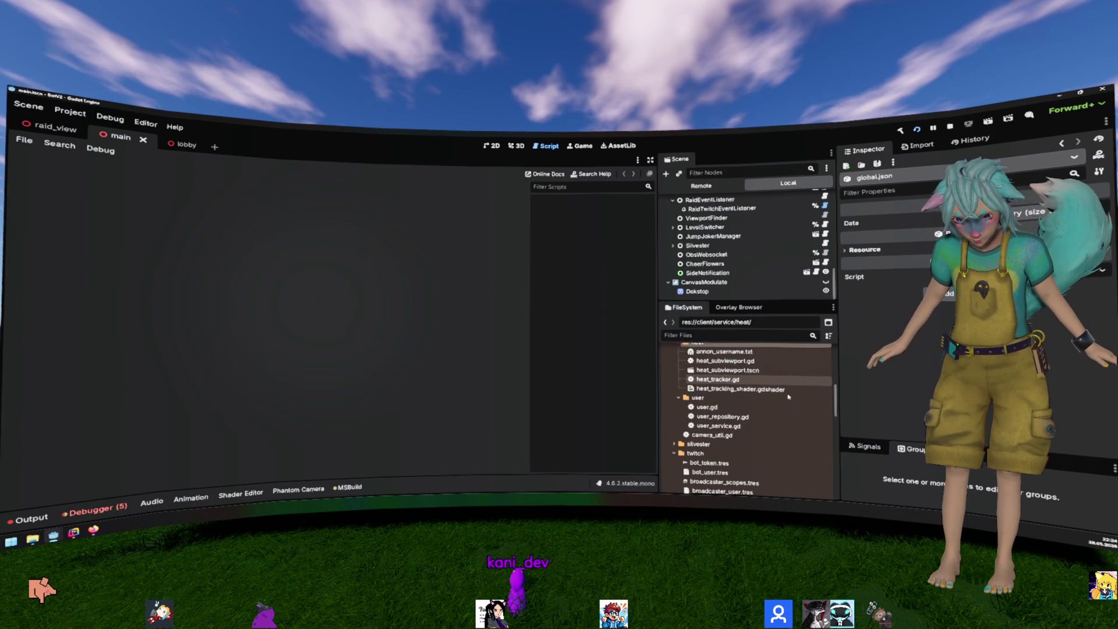
scroll(788, 397, "up", 1)
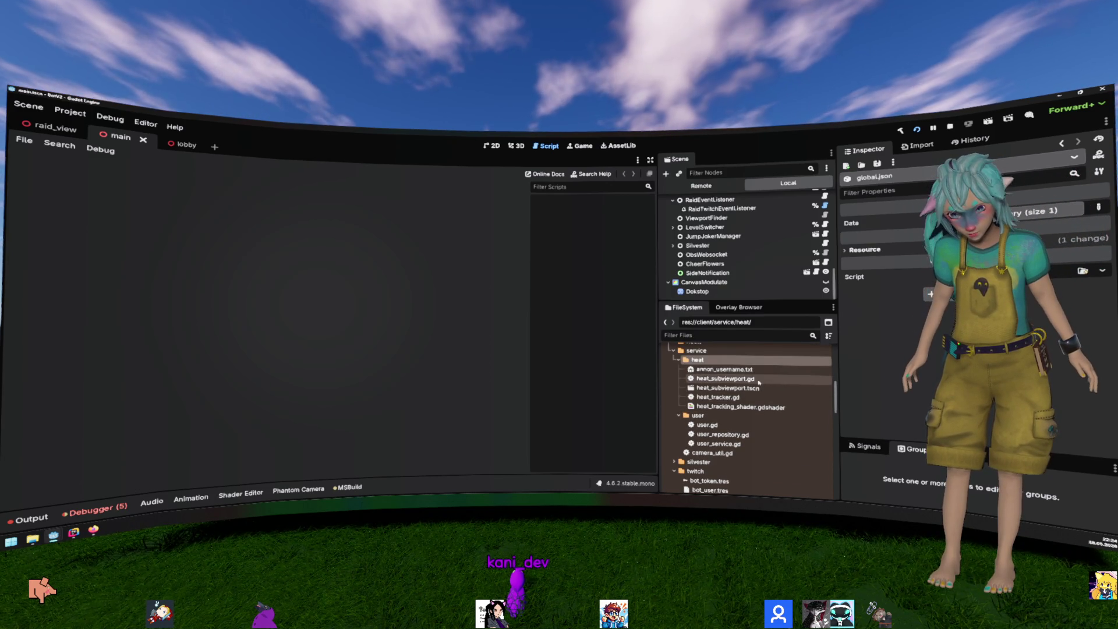
double_click(758, 380)
double_click(749, 397)
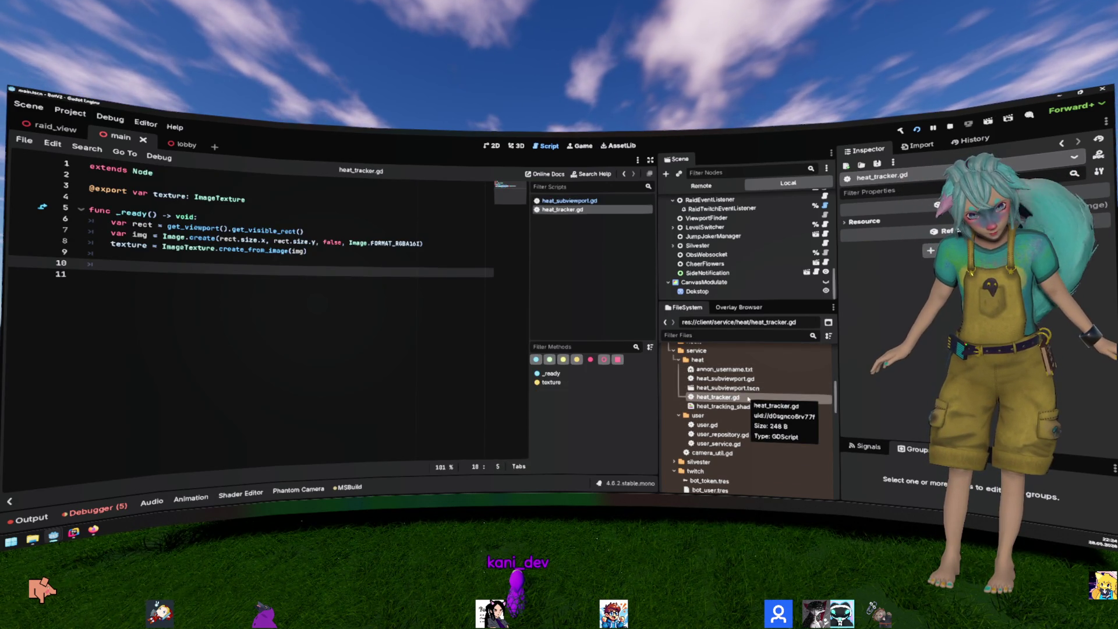
double_click(728, 360)
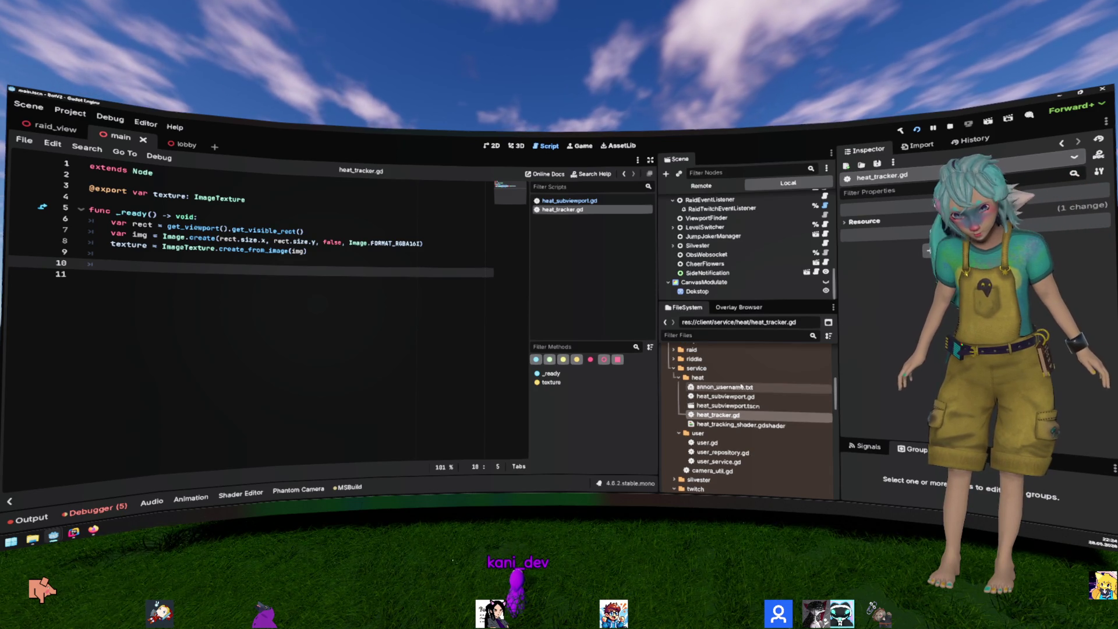
Step: Collapse the user folder, expand addons/twitcher-ext, and bring up the greenheat folder's context menu
double_click(729, 387)
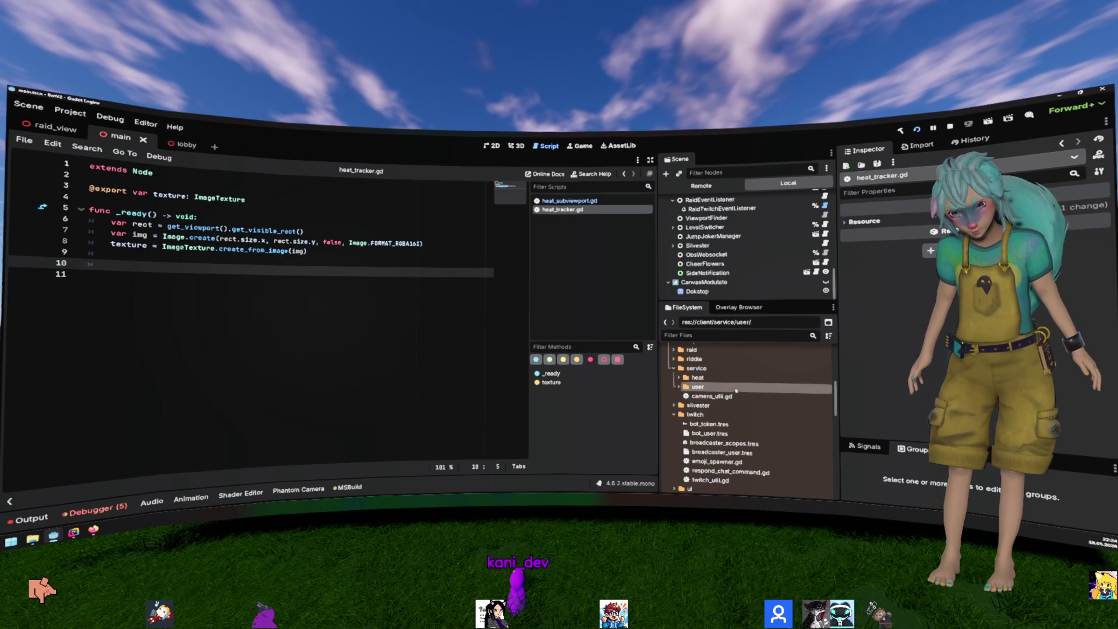
scroll(734, 393, "up", 2)
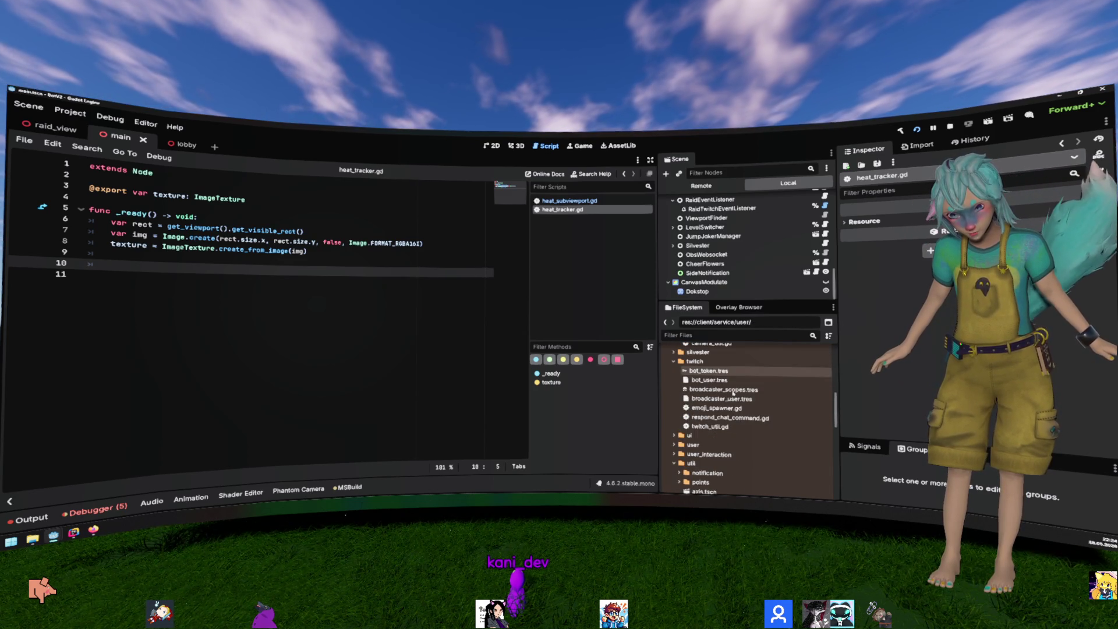
scroll(737, 396, "up", 10)
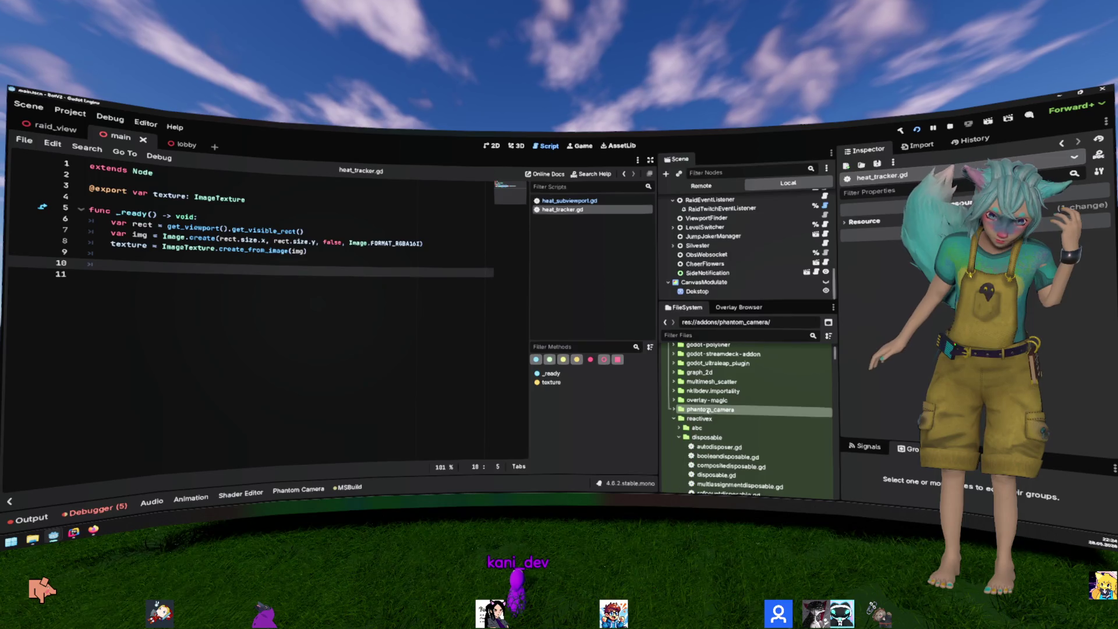
left_click(716, 419)
scroll(715, 419, "down", 5)
double_click(719, 409)
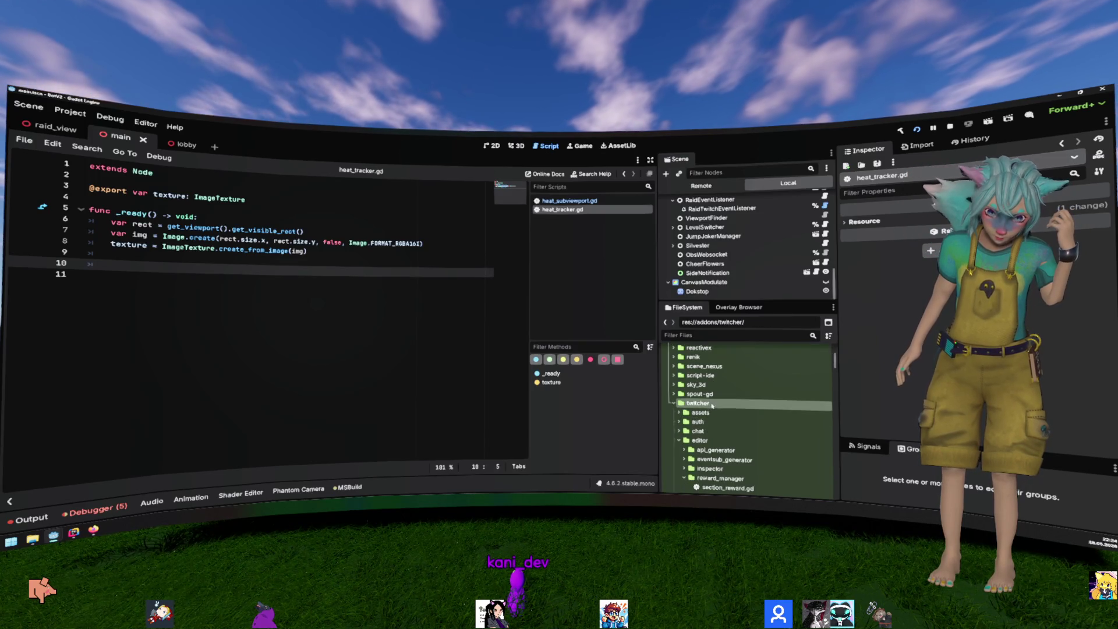
scroll(727, 403, "down", 2)
scroll(727, 402, "down", 1)
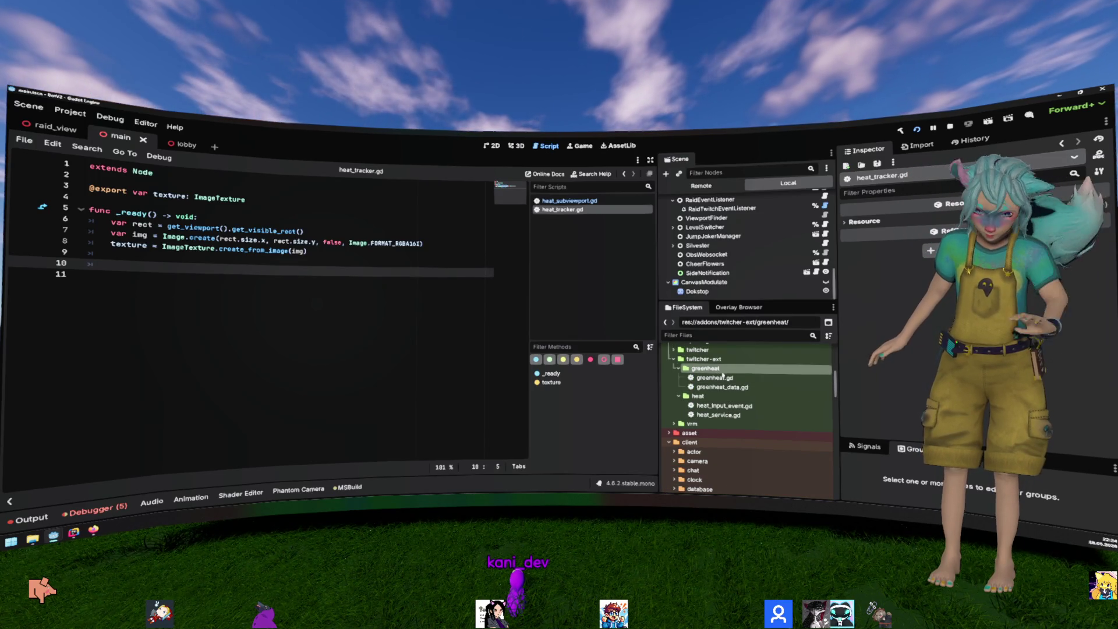
right_click(725, 368)
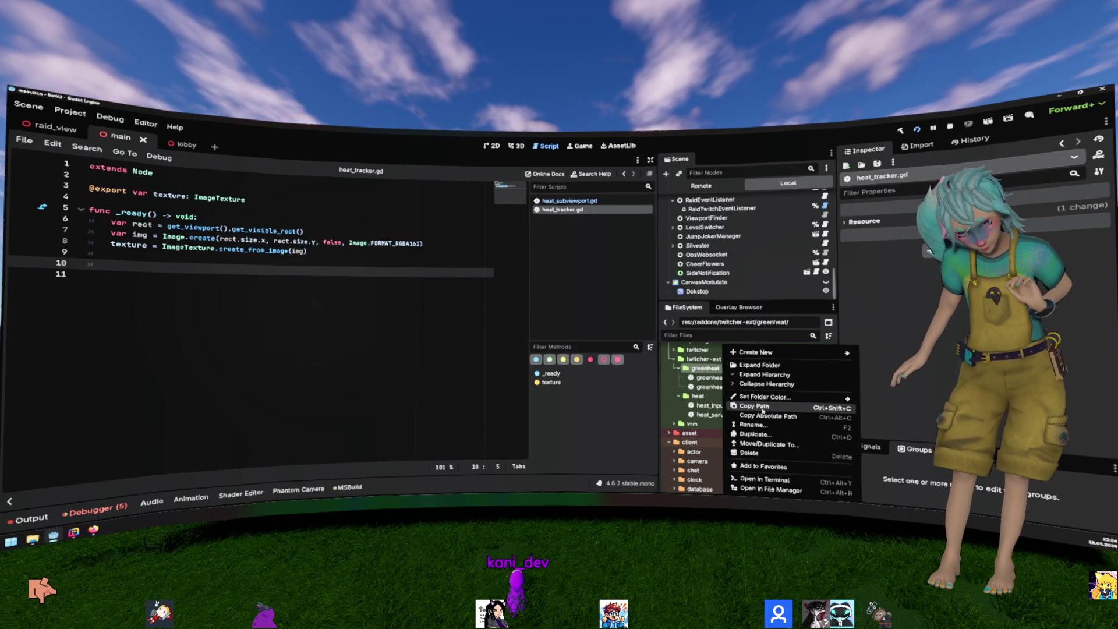
Step: Show the greenheat folder in File Explorer and go up to its parent twitcher-ext folder
left_click(770, 489)
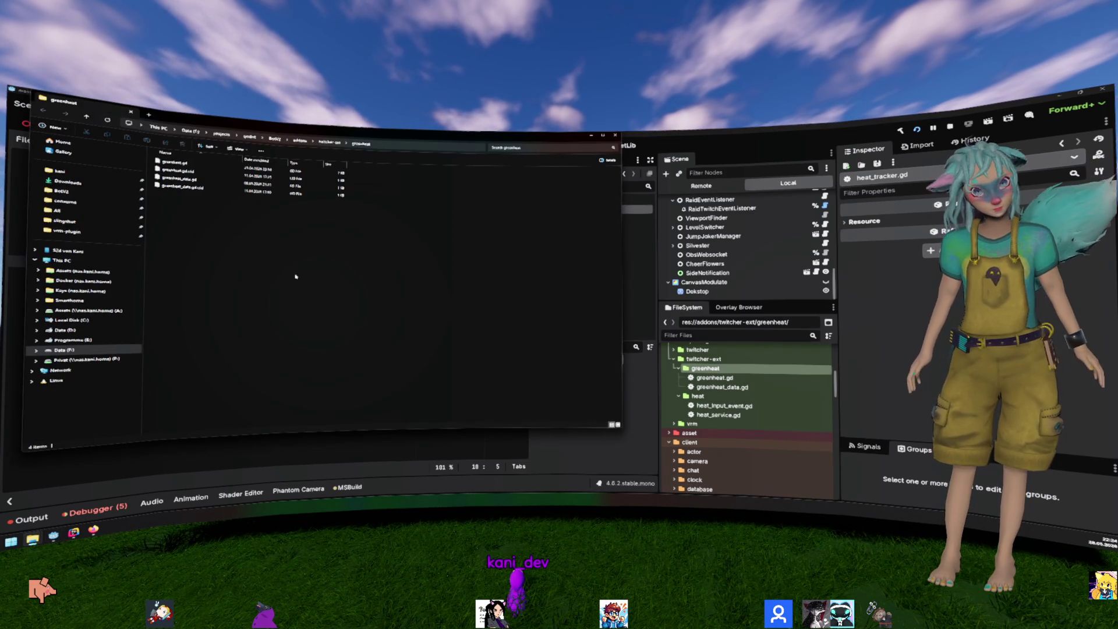
key("alt+Up")
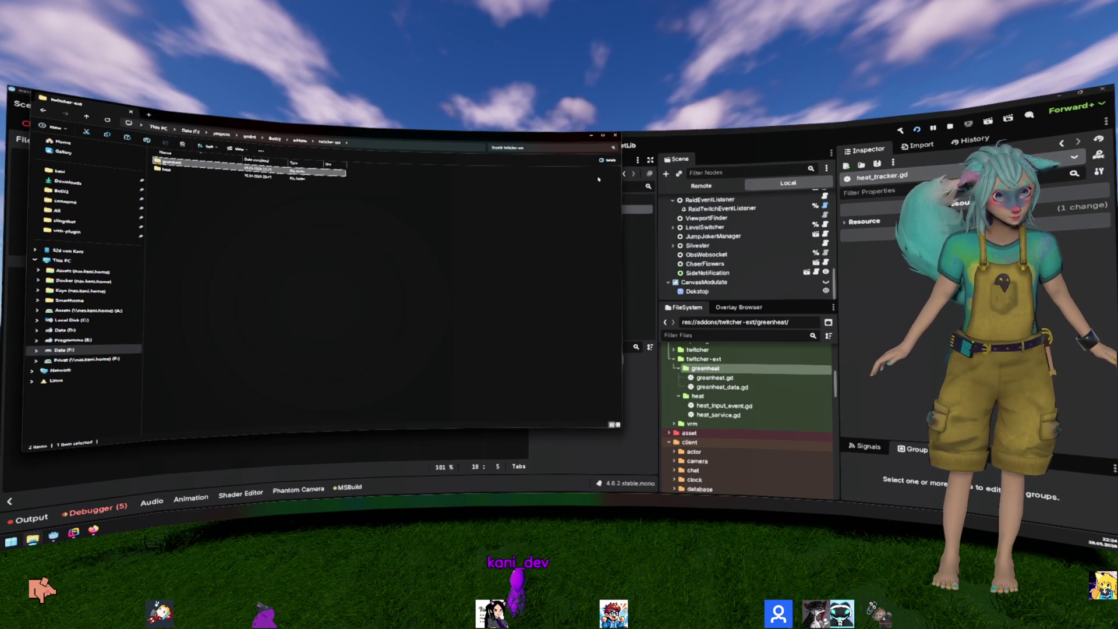
left_click(615, 135)
left_click(342, 359)
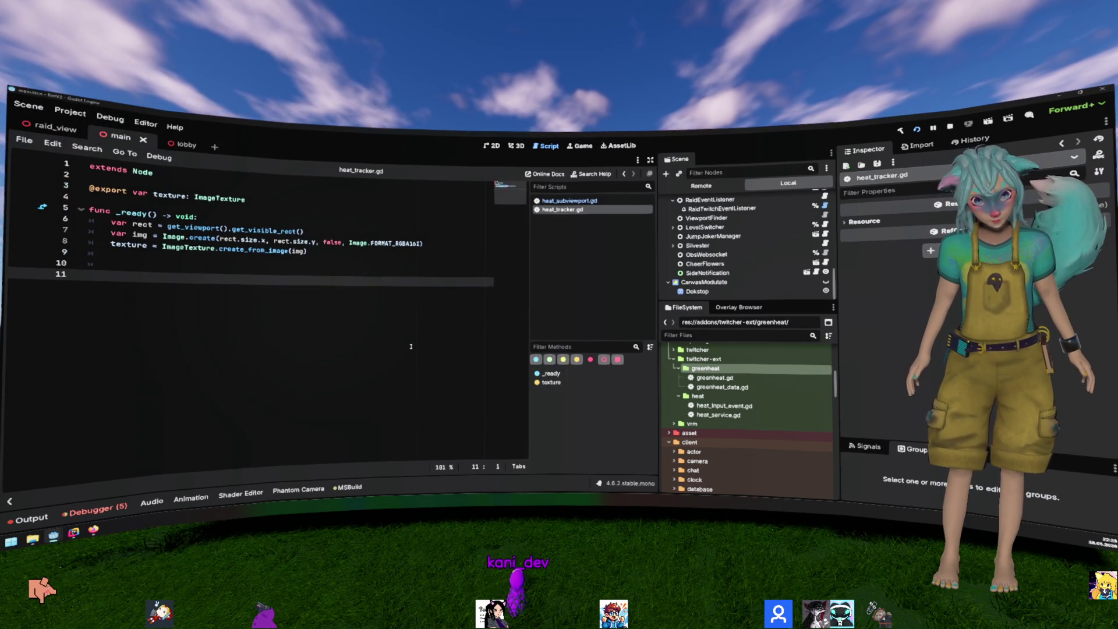
Step: Open the MMOverlay-Prototype addons folder in File Explorer, paste the copied folder, then delete it again
key("alt+Tab")
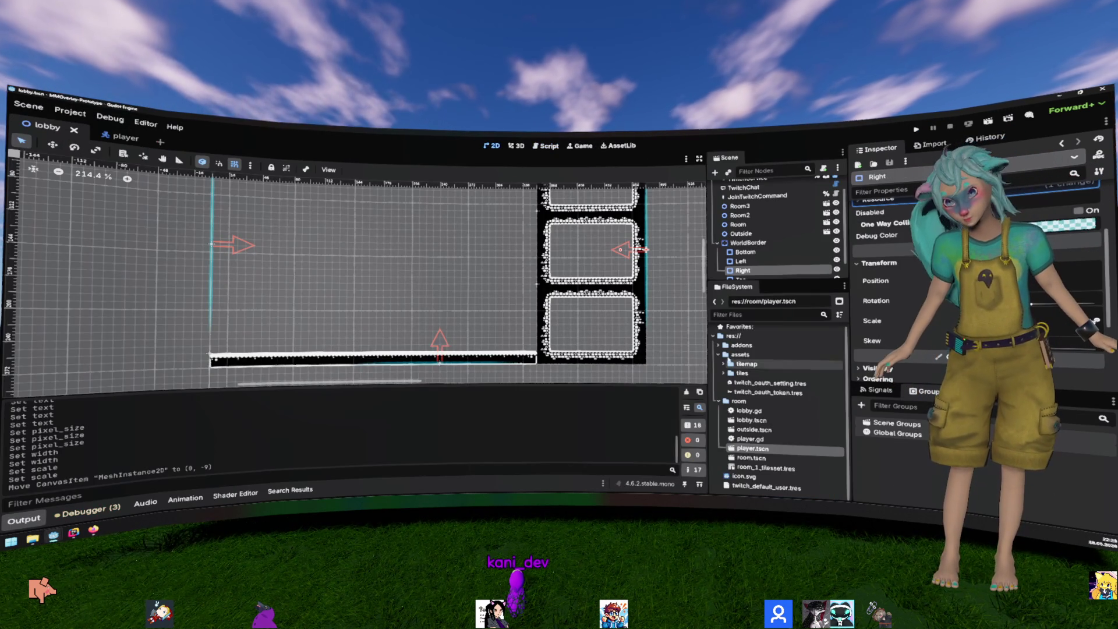
right_click(742, 346)
left_click(804, 490)
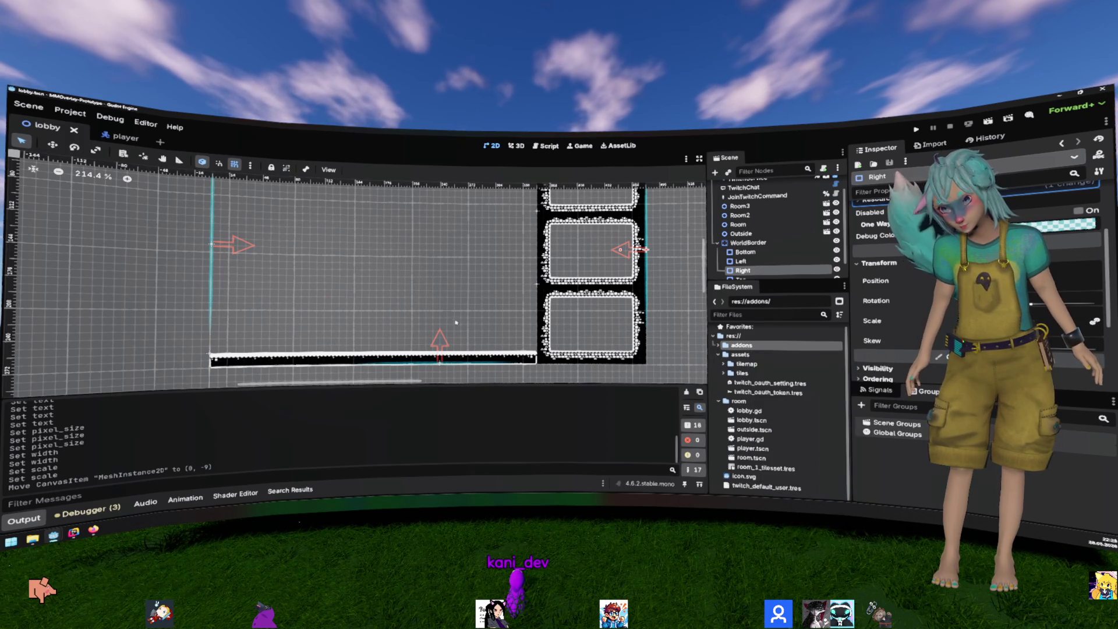
key("ctrl+v")
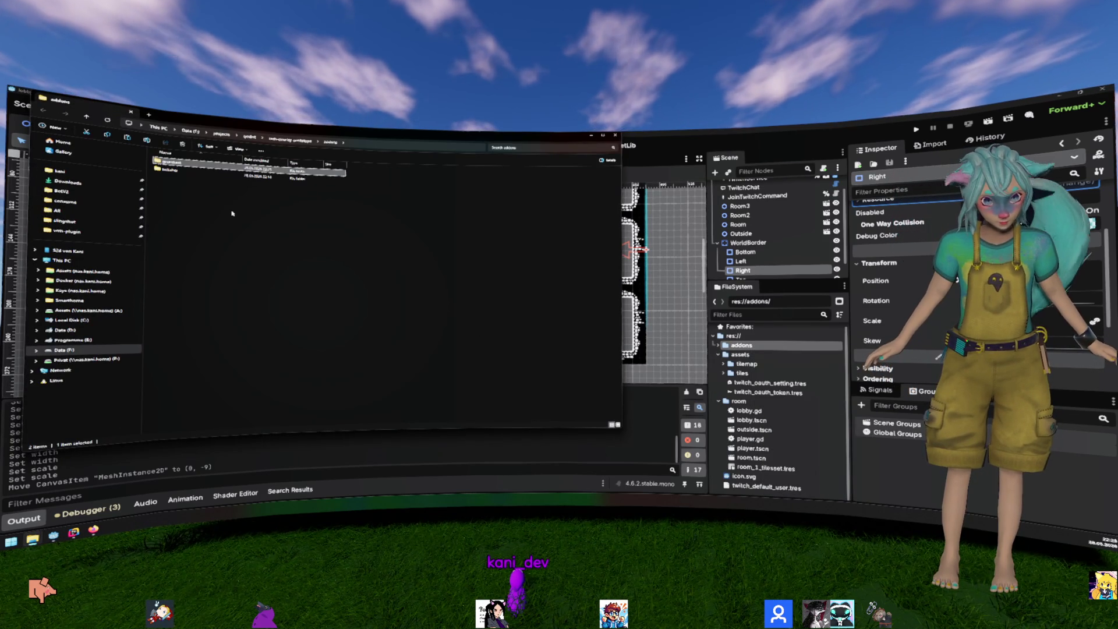
key("Delete")
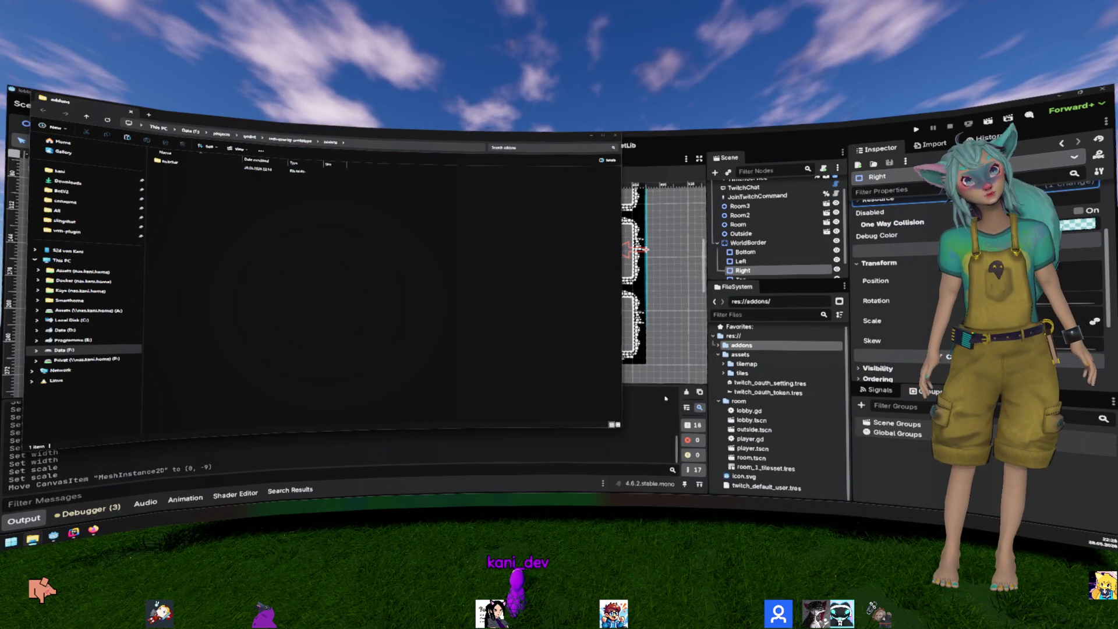
key("alt+Tab")
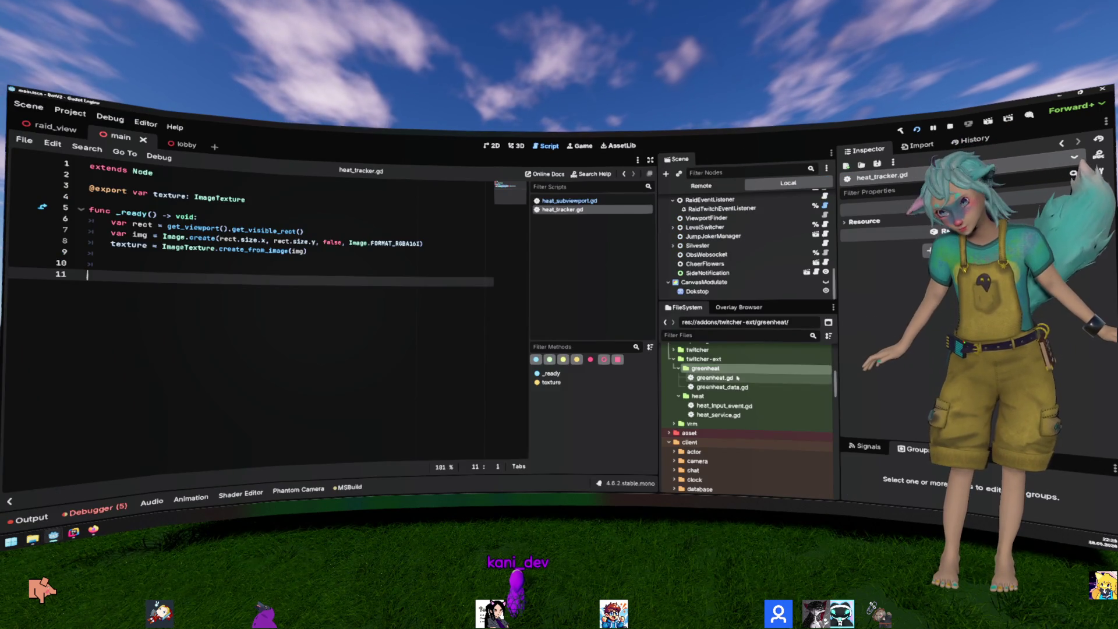
Step: Paste the greenheat folder into the vrm-overlay-prototype project folder and close File Explorer
left_click(725, 362)
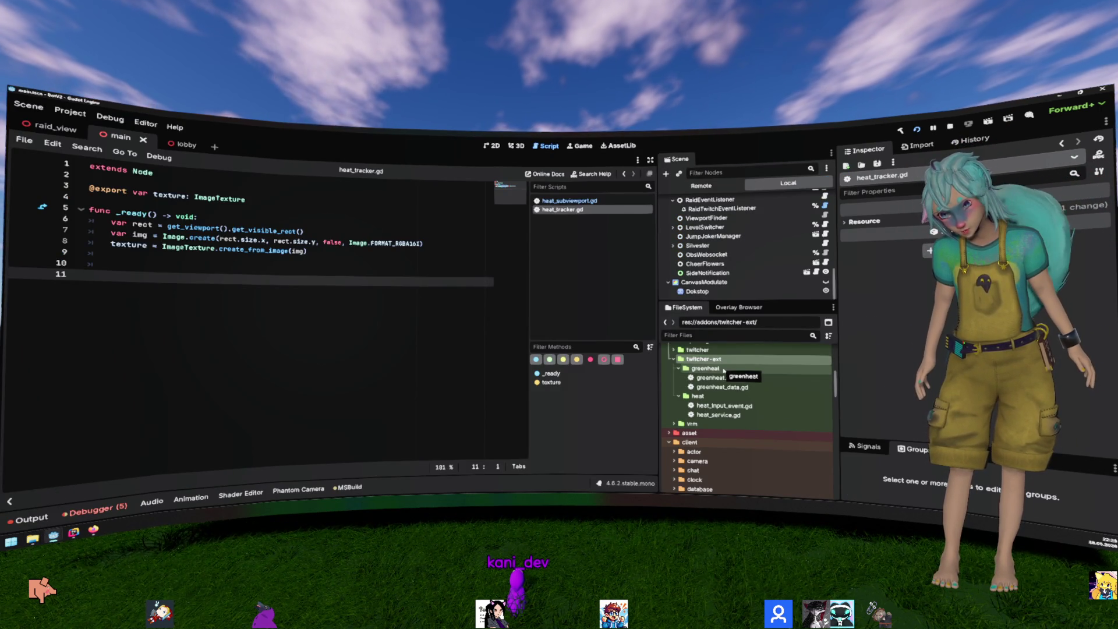
key("alt+Tab")
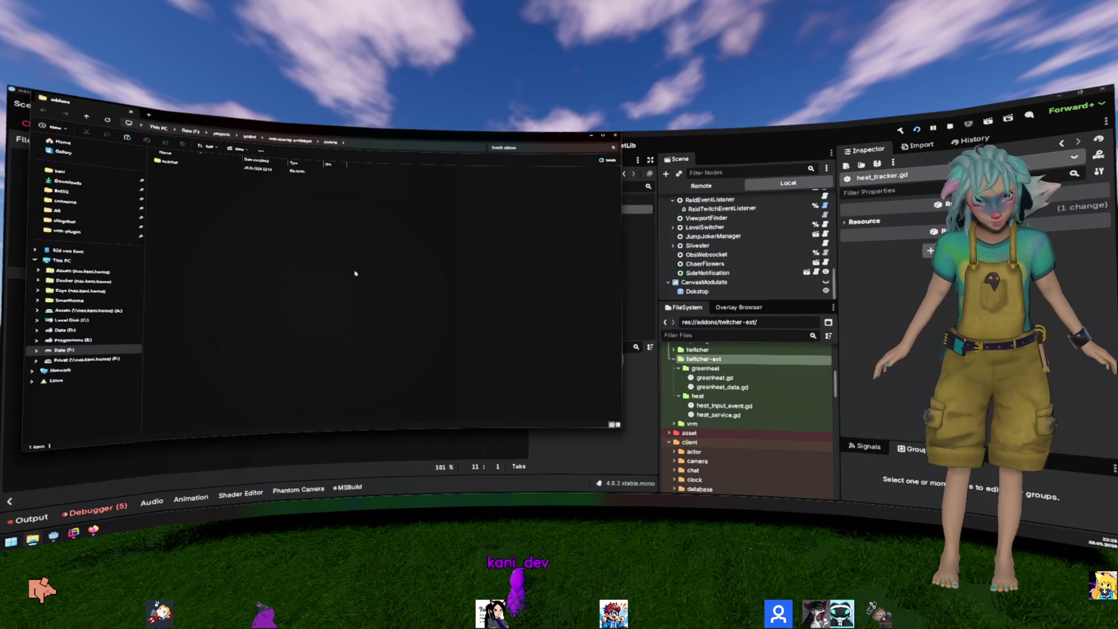
left_click(289, 141)
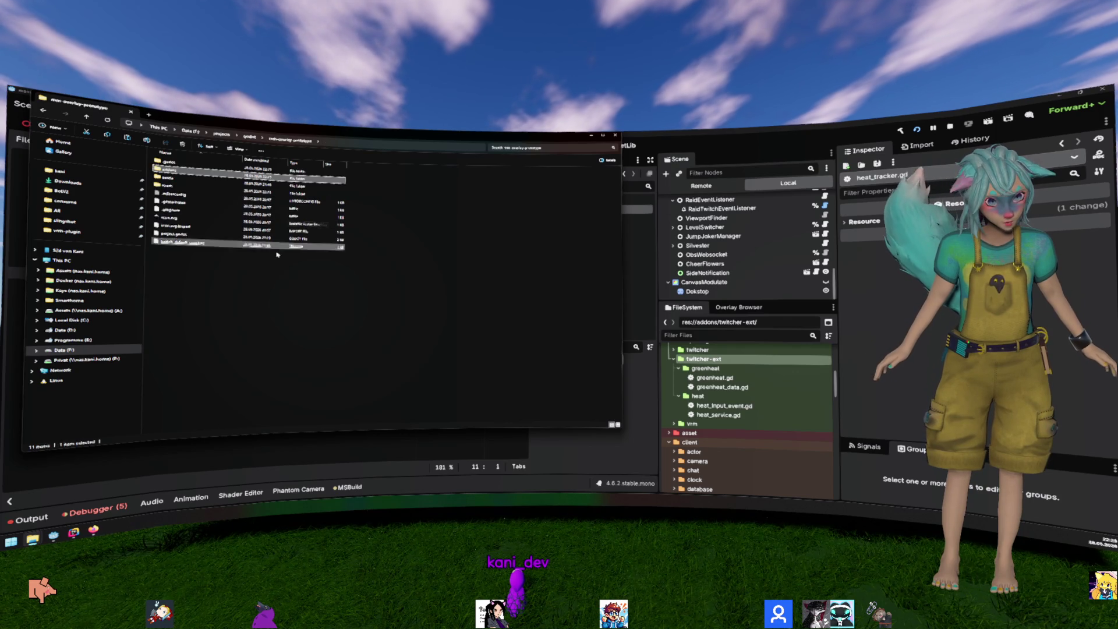
key("ctrl+v")
left_click(370, 307)
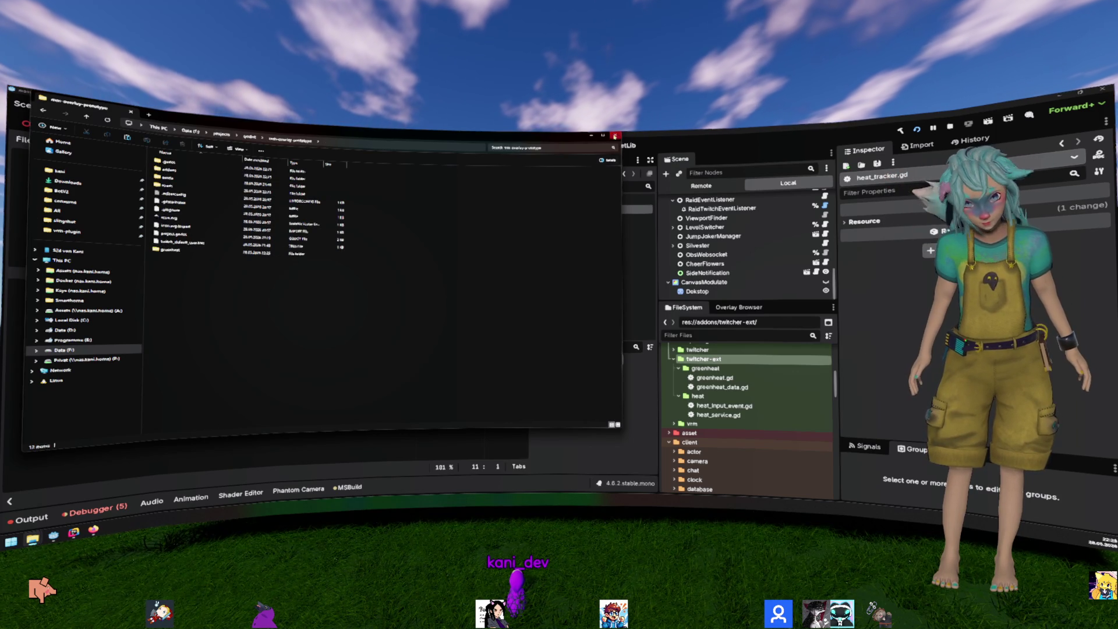
left_click(615, 137)
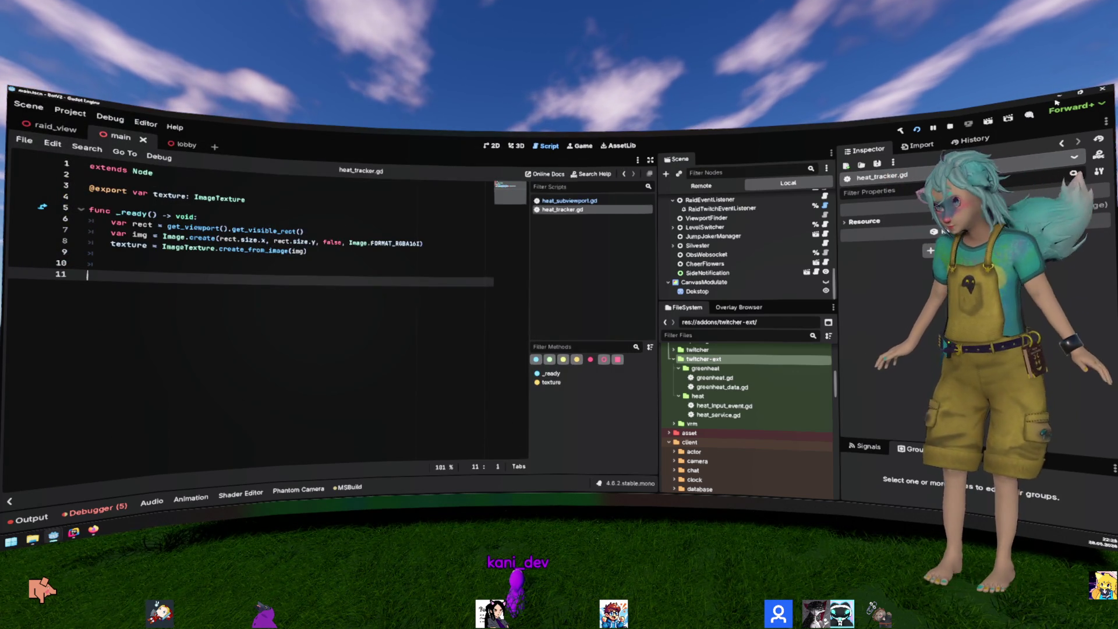
key("alt+Tab")
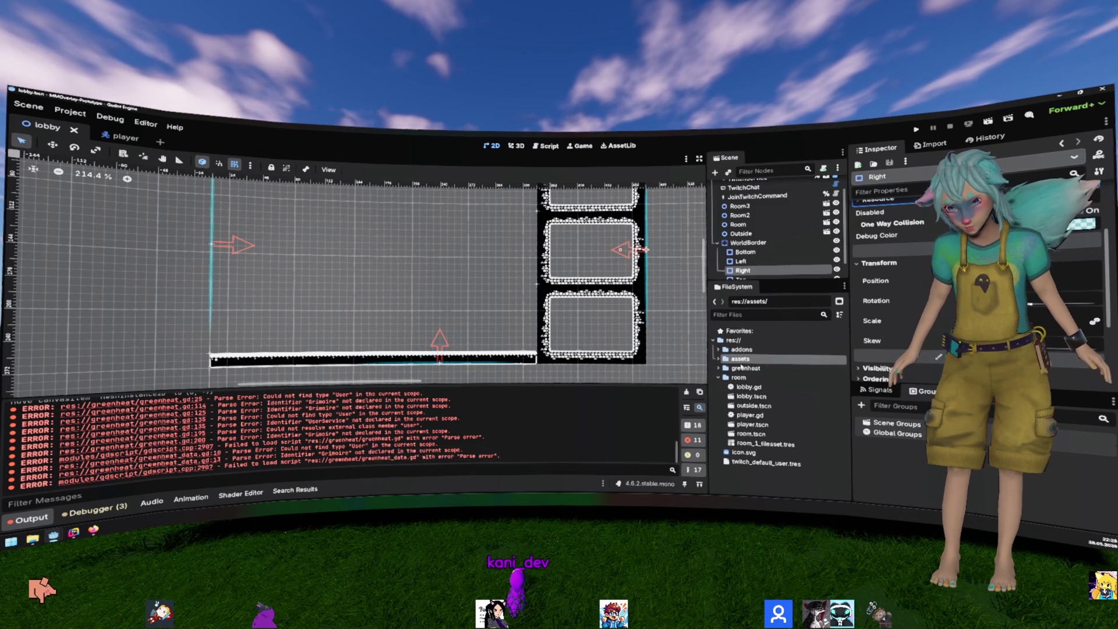
Step: Open greenheat.gd from the greenheat folder and replace the User type on line 25 with TwitchUser
left_click(752, 369)
double_click(752, 369)
double_click(756, 377)
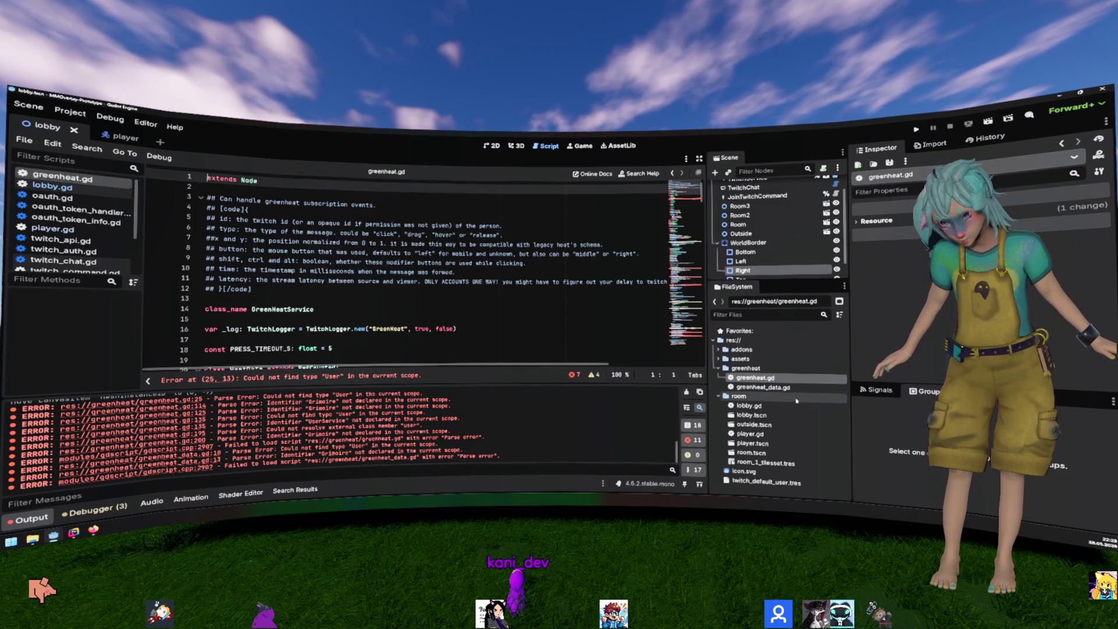
scroll(449, 289, "down", 1)
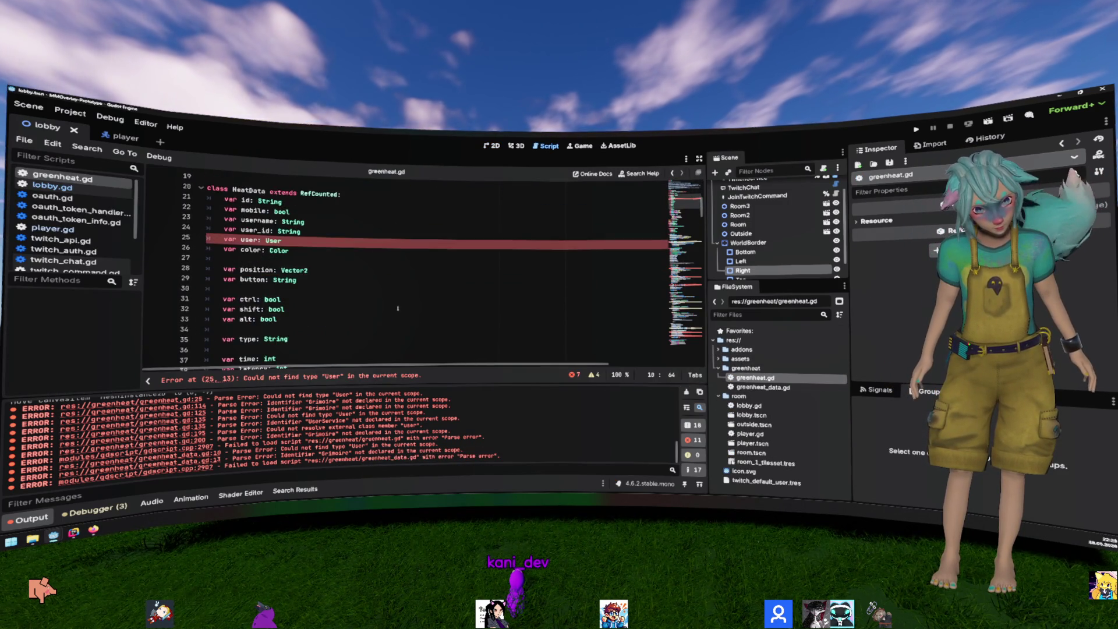
scroll(312, 291, "up", 3)
double_click(282, 329)
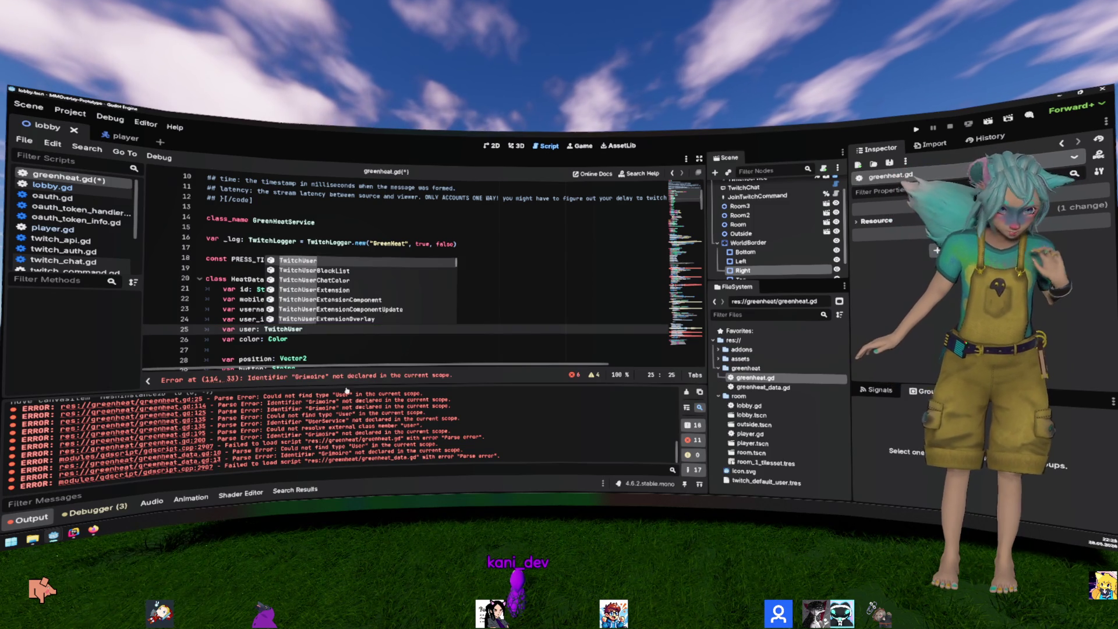
Step: Hide the output panel and locate the get_random_name call on line 114
left_click(29, 518)
scroll(411, 276, "down", 15)
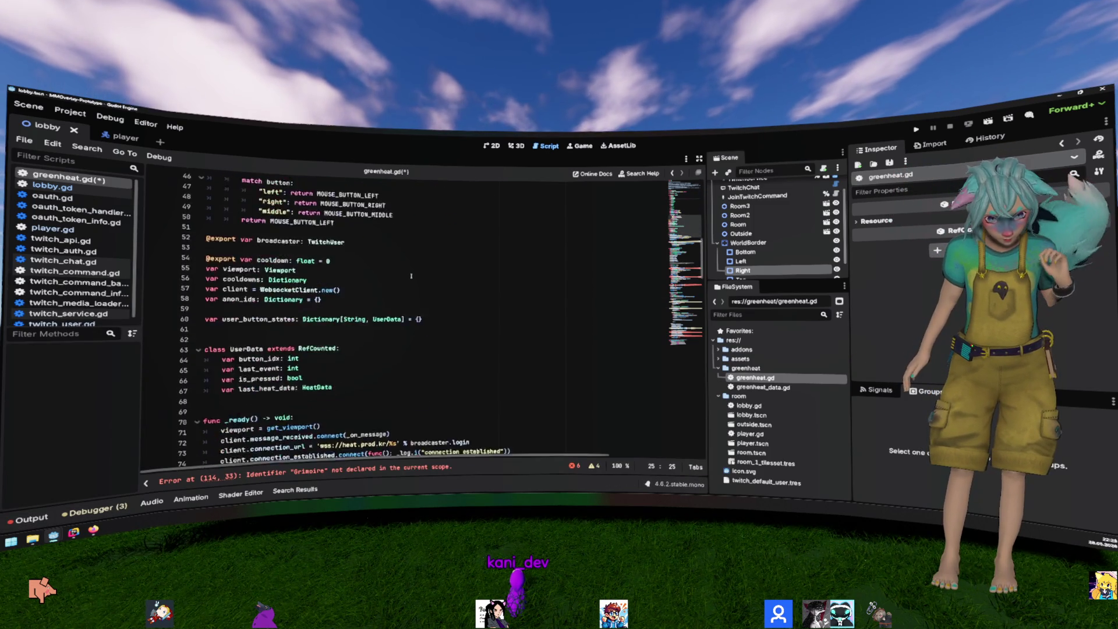
scroll(412, 276, "down", 8)
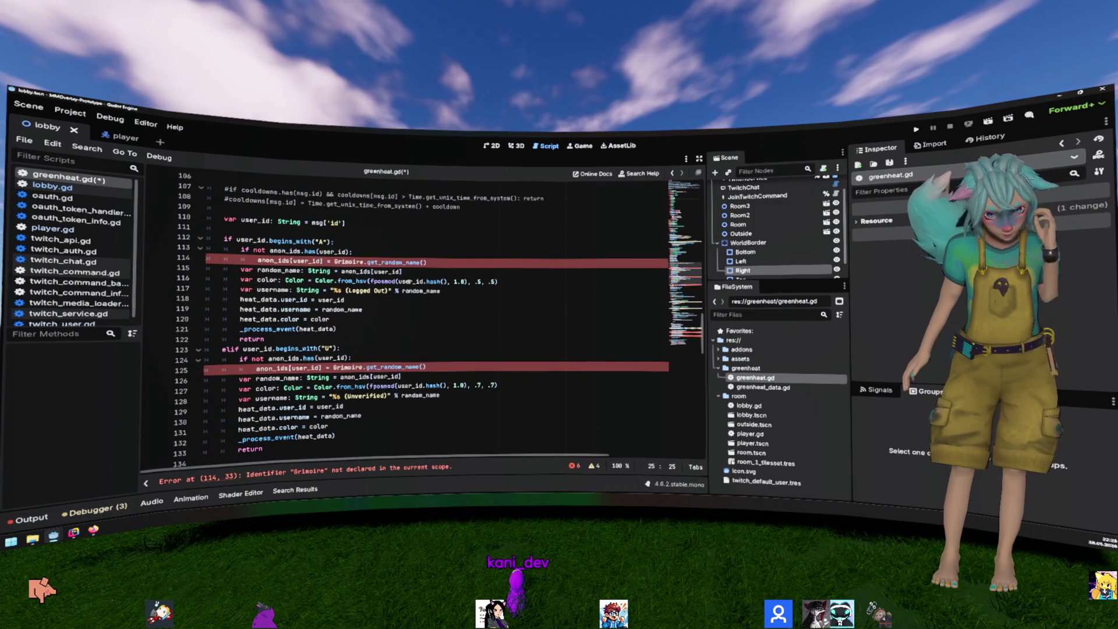
double_click(394, 262)
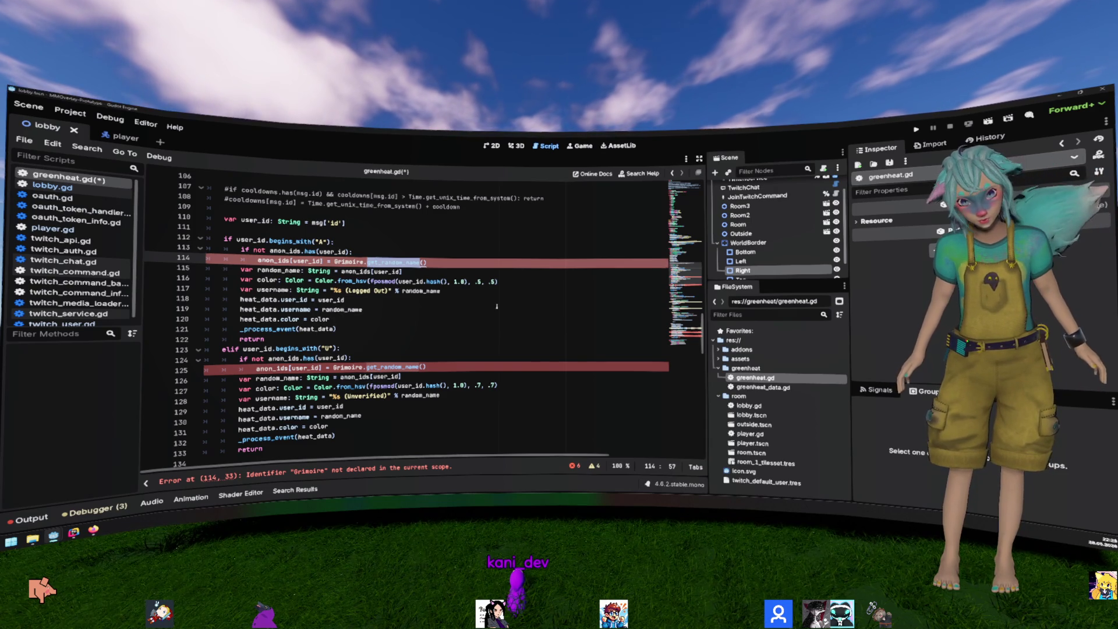
key("alt+Tab")
scroll(752, 402, "down", 5)
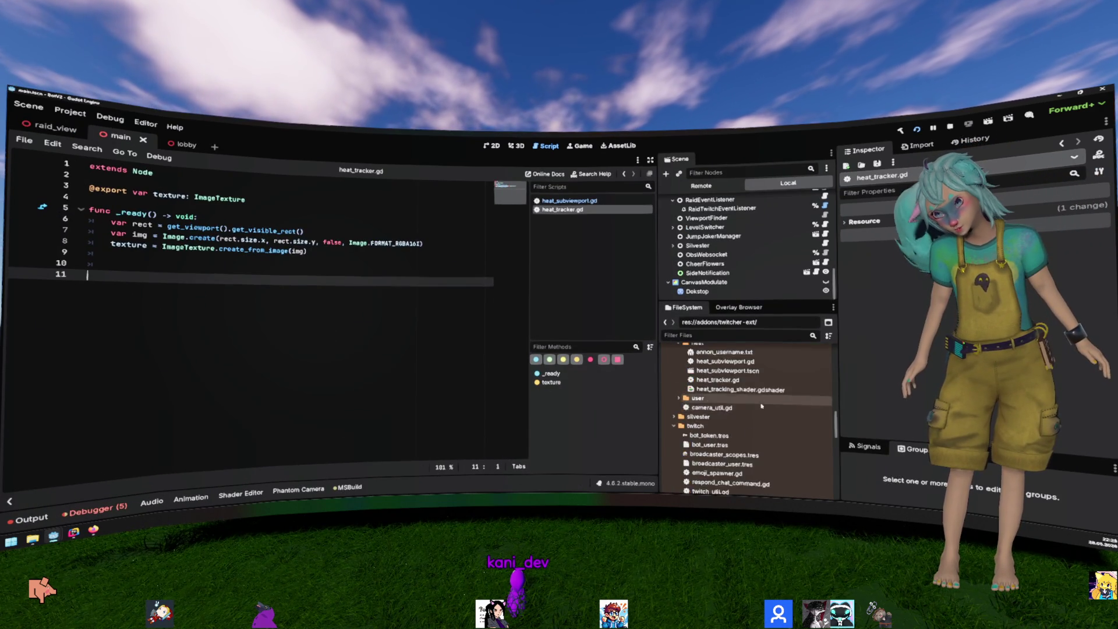
Step: Show BotV2's annon_username.txt in the file manager and copy it
scroll(757, 402, "up", 5)
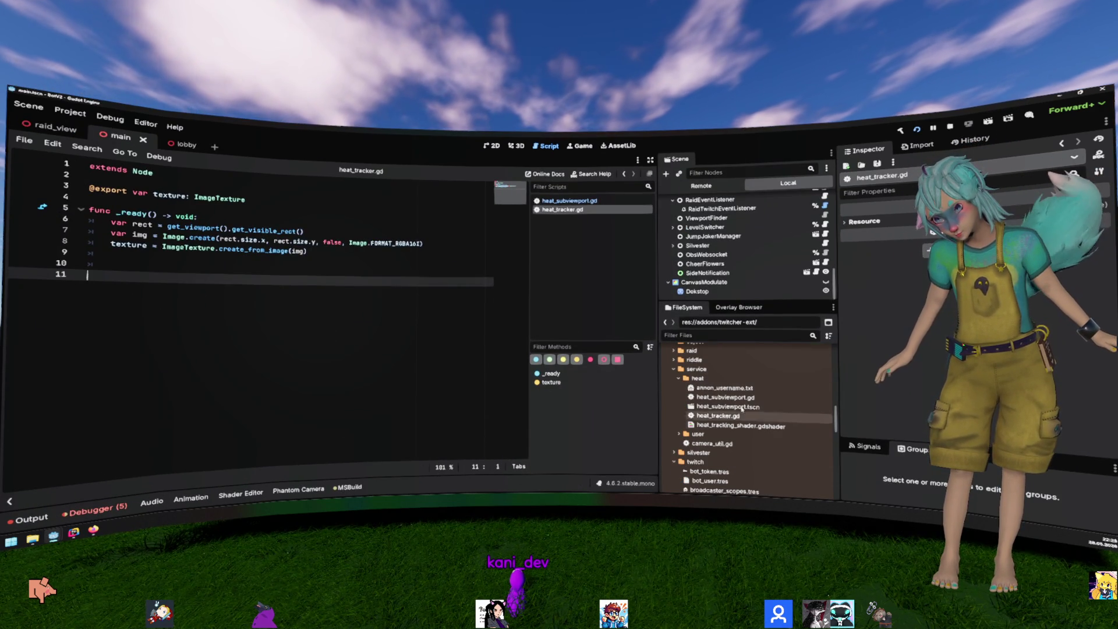
left_click(759, 389)
key("alt+Tab")
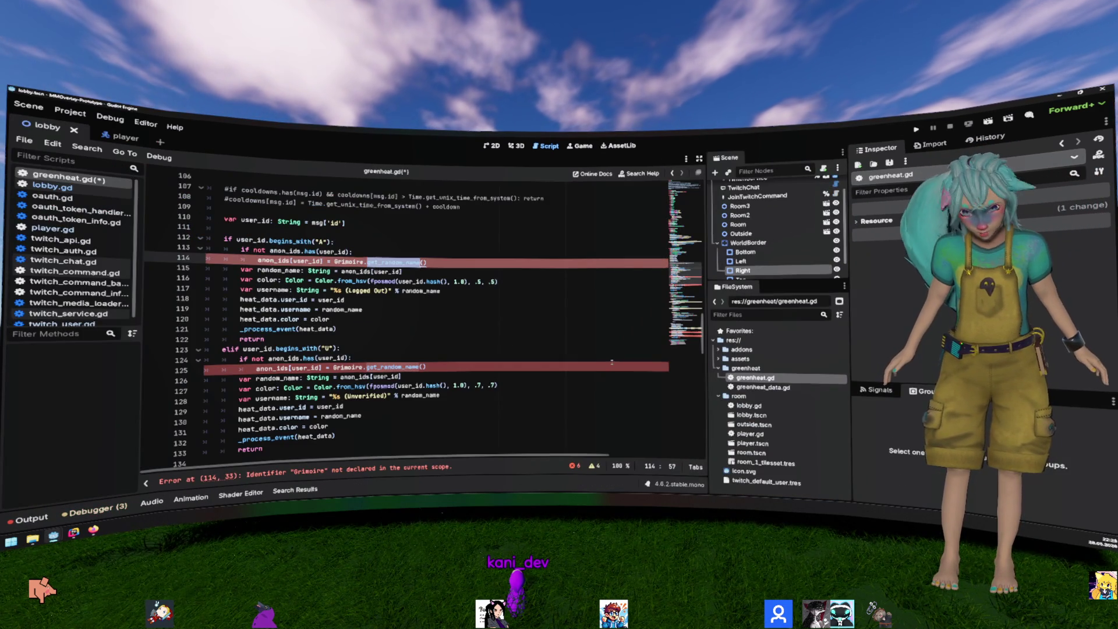
key("alt+Tab")
right_click(757, 388)
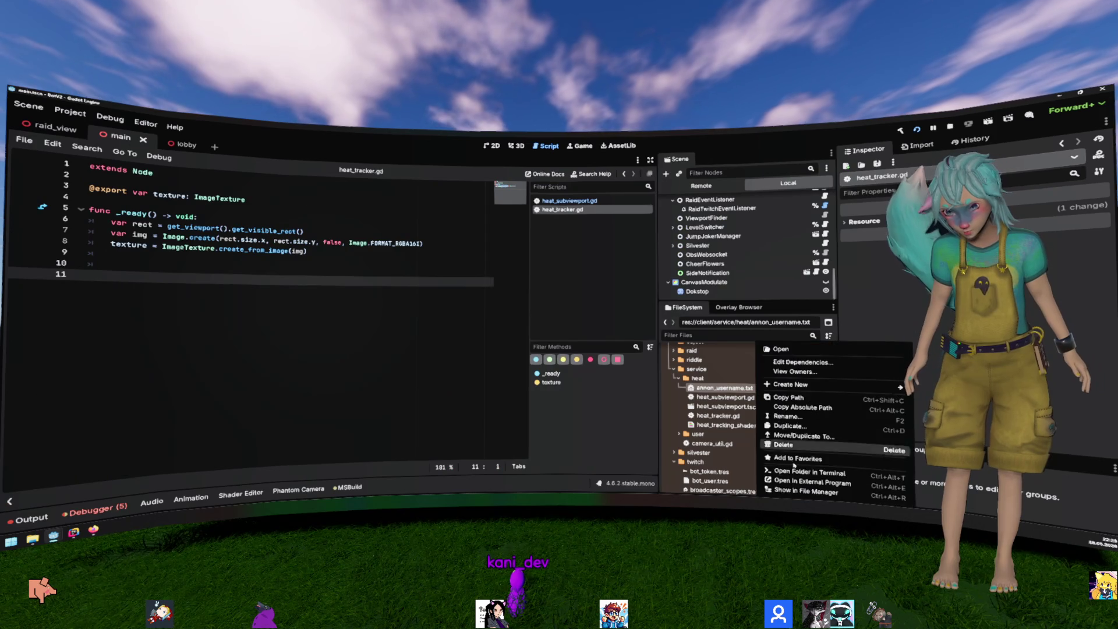
left_click(803, 493)
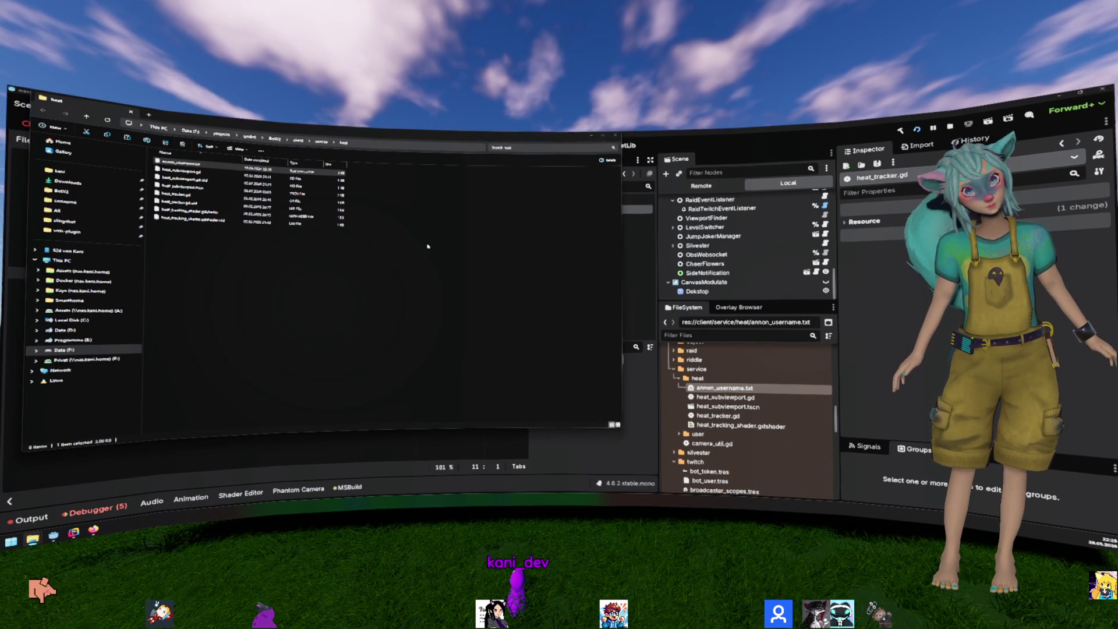
Step: Paste annon_username.txt into the prototype's greenheat folder and close the file manager
key("alt+Tab")
right_click(774, 370)
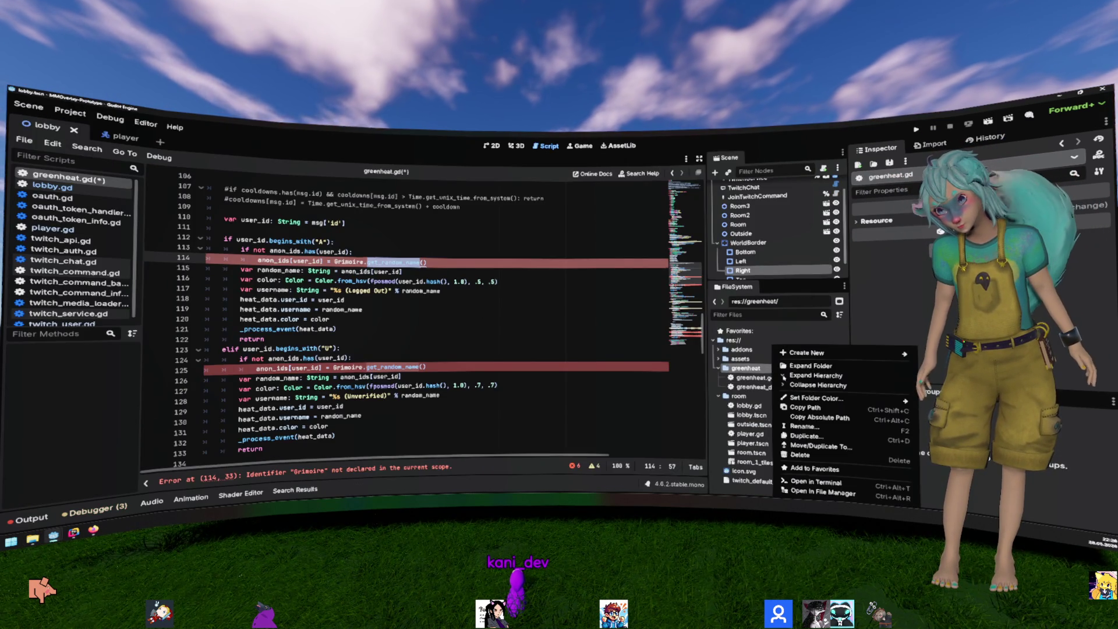
left_click(822, 492)
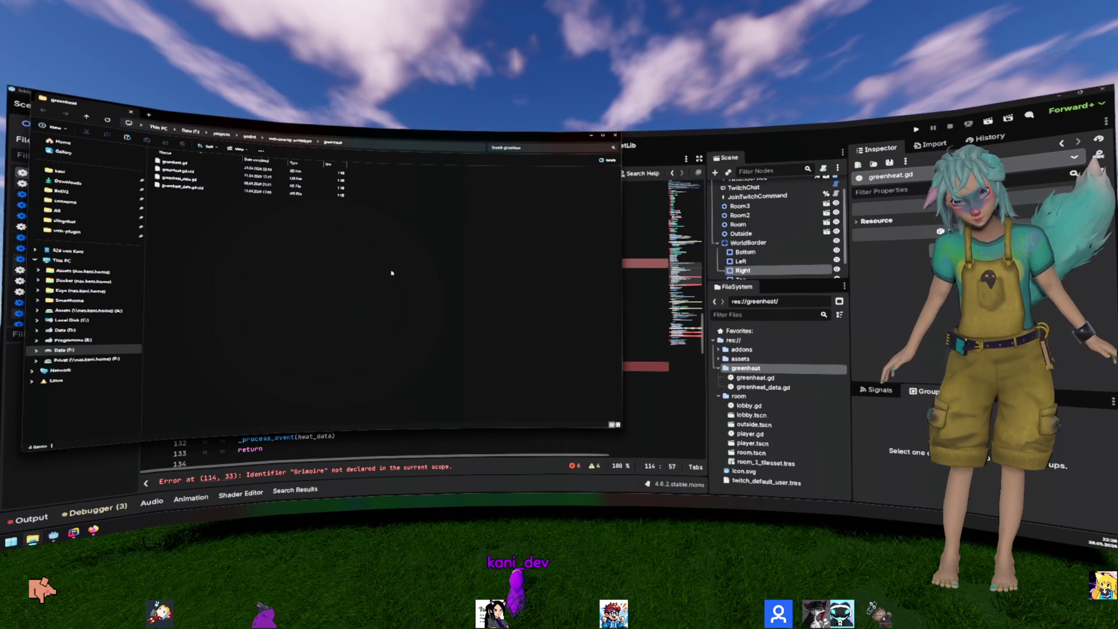
key("ctrl+v")
left_click(458, 440)
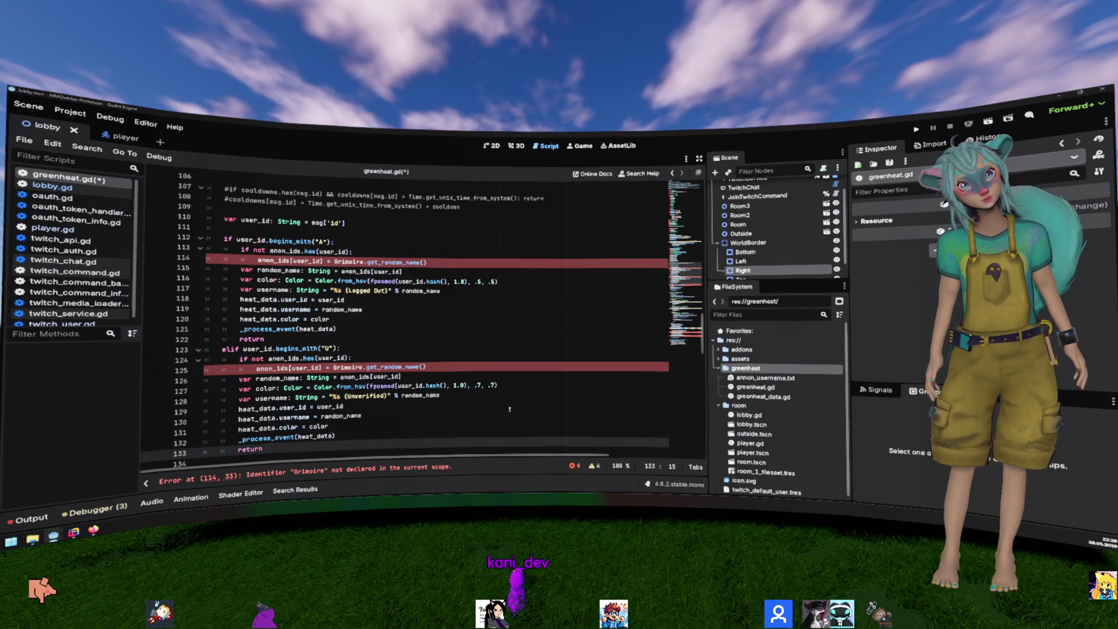
key("alt+Tab")
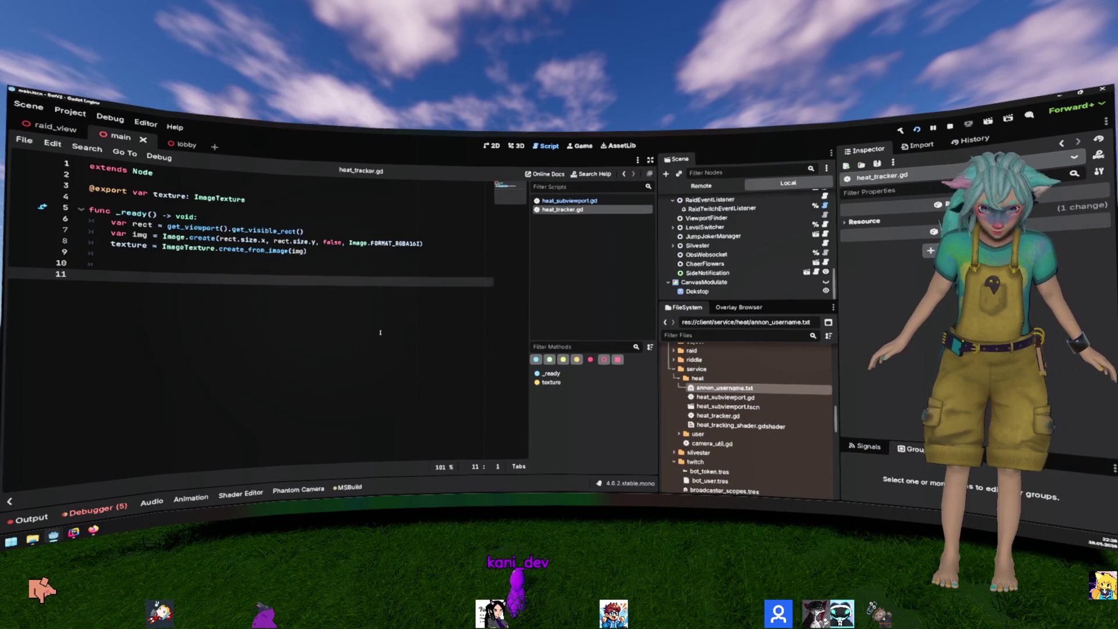
Step: Open grimoire.gd by name and search it for 'annon'
key("ctrl+alt+o")
type("grimoire.gd")
key("Return")
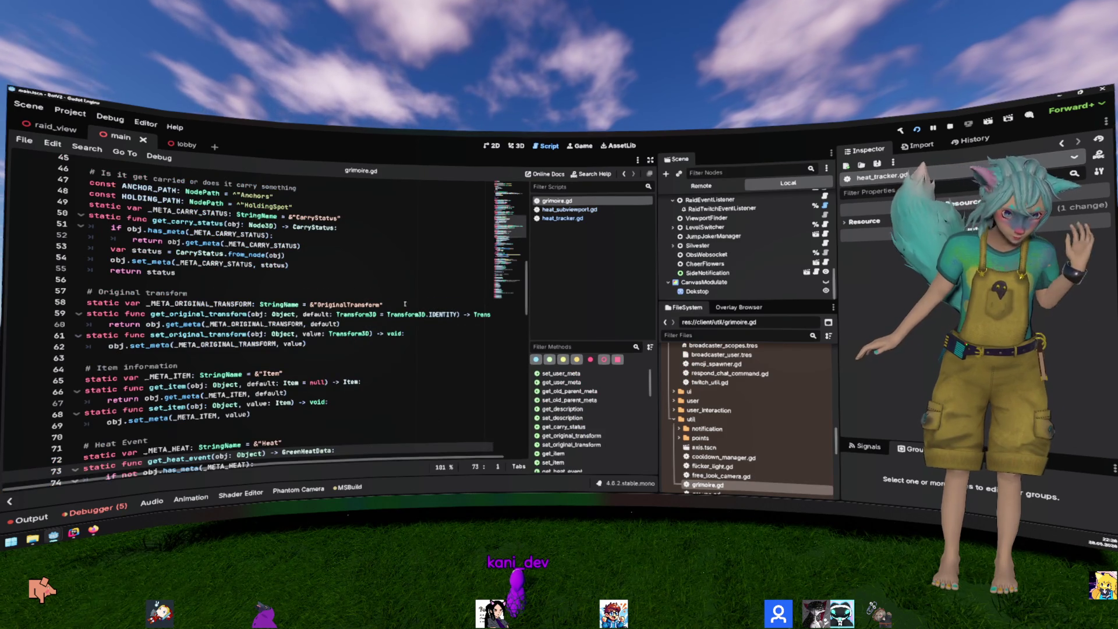
key("ctrl+f")
type("get_")
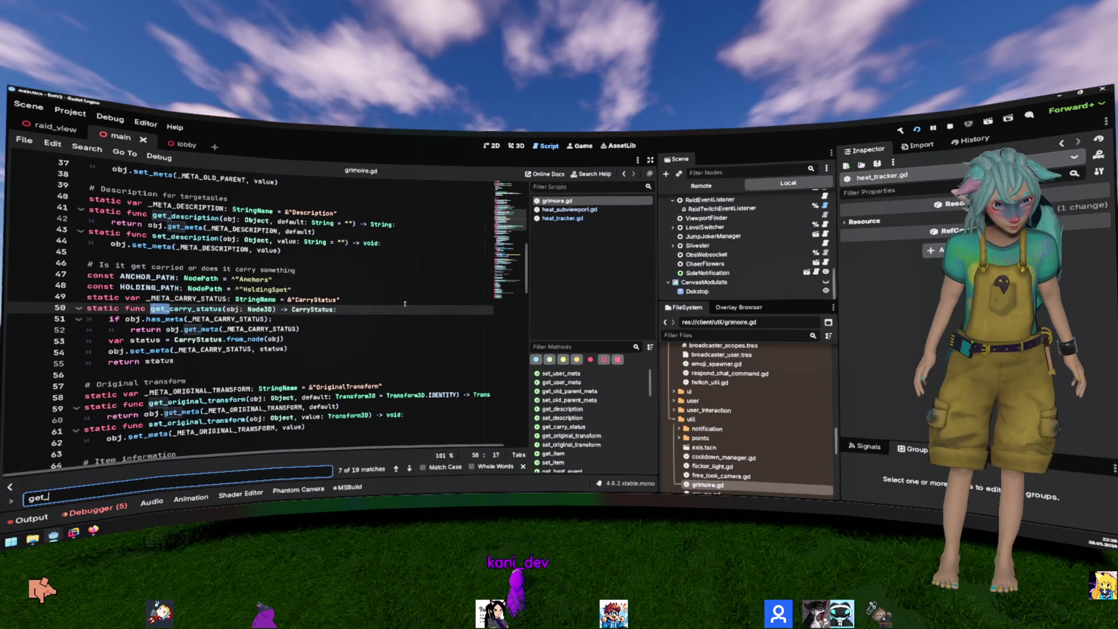
type("ab")
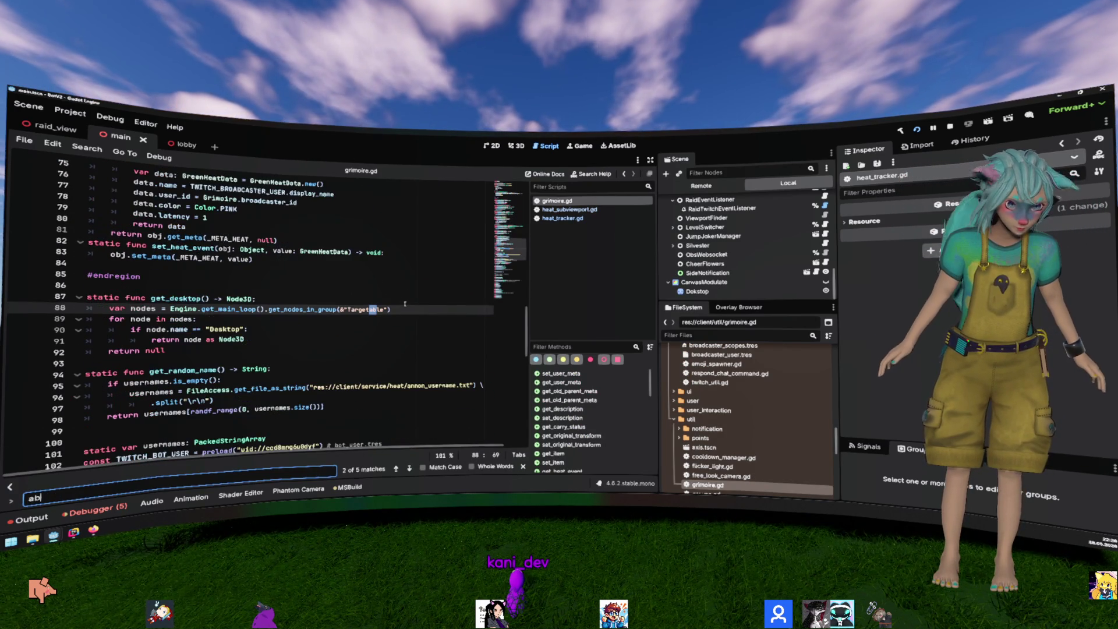
key("BackSpace")
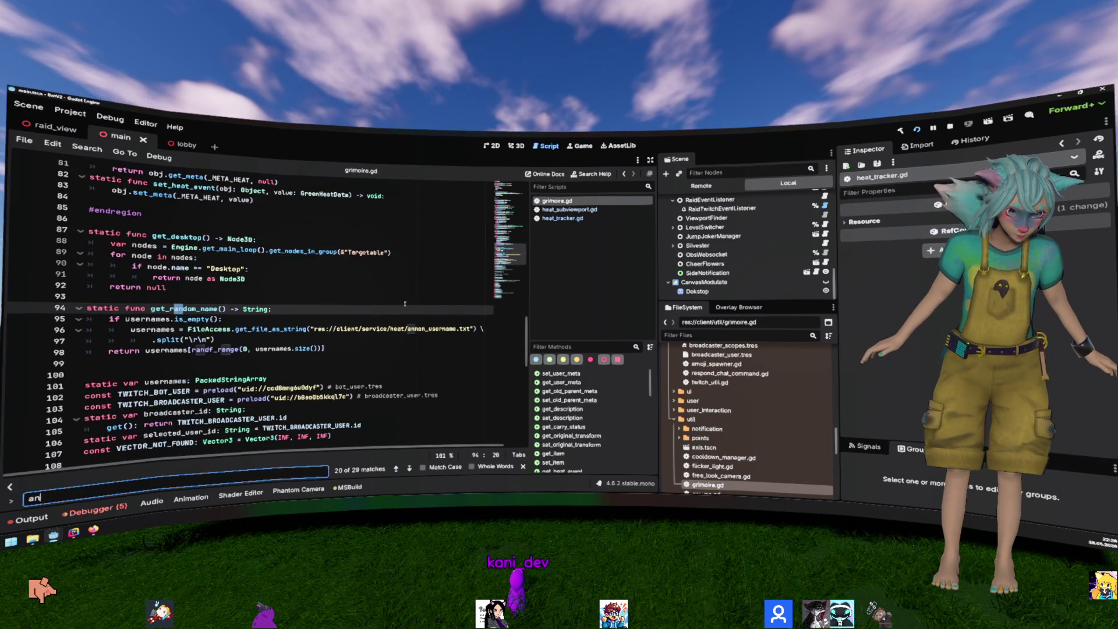
type("nonon")
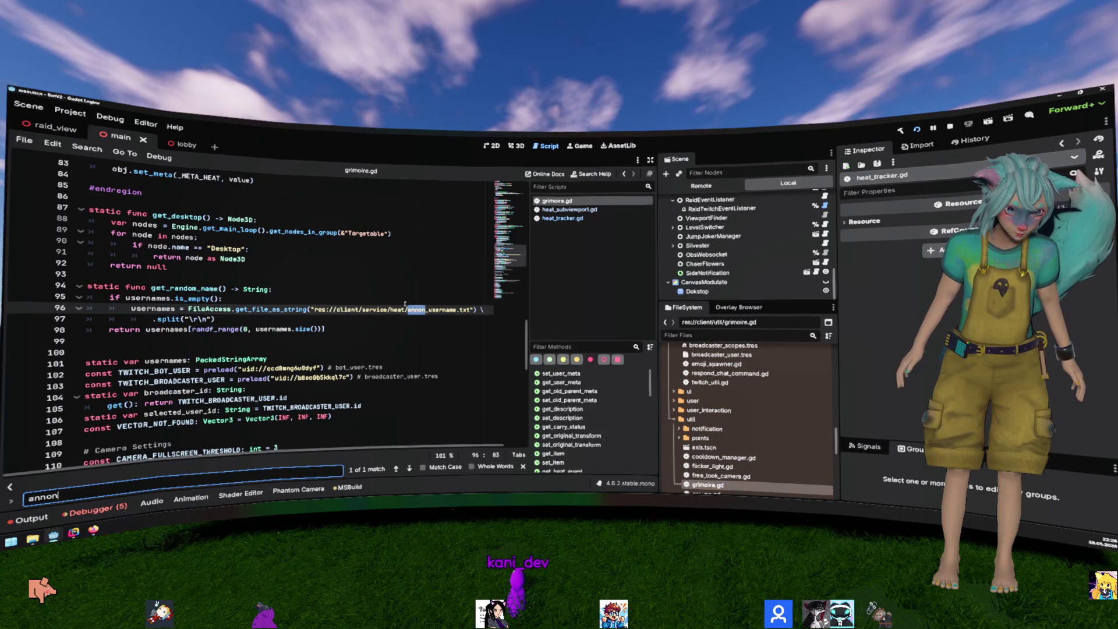
Step: Copy the get_random_name function (lines 94–98) and go to the end of greenheat.gd
left_click_drag(327, 329, 87, 286)
key("ctrl+c")
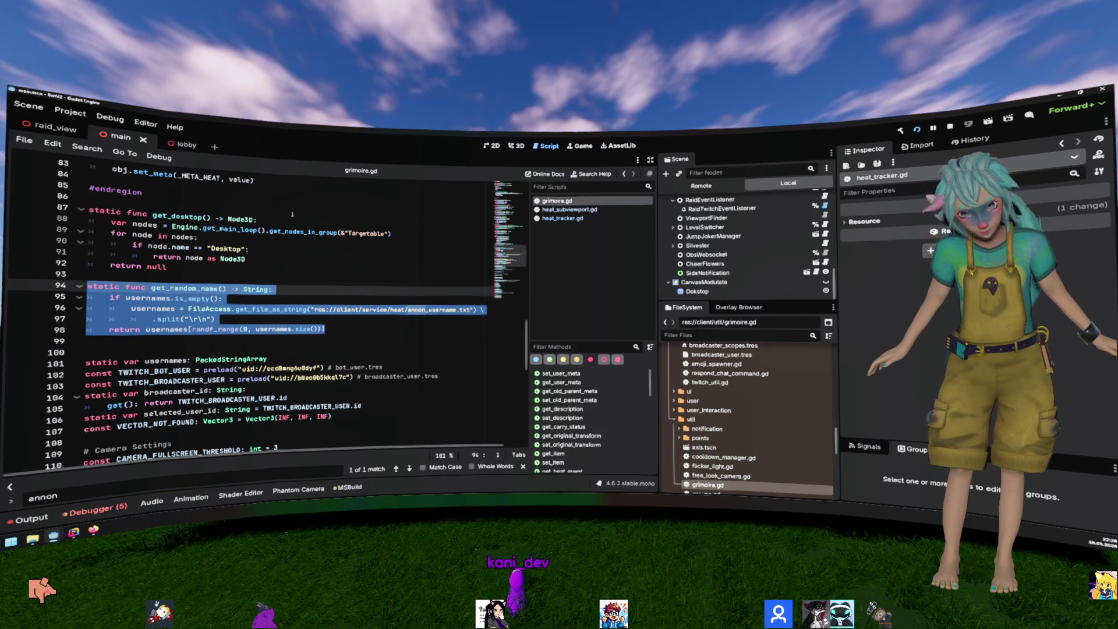
key("alt+Tab")
scroll(421, 257, "up", 3)
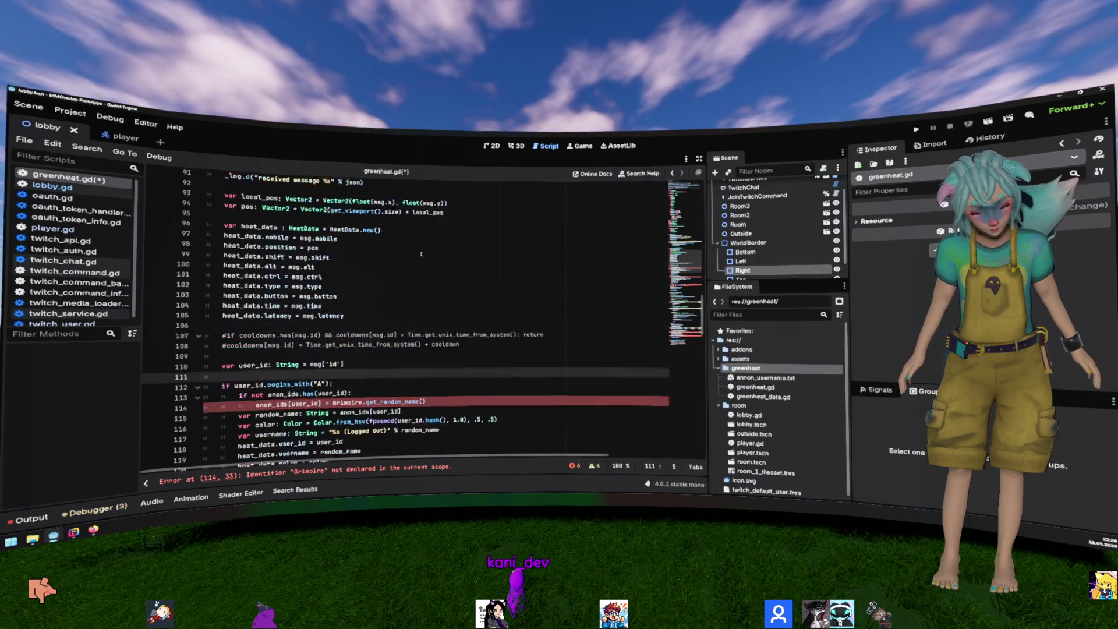
scroll(421, 257, "down", 20)
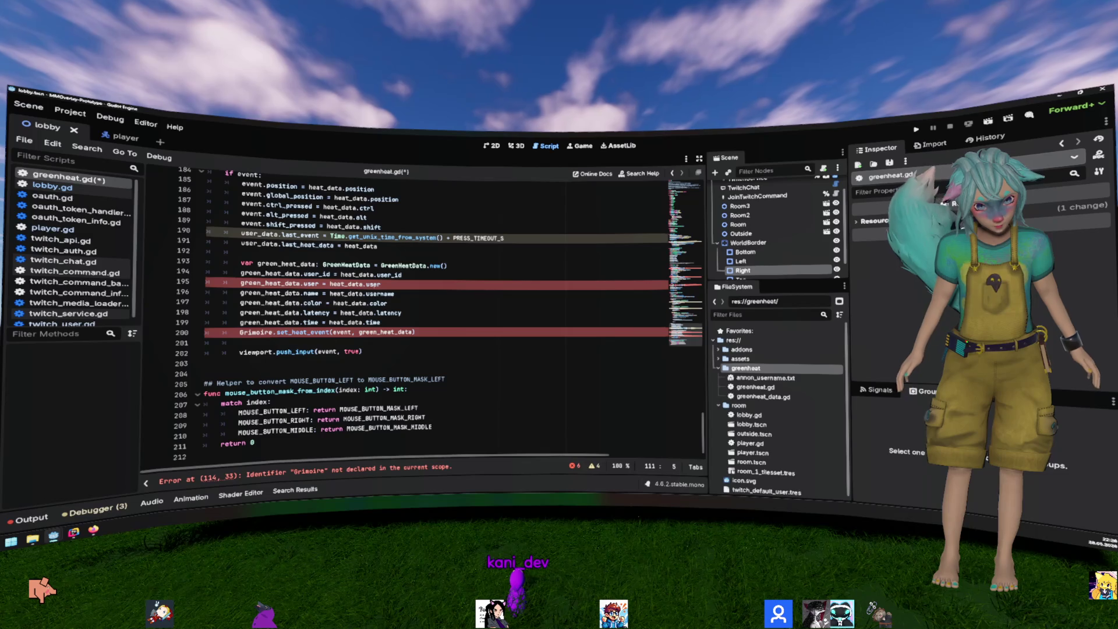
left_click(282, 457)
Step: Paste the copied get_random_name function at the end of greenheat.gd
key("Down")
key("ctrl+v")
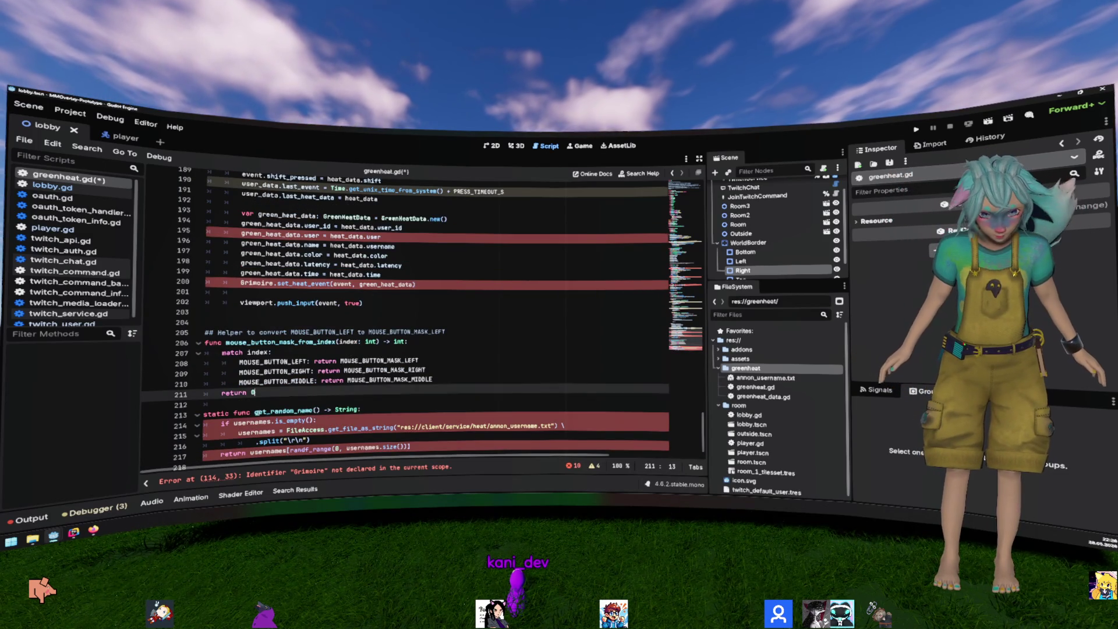
left_click(265, 401)
key("Return")
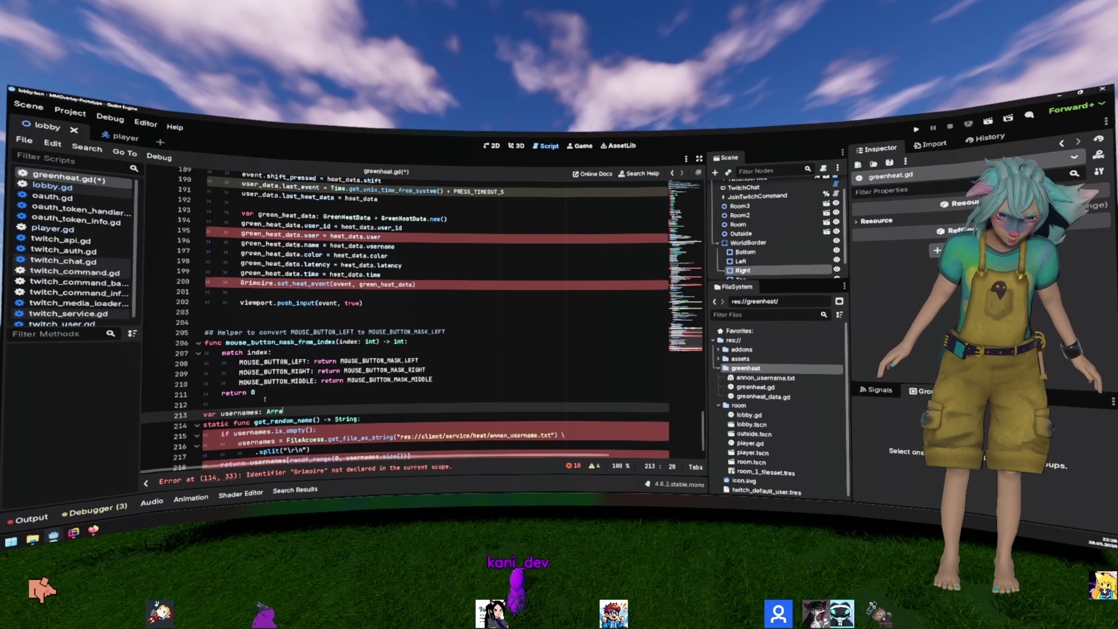
type("y[String")
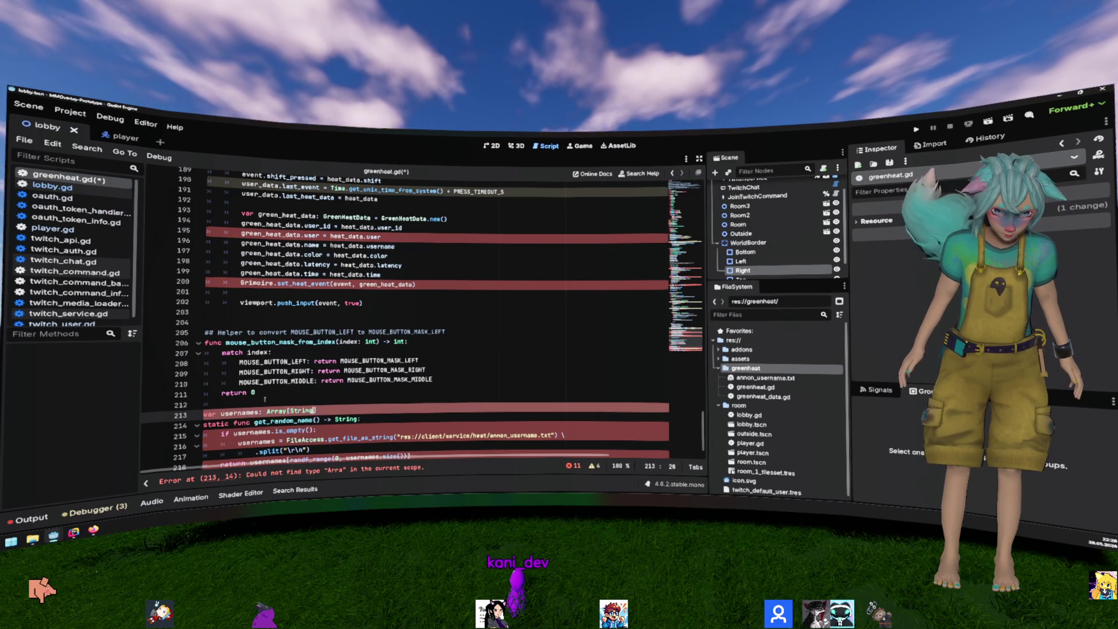
key("Down")
key("Down")
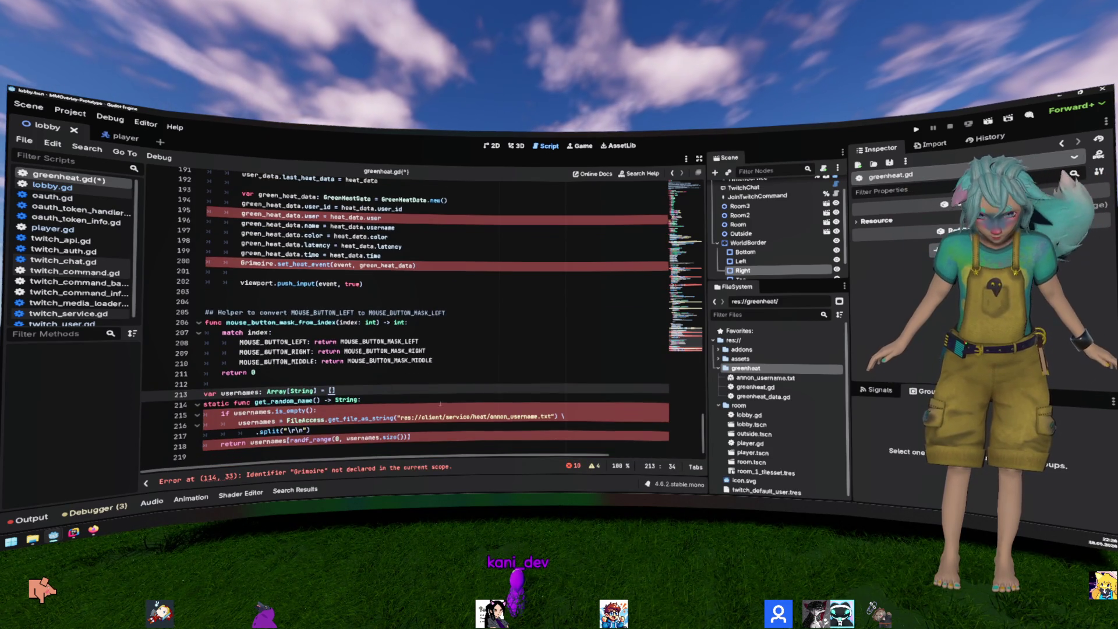
Step: Replace the file path on line 216 with res://greenheat/annon_username.txt
right_click(769, 377)
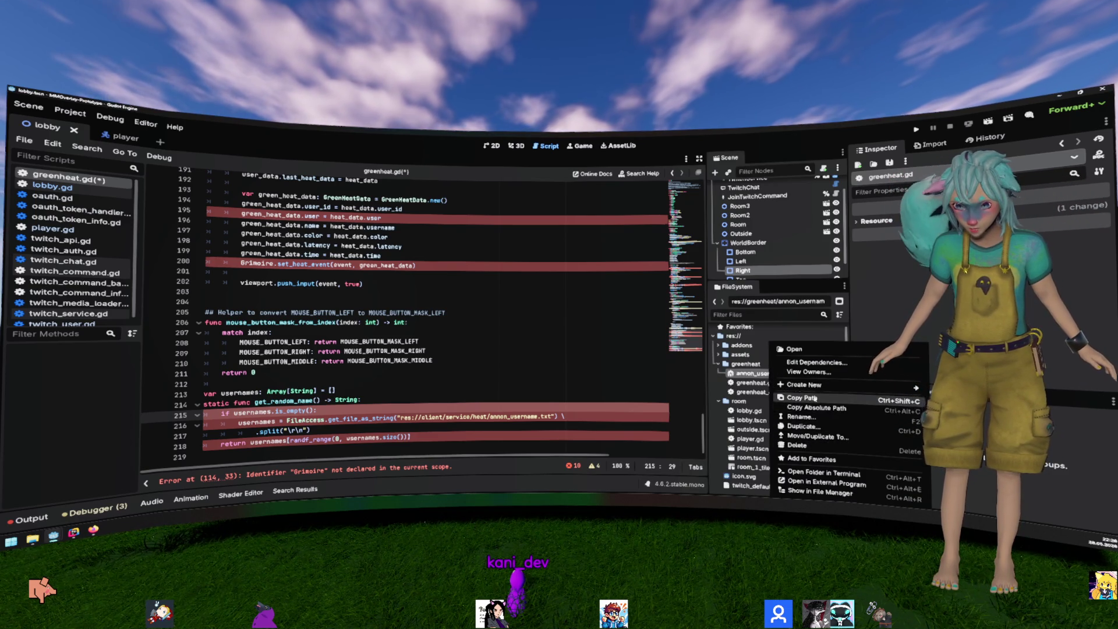
left_click(508, 410)
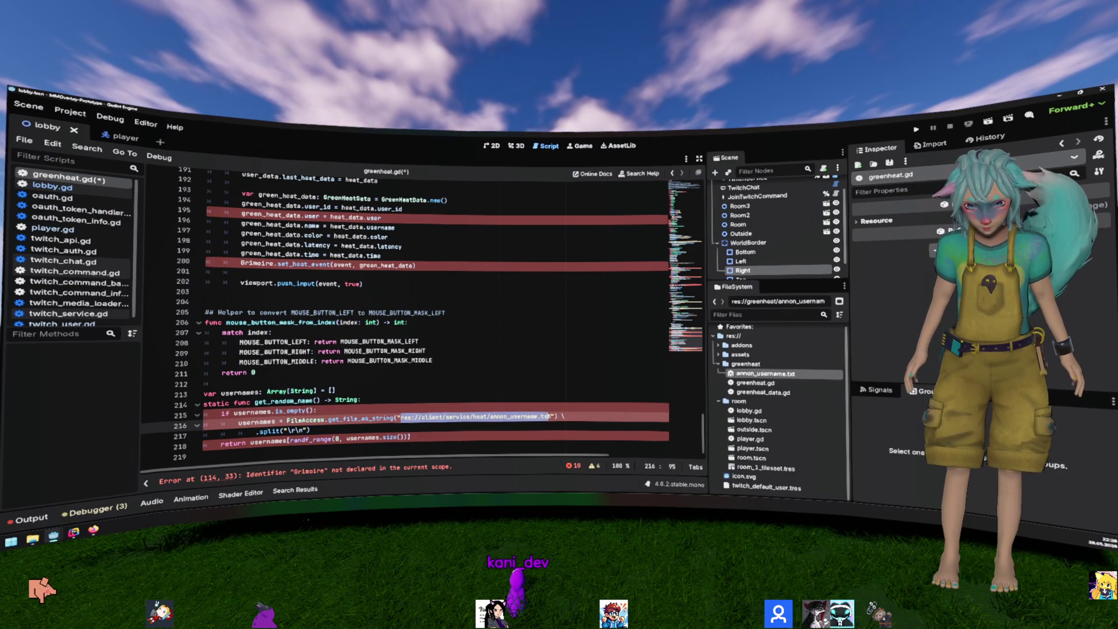
left_click_drag(401, 417, 553, 416)
type("res://greenheat/annon_username.txt")
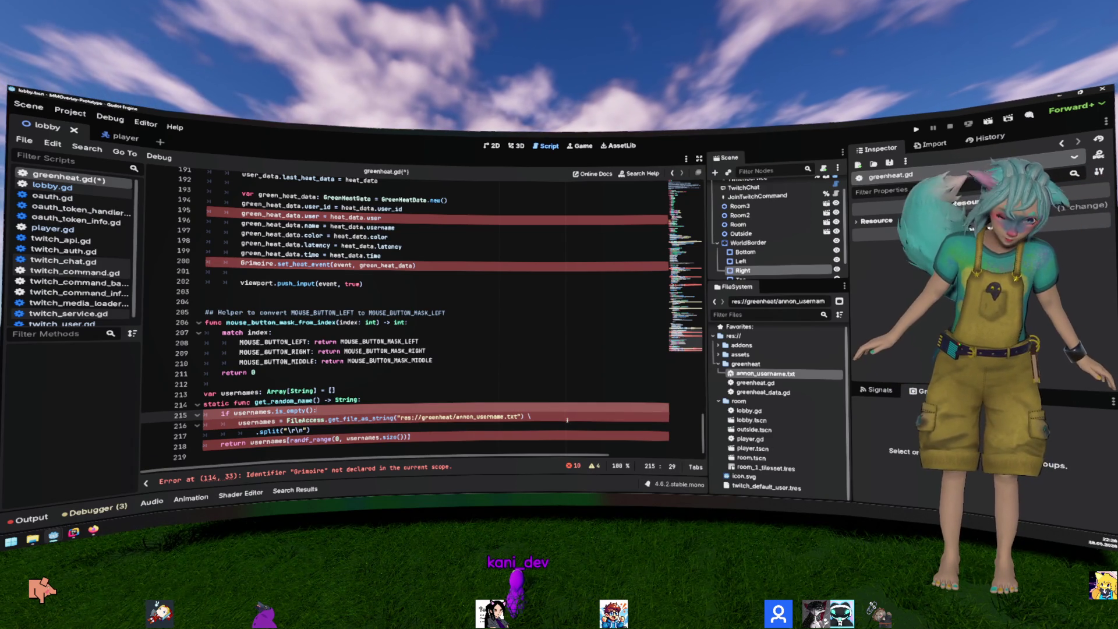
left_click(567, 418)
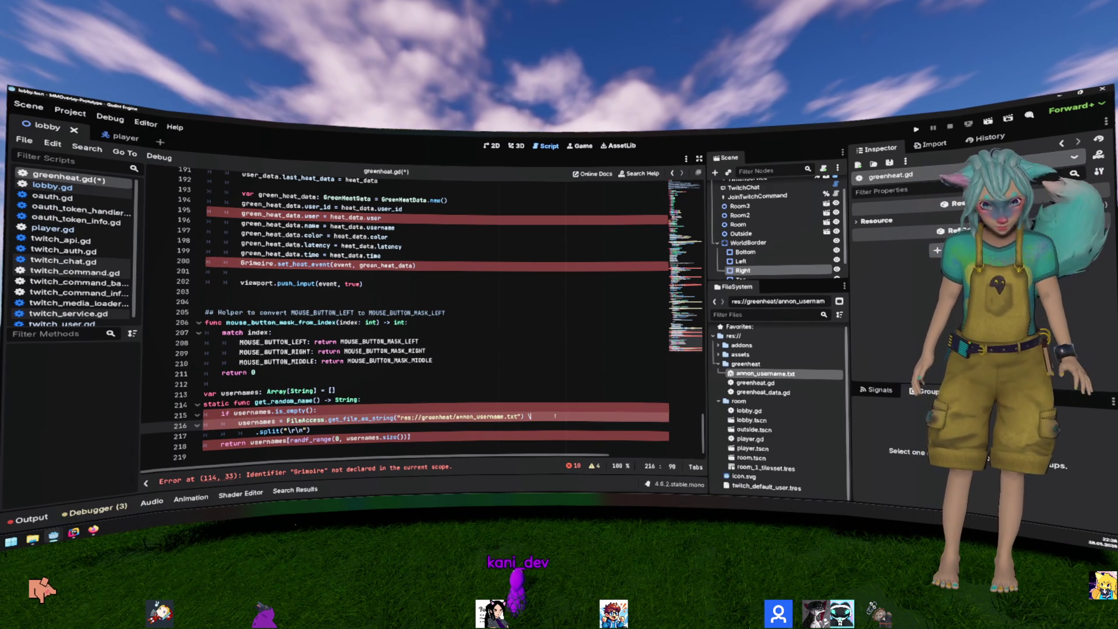
Step: Add a blank line separating get_random_name from the usernames array
left_click(549, 401)
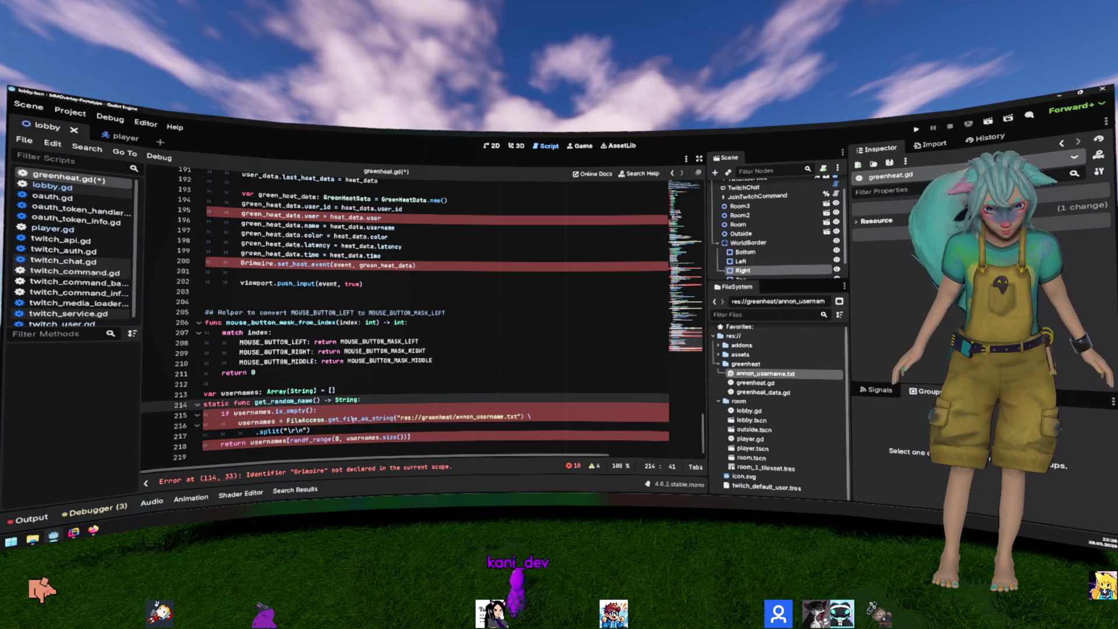
double_click(259, 402)
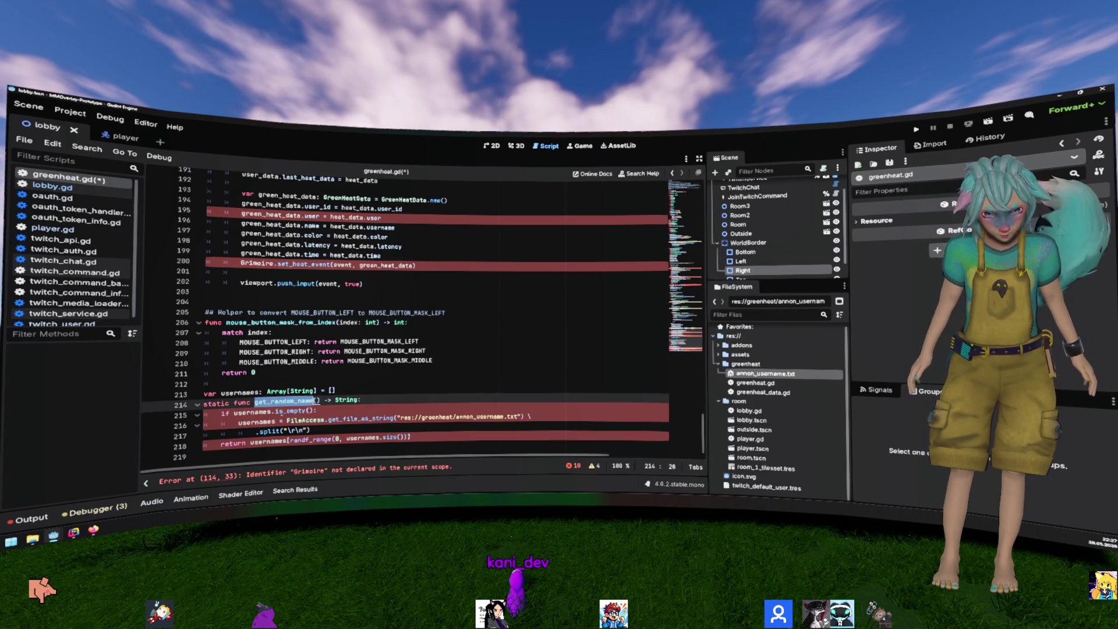
left_click(204, 403)
key("Return")
double_click(252, 422)
left_click(258, 392)
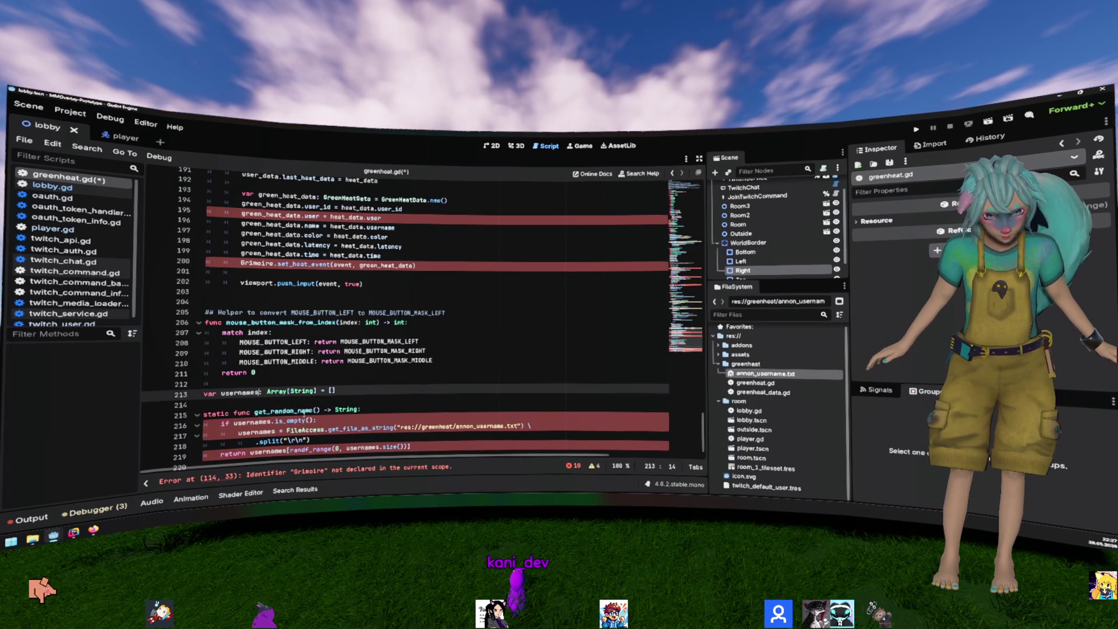
Step: Strip the 'Grimoire.' prefix from the get_random_name() call on line 114
scroll(342, 376, "up", 3)
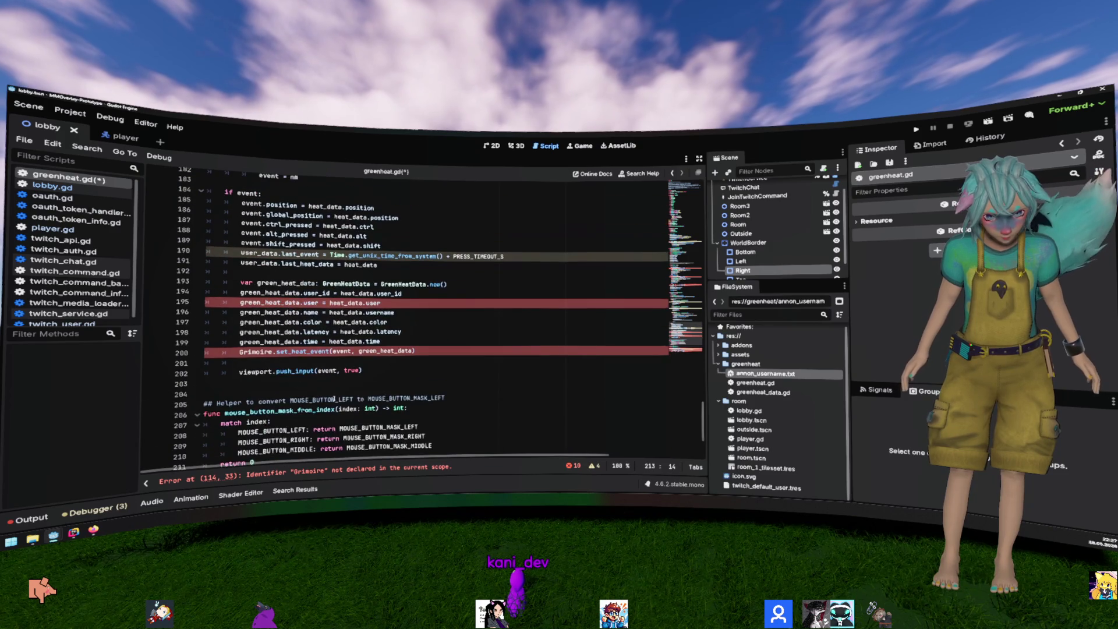
scroll(328, 430, "down", 3)
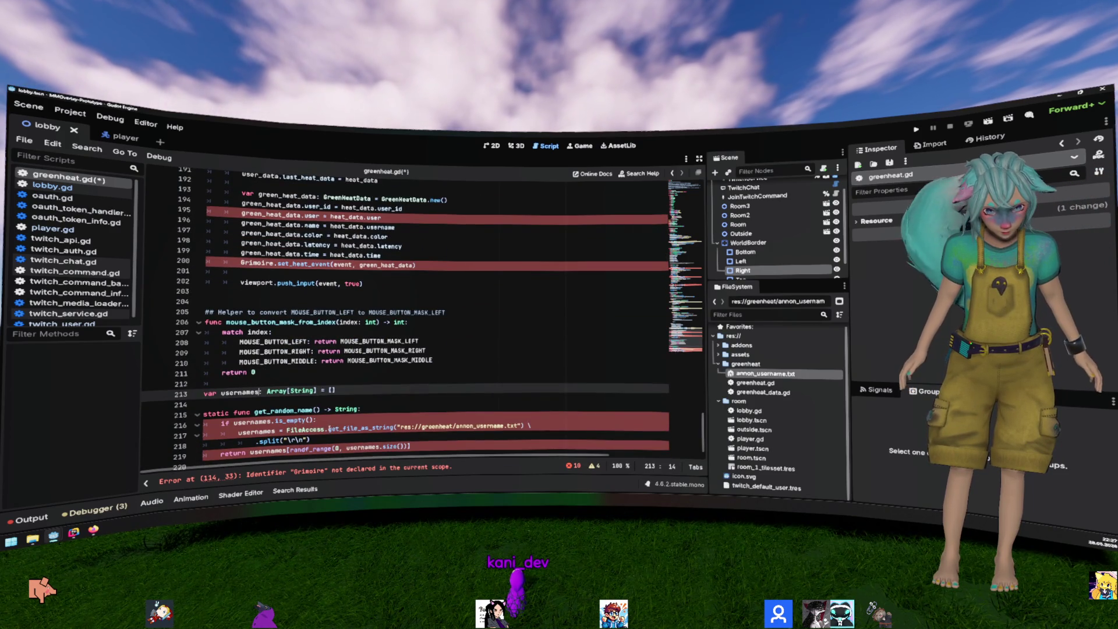
double_click(268, 411)
scroll(391, 341, "up", 5)
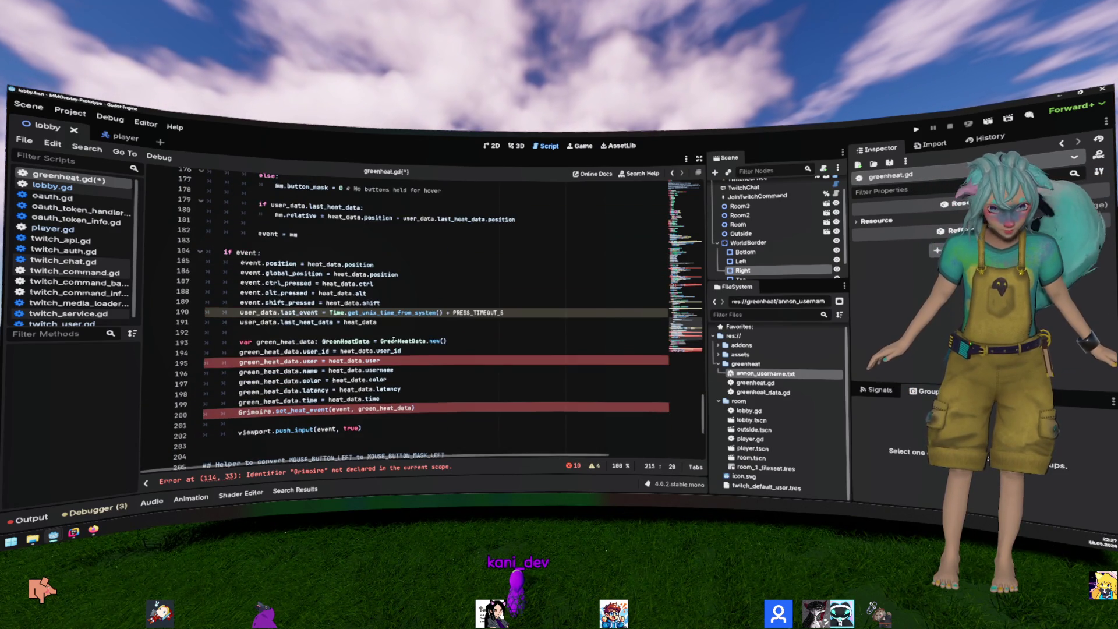
scroll(447, 344, "up", 20)
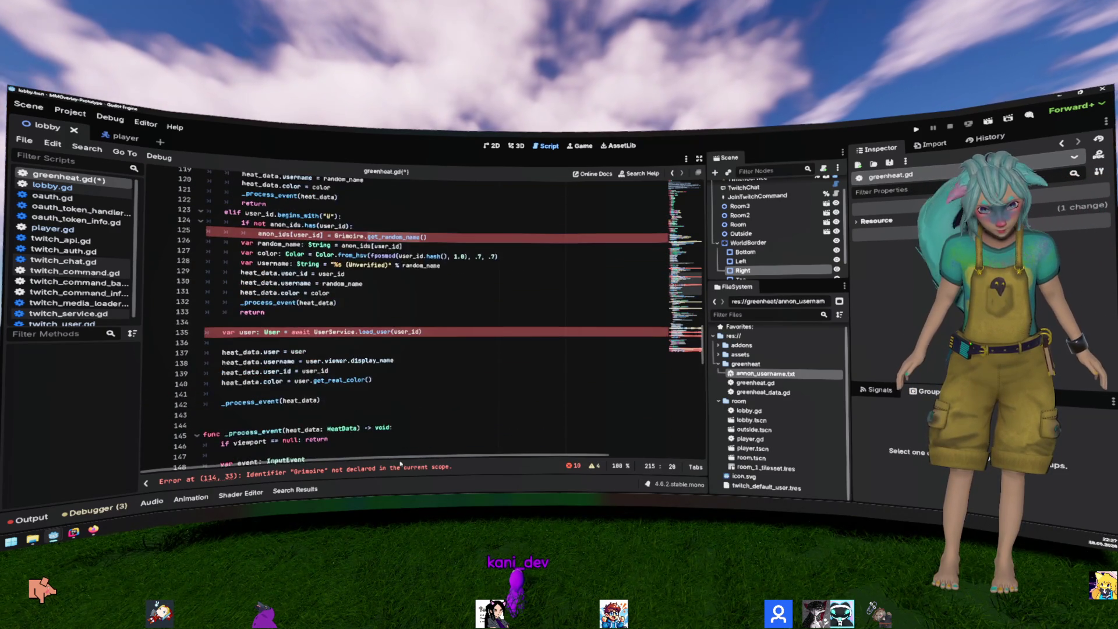
left_click(354, 319)
key("shift+End")
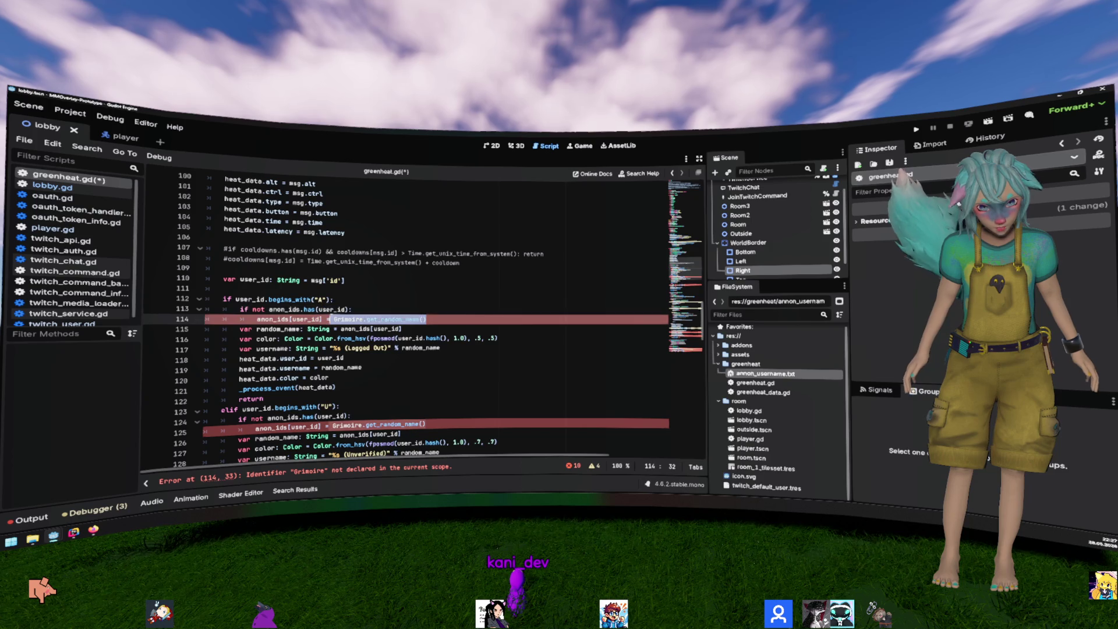
left_click(331, 320, "shift")
key("ctrl+v")
left_click(331, 319)
key("End")
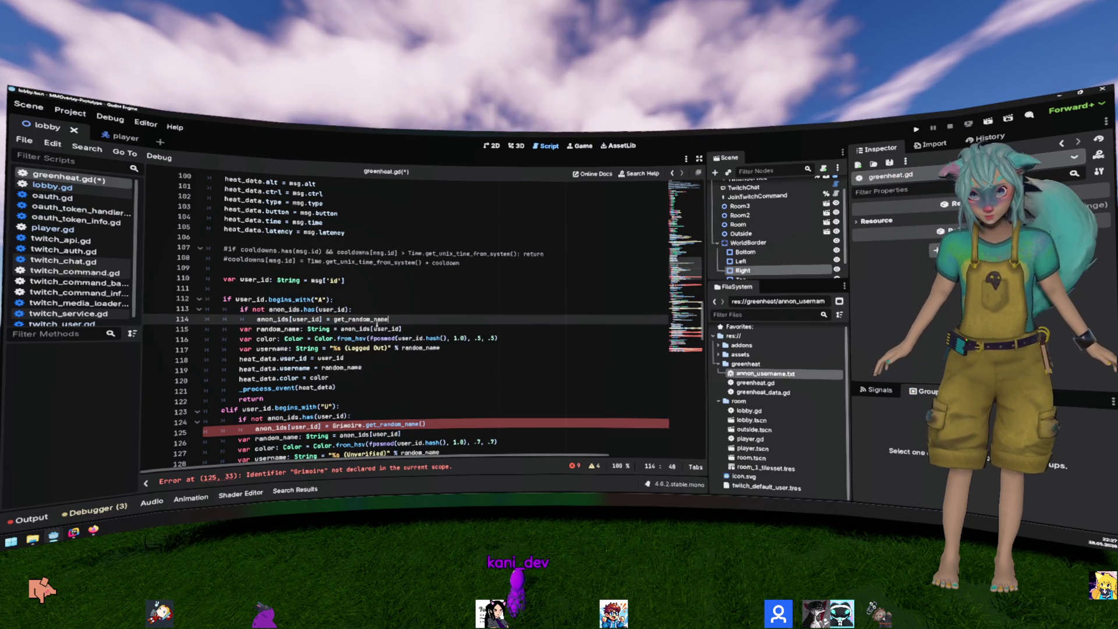
type("()")
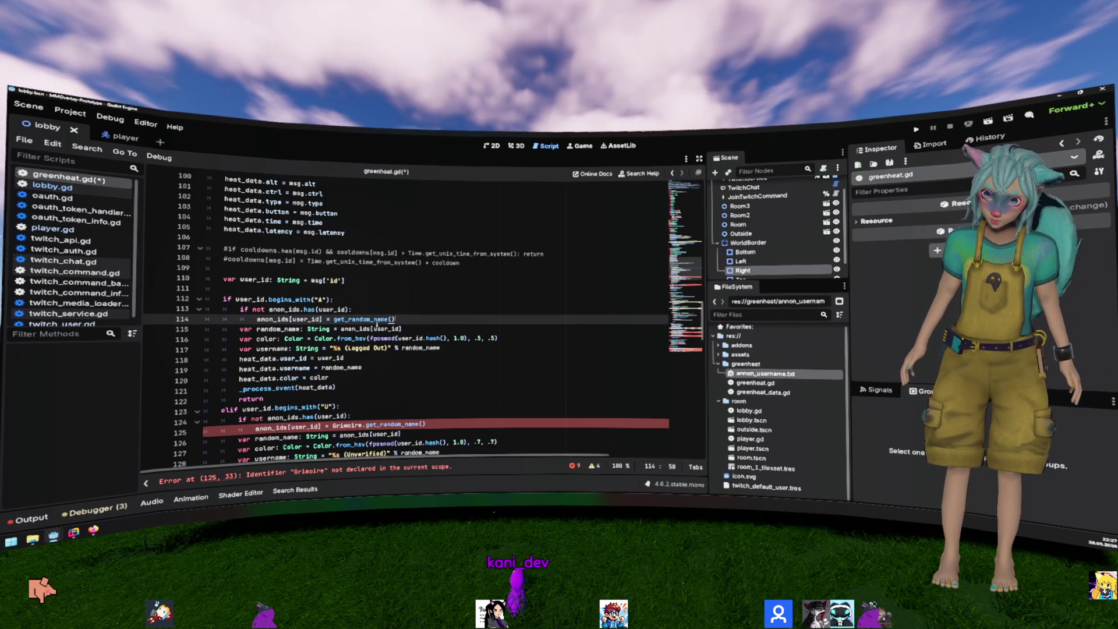
Step: Replace the Grimoire call on line 125 with the local get_random_name()
scroll(377, 324, "down", 2)
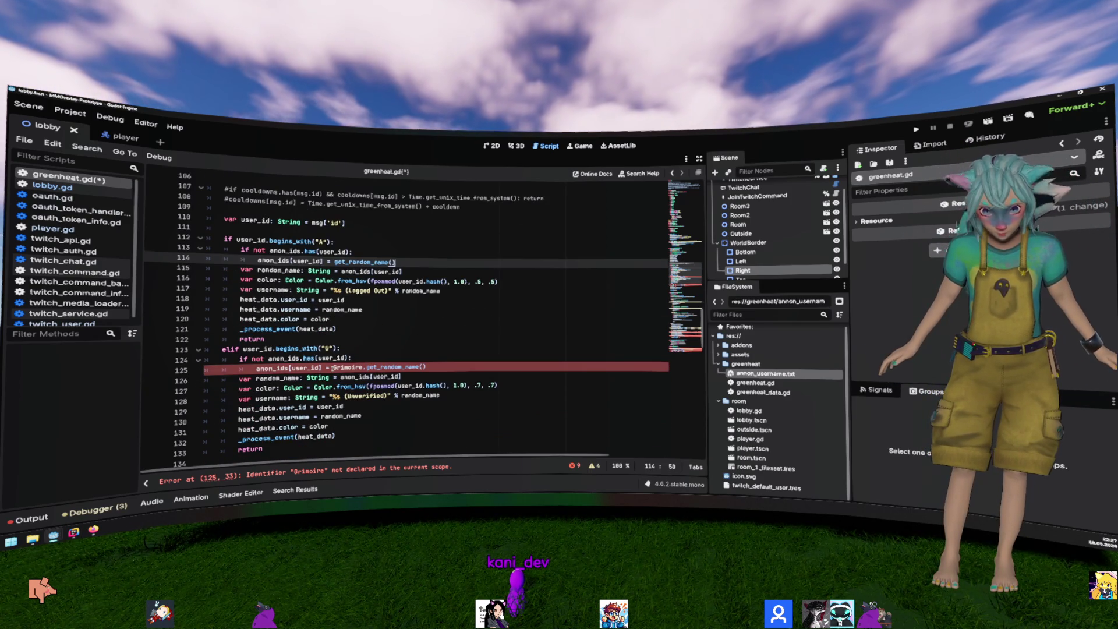
left_click_drag(333, 368, 462, 365)
type("get_random_name")
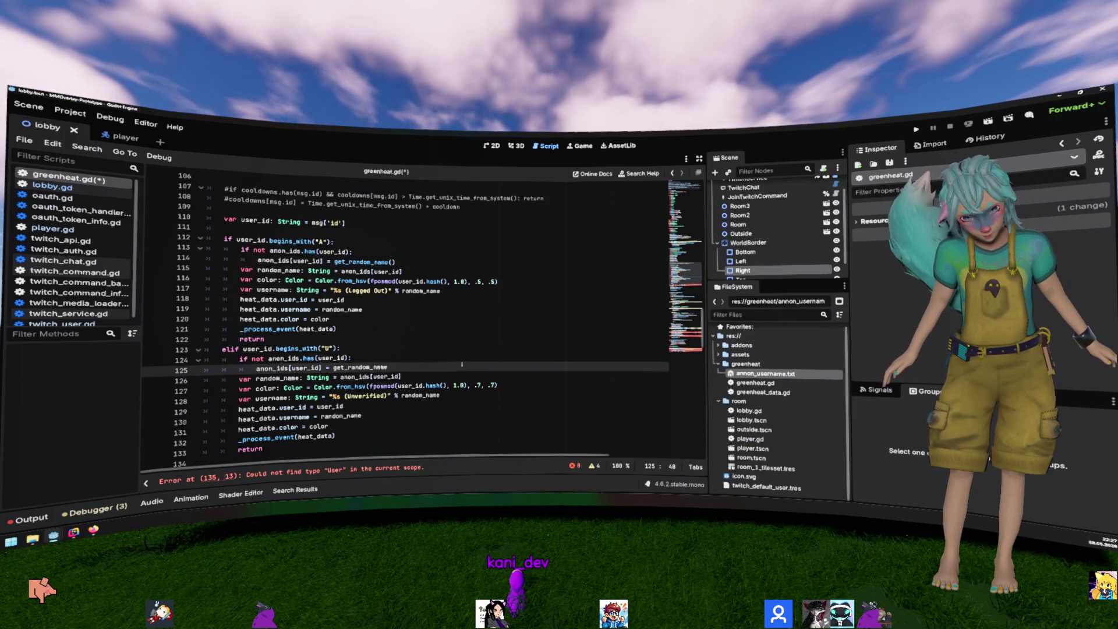
type("(")
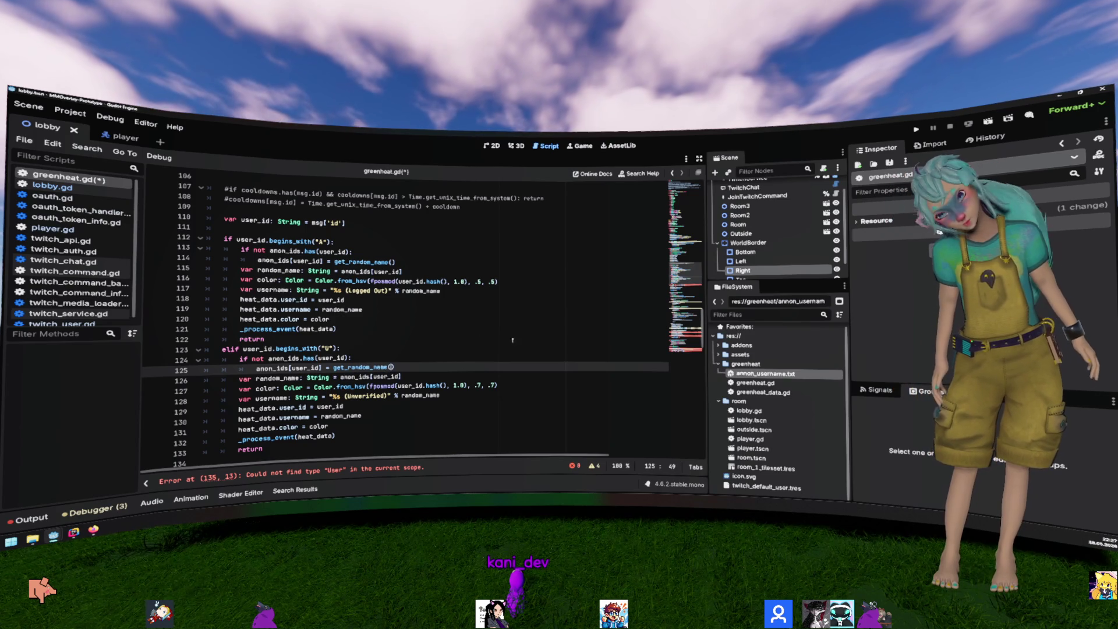
right_click(804, 373)
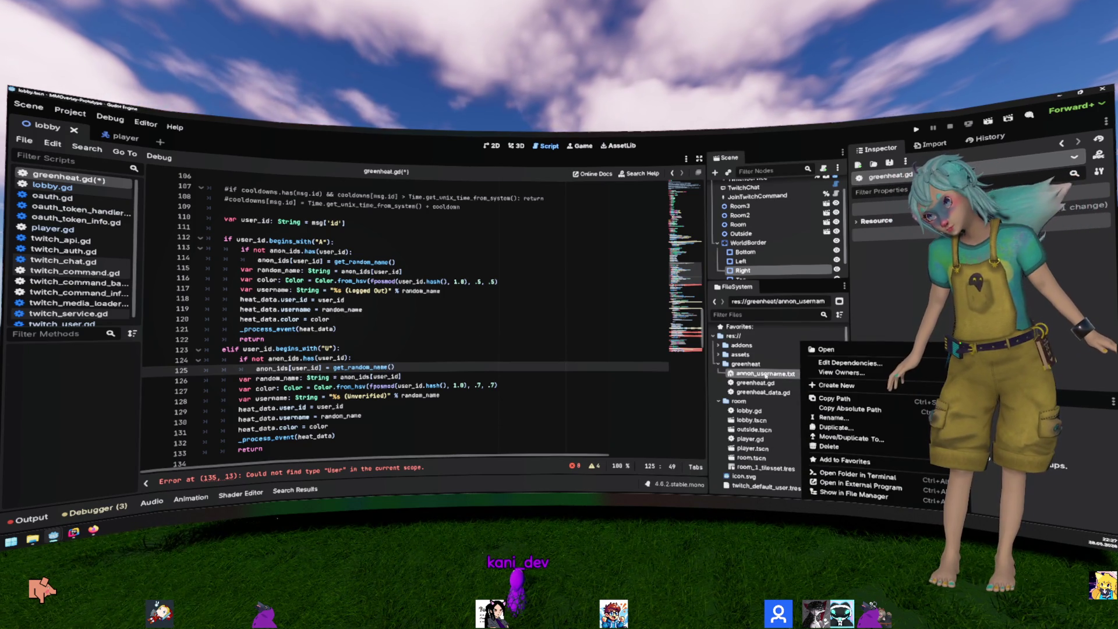
left_click(823, 349)
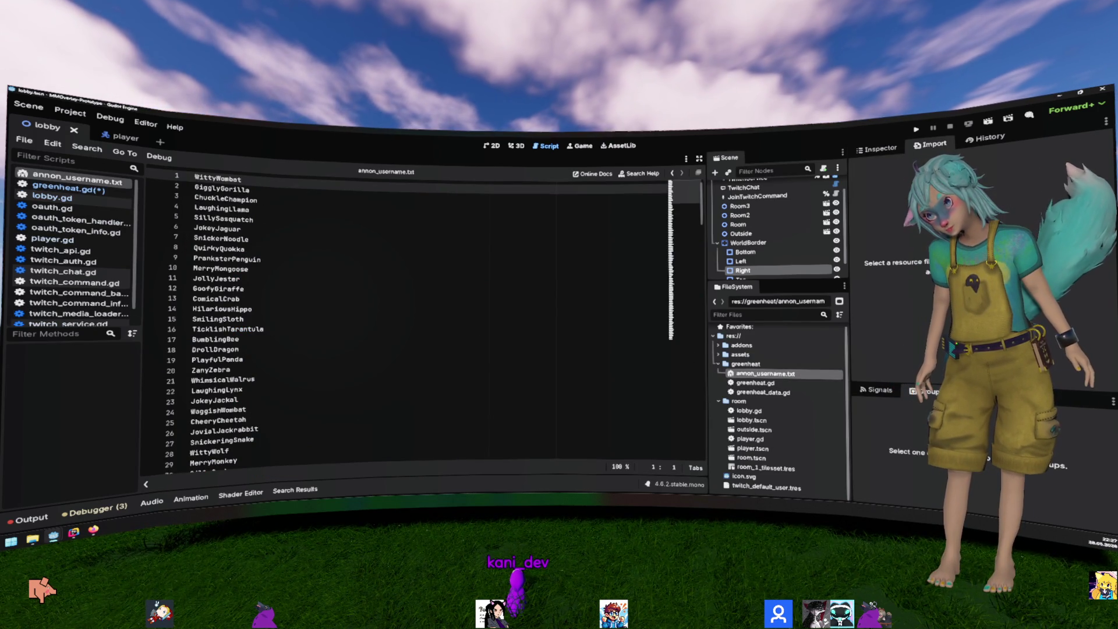
key("ctrl+w")
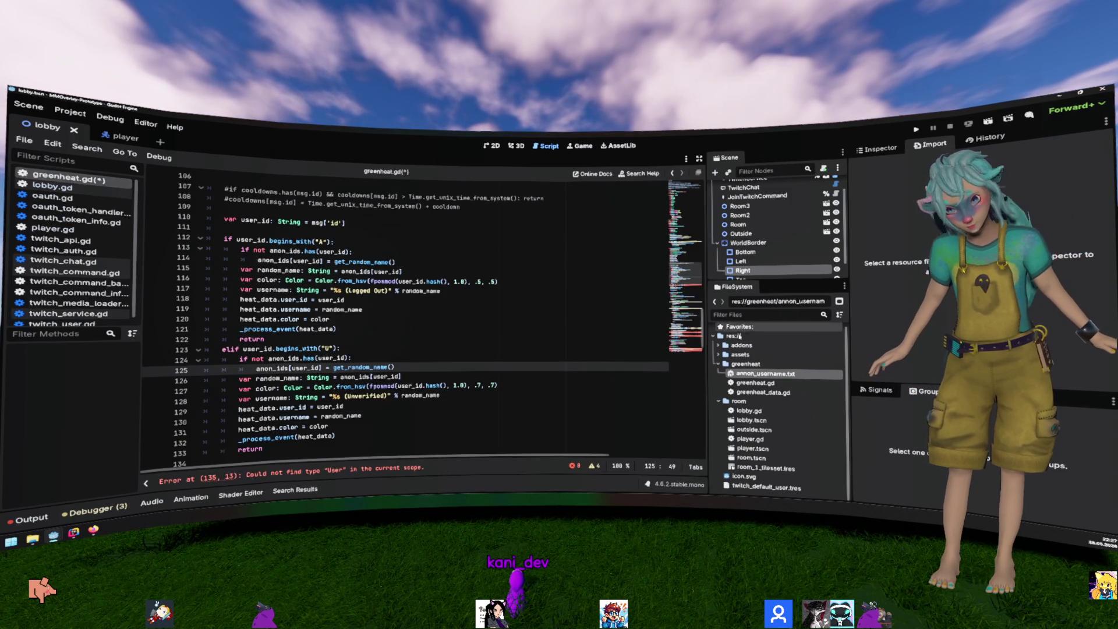
left_click(871, 151)
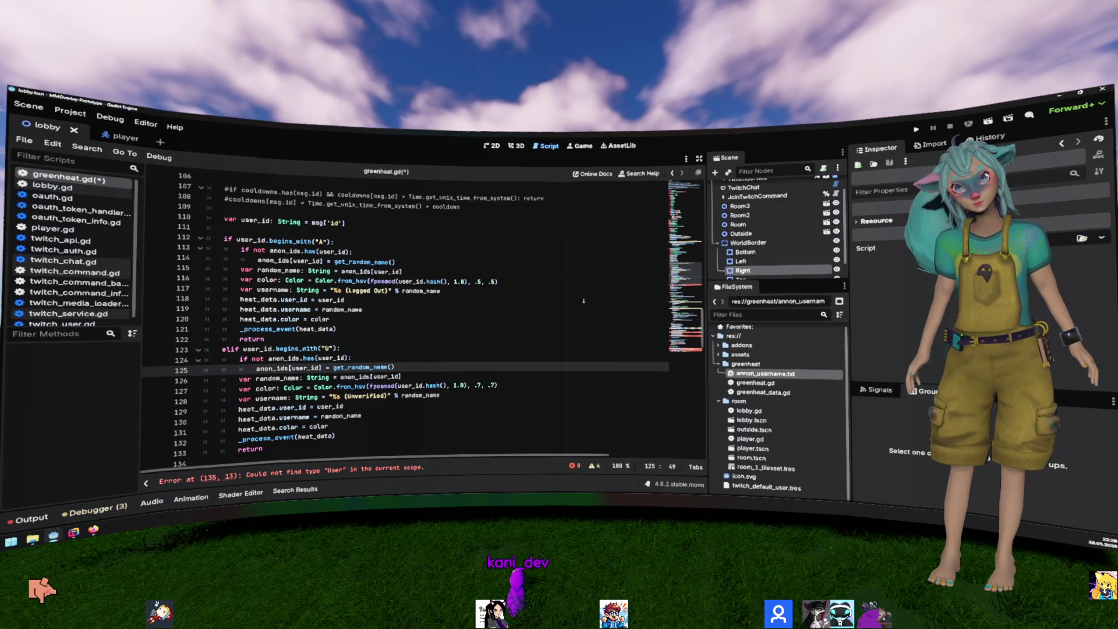
Step: Replace UserService.load_user on line 135 with TwitchService.instance.get_user_by_id(user_id)
scroll(434, 324, "down", 5)
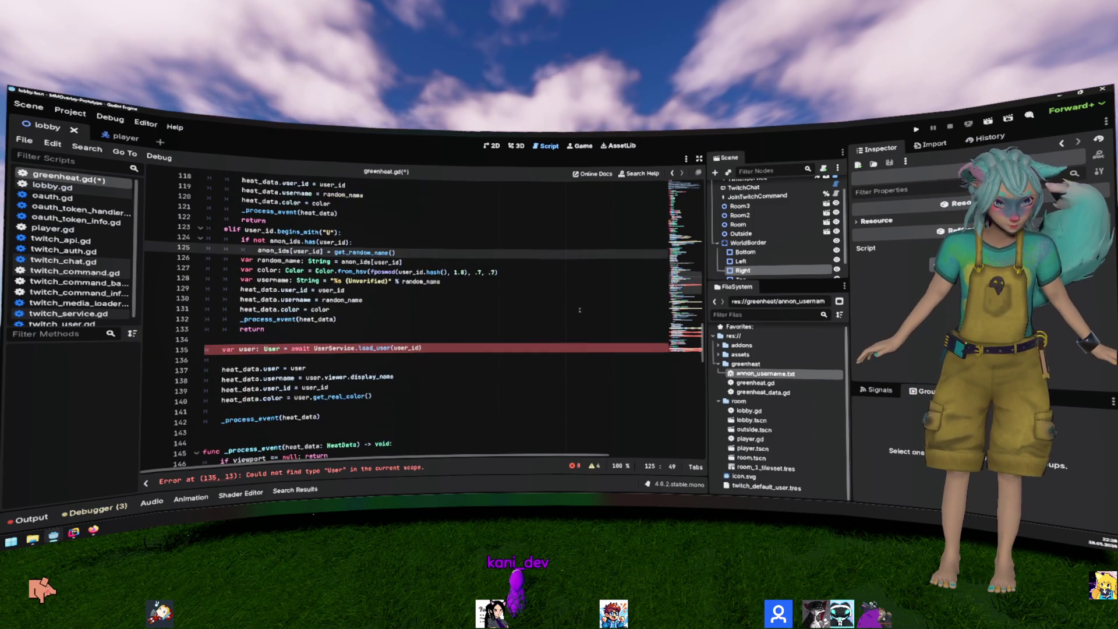
left_click(466, 320)
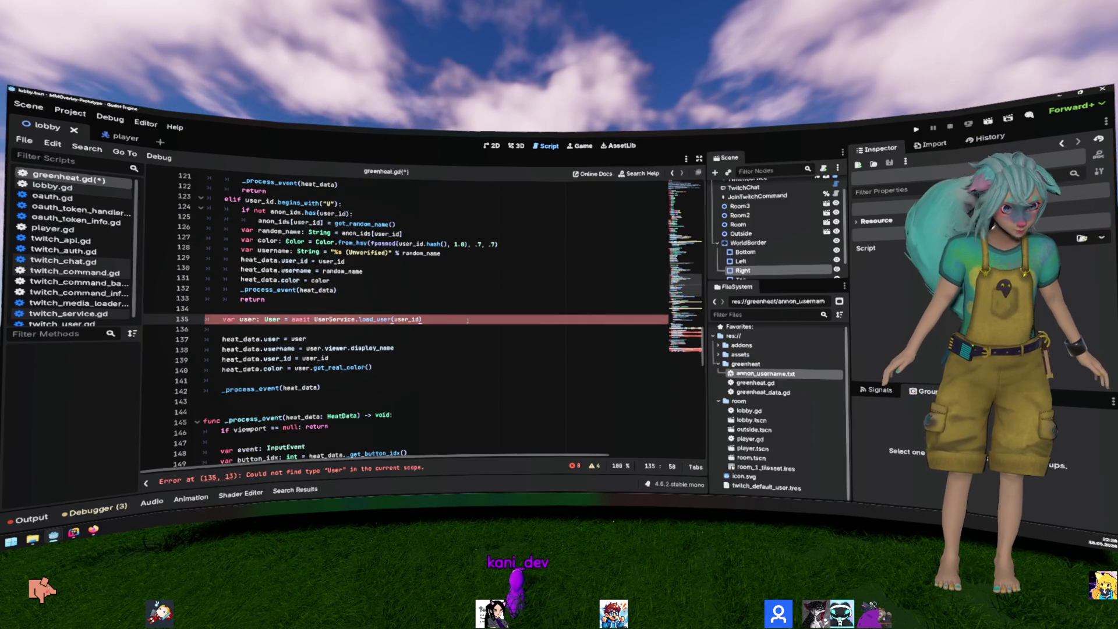
key("ctrl+Left")
key("ctrl+Left")
key("ctrl+Left")
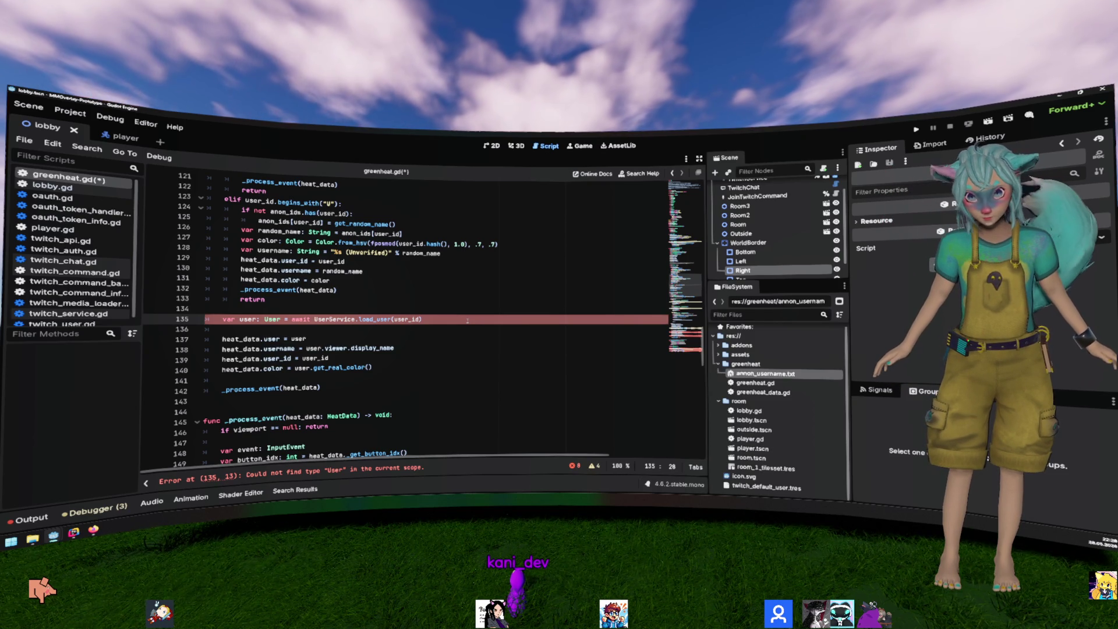
key("ctrl+shift+Right")
key("ctrl+shift+Right")
key("ctrl+shift+Right")
type("TwitchSEr")
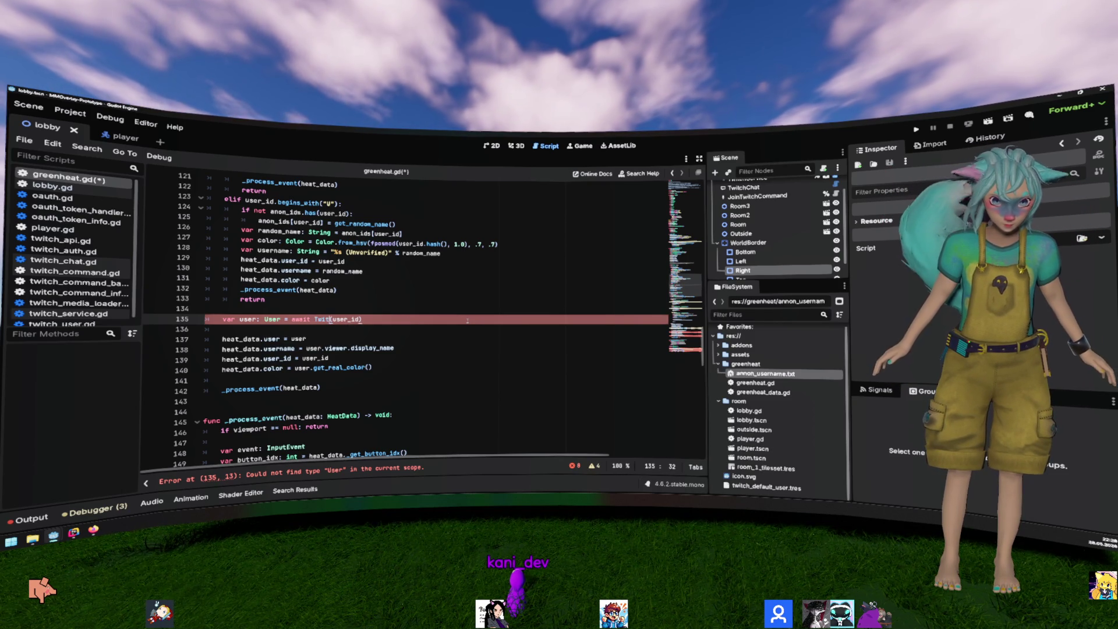
key("Return")
type(".instance.")
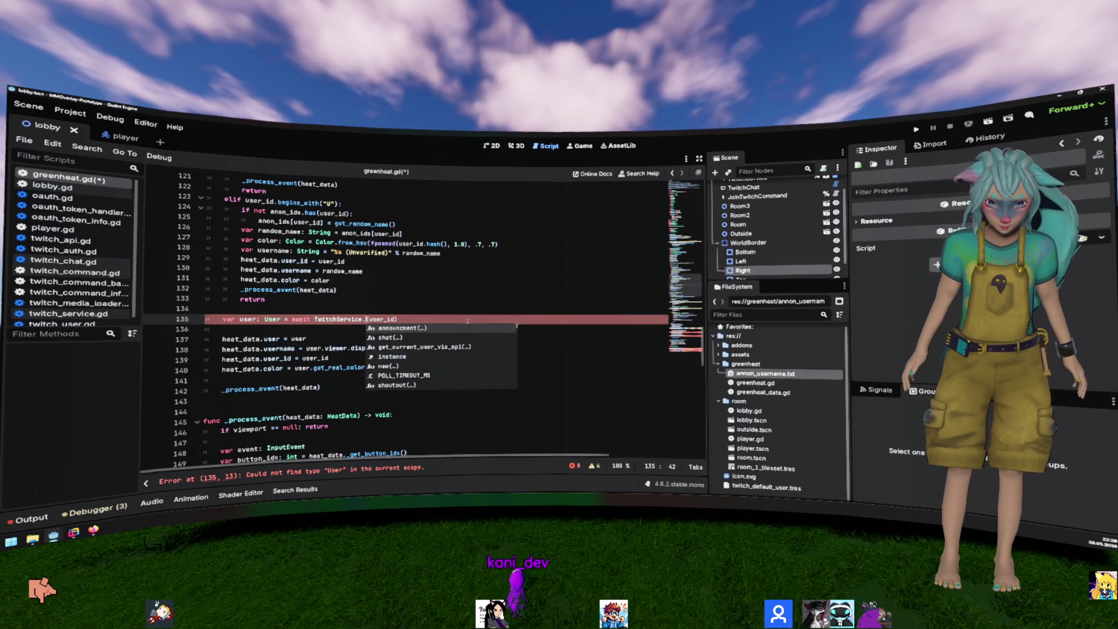
type("get_user")
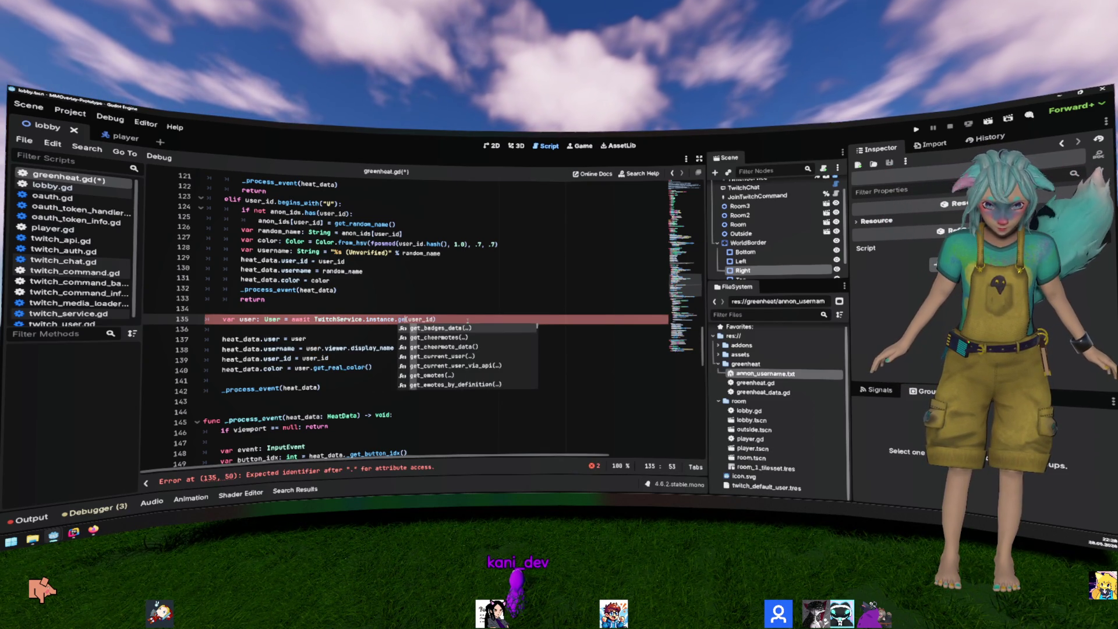
key("Down")
key("Return")
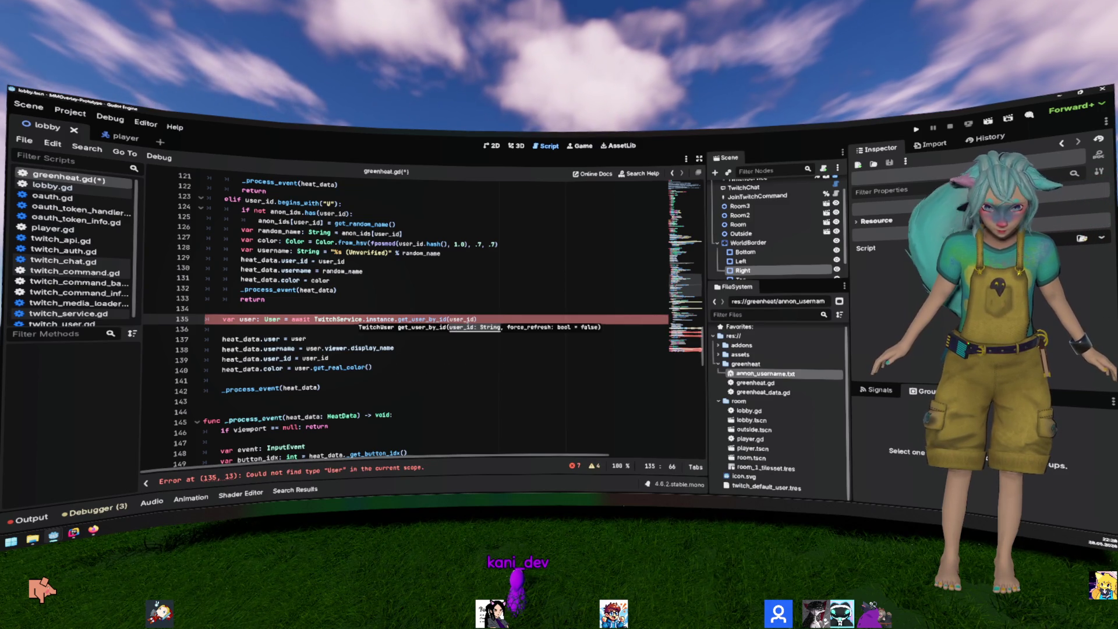
Step: Change the user variable's type on line 135 from User to TwitchUser
key("Up")
key("Up")
key("Up")
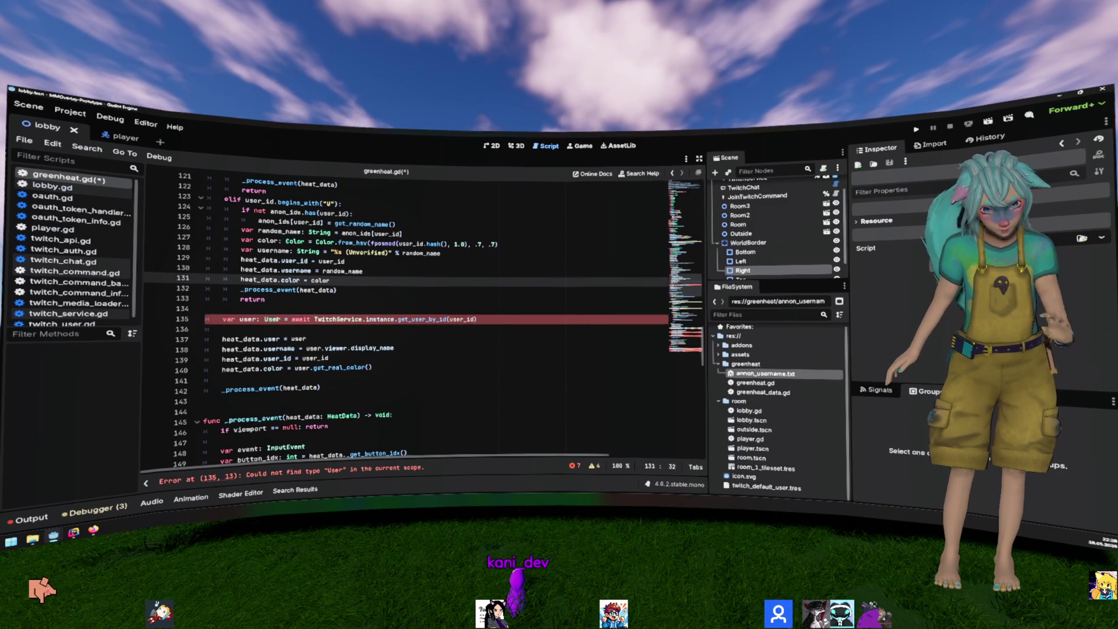
double_click(271, 320)
type("TwitchUse")
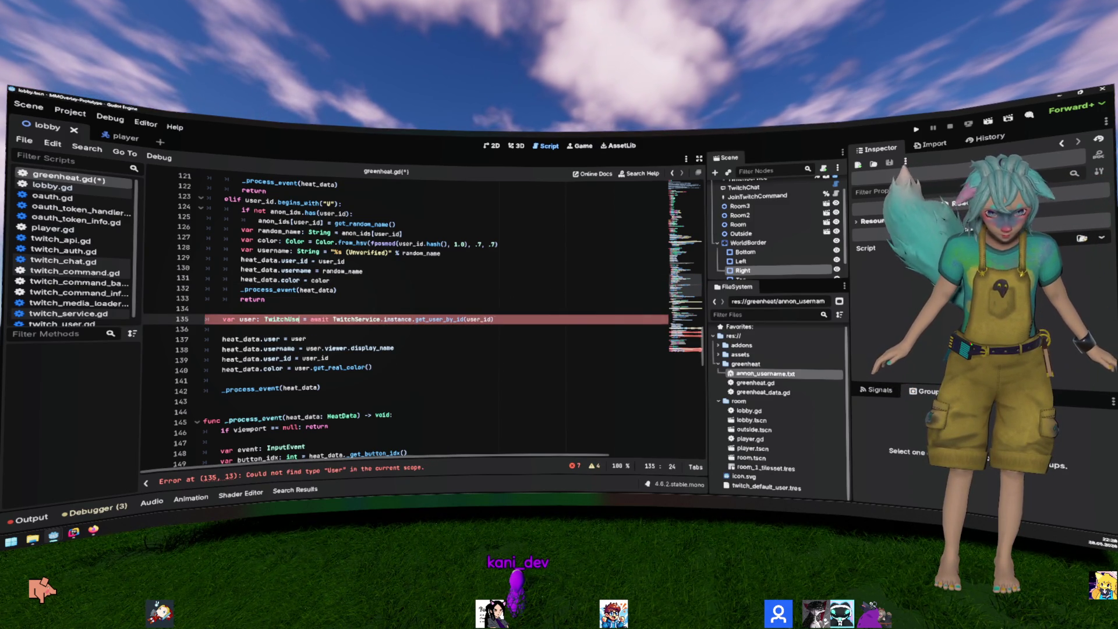
key("Return")
scroll(436, 289, "down", 5)
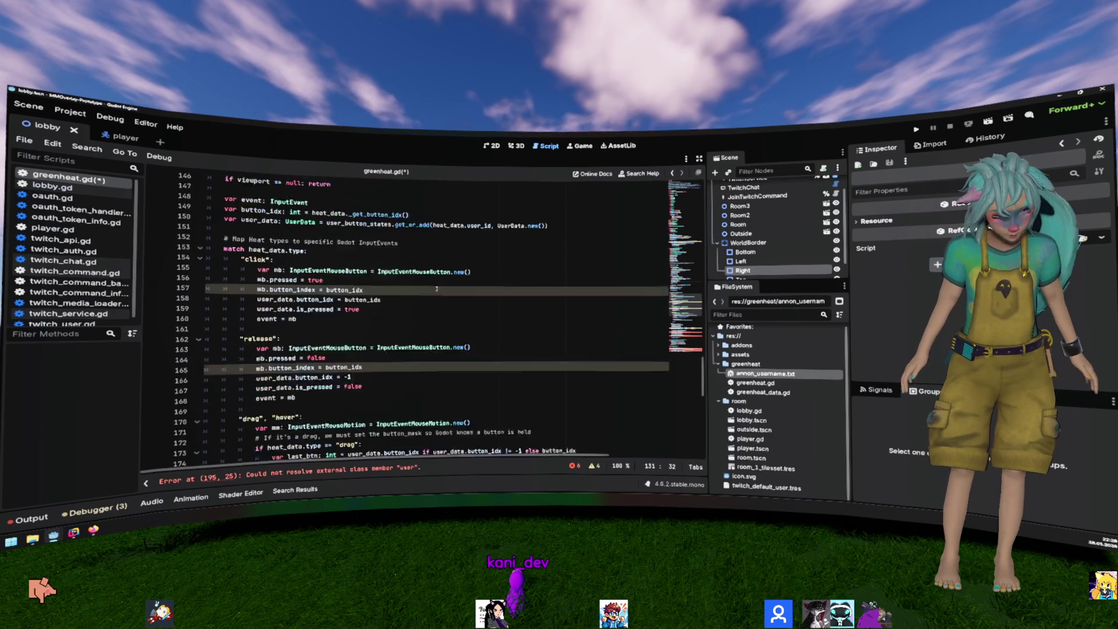
Step: In the GreenHeatData script, change the user type on line 10 to TwitchUser
scroll(437, 288, "down", 10)
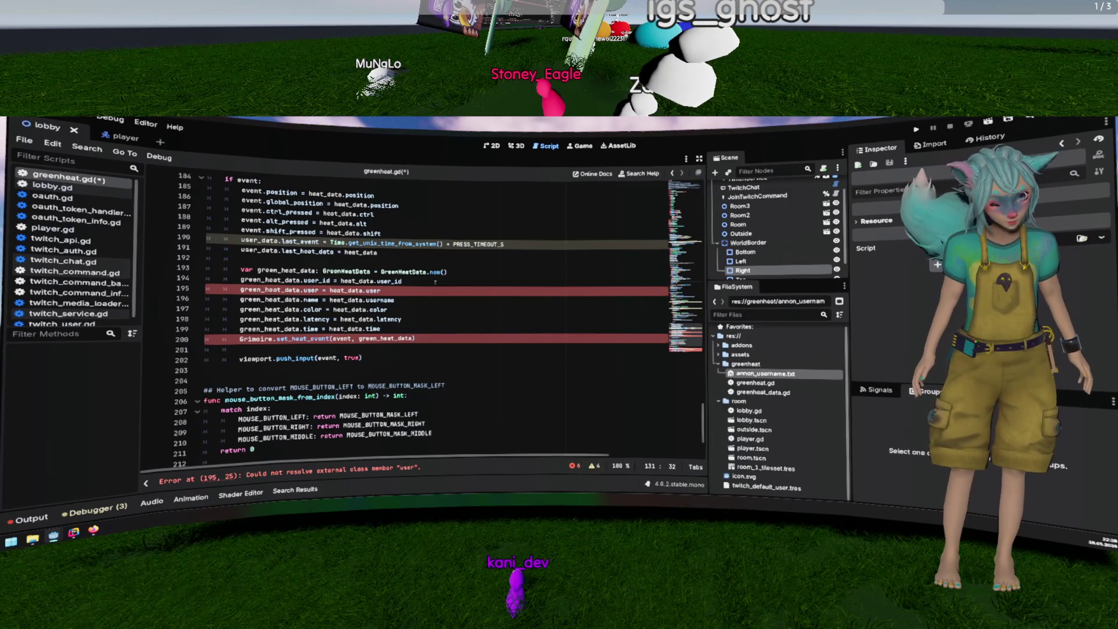
double_click(347, 290)
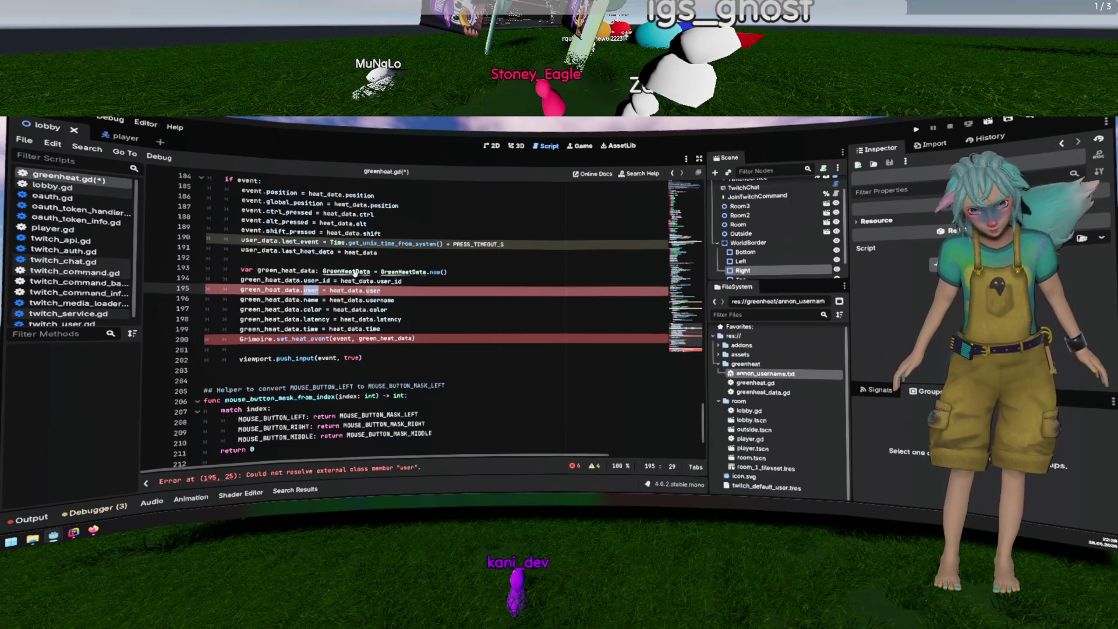
left_click(383, 272, "ctrl")
double_click(260, 269)
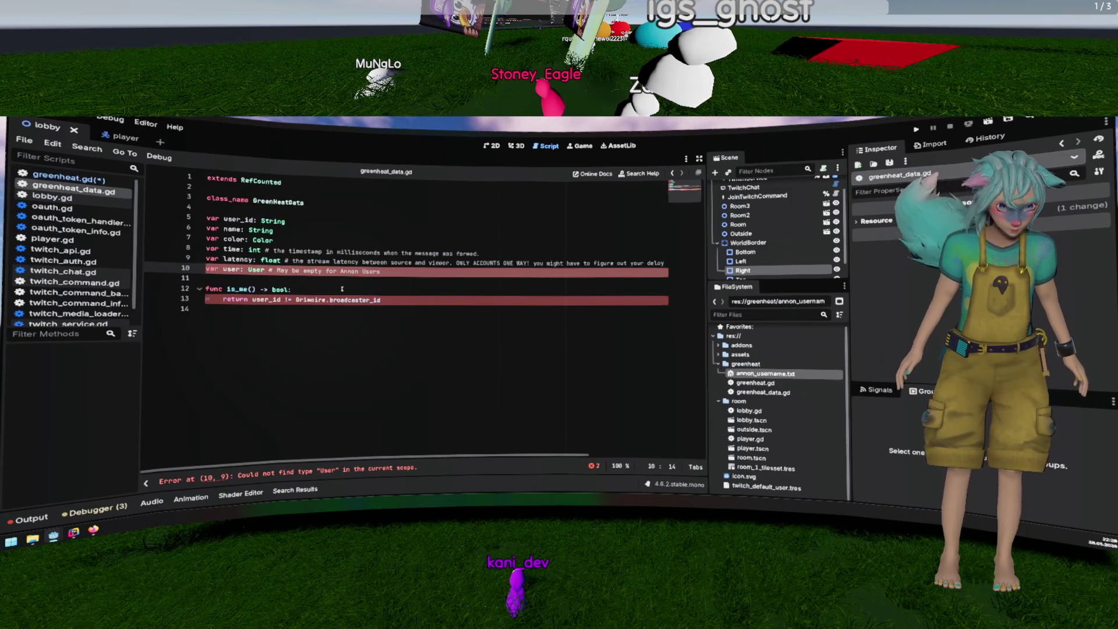
type("TwitchUser")
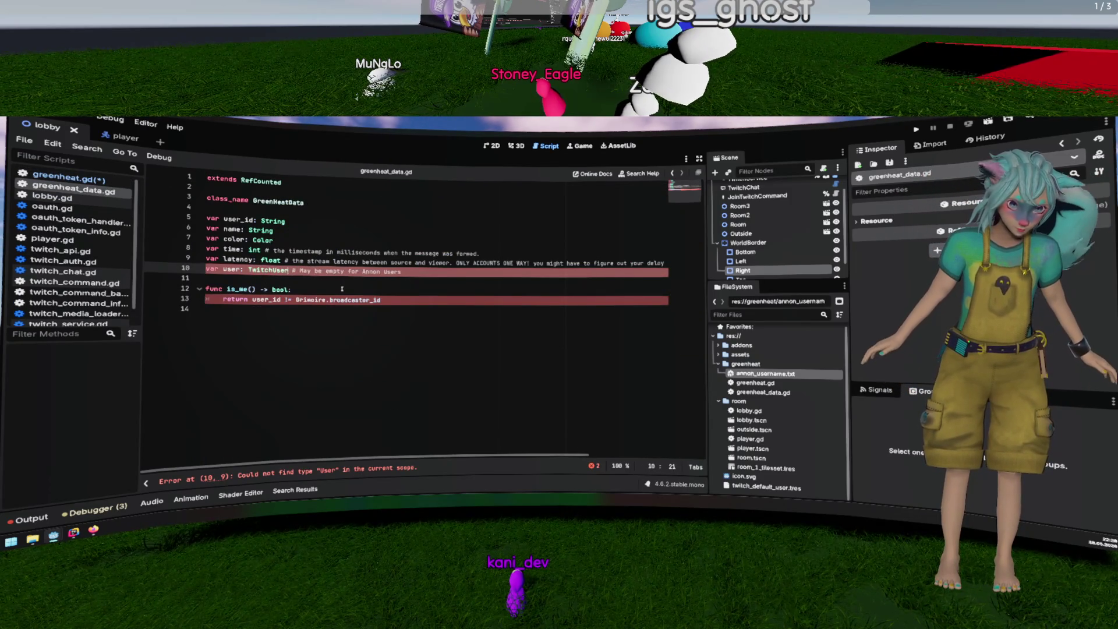
left_click(374, 239)
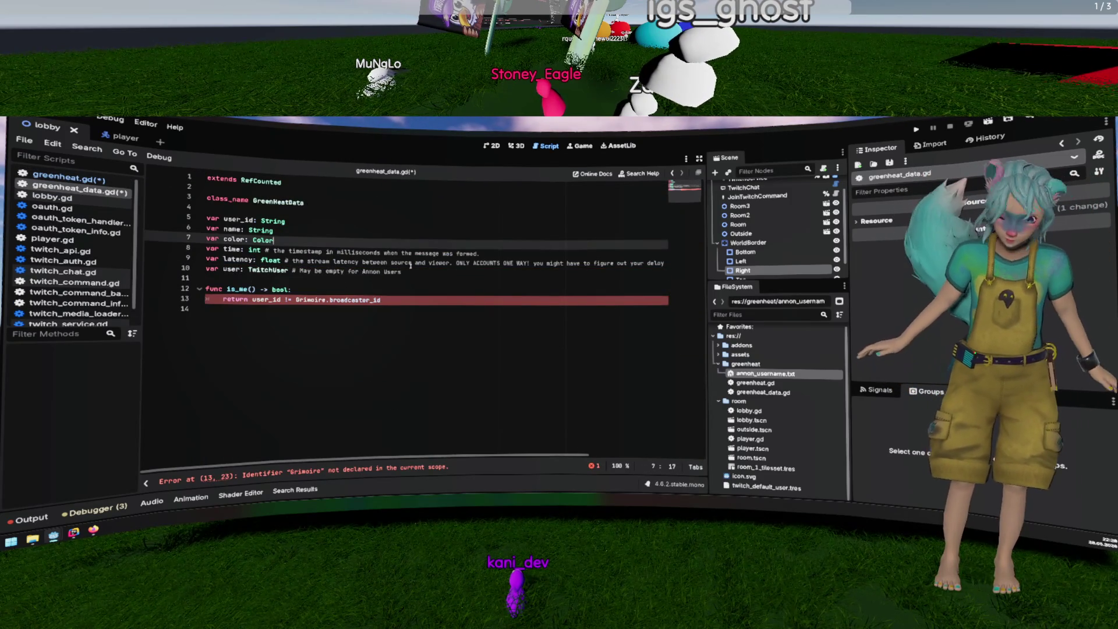
Step: Preload twitch_default_user.tres as TWITCH_DEFAULT_USER and make is_me compare TWITCH_DEFAULT_USER.id
double_click(355, 300)
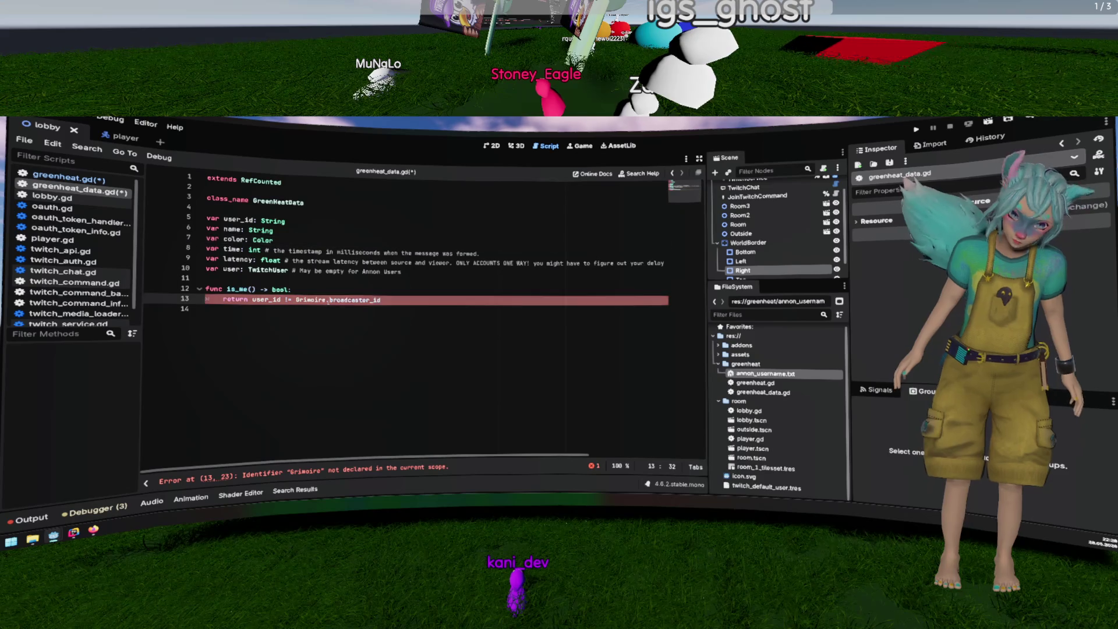
mouse_move(788, 488)
left_mouse_down()
mouse_move(443, 366)
mouse_move(256, 187)
left_mouse_up()
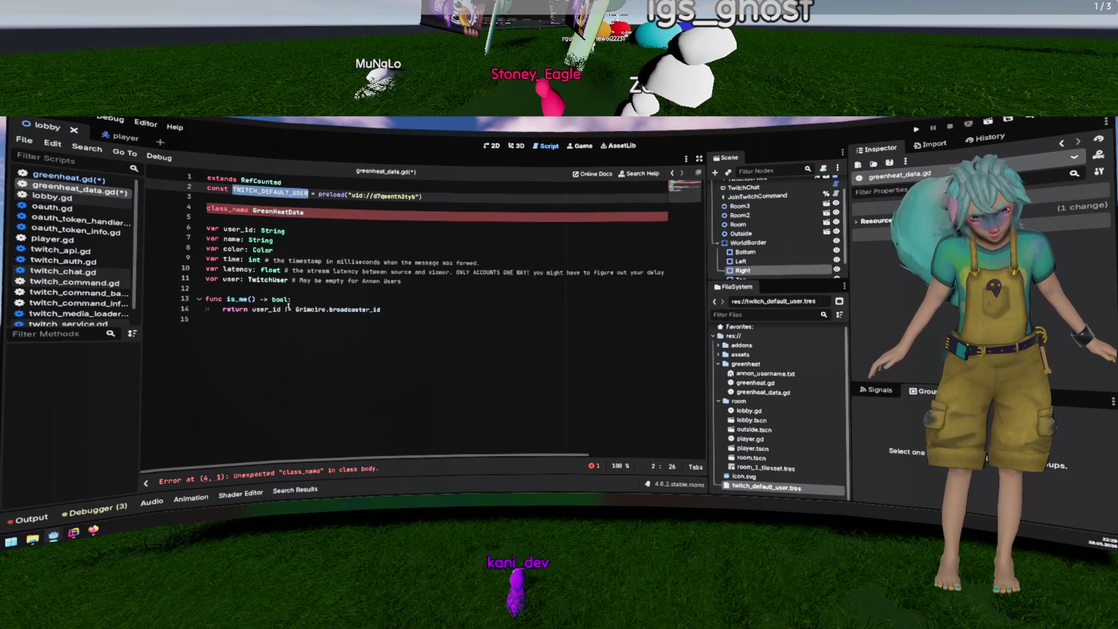
left_click_drag(295, 310, 324, 309)
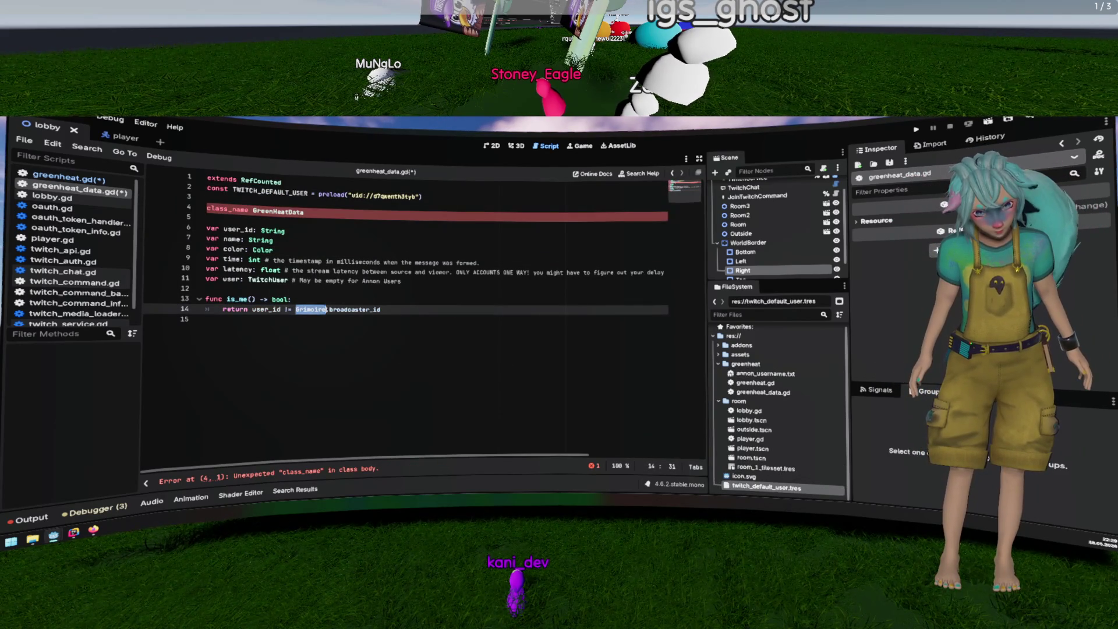
type("TWITCH_DEFAULT_USER")
left_click(319, 183)
key("Return")
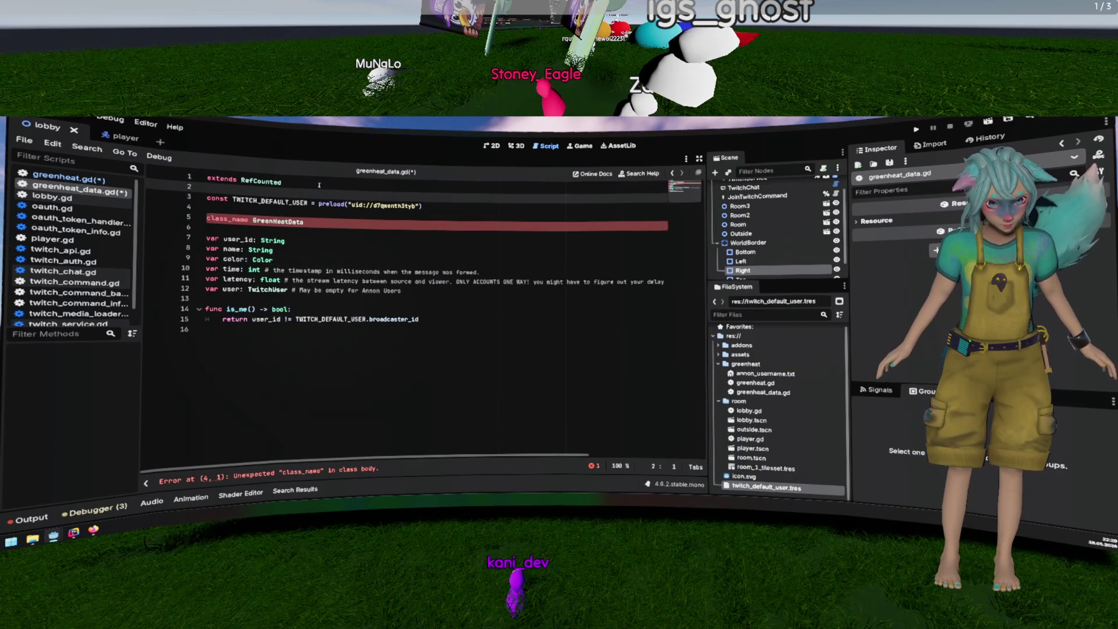
left_click(370, 319)
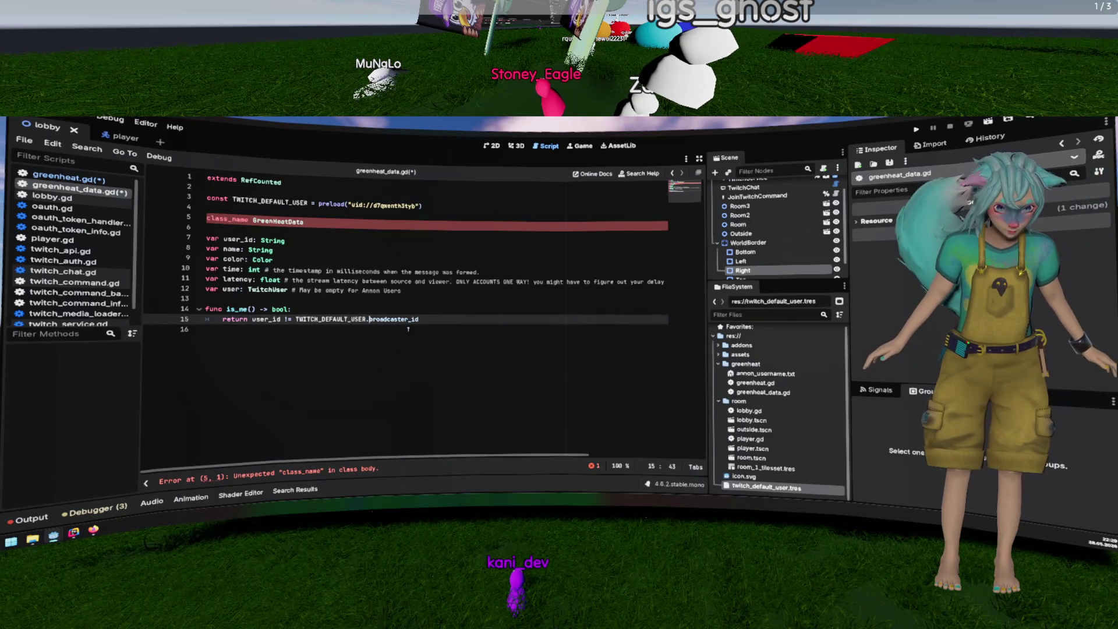
key("ctrl+Delete")
type("id")
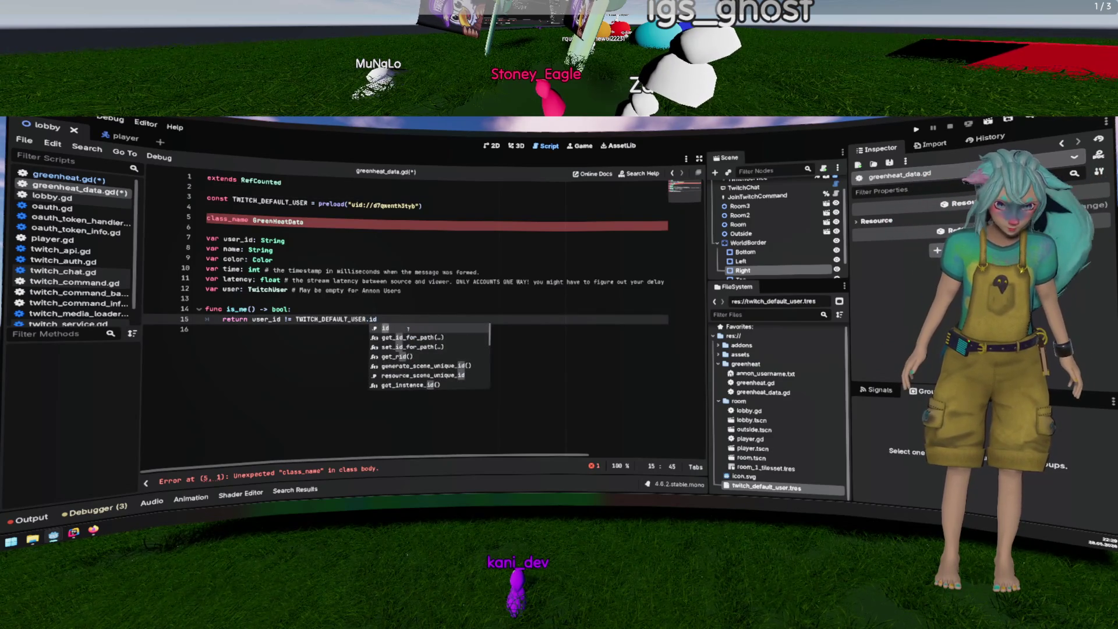
key("Escape")
Step: Move the constant below class_name, tidy blank lines, save all, and close greenheat_data.gd
key("Up")
key("Up")
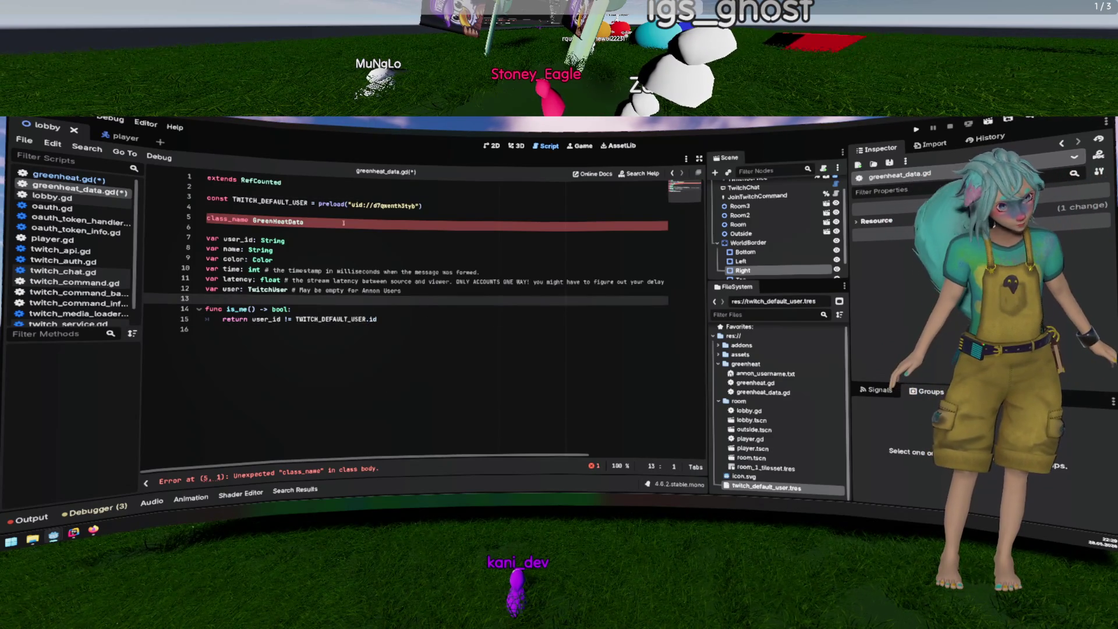
triple_click(286, 204)
key("alt+Down")
key("alt+Down")
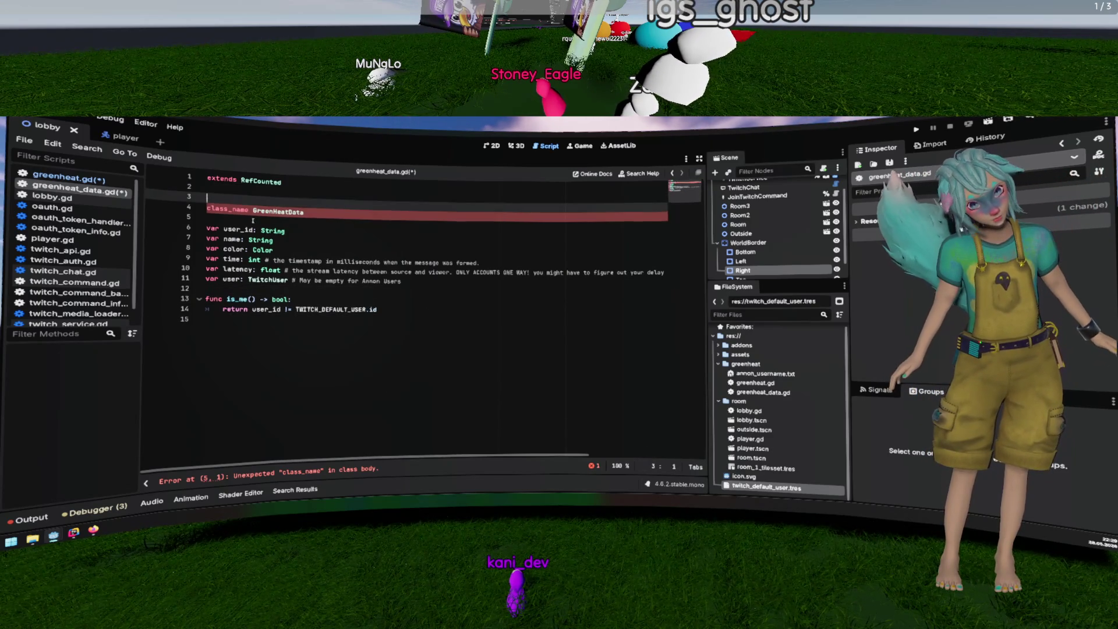
key("Return")
left_click(333, 211)
key("Return")
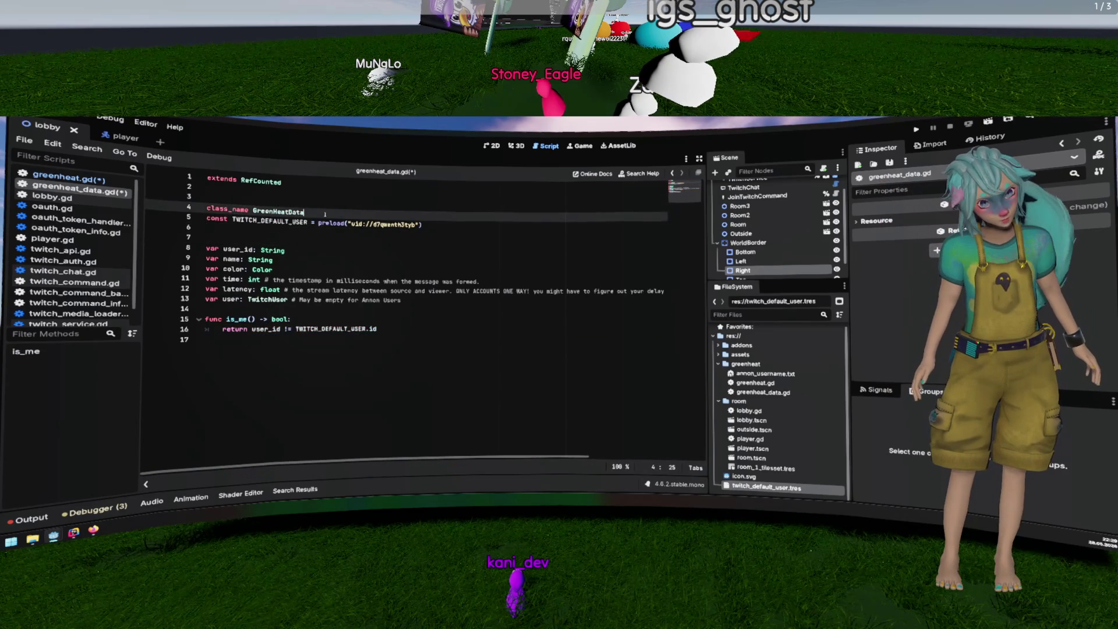
key("Up")
key("Up")
key("BackSpace")
key("Down")
key("Down")
key("Down")
key("BackSpace")
key("ctrl+s")
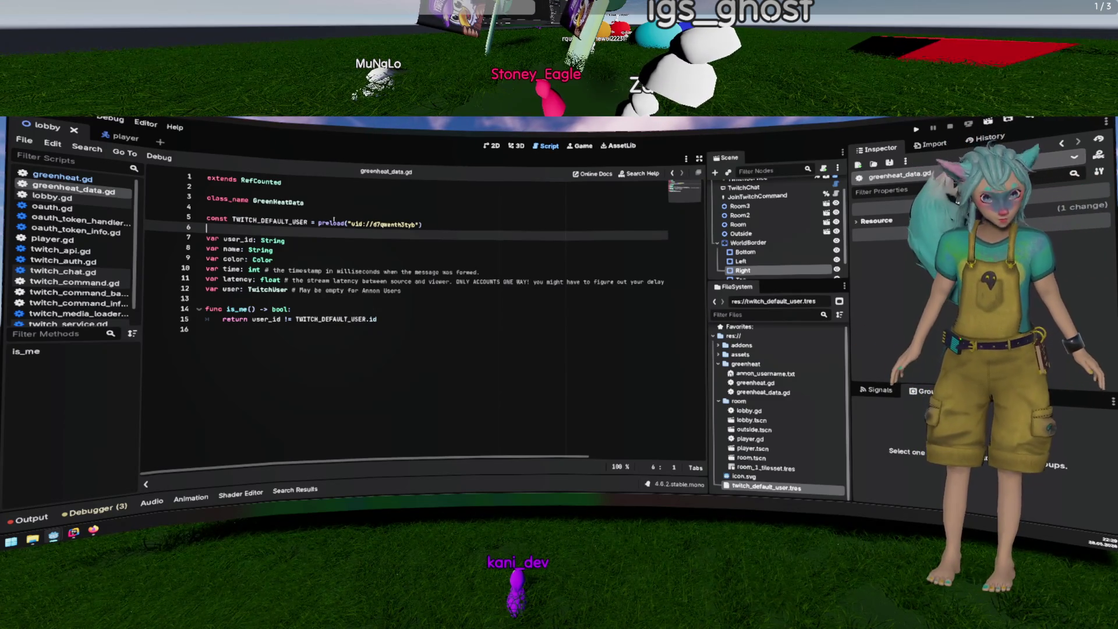
left_click(391, 255)
key("ctrl+w")
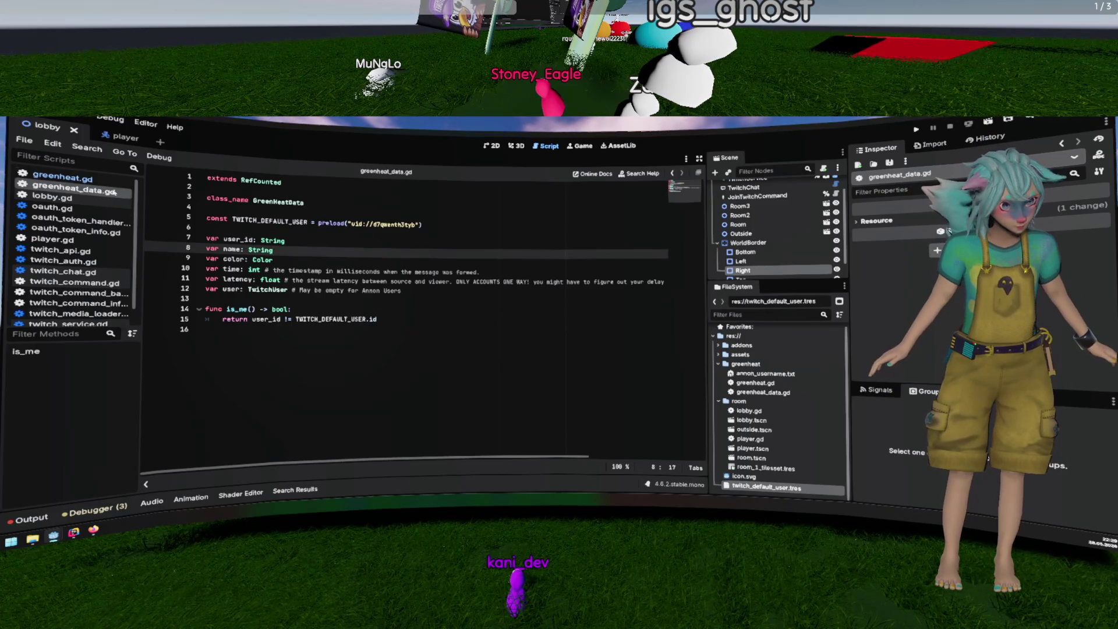
left_click(394, 349)
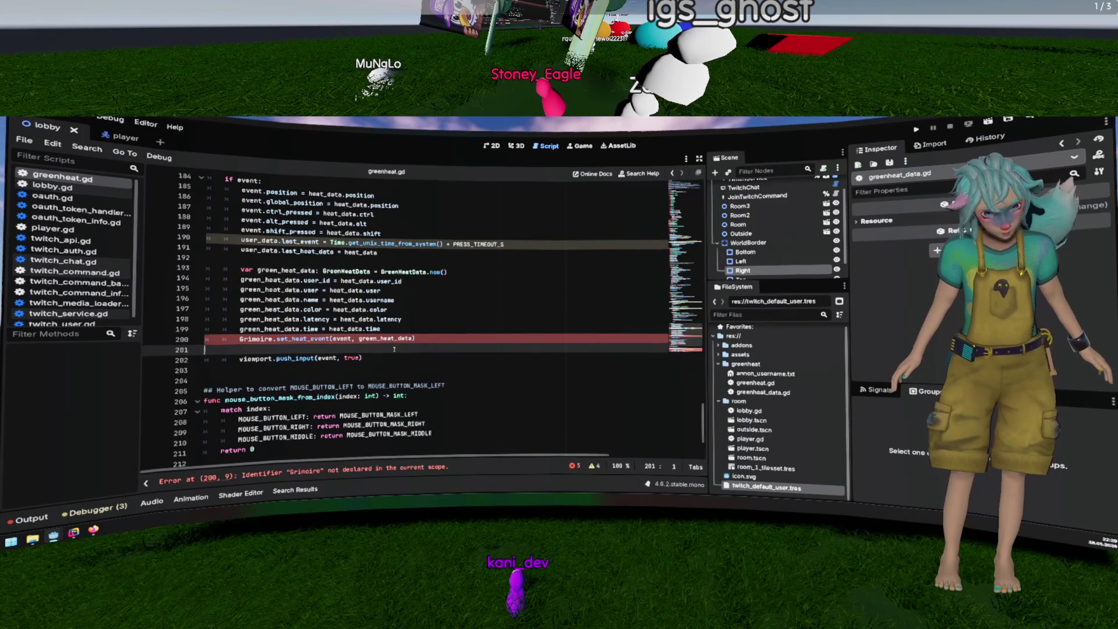
Step: Replace line 200's Grimoire.set_heat_event call with event.set_meta("heat", green_heat_data) and save
double_click(255, 338)
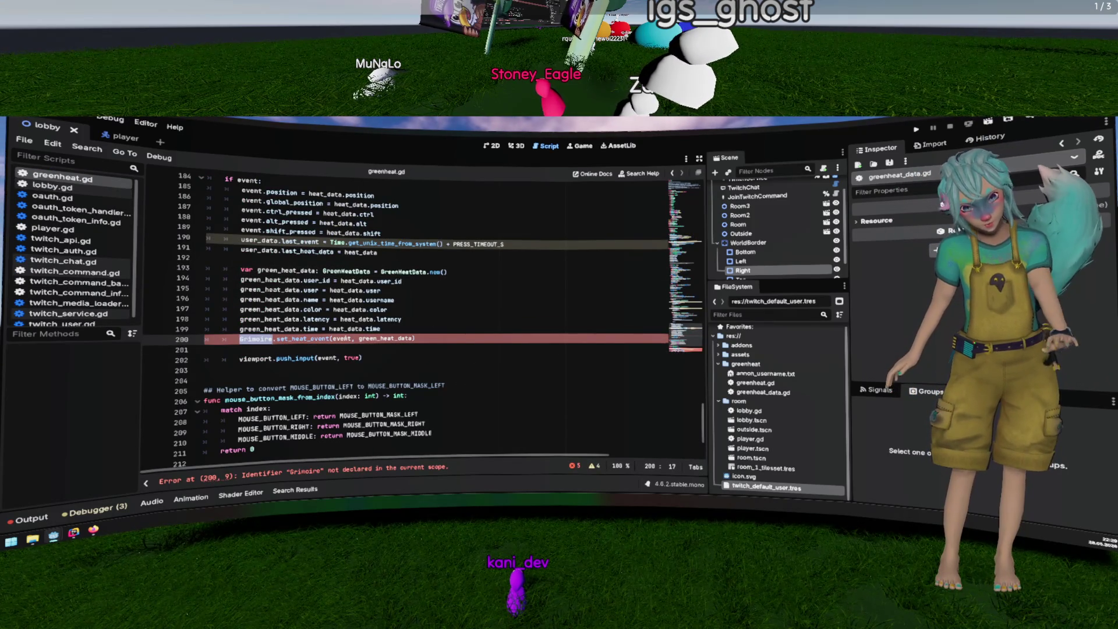
key("ctrl+shift+Return")
type("event.")
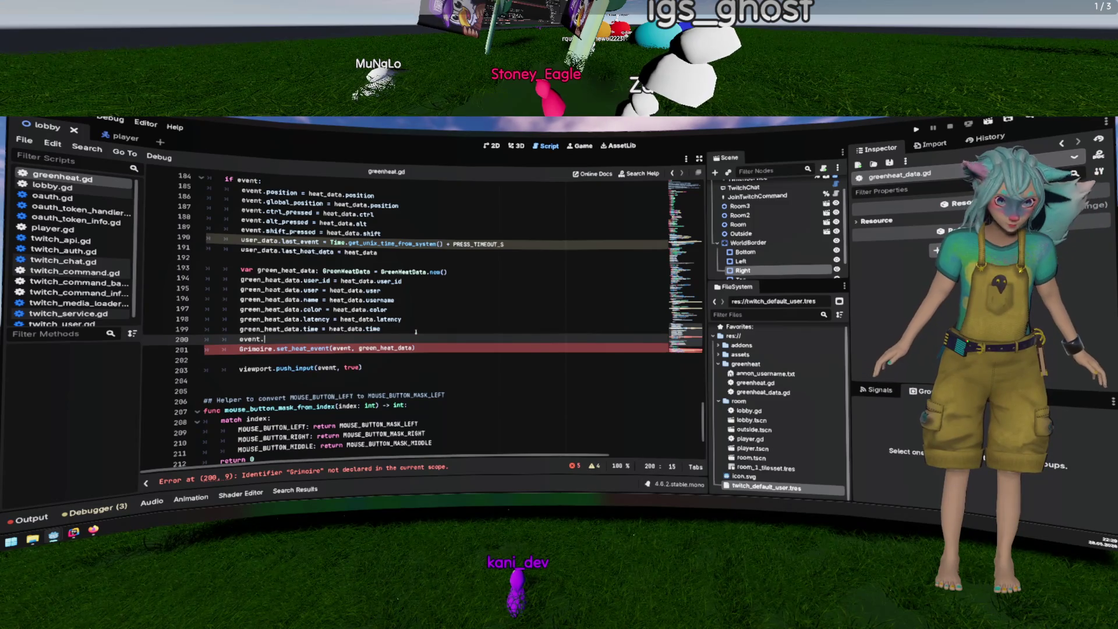
type("set_meta(")
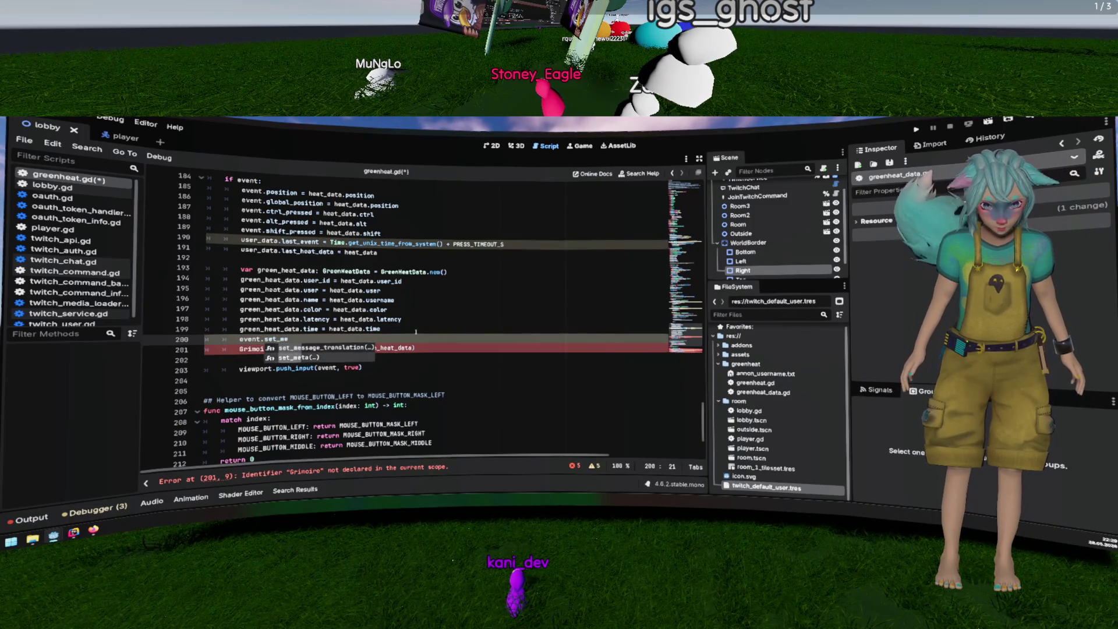
key("Return")
type("\"gree")
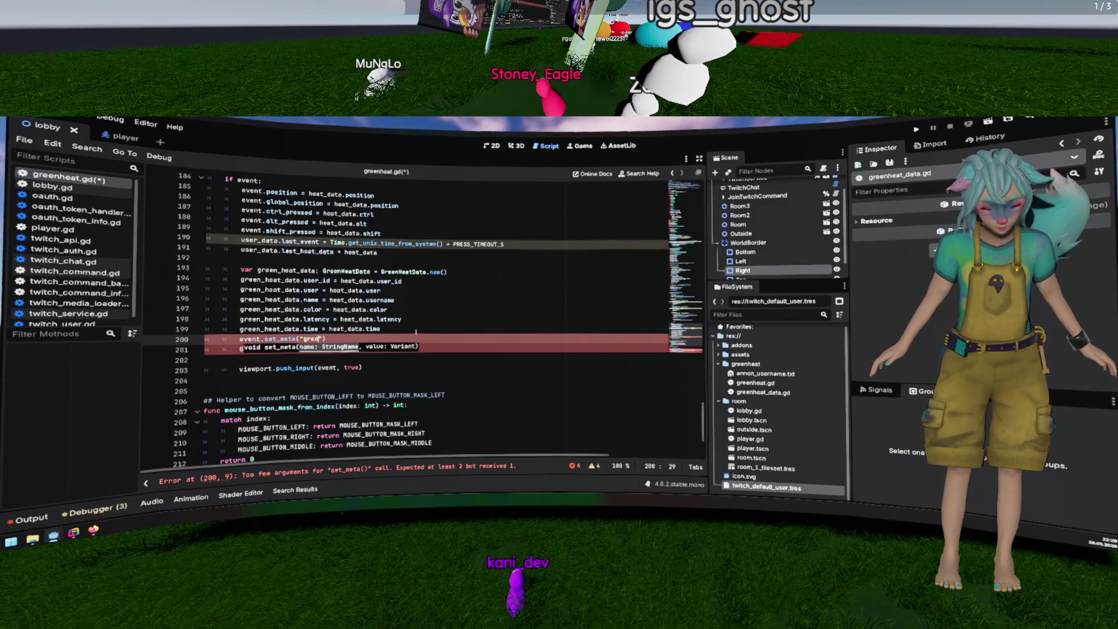
key("BackSpace")
key("BackSpace")
key("BackSpace")
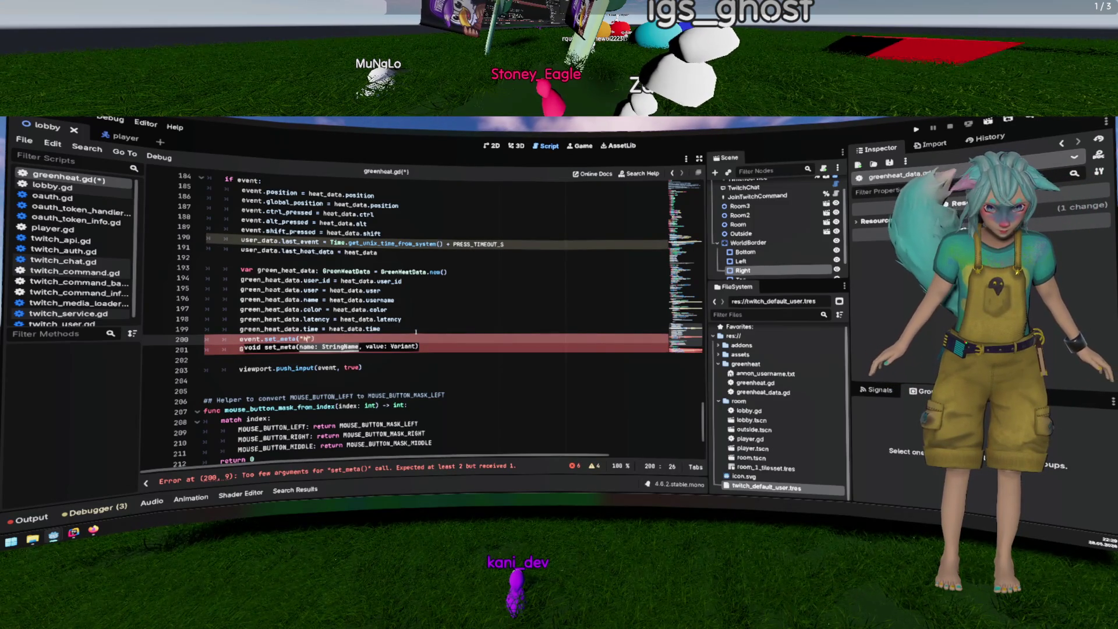
type("heat\"")
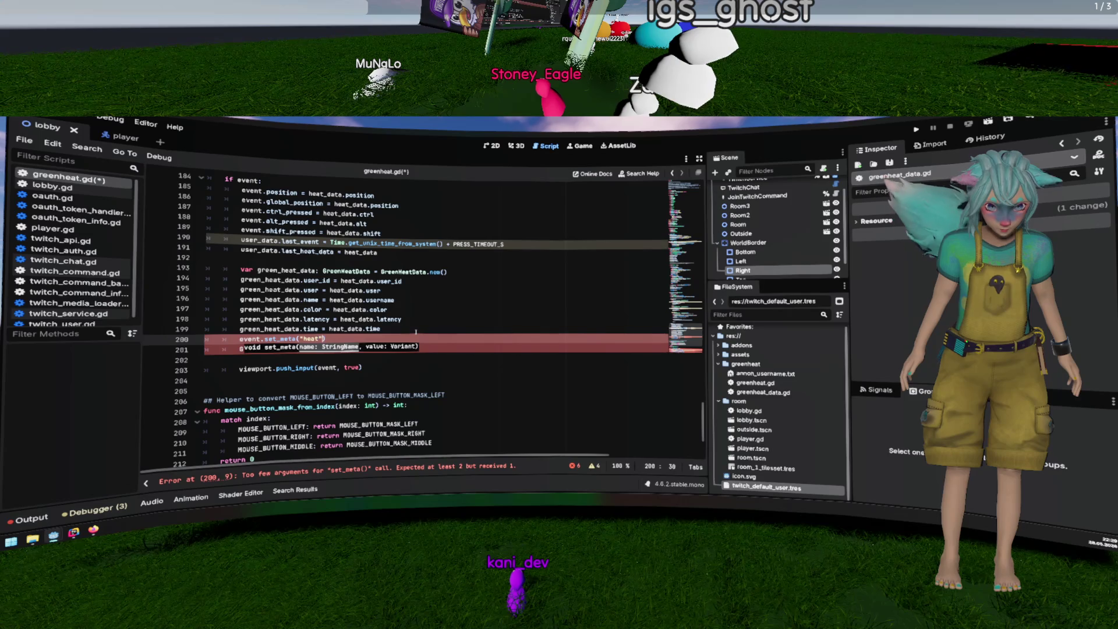
type(", gre")
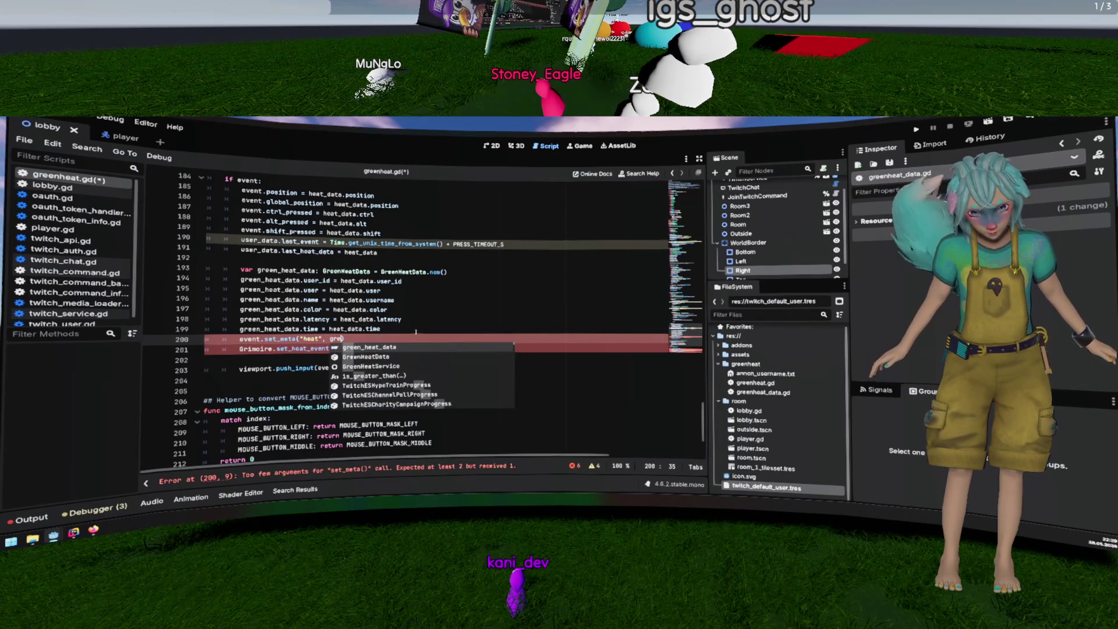
key("Return")
type(")")
key("shift+Down")
key("shift+End")
key("Delete")
key("ctrl+s")
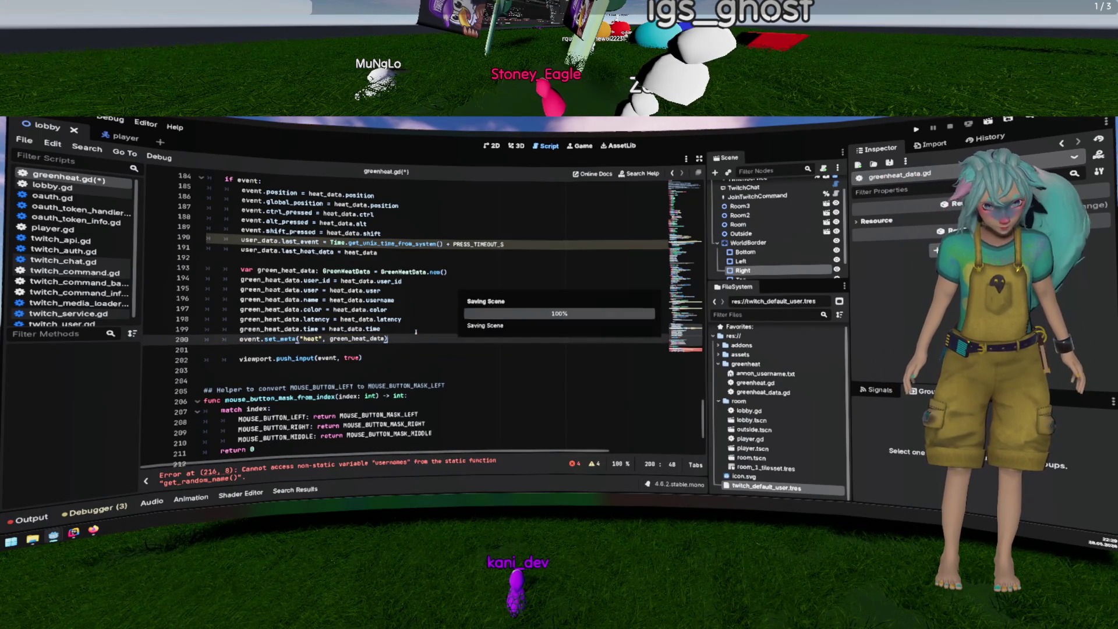
Step: Go to the usernames declaration on line 213
left_click(522, 257)
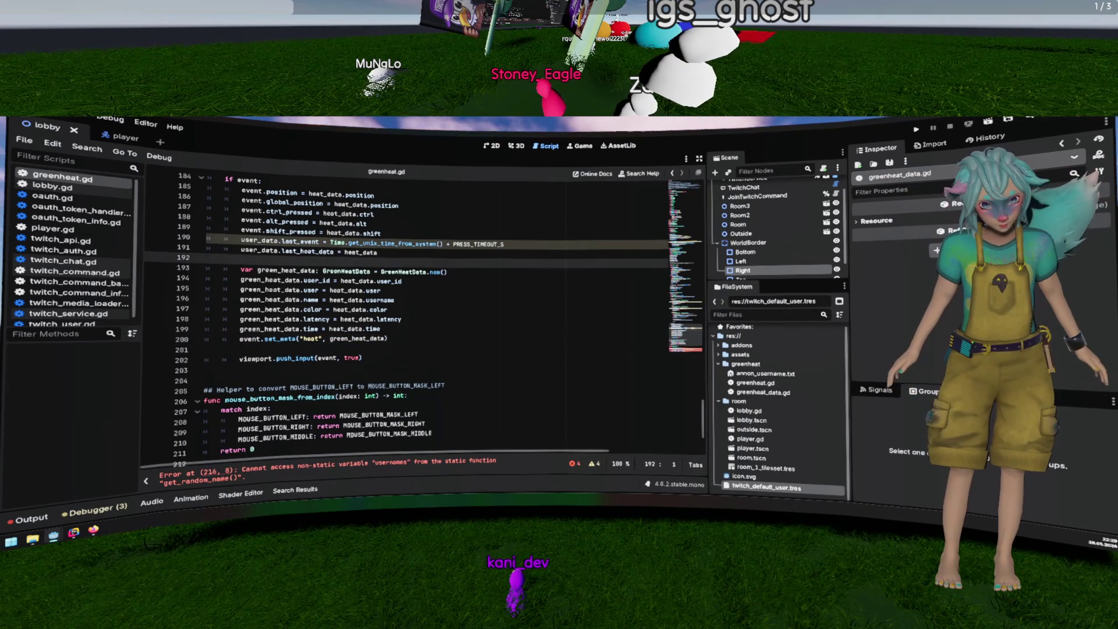
scroll(368, 349, "down", 3)
left_click(368, 378)
Step: Make the usernames declaration static and move it up among the top constants
key("Home")
type("static")
left_click(389, 365)
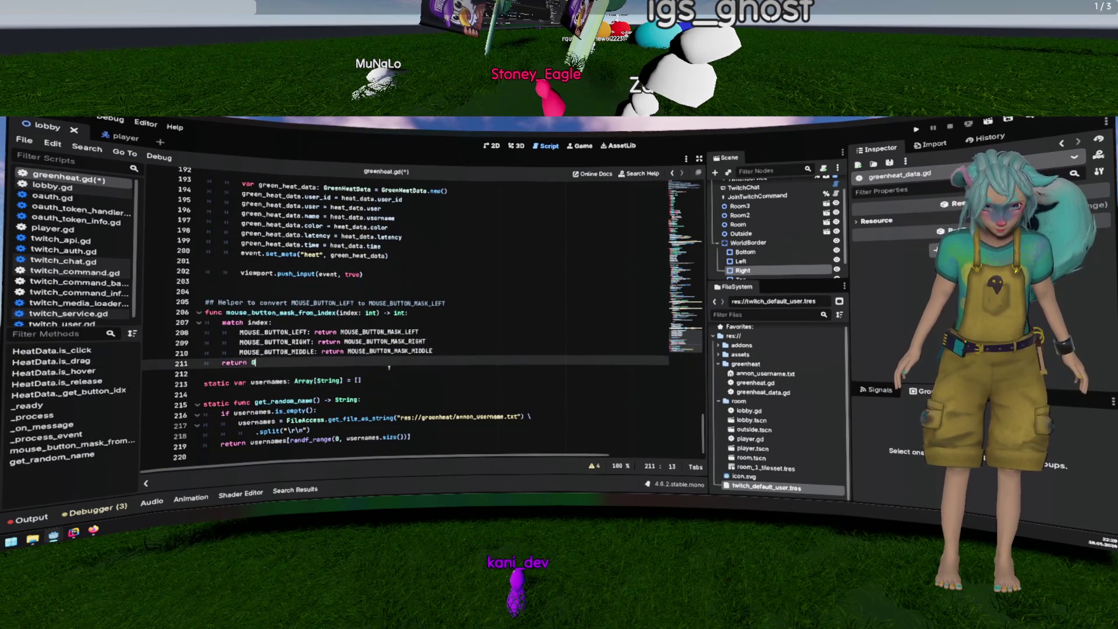
left_click(396, 381)
key("shift+Home")
key("BackSpace")
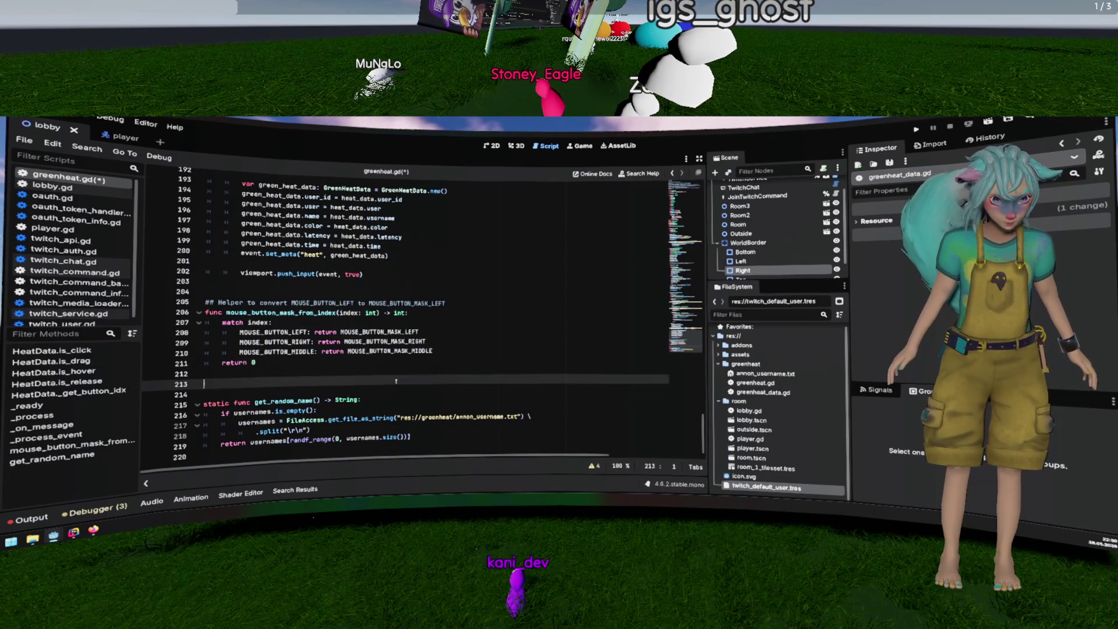
scroll(396, 349, "up", 20)
scroll(349, 292, "down", 3)
left_click(334, 268)
type("static var usernames: Array[String] = []")
key("Return")
Step: Place the static usernames array at line 52, move the cooldown export beside broadcaster, and save
scroll(389, 287, "down", 6)
scroll(390, 286, "down", 4)
scroll(350, 262, "up", 8)
left_click(271, 211)
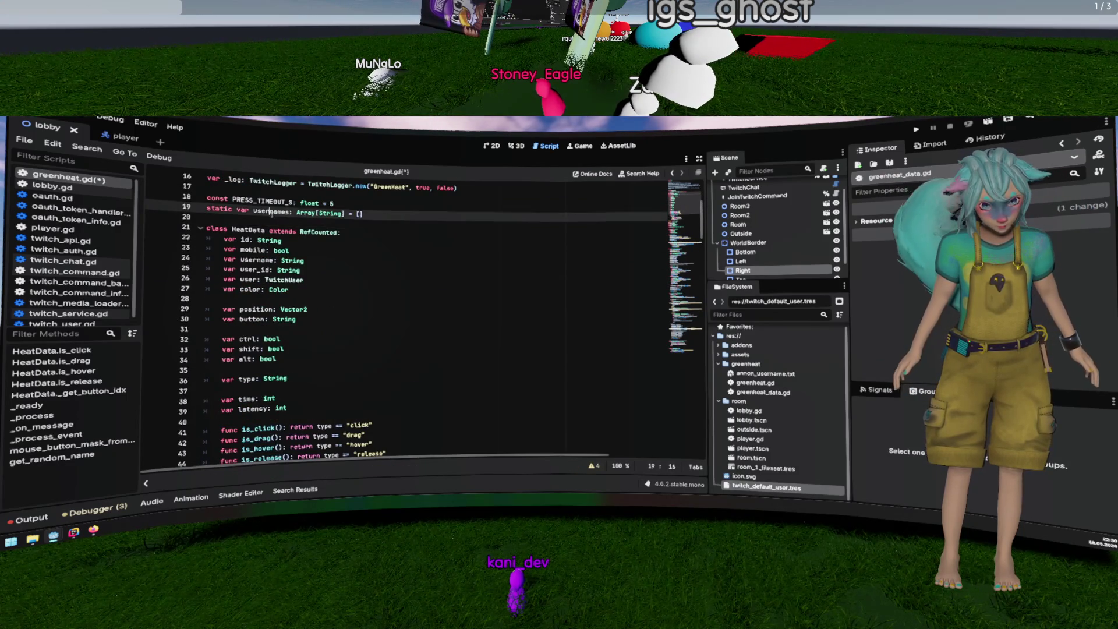
key("Home")
scroll(280, 262, "down", 6)
left_click(242, 349)
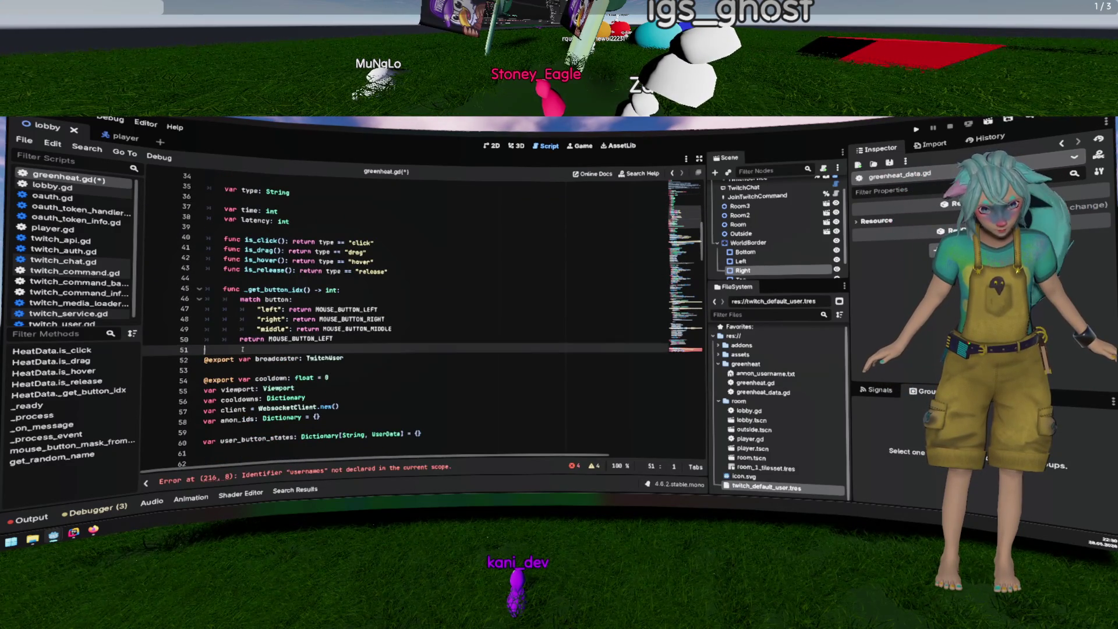
key("Return")
key("Return")
key("BackSpace")
type("static var usernames: Array[String] = []")
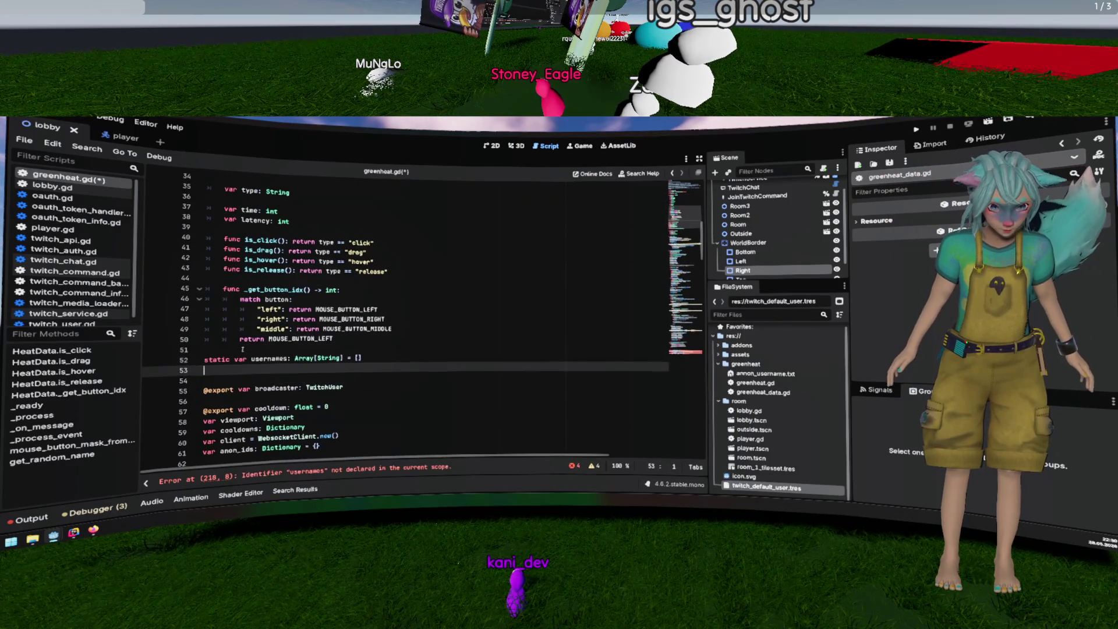
key("Down")
key("Down")
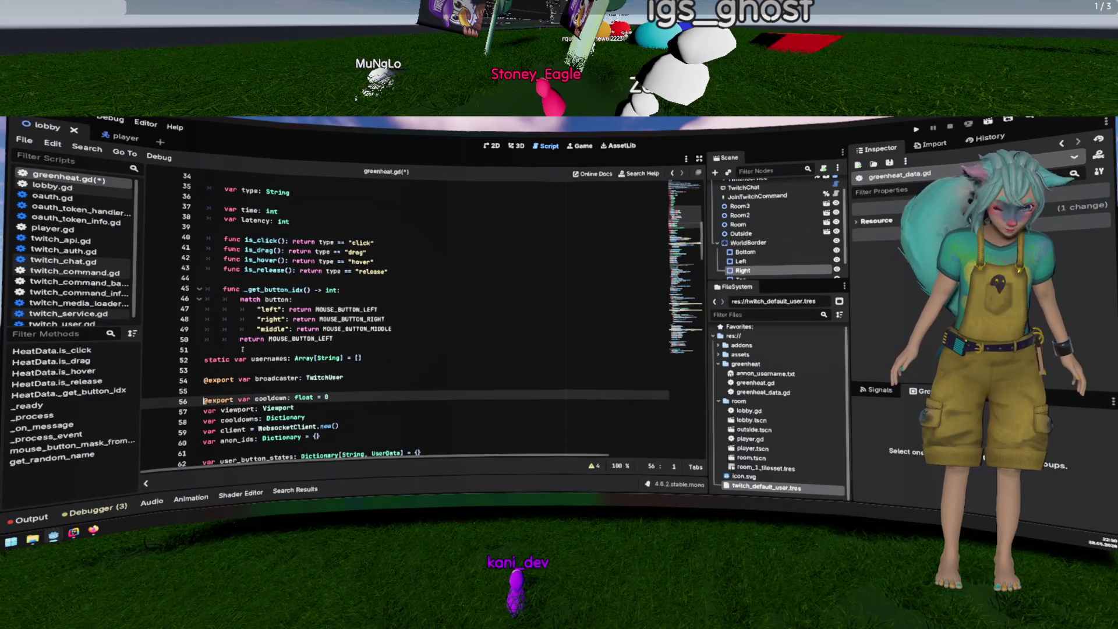
key("alt+Down")
scroll(242, 349, "down", 5)
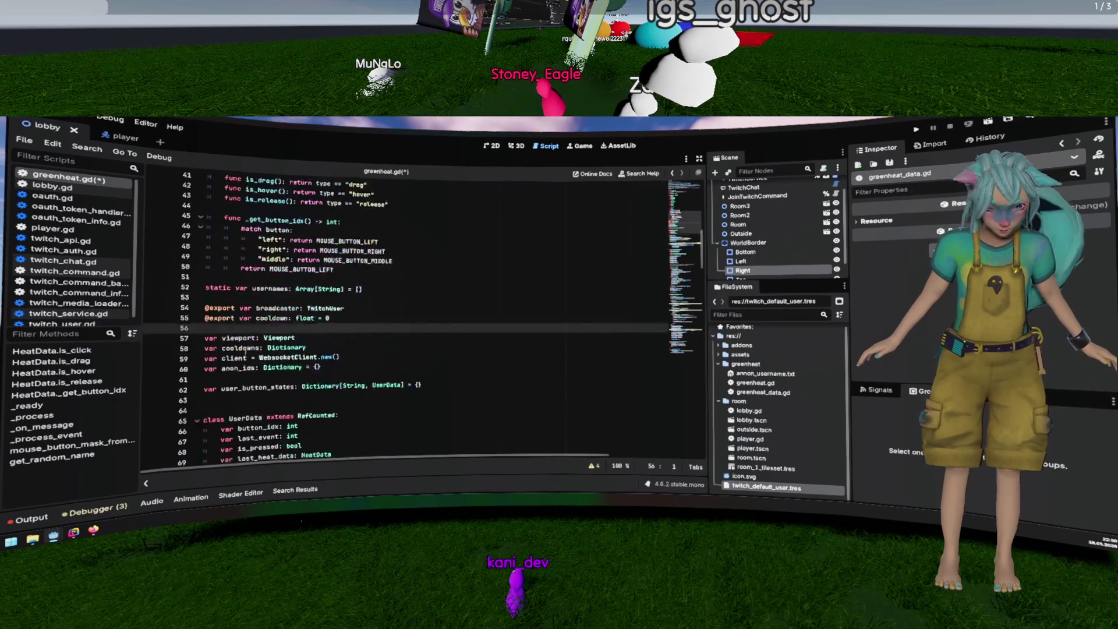
key("ctrl+s")
Step: Review greenheat.gd for errors, briefly open greenheat_data.gd, then return to greenheat.gd
left_click(301, 329)
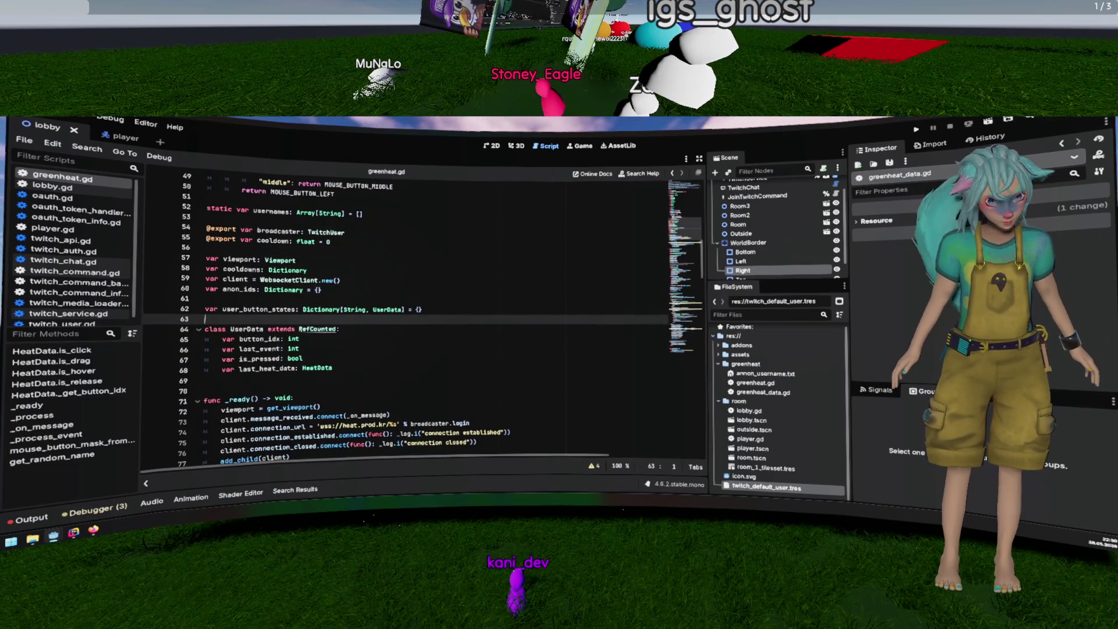
scroll(363, 316, "down", 3)
scroll(364, 315, "down", 20)
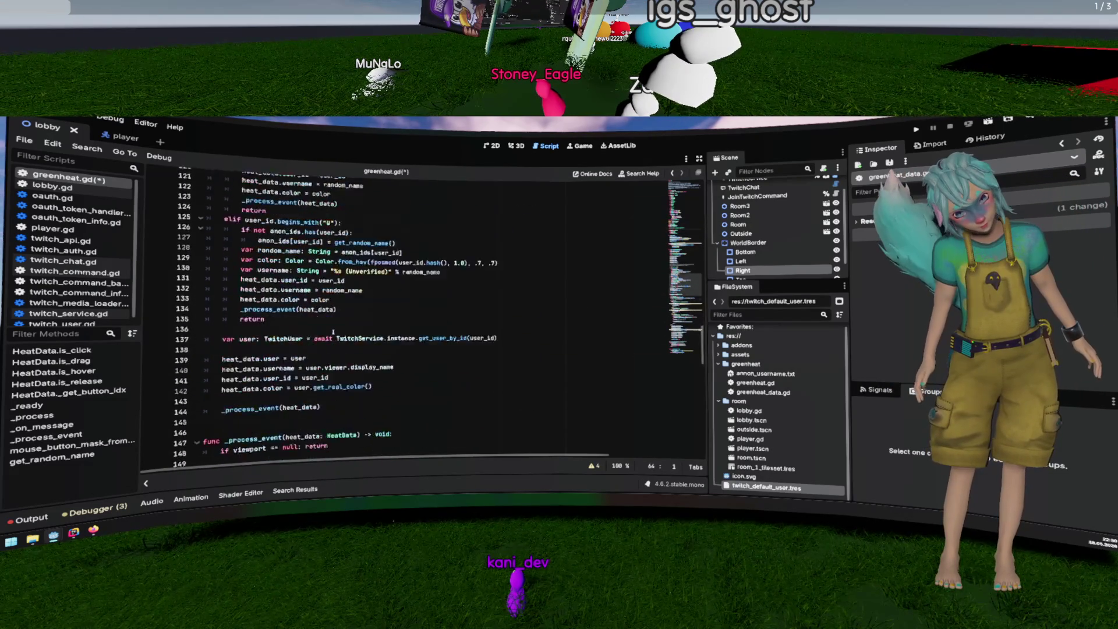
left_click(328, 332)
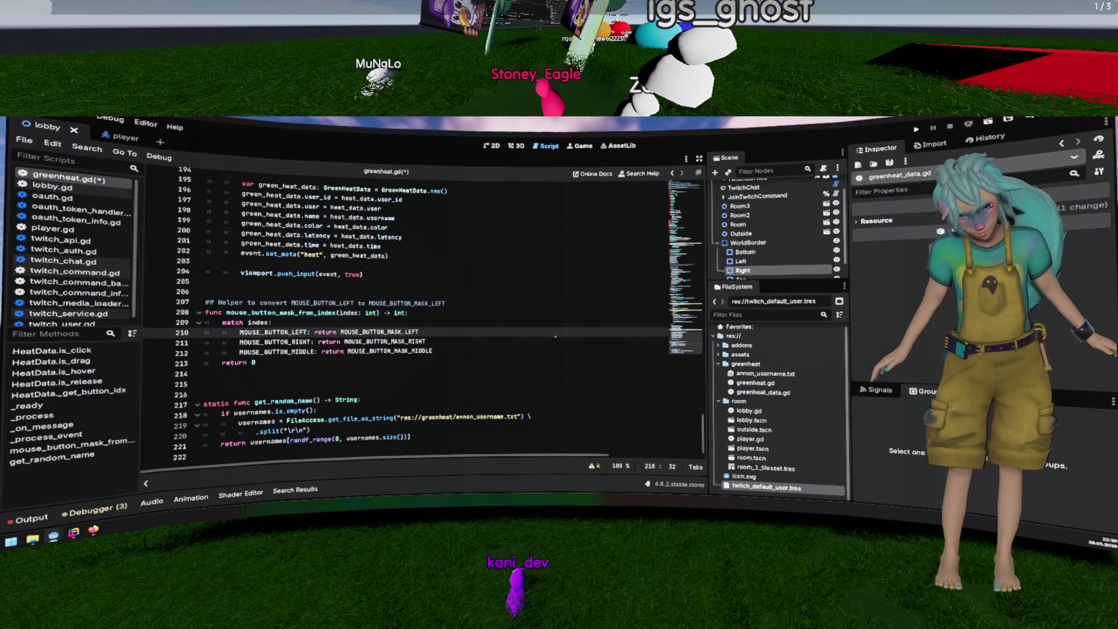
scroll(771, 397, "up", 1)
double_click(770, 398)
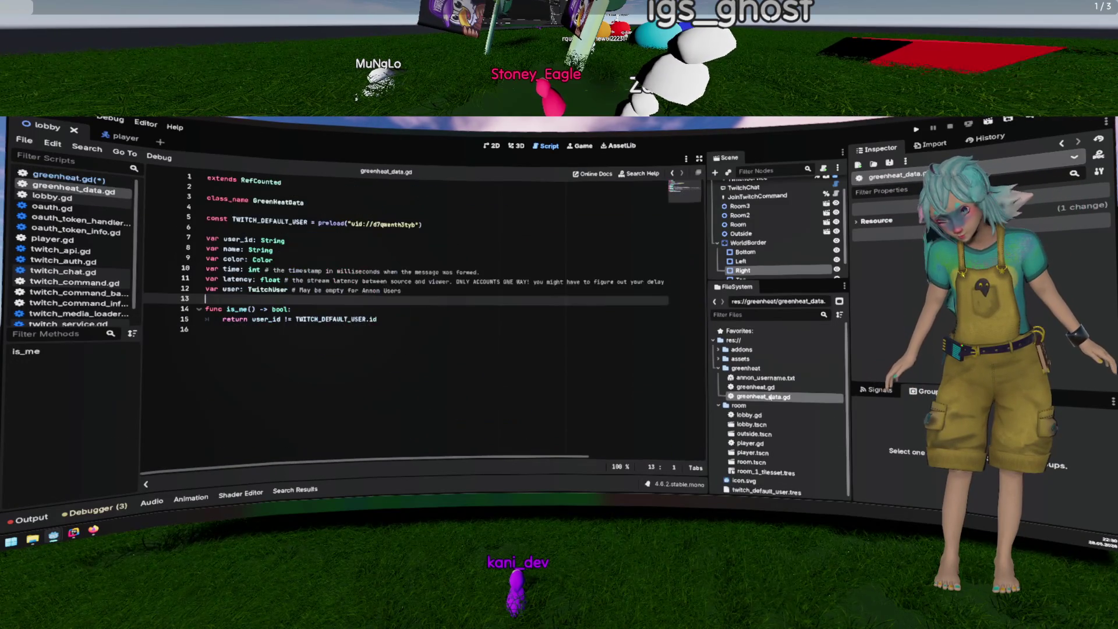
double_click(755, 387)
scroll(739, 225, "up", 2)
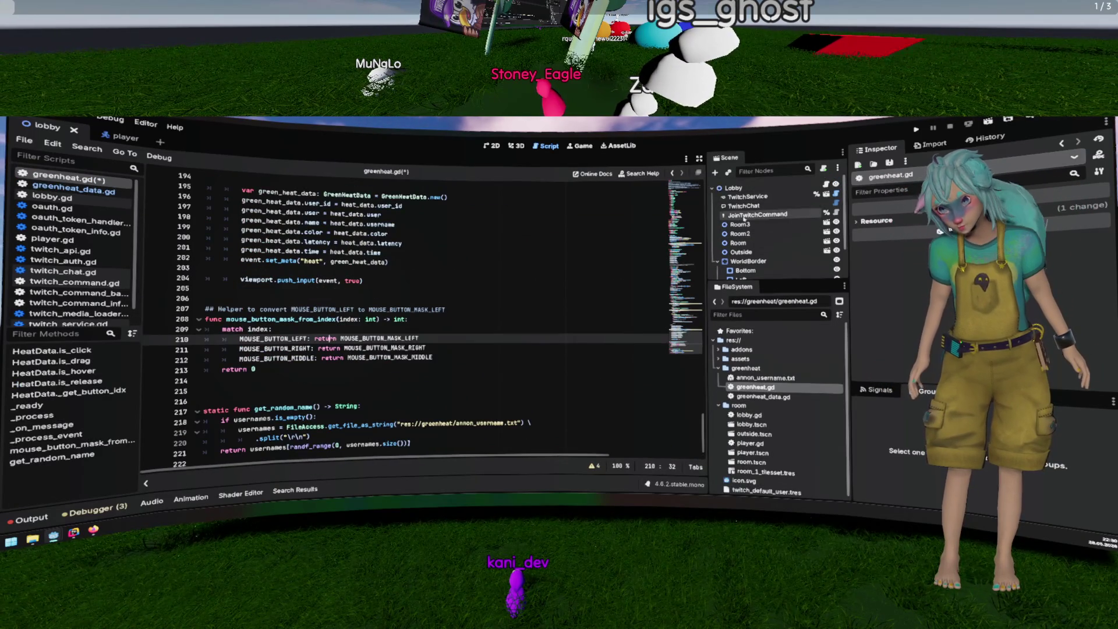
Step: Add a plain Node under TwitchService in the lobby scene, attach greenheat.gd, and save
right_click(725, 181)
left_click(775, 191)
type("node")
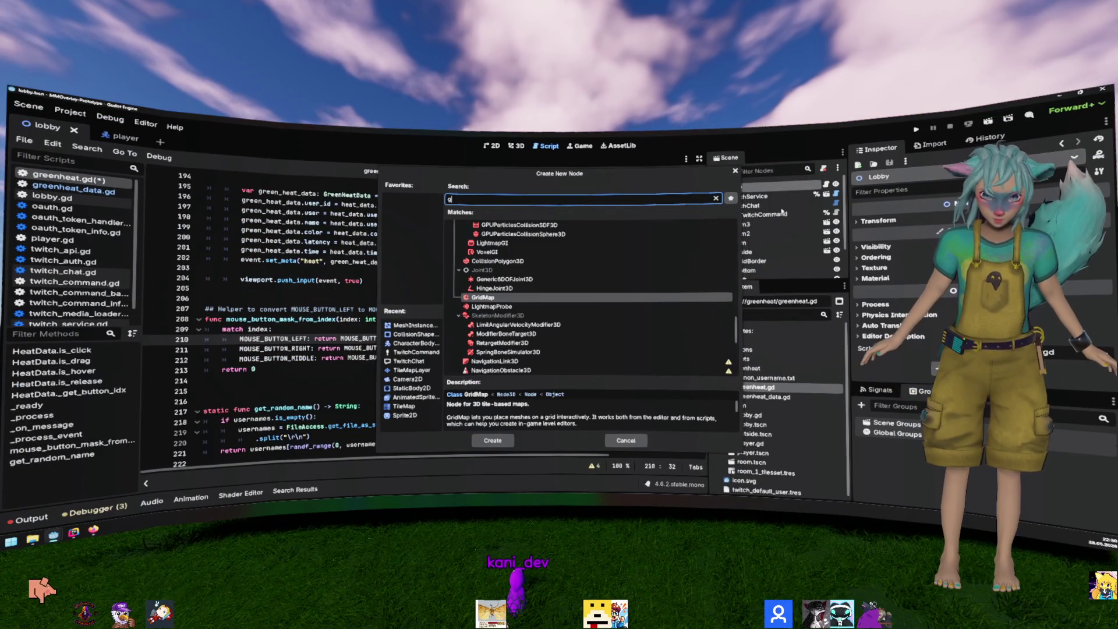
key("Return")
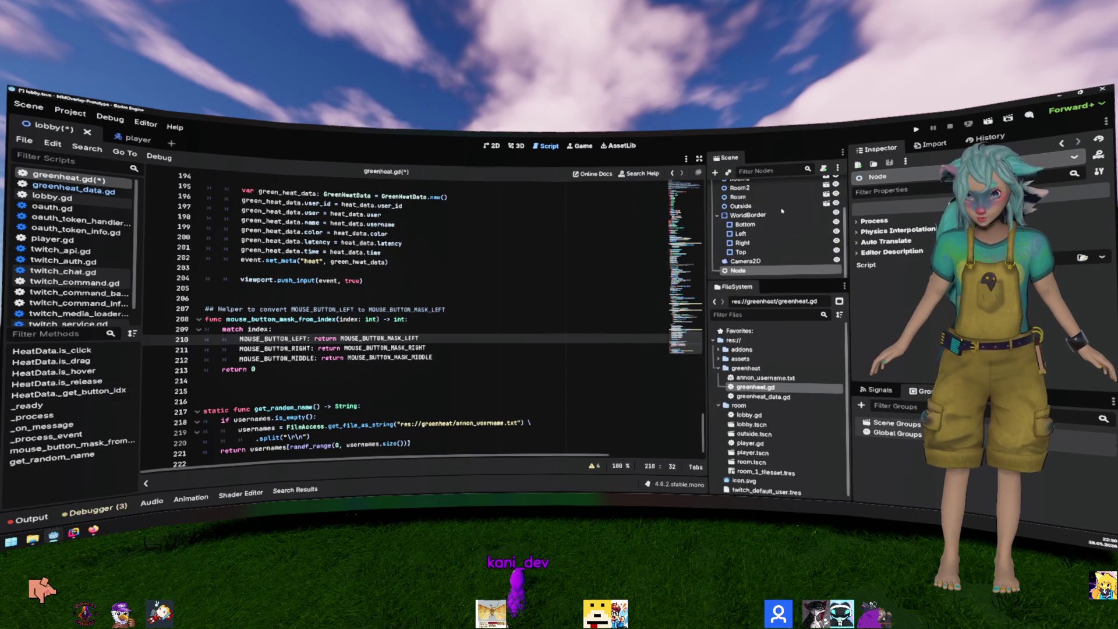
left_click_drag(752, 265, 768, 199)
left_click_drag(755, 387, 768, 201)
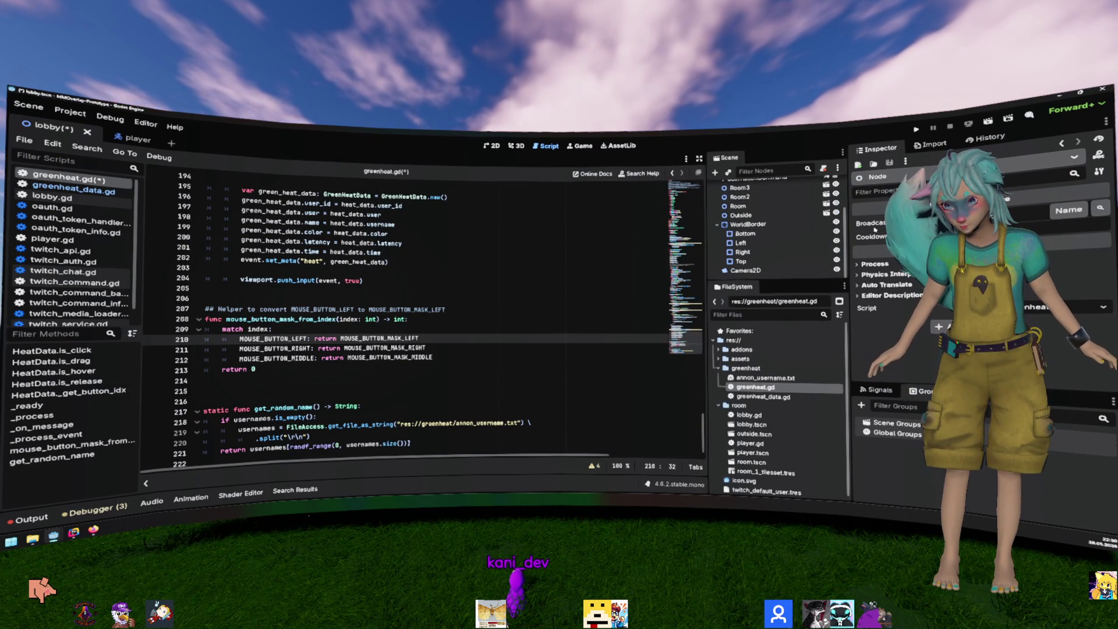
key("ctrl+s")
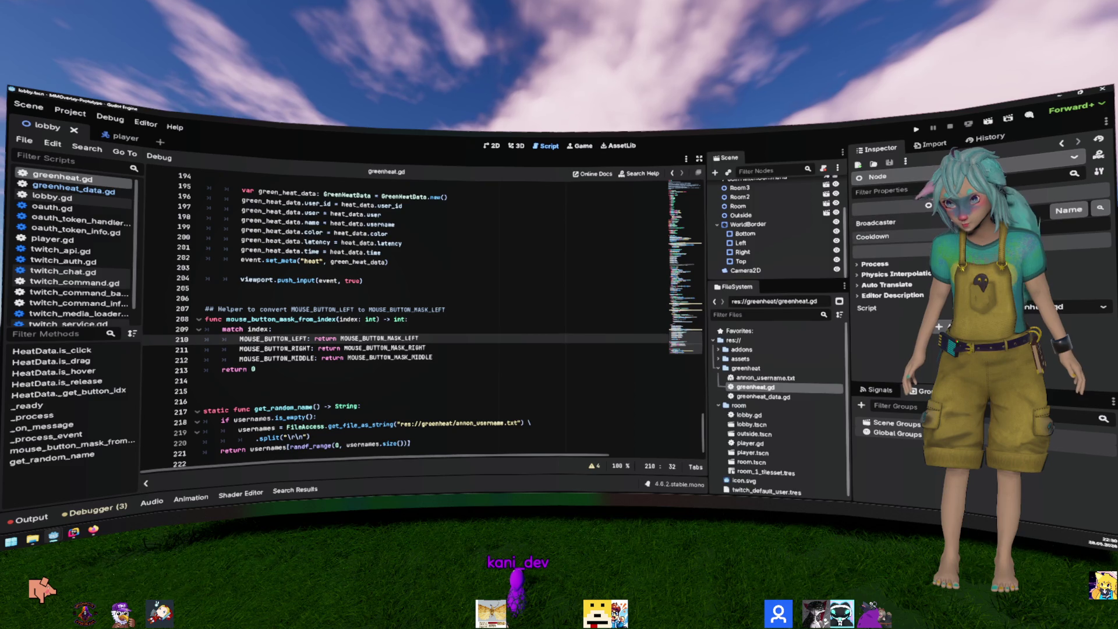
Step: Search greenheat.gd for 'cooldown' and delete the cooldown check on lines 109–110
scroll(410, 302, "up", 10)
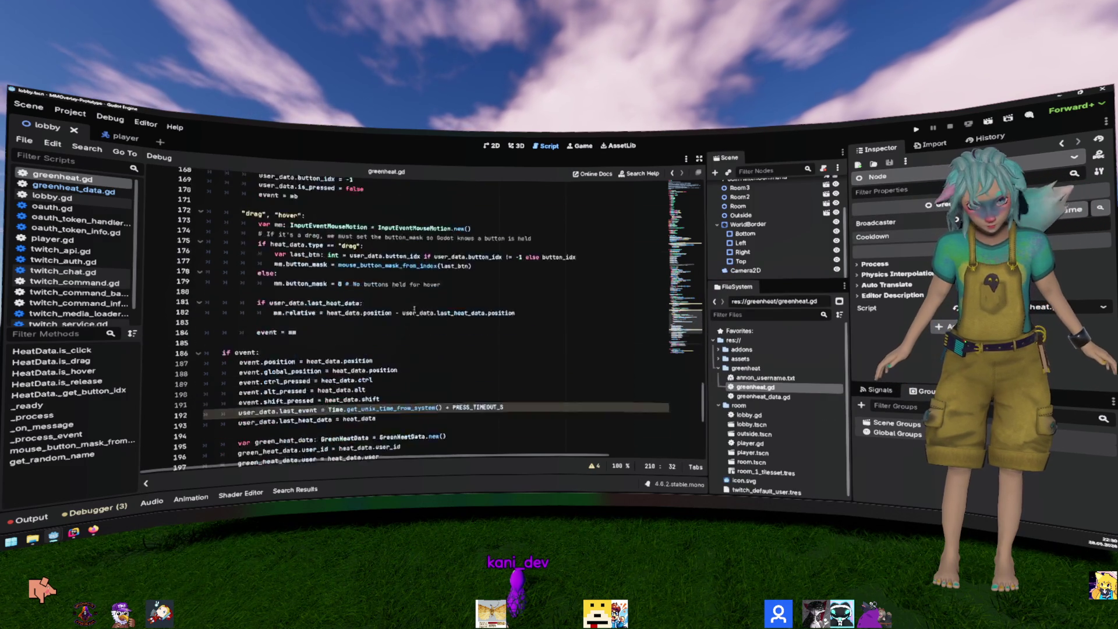
scroll(410, 301, "up", 15)
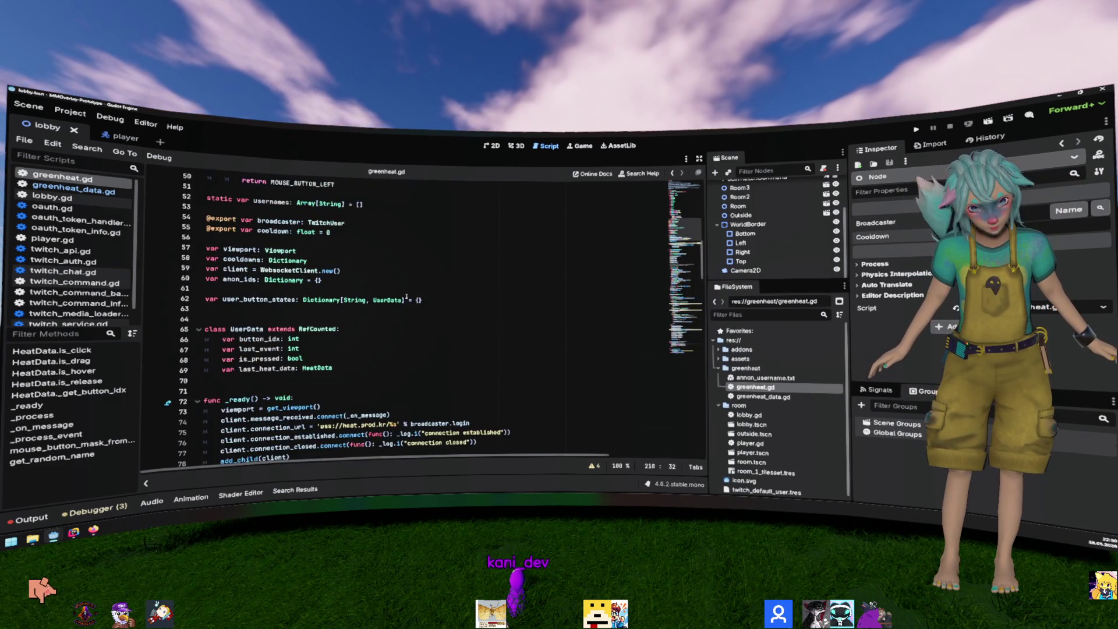
scroll(407, 297, "up", 1)
double_click(285, 319)
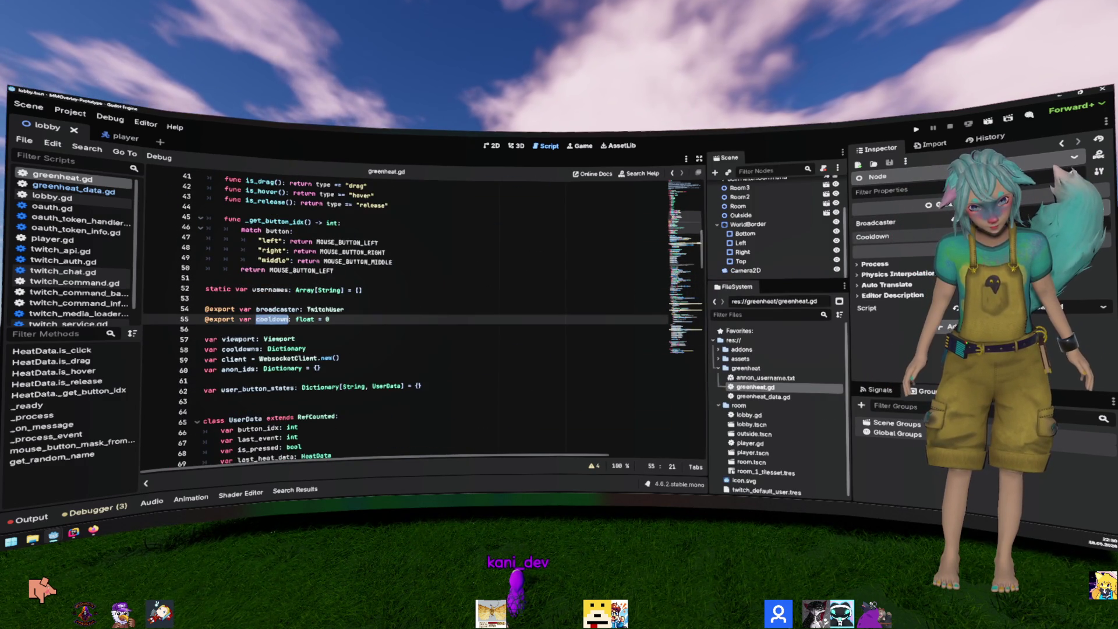
key("ctrl+f")
key("Return")
key("Return")
key("Return")
key("Return")
key("Return")
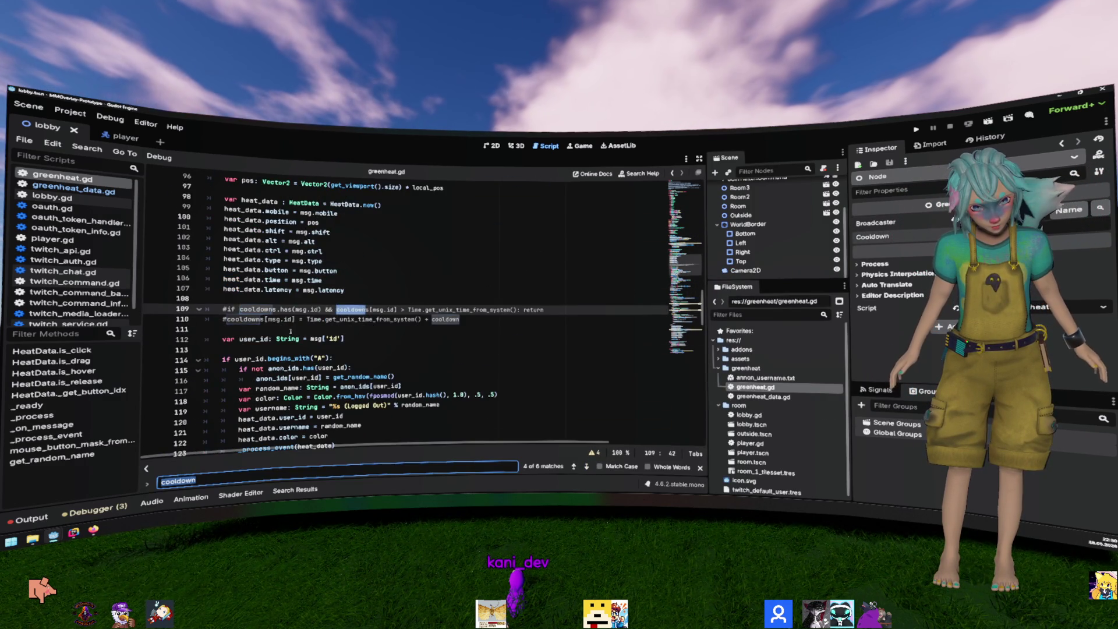
key("Return")
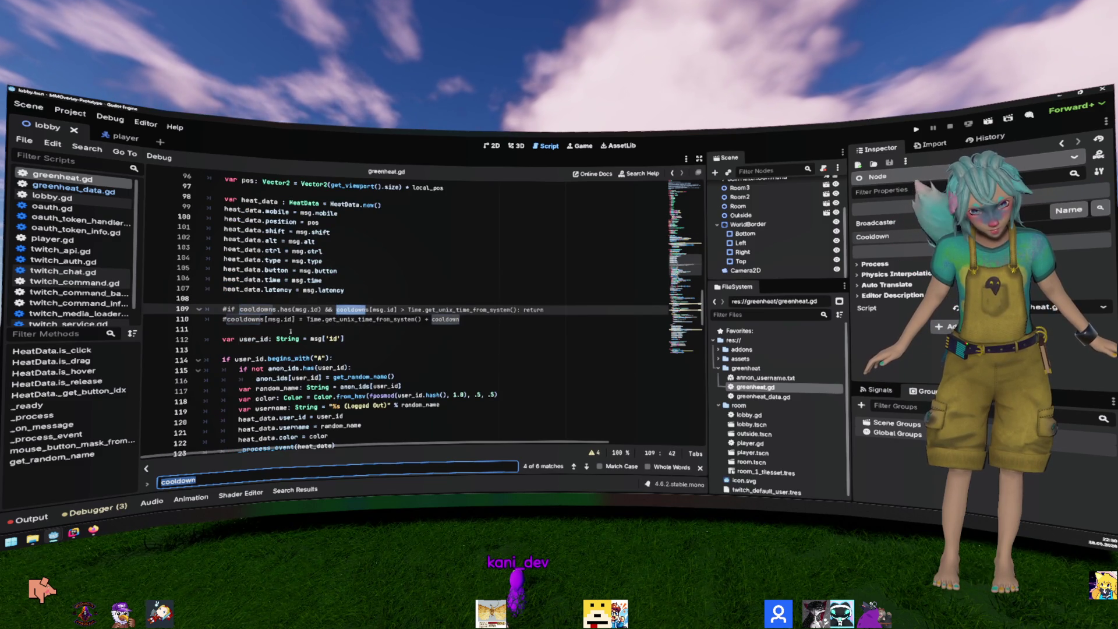
left_click_drag(223, 310, 210, 329)
key("Delete")
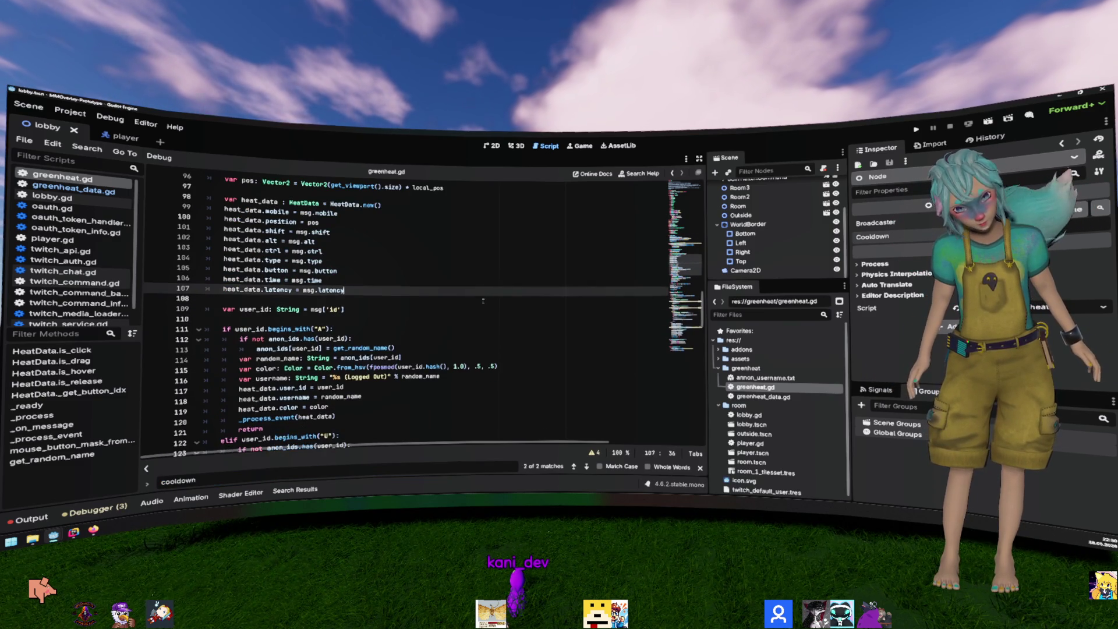
scroll(404, 284, "up", 15)
left_click(404, 284)
key("ctrl+shift+k")
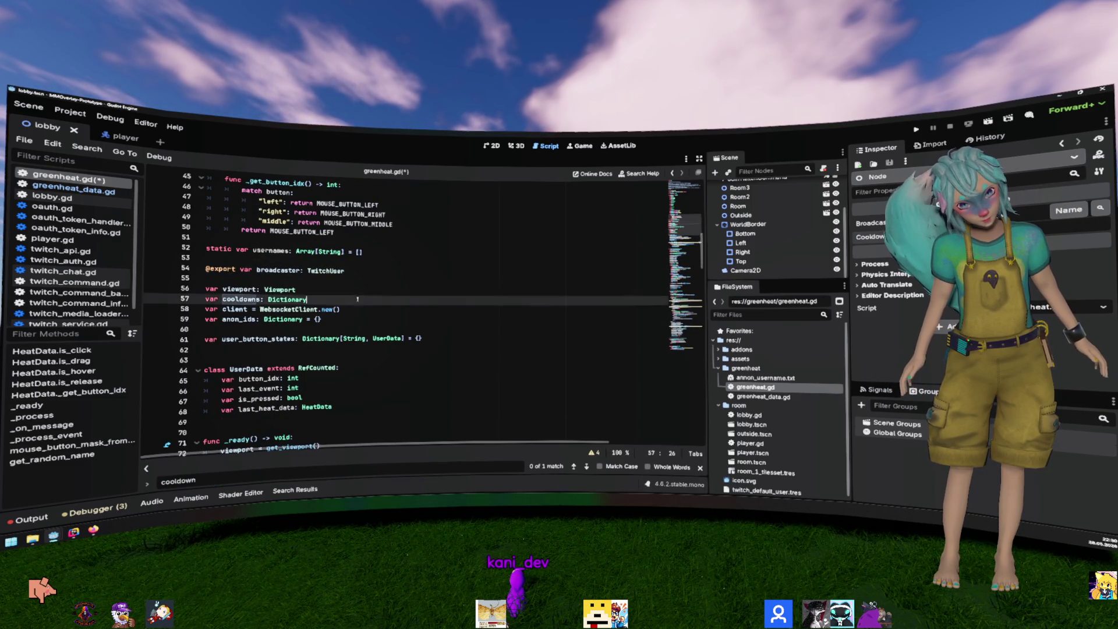
left_click(382, 294)
key("ctrl+shift+k")
key("ctrl+s")
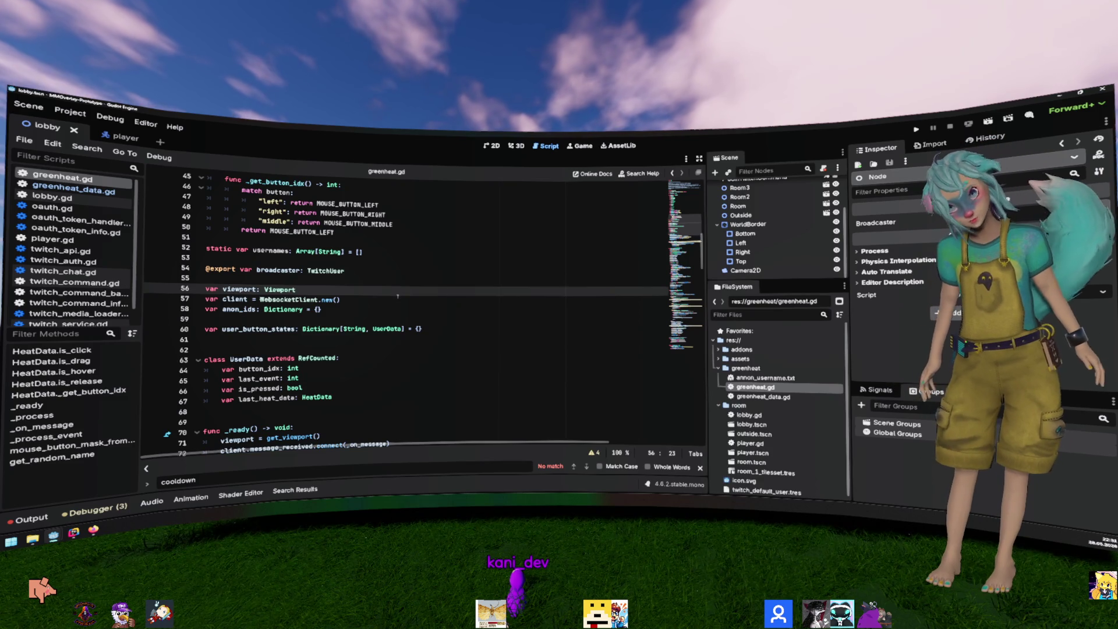
left_click(398, 298)
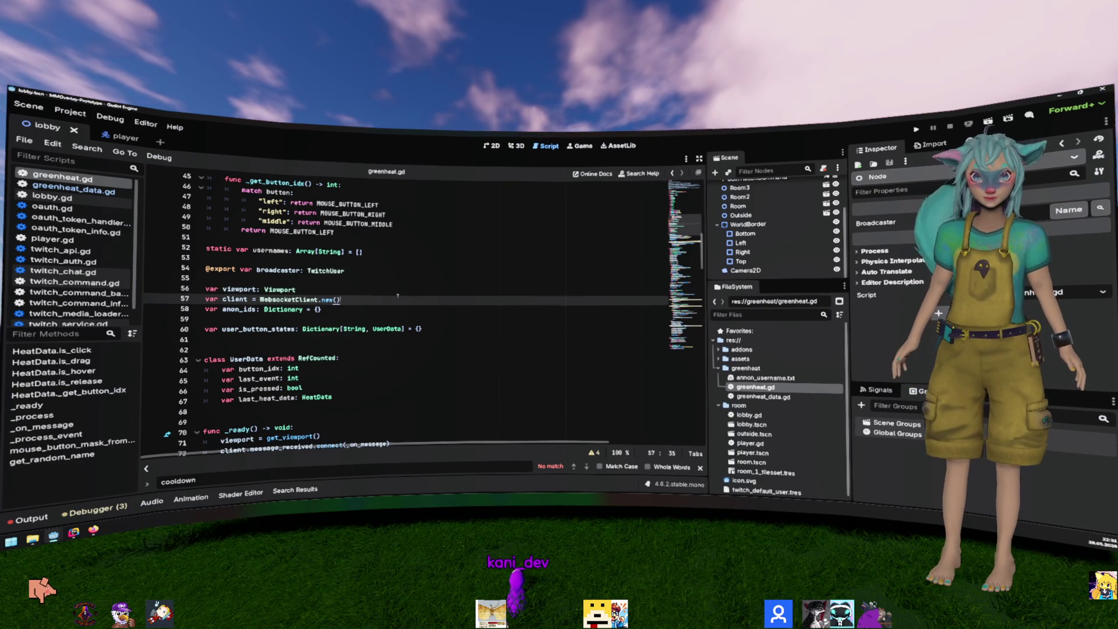
scroll(427, 350, "down", 2)
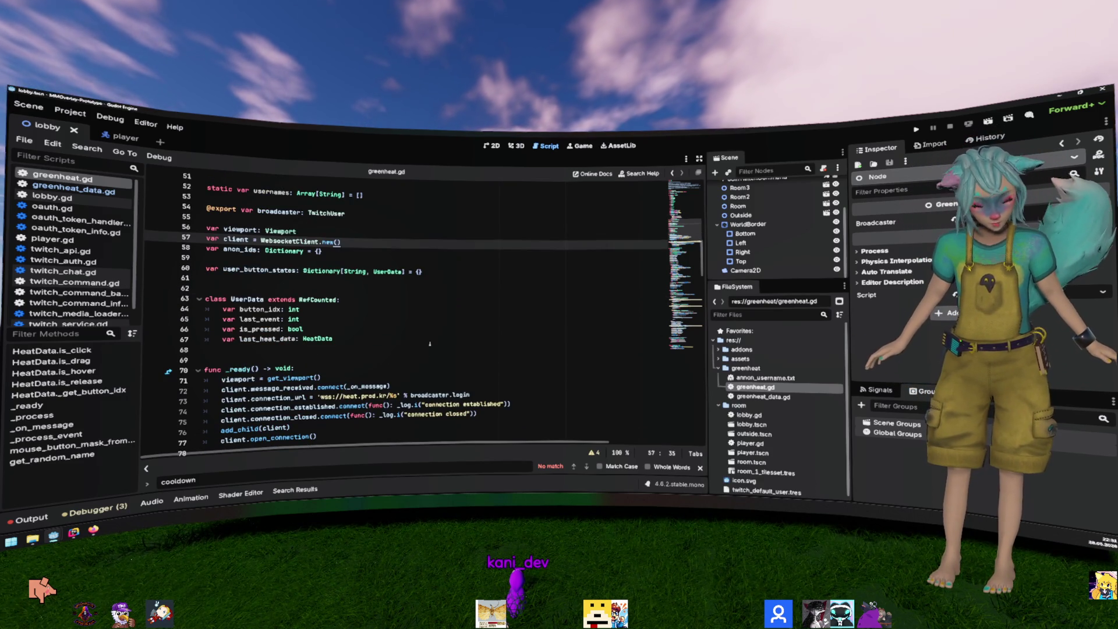
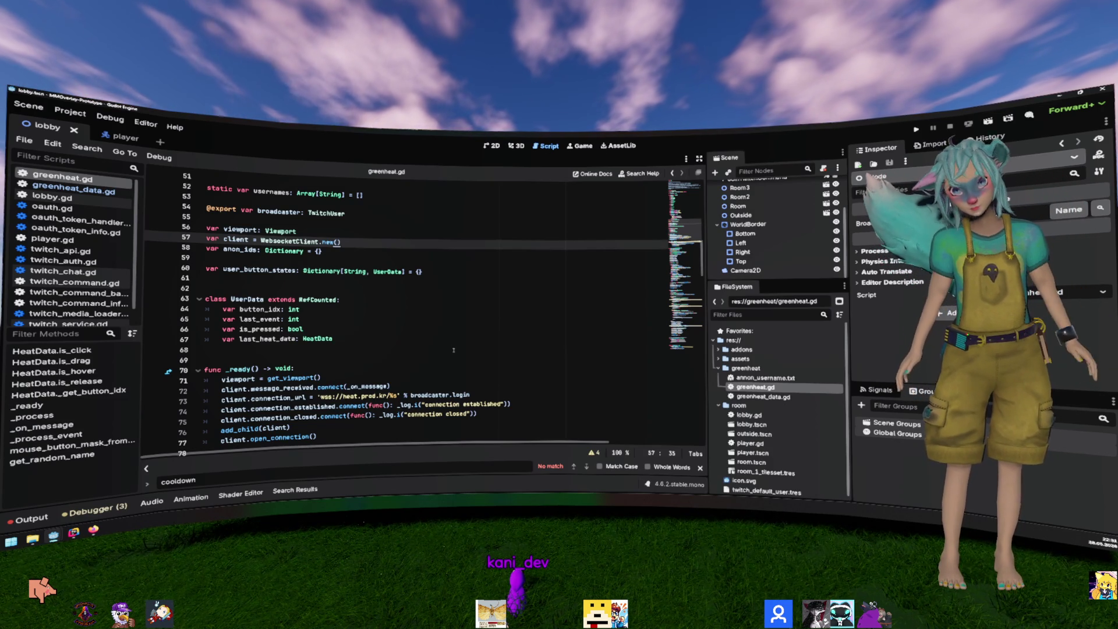
Step: Scroll through the greenheat.gd code to review it
left_click(479, 300)
scroll(479, 305, "down", 1)
scroll(479, 306, "down", 5)
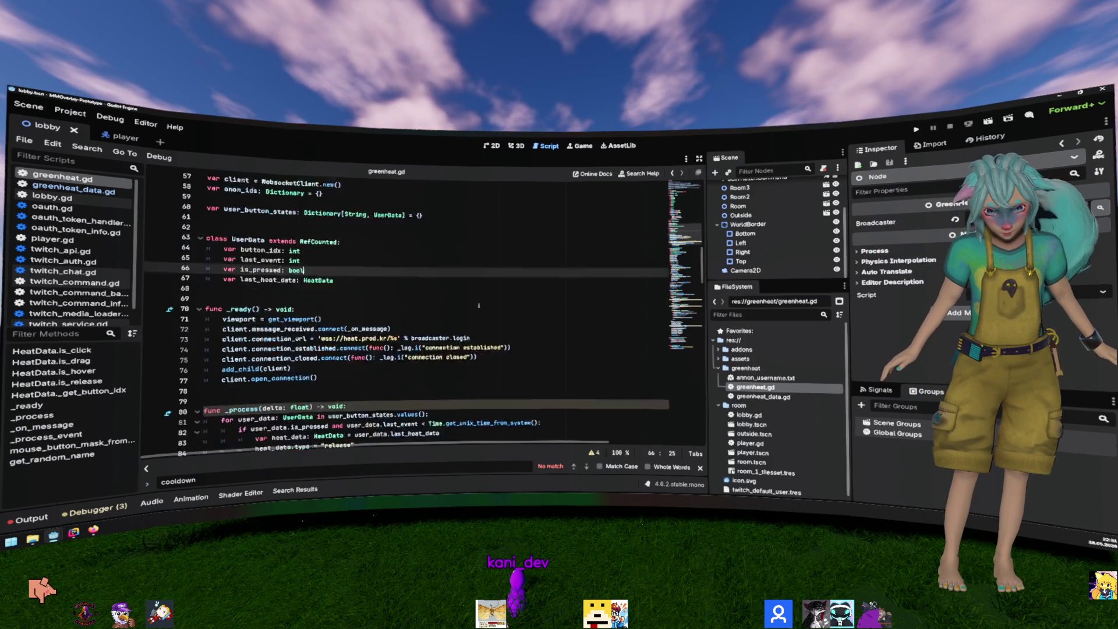
scroll(479, 306, "up", 5)
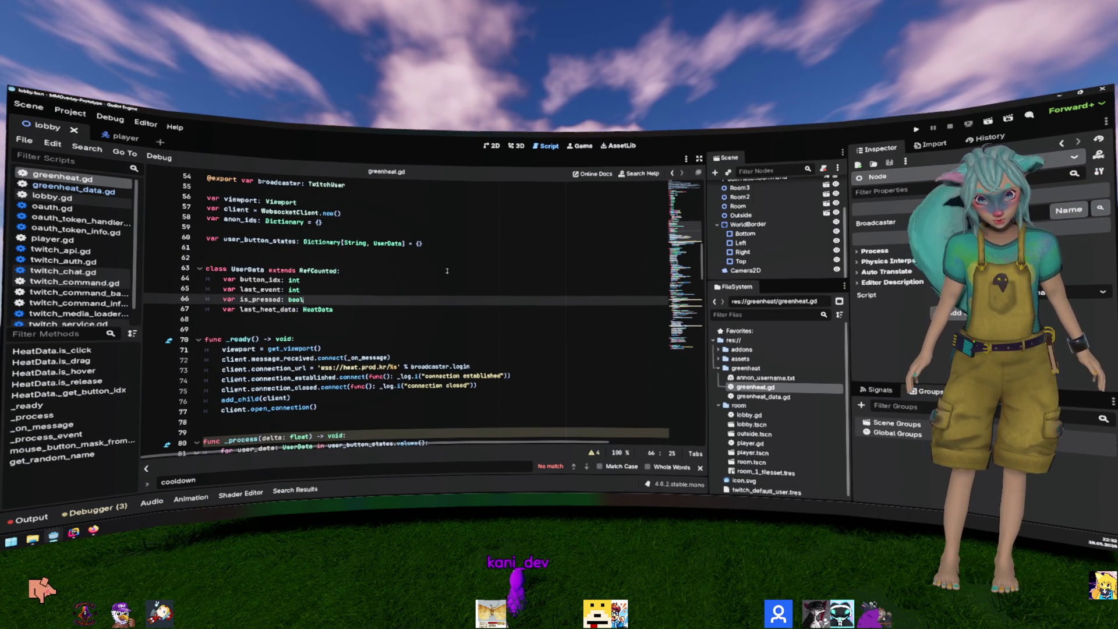
Step: Switch to the 2D workspace and select the lobby's unnamed Node to bring up lobby.gd
key("ctrl+F1")
scroll(384, 286, "up", 5)
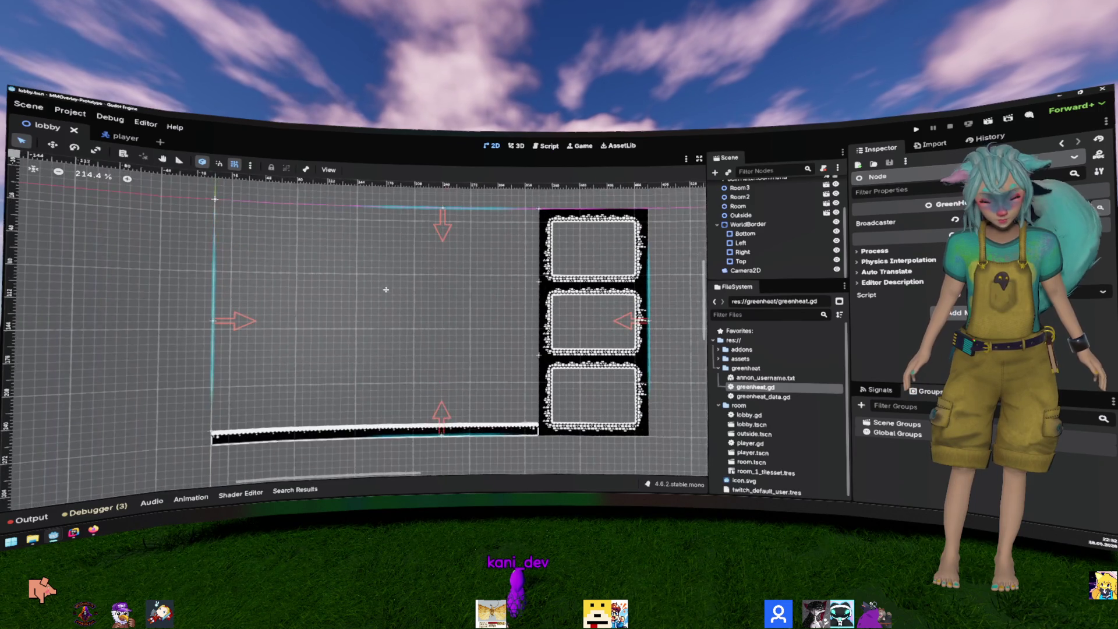
scroll(815, 222, "up", 3)
left_click(826, 184)
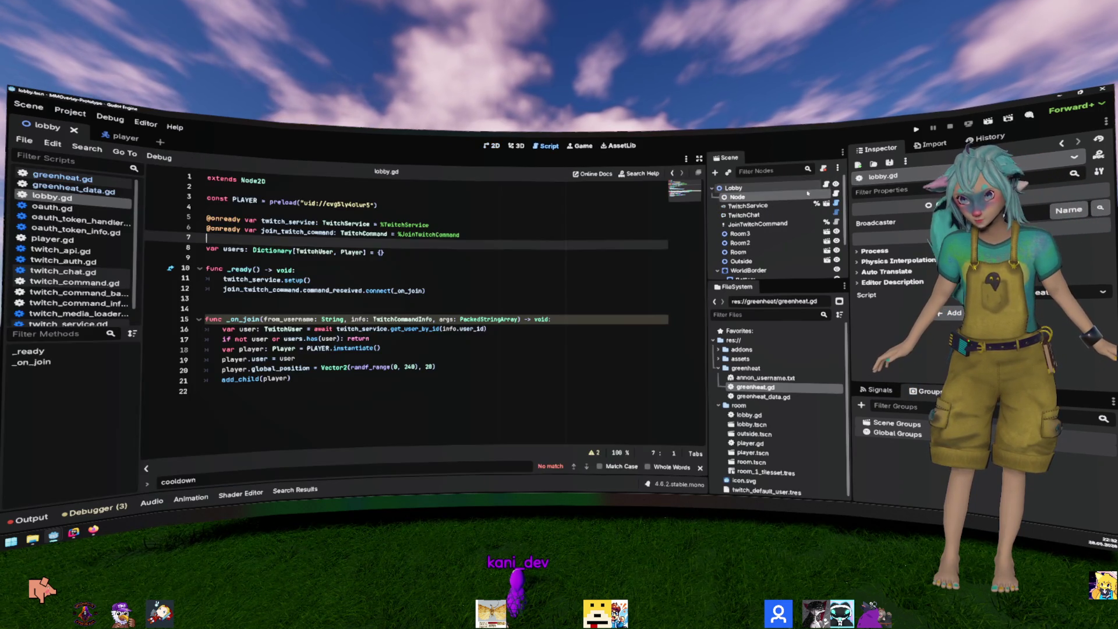
Step: Rename the lobby's Node to Heat
key("F2")
type("Heat")
key("Return")
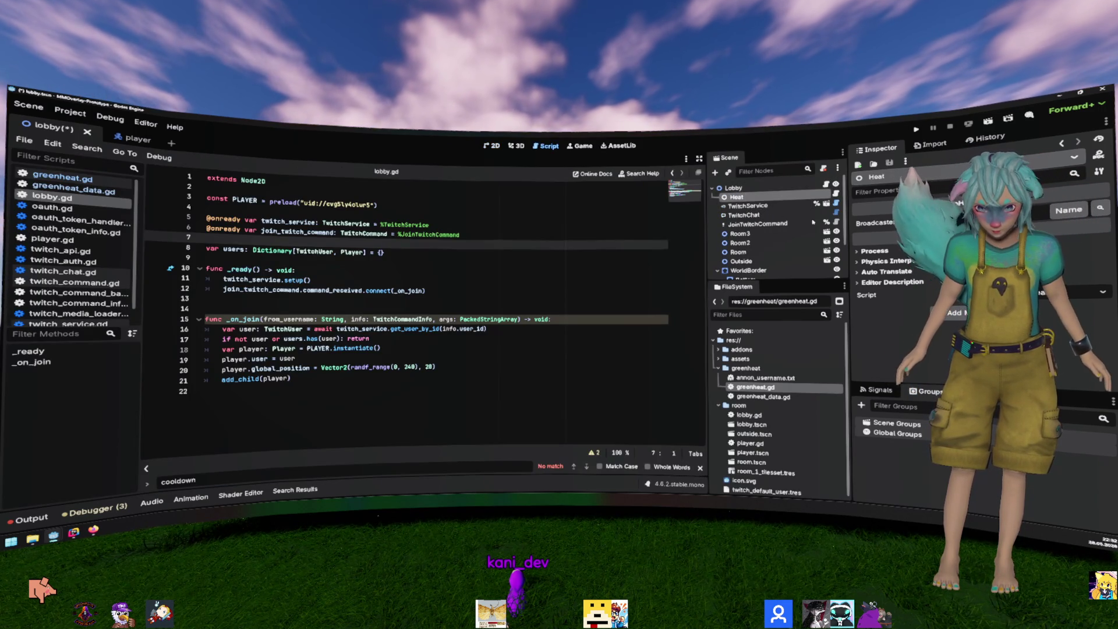
Step: Add a func _input to lobby.gd that reads event.get_meta("heat") and prints
left_click(495, 402)
key("Return")
type("fu")
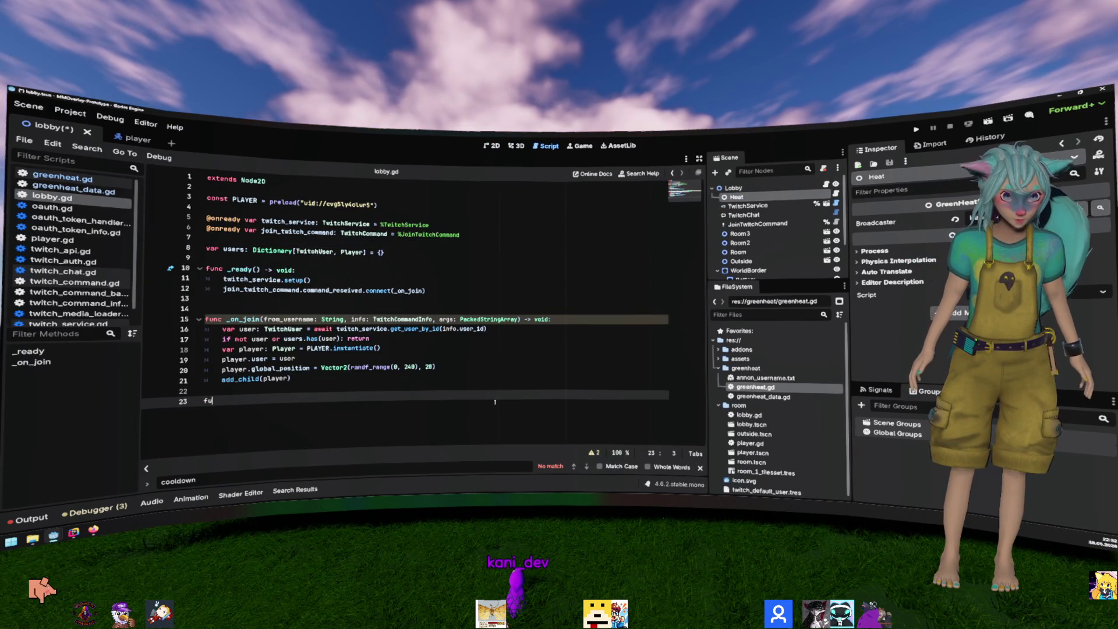
type("nc _inp")
key("Return")
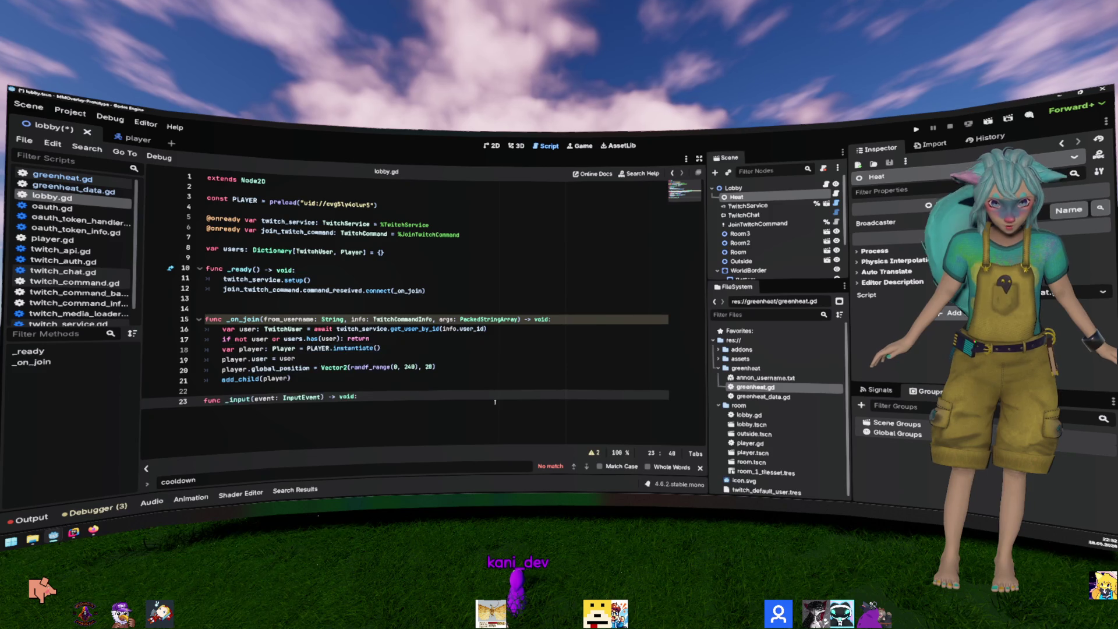
key("Return")
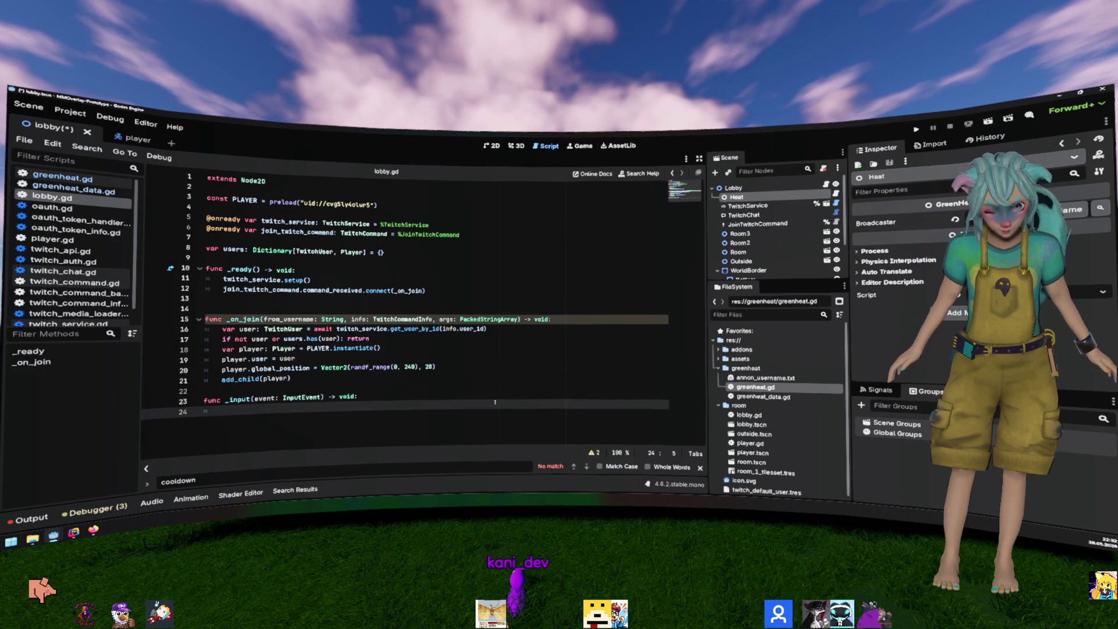
type("print(")
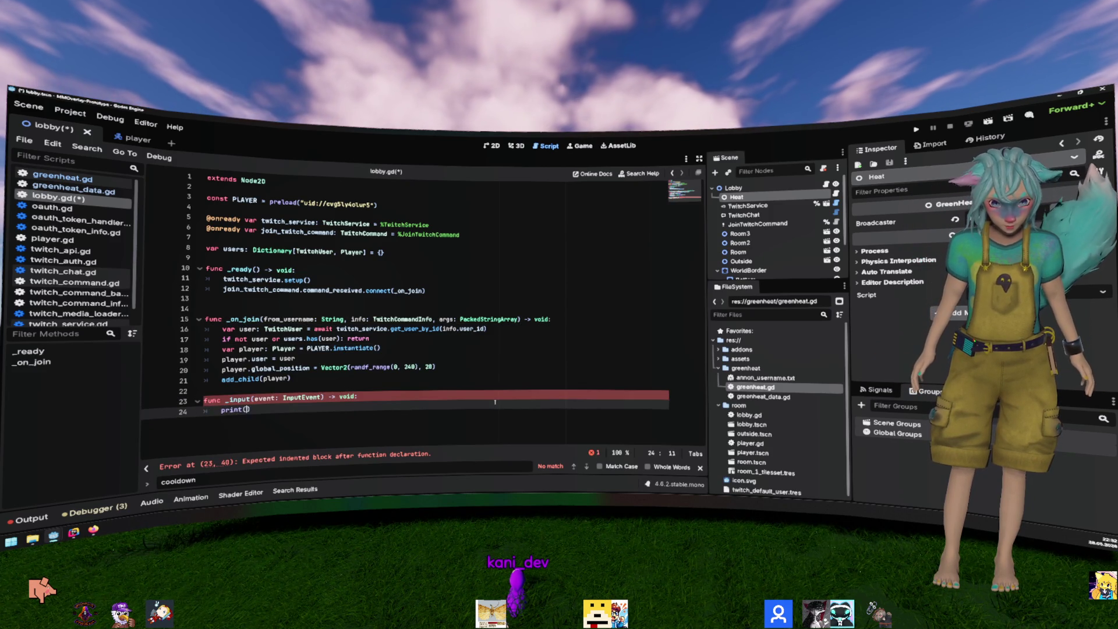
type("\"")
key("ctrl+shift+Return")
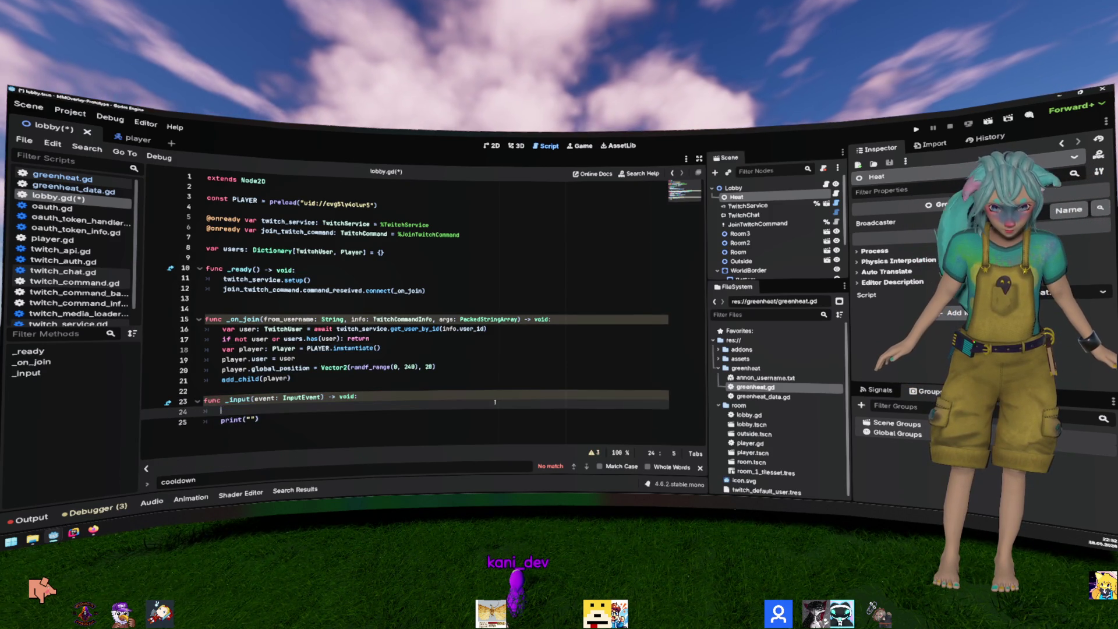
type("ev")
type(" = event.")
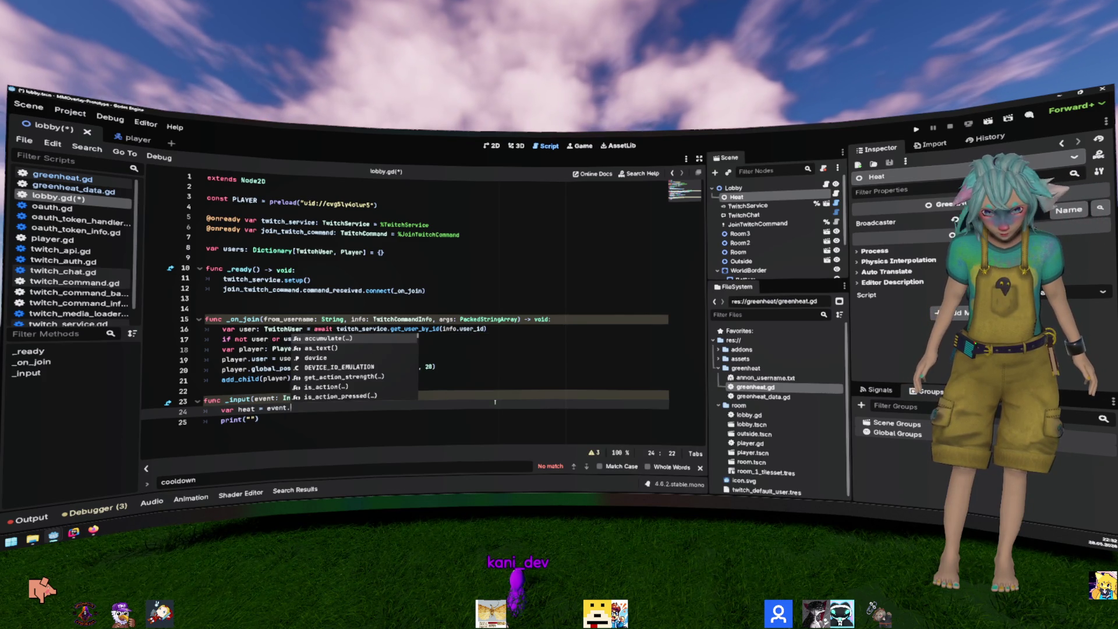
type("get")
type("_meta(\"")
type("heat")
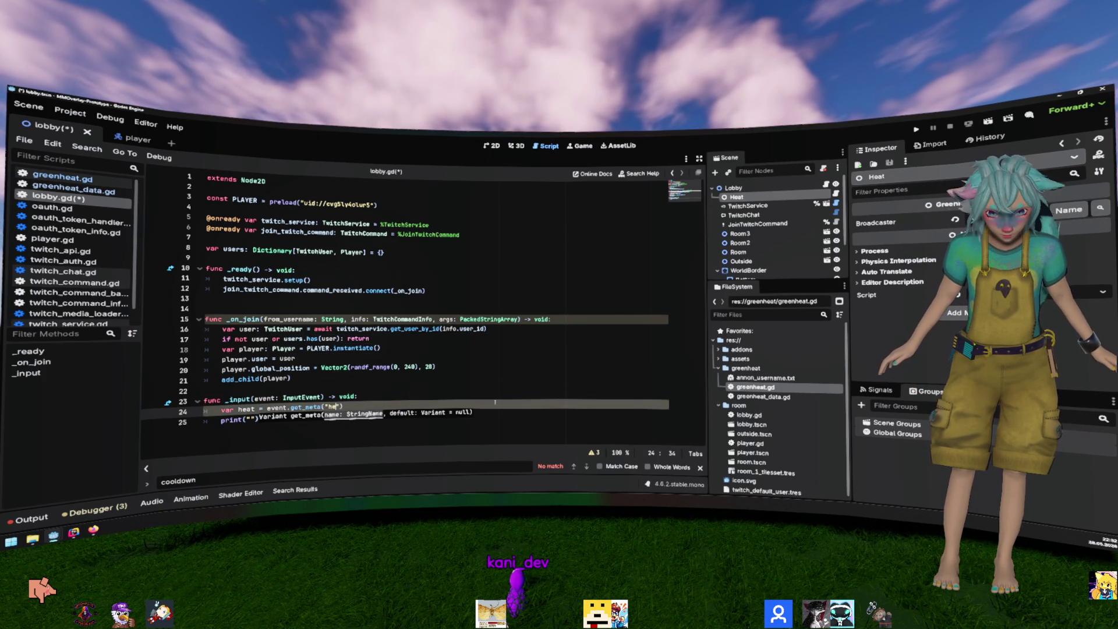
key("Escape")
key("Home")
Step: Type heat as GreenHeatData, print "Input from: " with heat.name, and save lobby.gd
key("ctrl+Right")
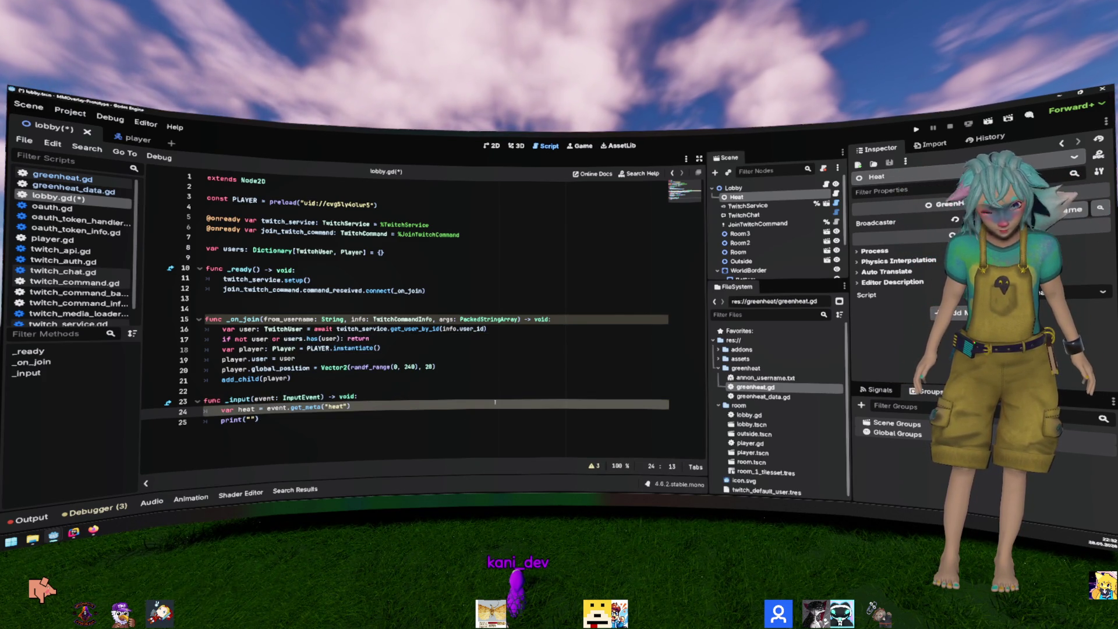
key("ctrl+Right")
type(": GreenHea")
type("t")
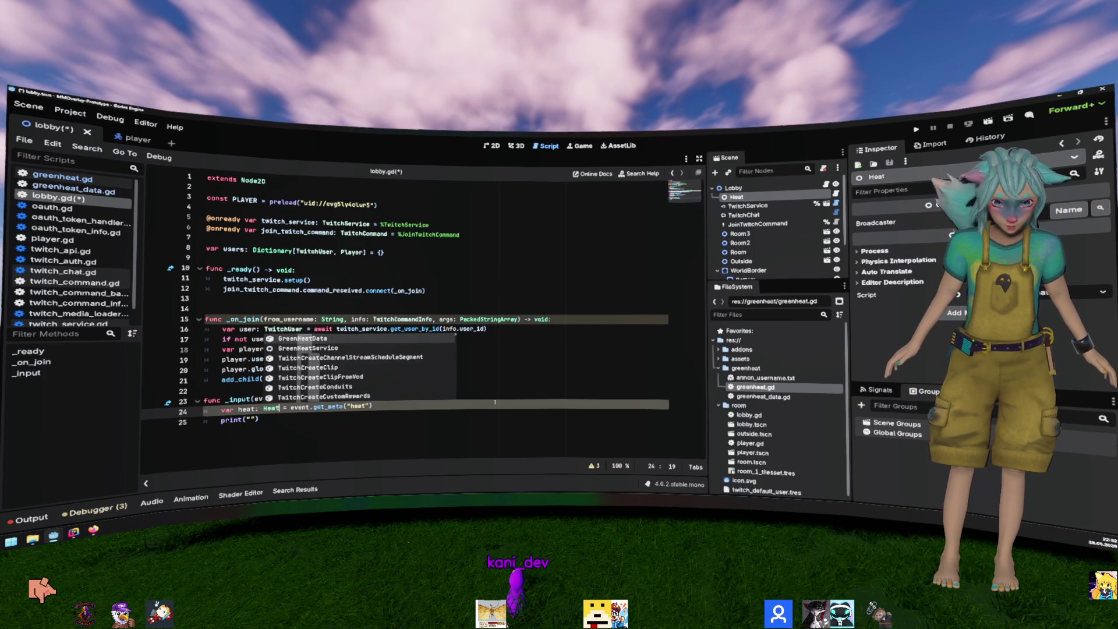
key("Return")
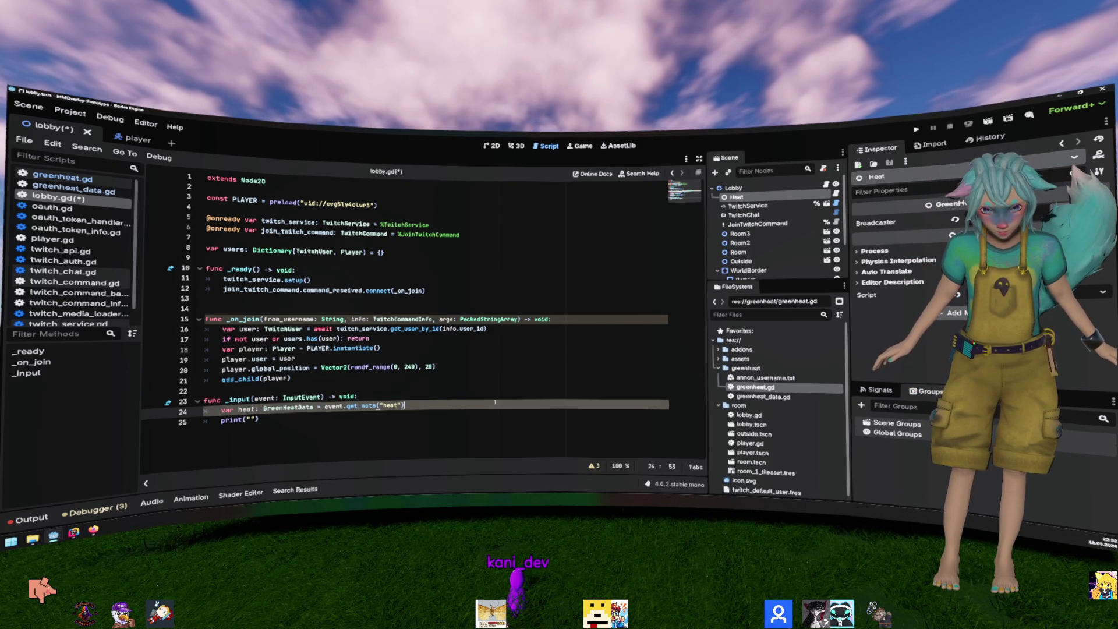
key("Down")
key("Left")
key("Left")
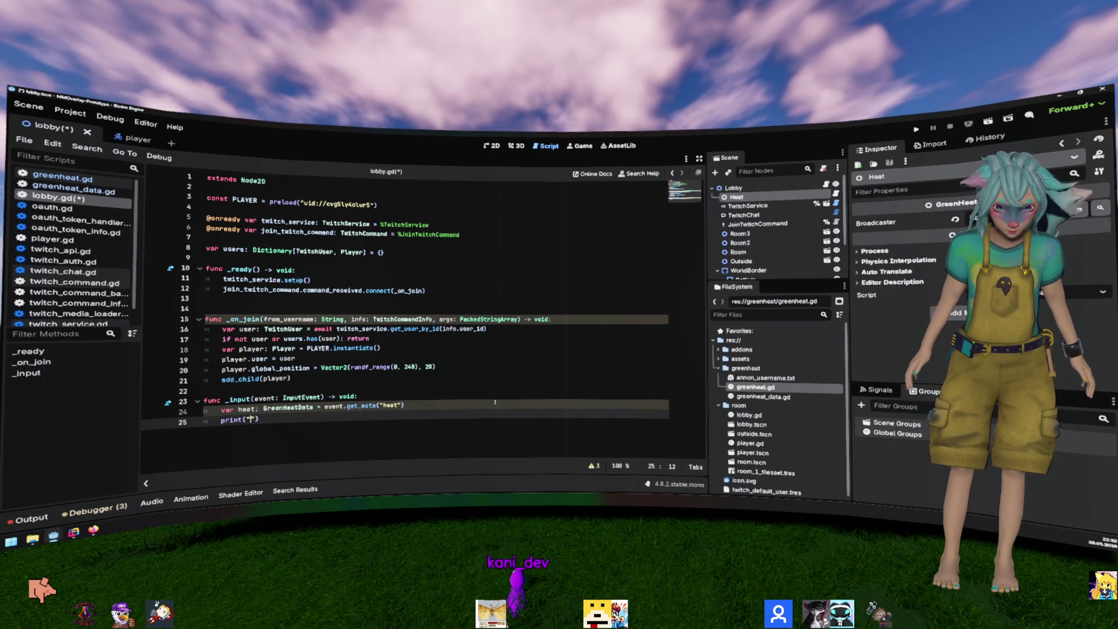
type("Input from: \", hea")
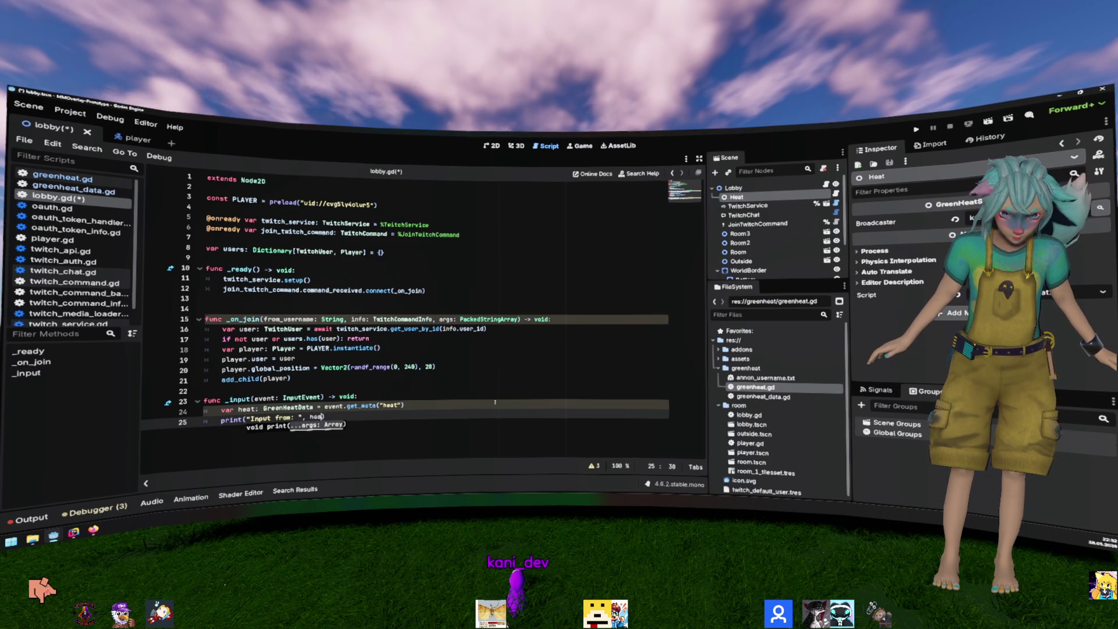
type("t.")
type("n")
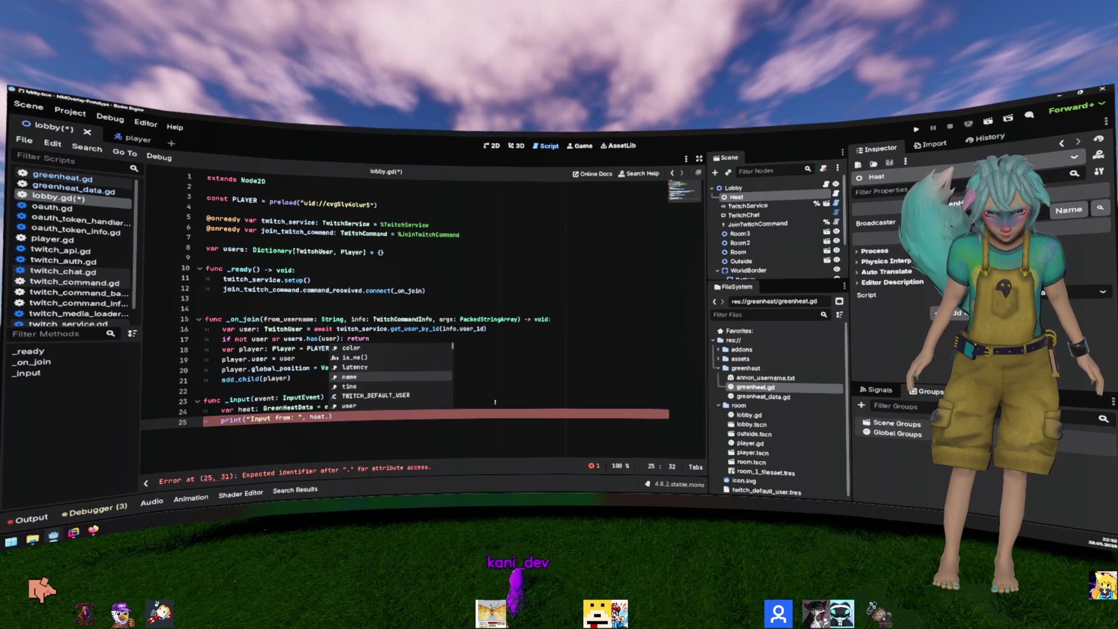
key("Return")
key("Up")
key("ctrl+s")
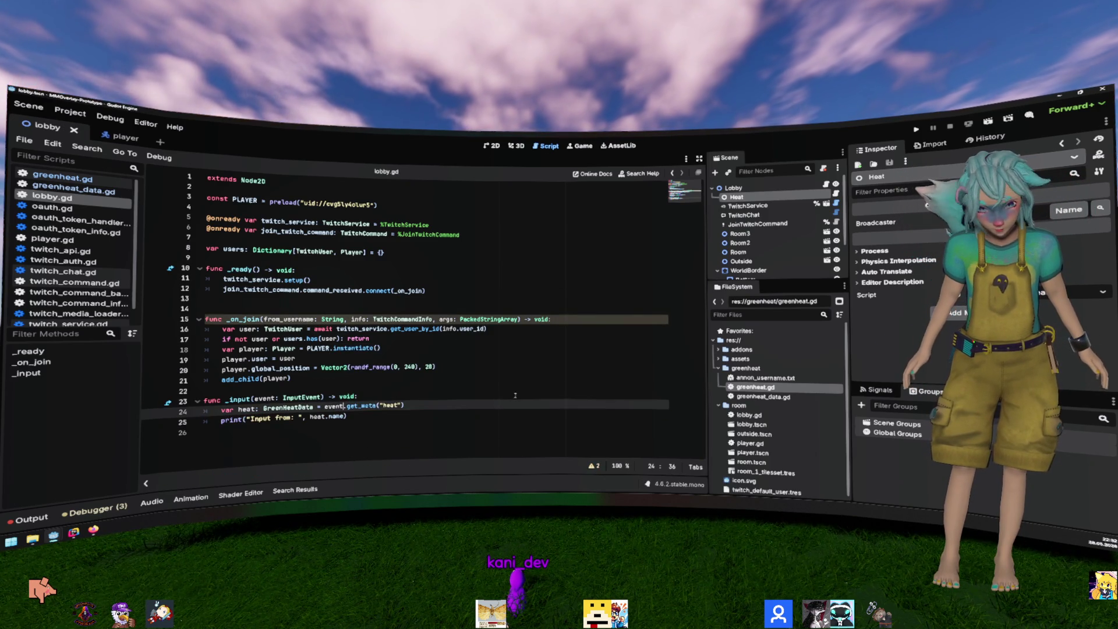
left_click(495, 402)
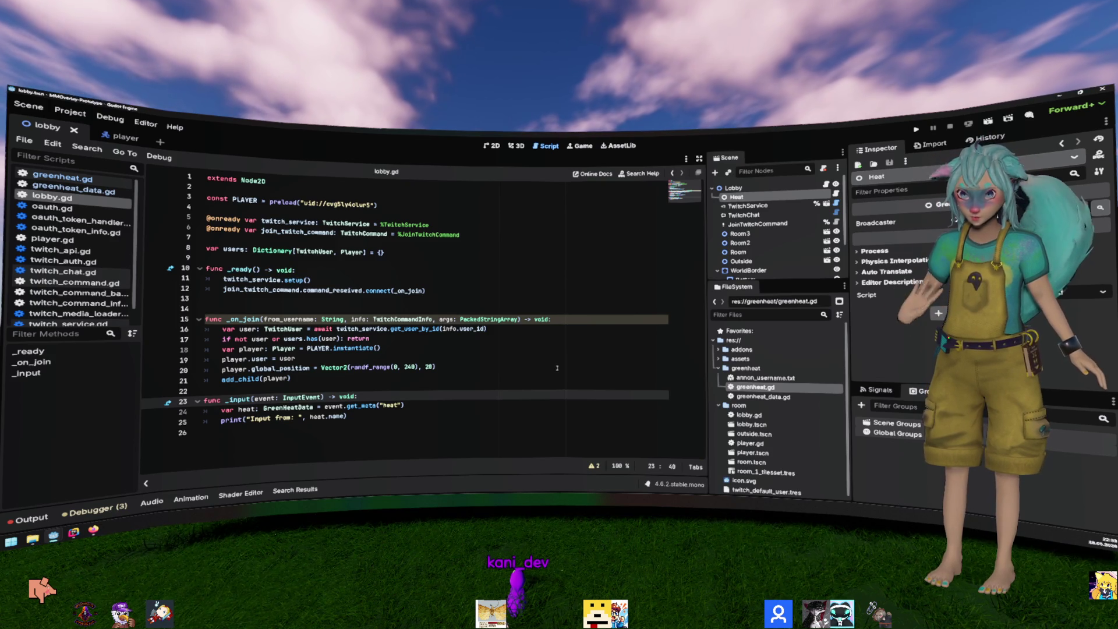
Step: Add a blank line before func _input and run the project, hitting the null heat error
left_click(532, 358)
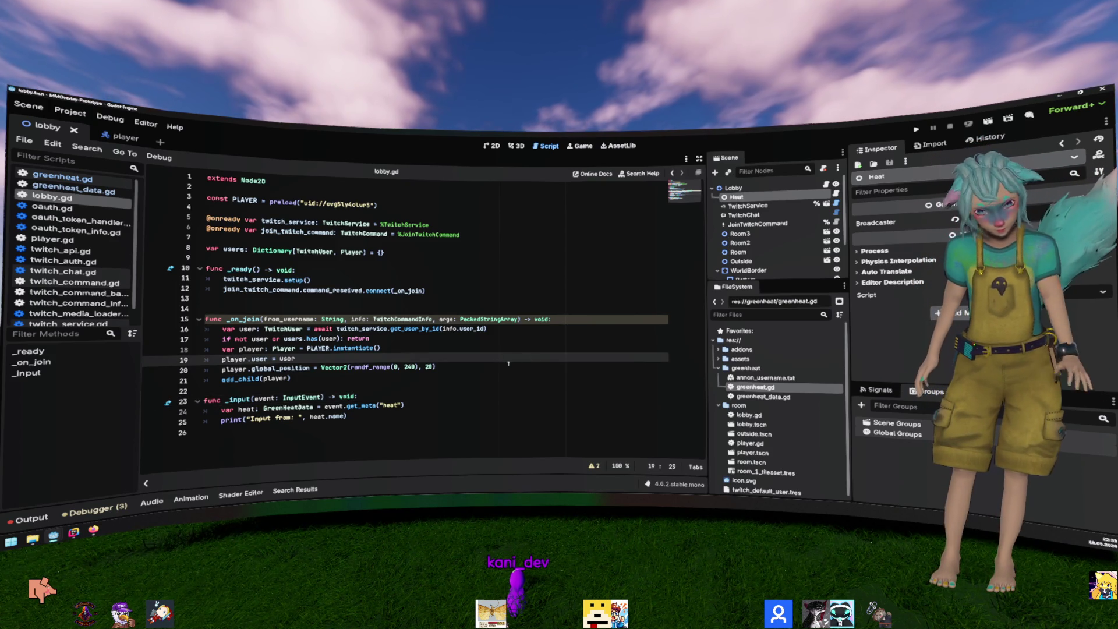
key("Down")
key("Down")
key("Down")
key("Return")
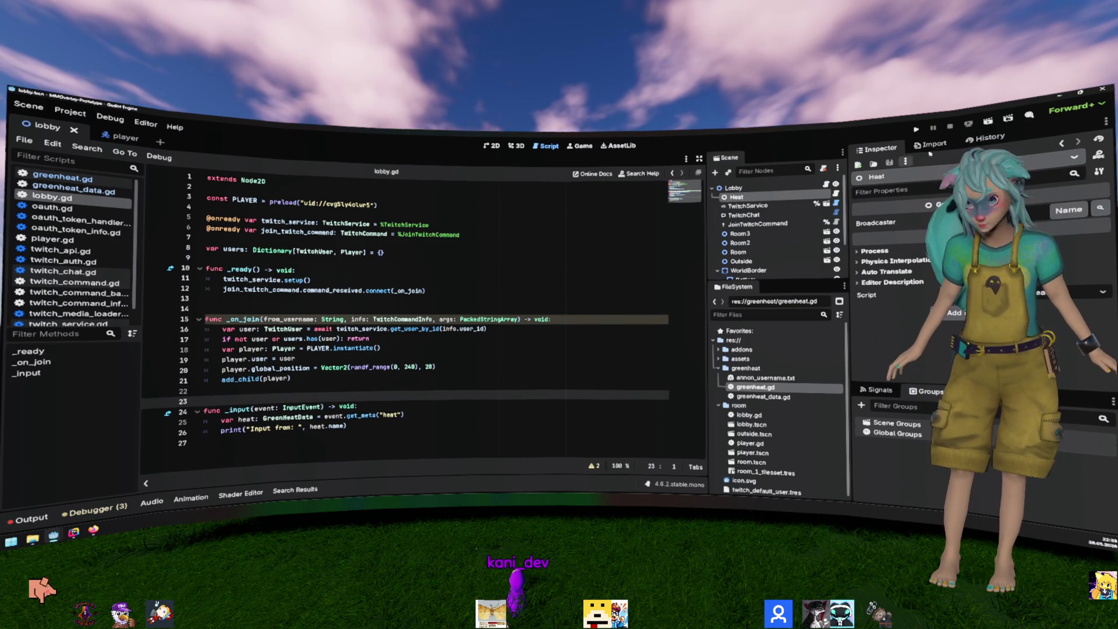
key("F5")
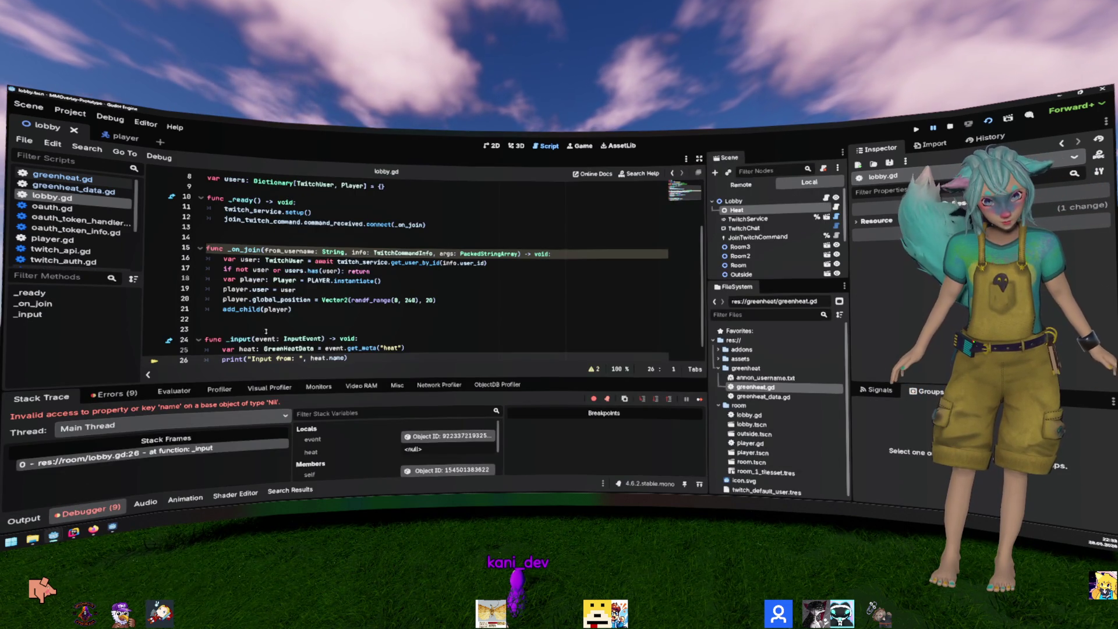
Step: Wrap the print line in an 'if heat:' guard and rerun the project
scroll(303, 338, "down", 1)
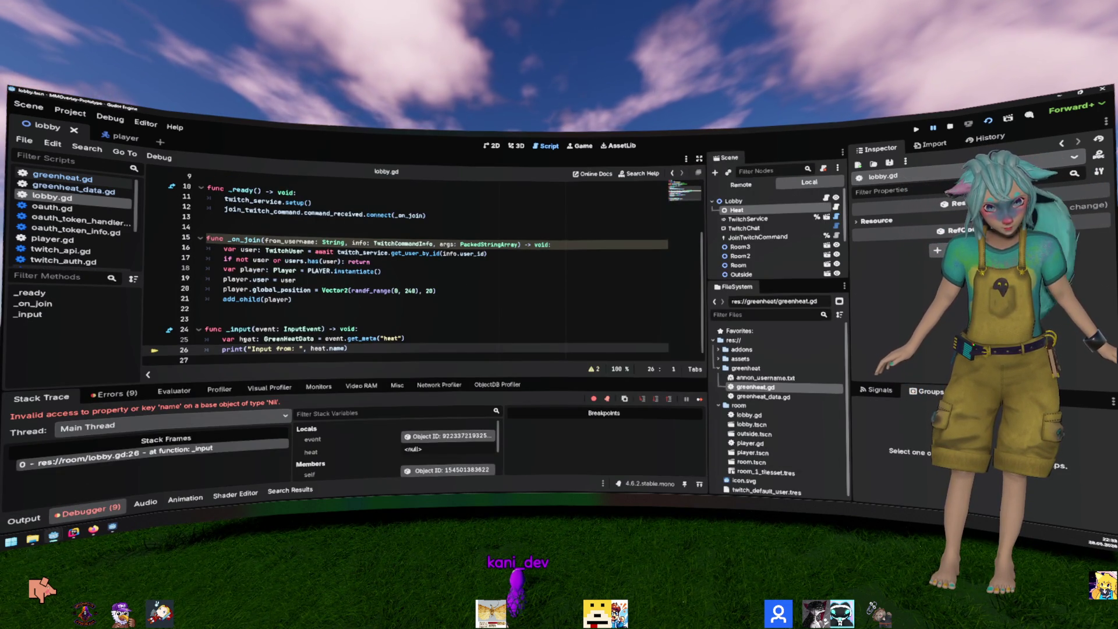
double_click(247, 338)
left_click(418, 343)
key("Return")
type("if heat:")
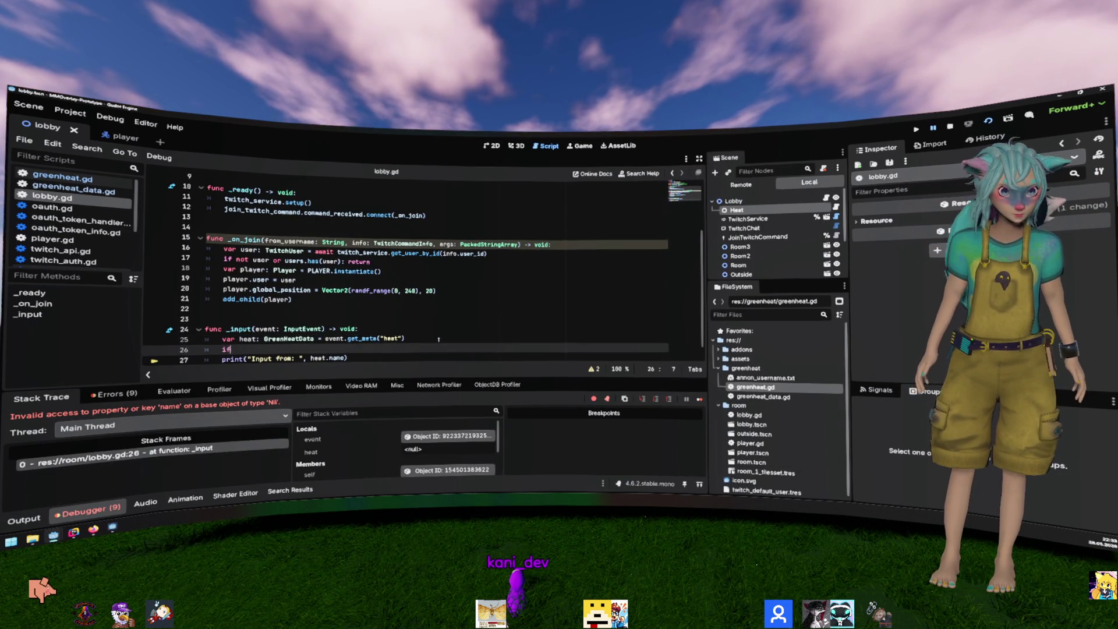
key("Down")
key("Home")
key("Tab")
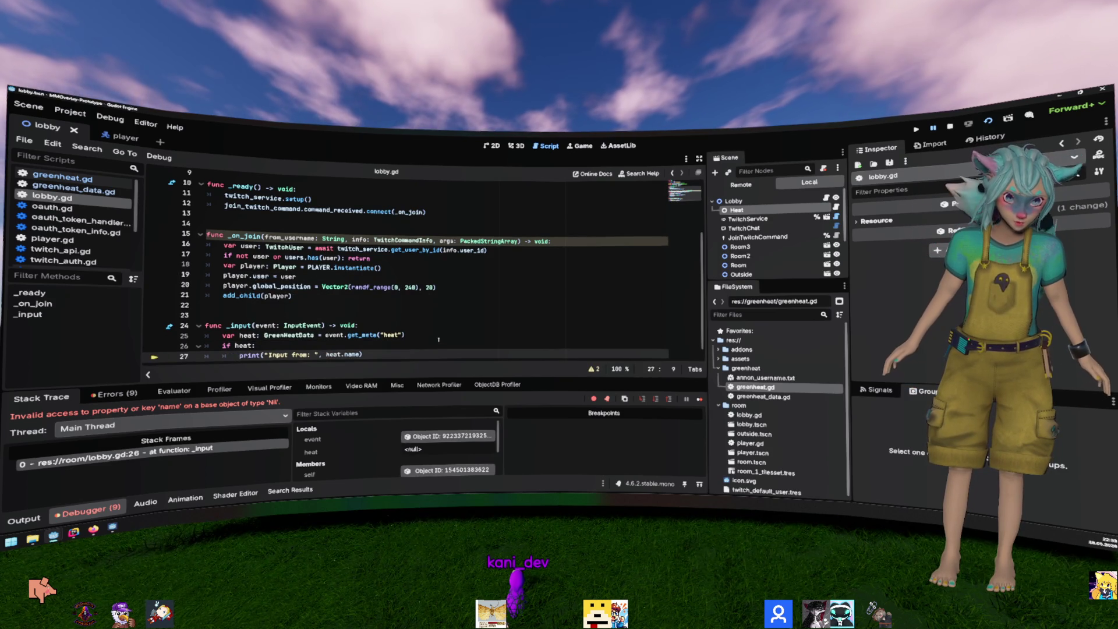
key("F5")
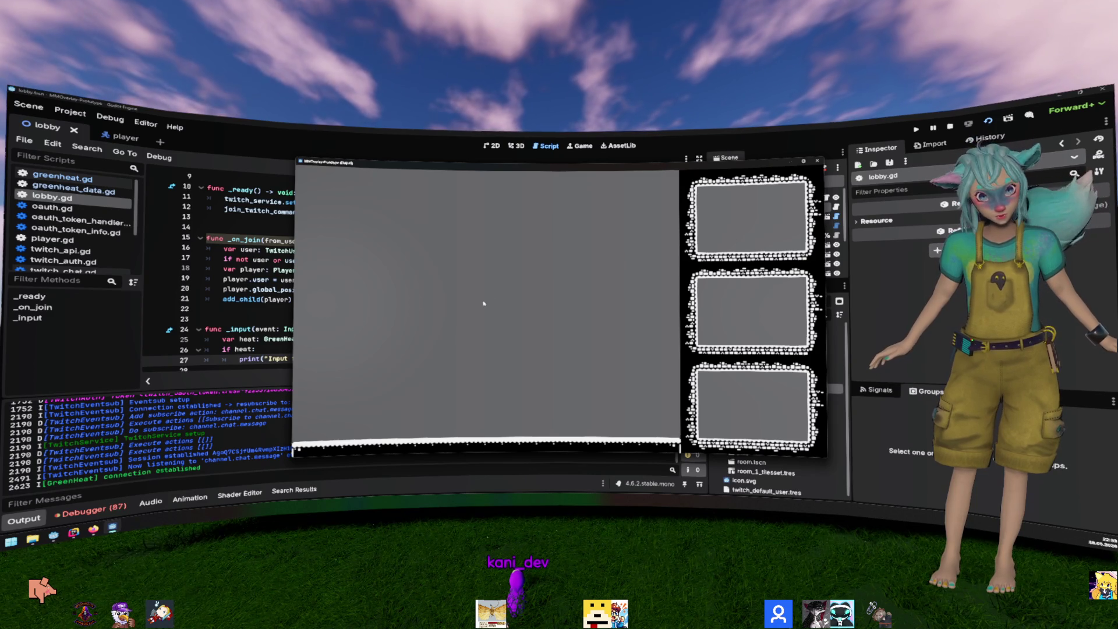
Step: Jump to the lobby.gd:25 error and append 'as GreenHeatData' to the heat line
left_click(90, 510)
scroll(215, 434, "down", 1)
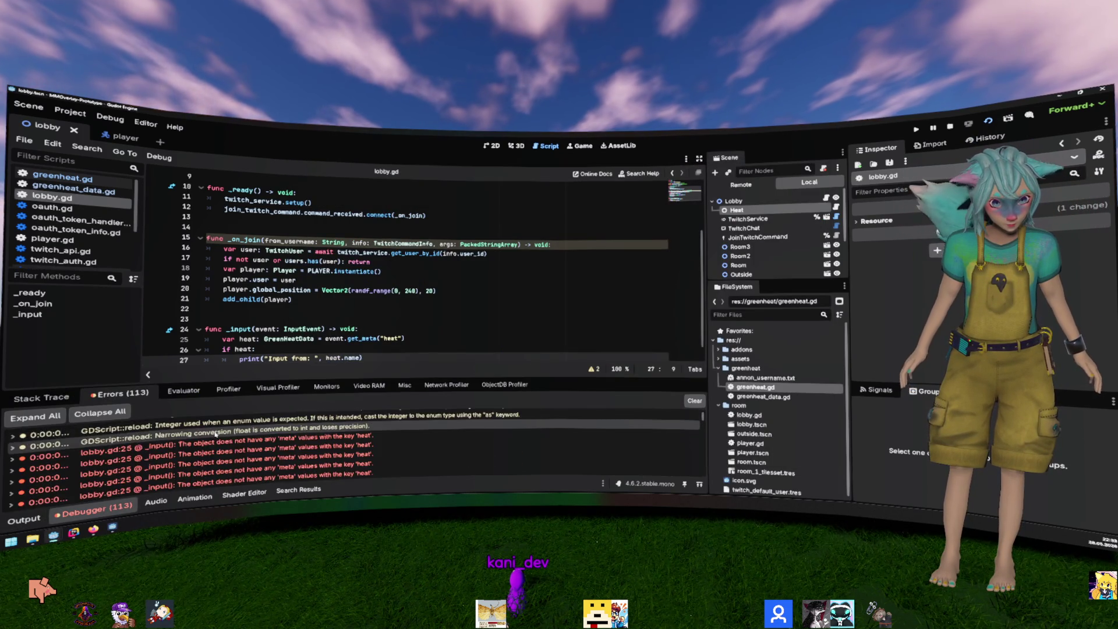
scroll(216, 434, "down", 1)
left_click(215, 437)
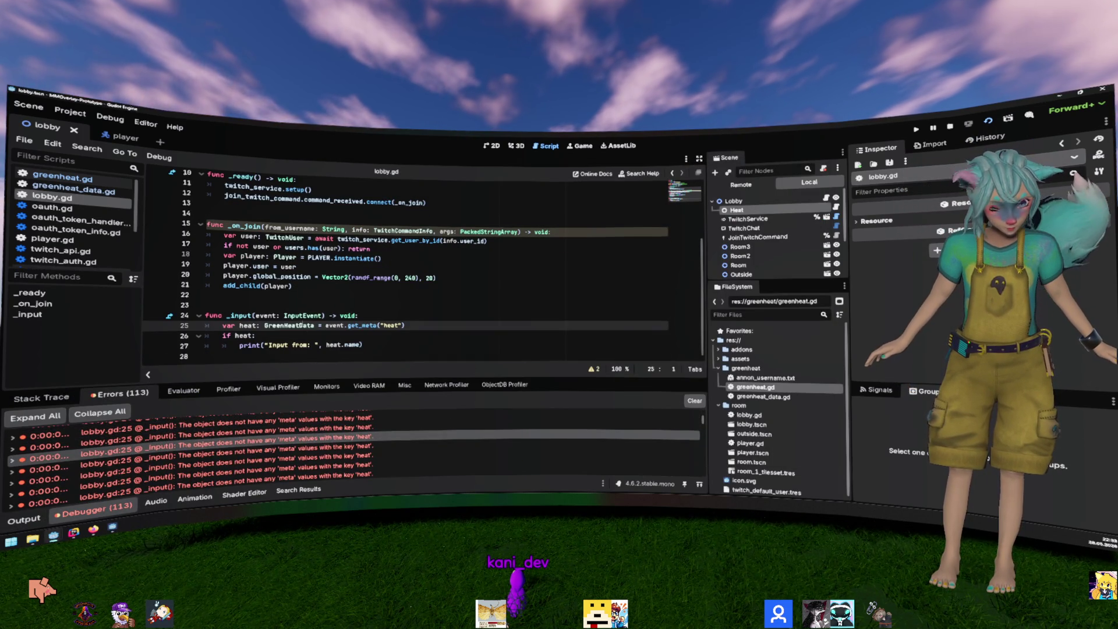
double_click(289, 325)
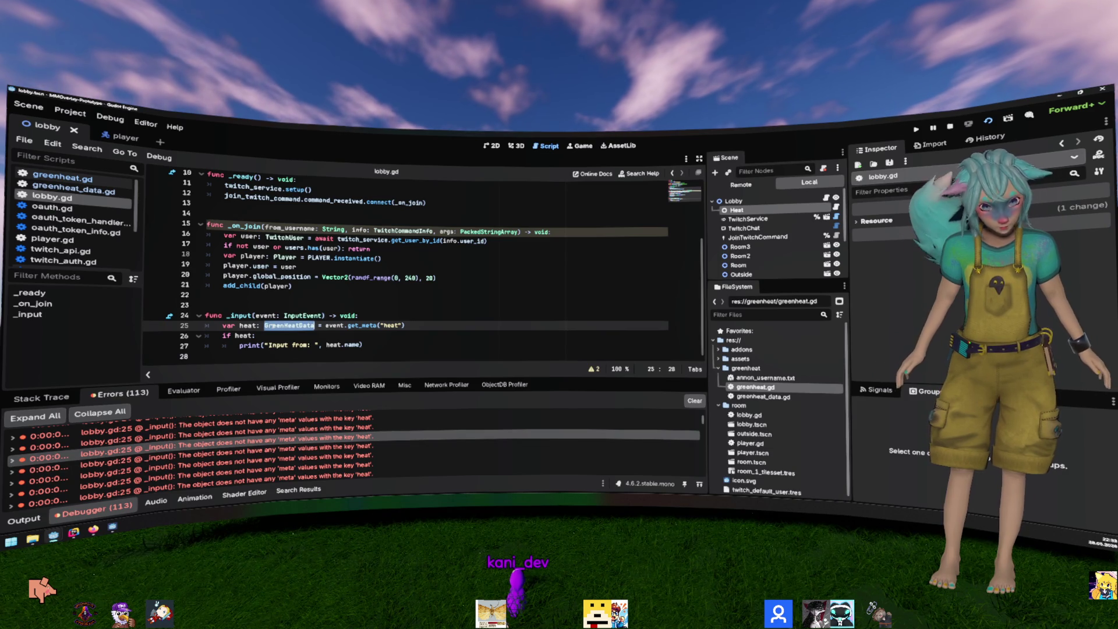
key("End")
type("as GreenHeatData")
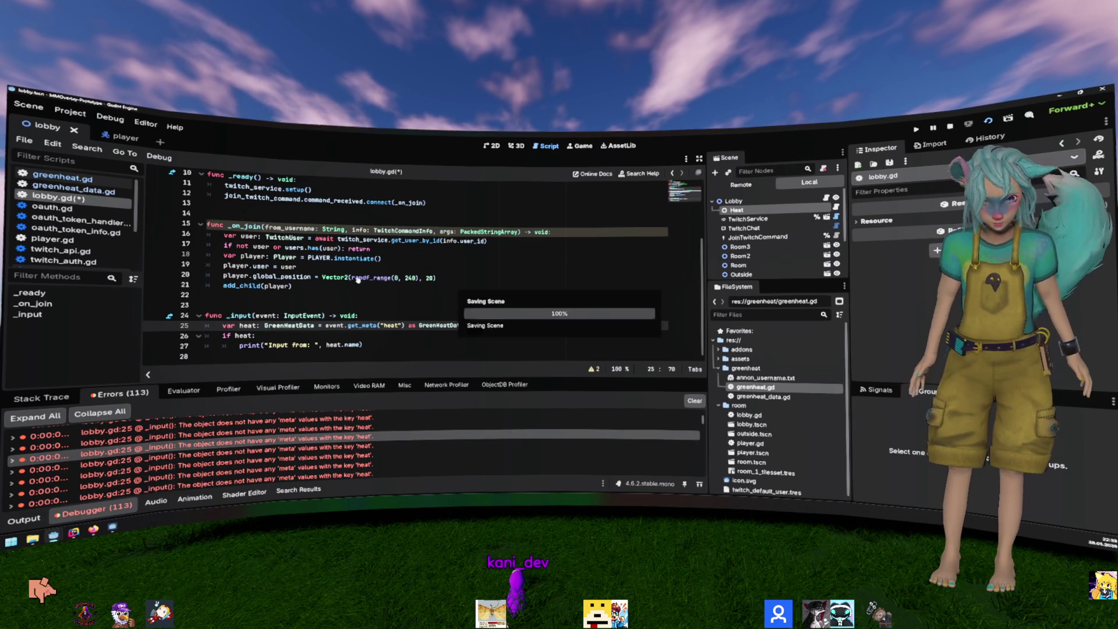
left_click(359, 278)
Step: Test-run the game with the cast, then close the game window
key("F5")
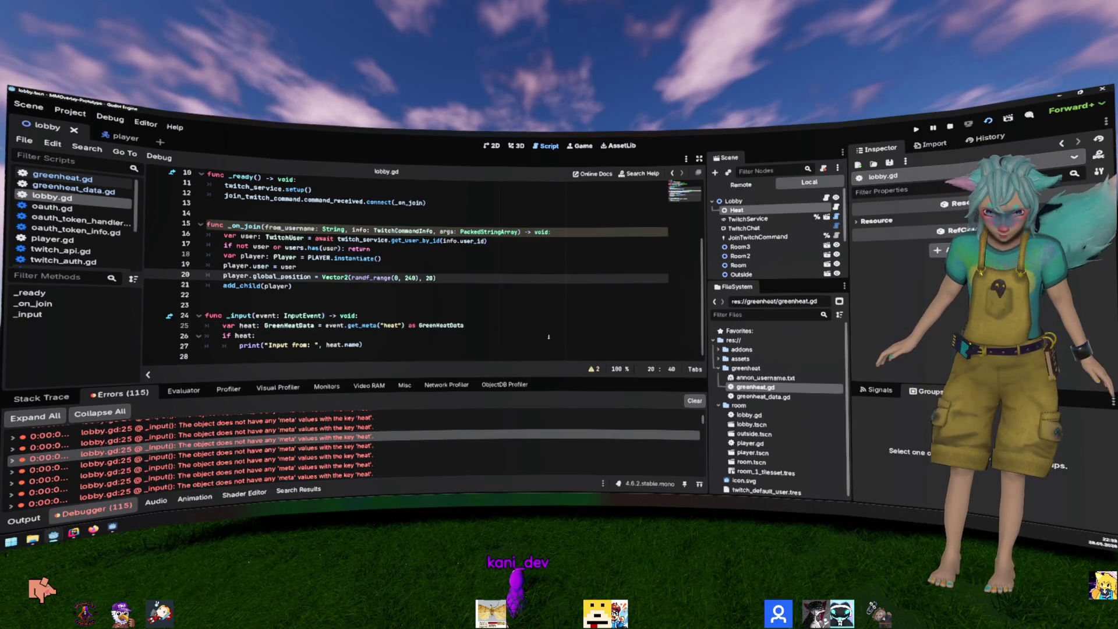
key("F8")
left_click(349, 295)
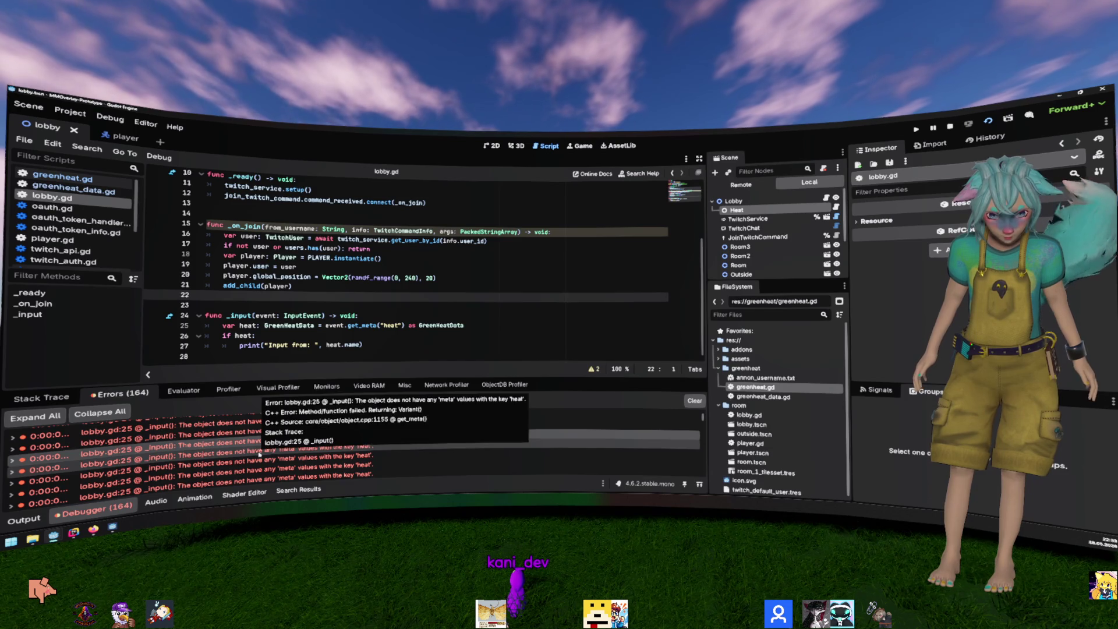
left_click(349, 327)
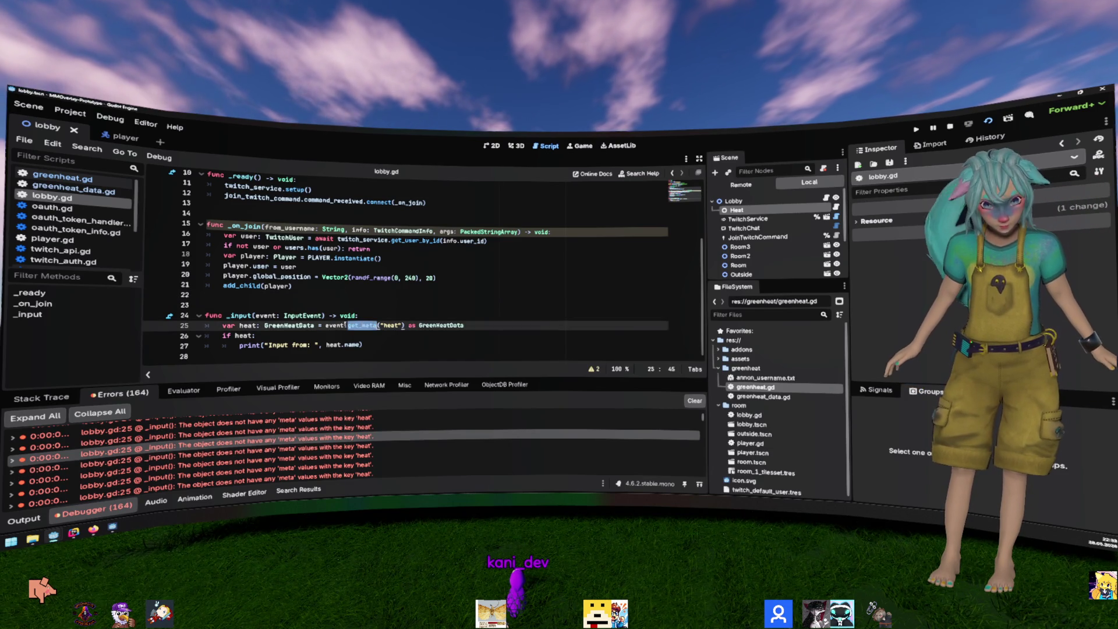
Step: Insert 'if not event.has_meta(&"heat"): return' above the heat line and remove the cast
key("ctrl+shift+Return")
type("event.has_")
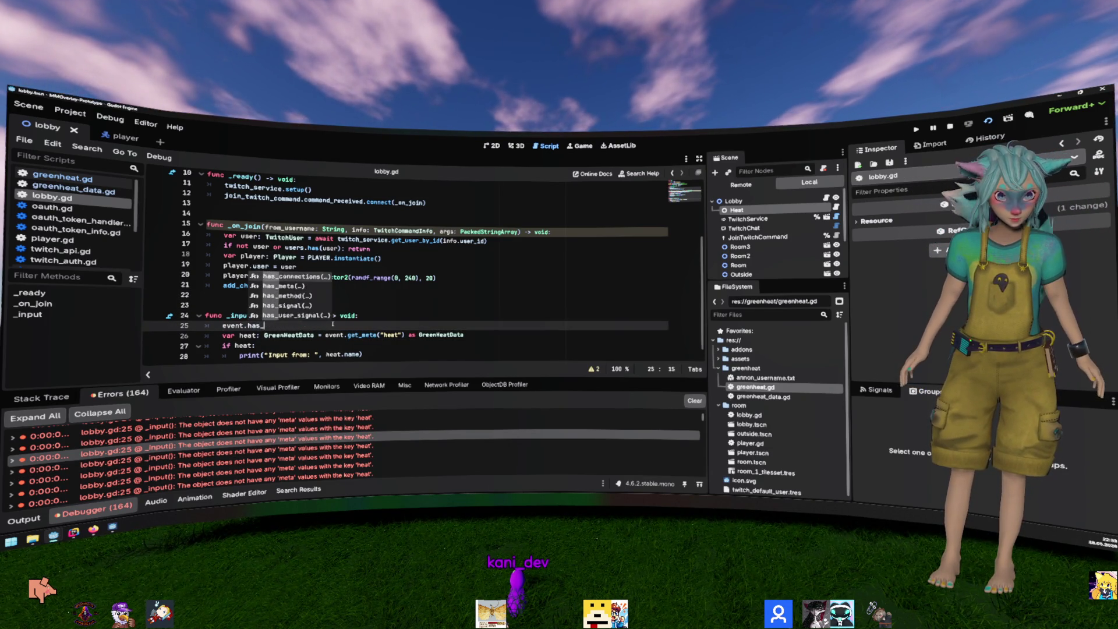
key("Return")
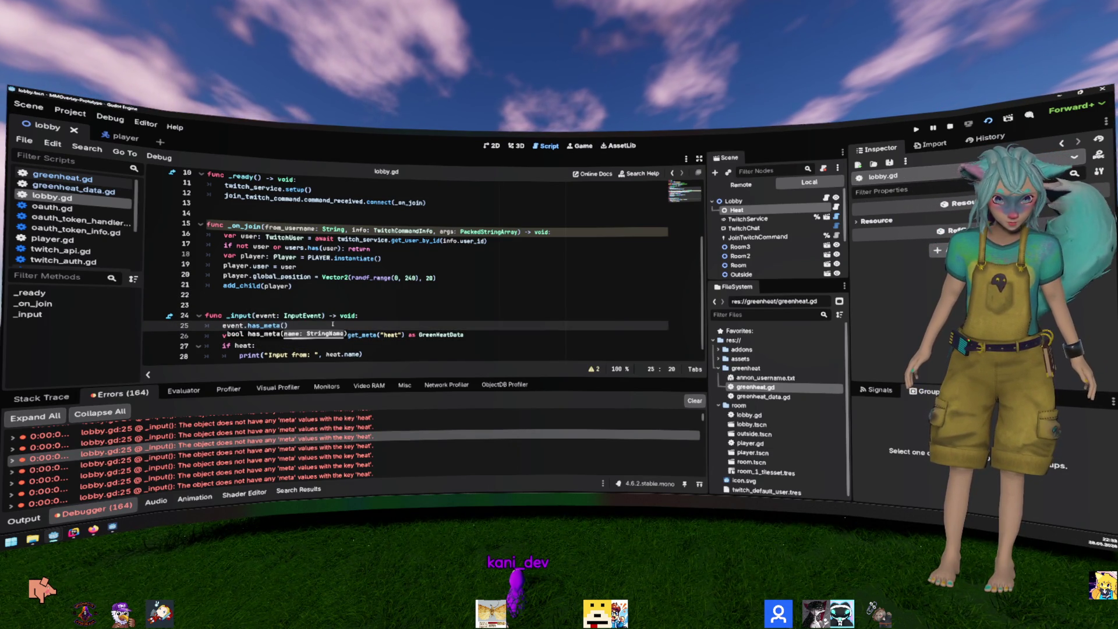
type("&\"")
type("heat")
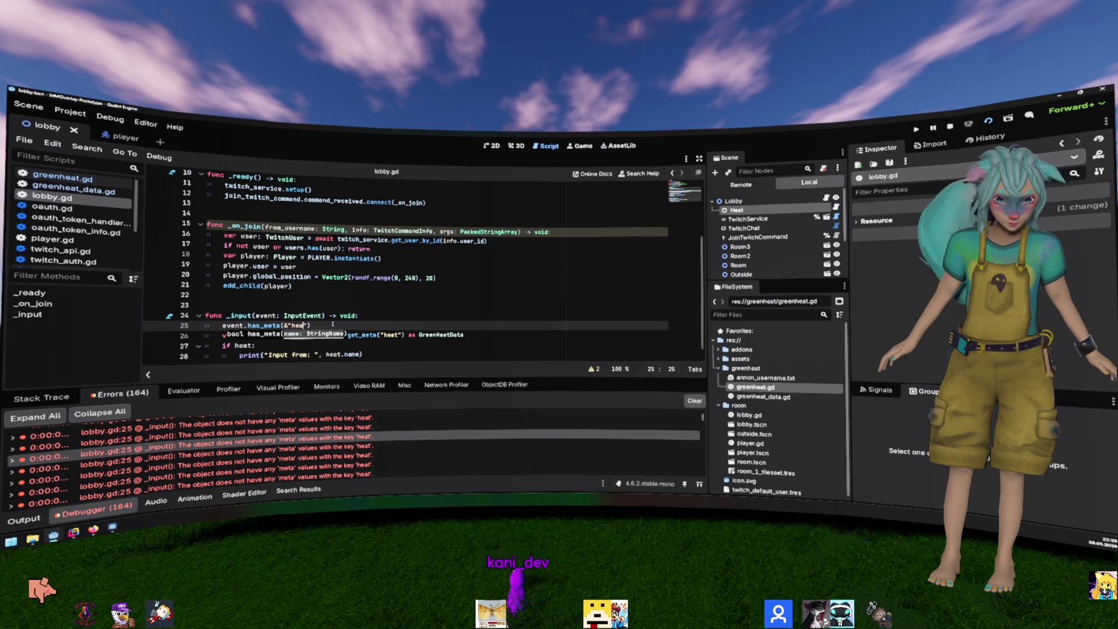
key("Home")
type("if ")
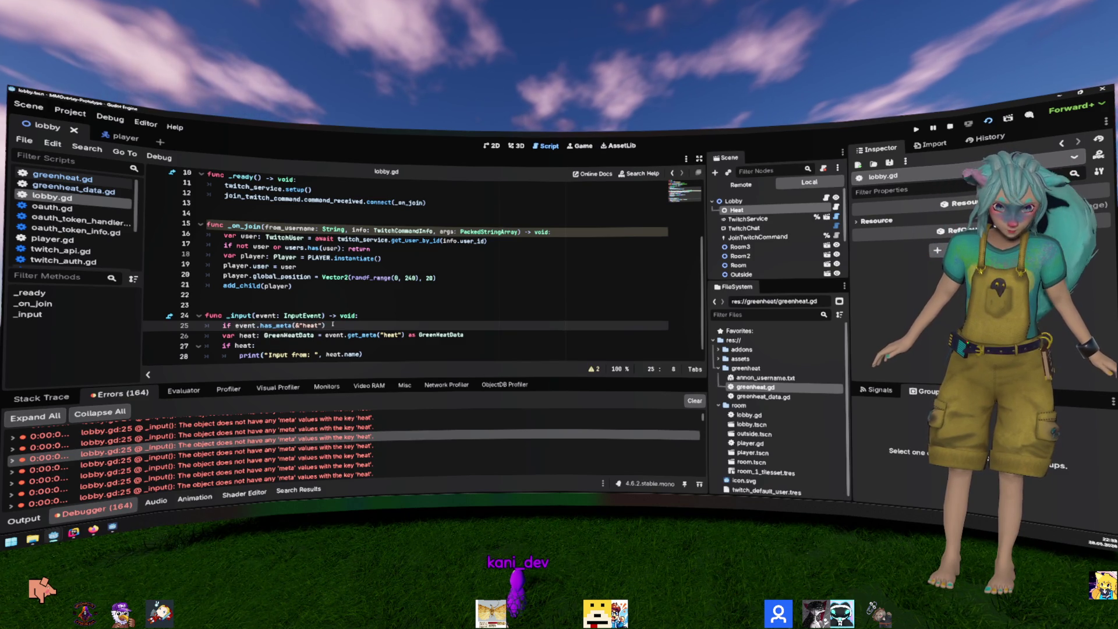
type("not ")
type(": return")
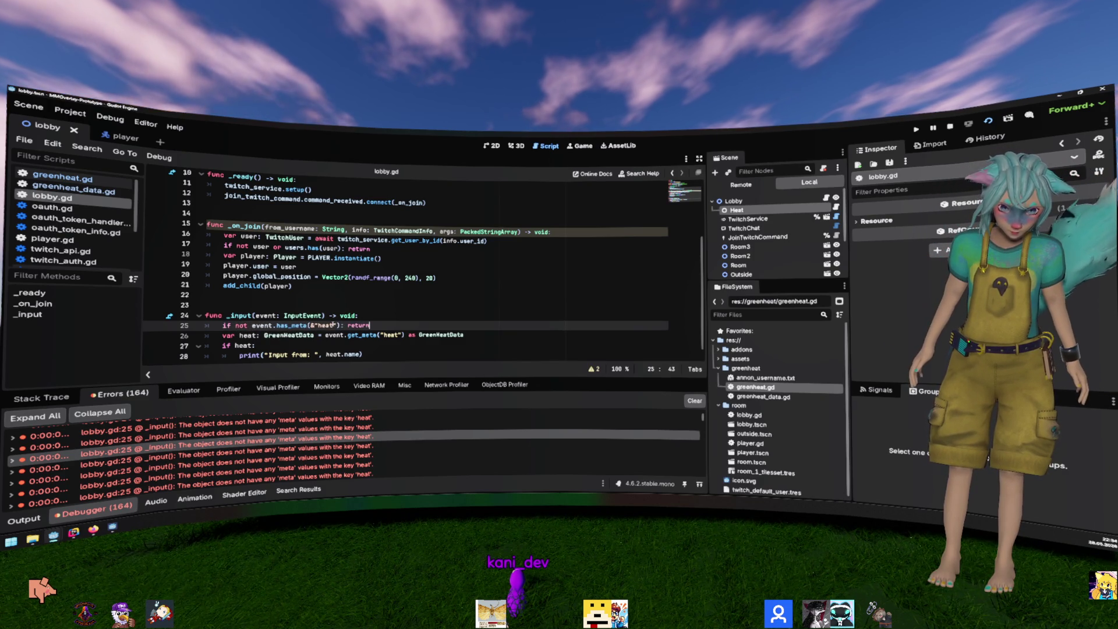
key("Down")
key("ctrl+shift+Left")
key("ctrl+shift+Left")
key("BackSpace")
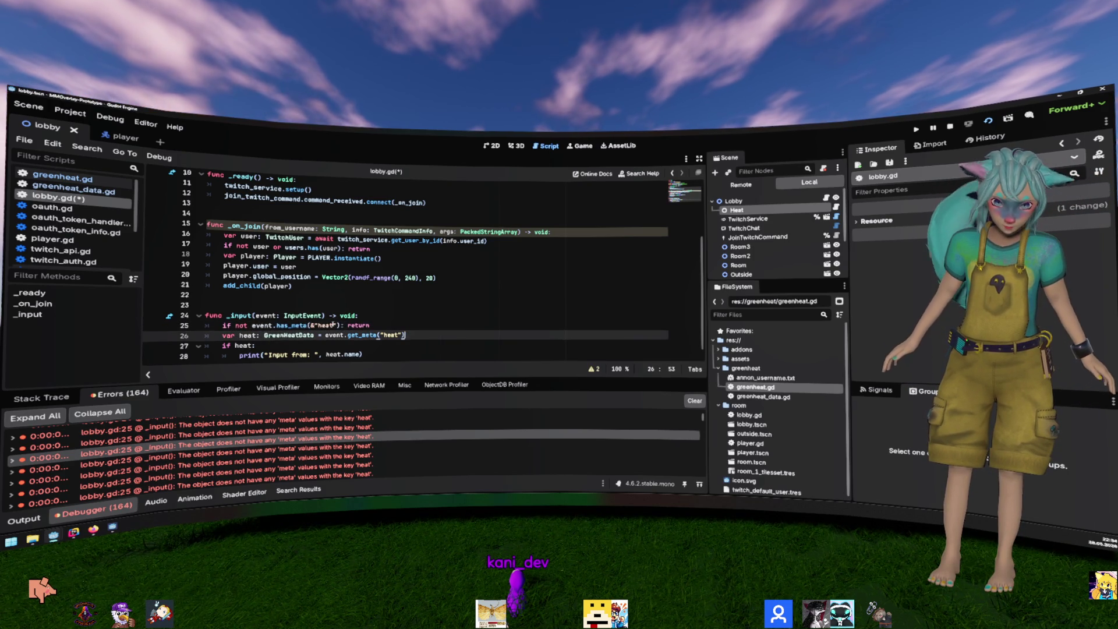
key("ctrl+shift+Return")
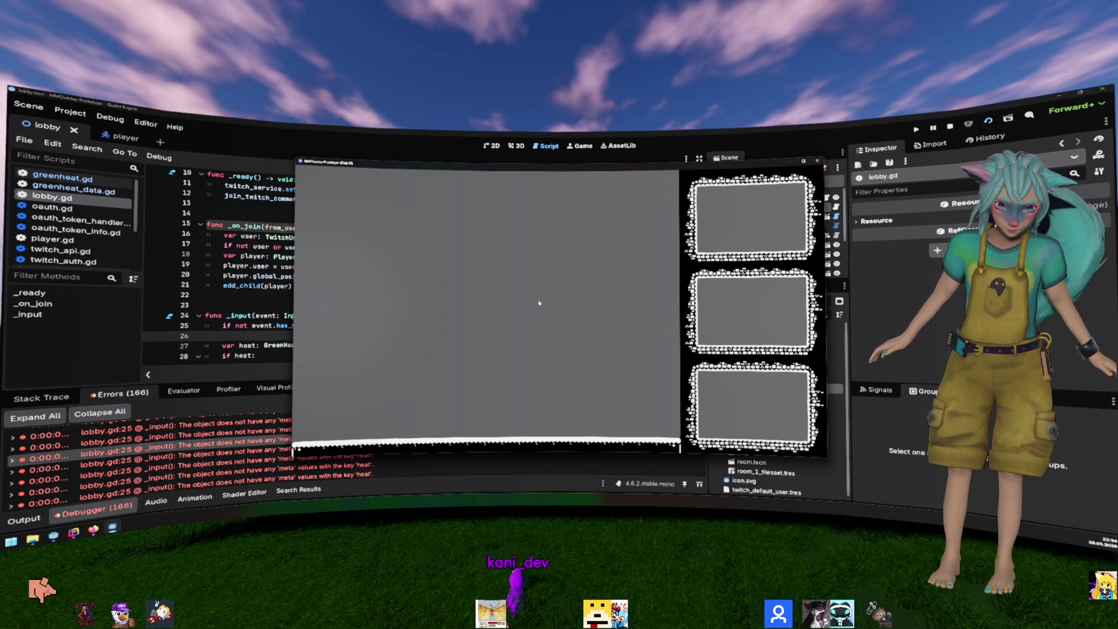
Step: Clear the debugger's Errors list and run the project again
key("Up")
key("Up")
key("Up")
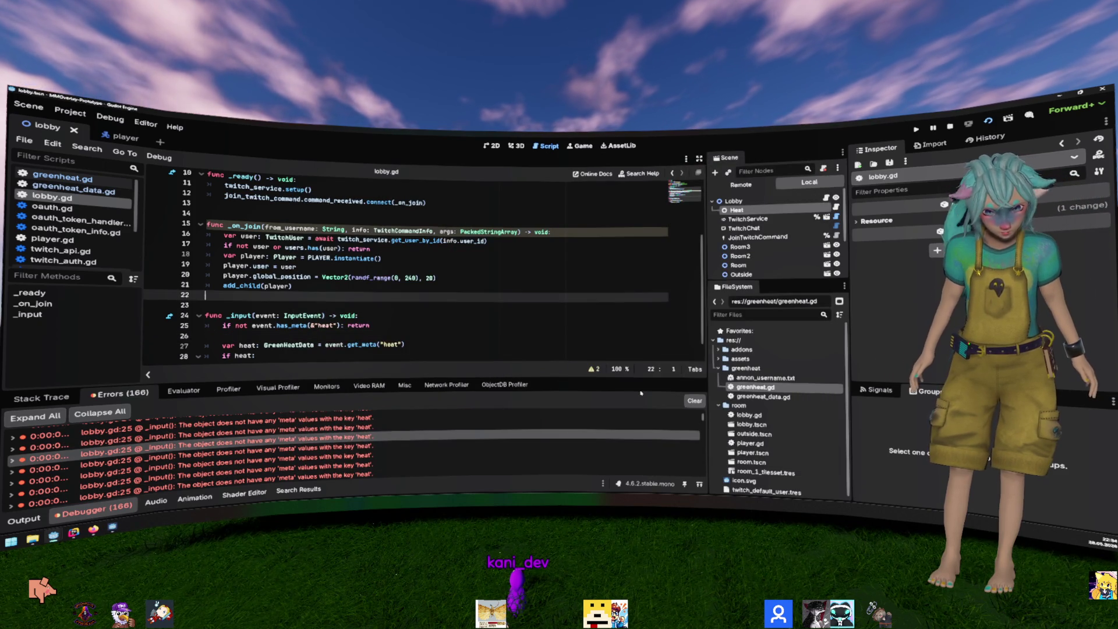
left_click(695, 401)
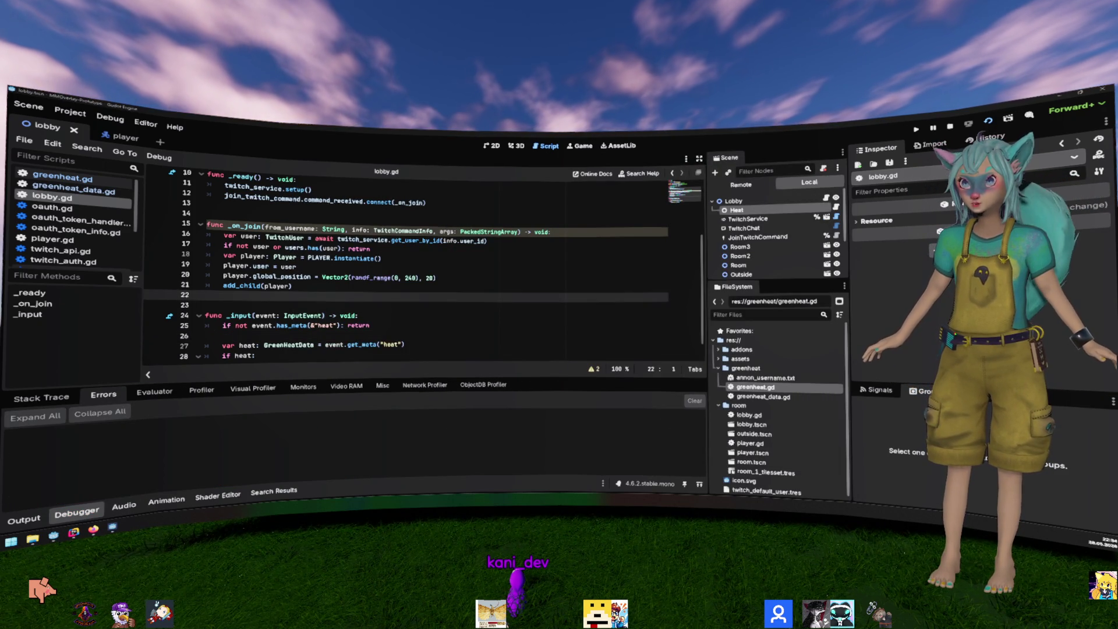
key("F5")
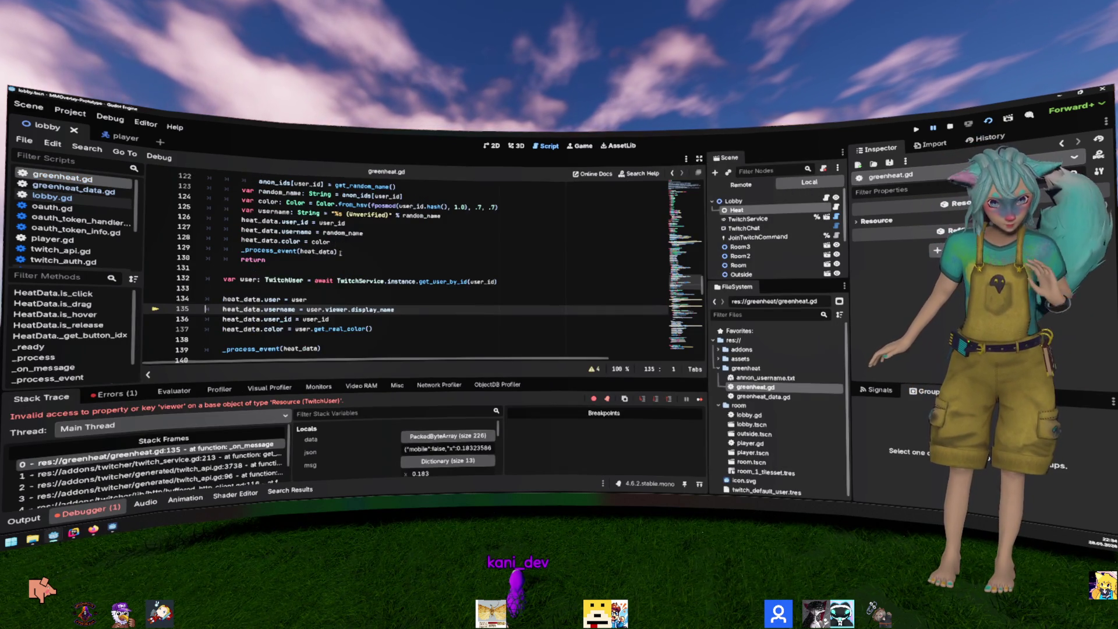
left_click(387, 281)
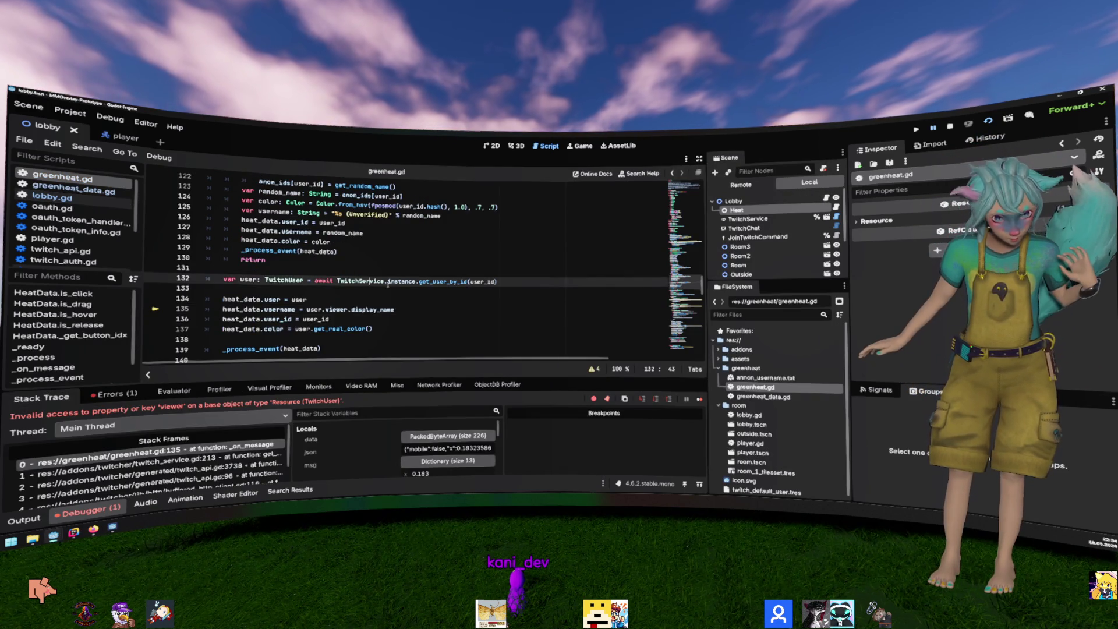
Step: On line 135 use display_name instead of viewer.display_name, and clear line 137's colour assignment
scroll(408, 268, "down", 1)
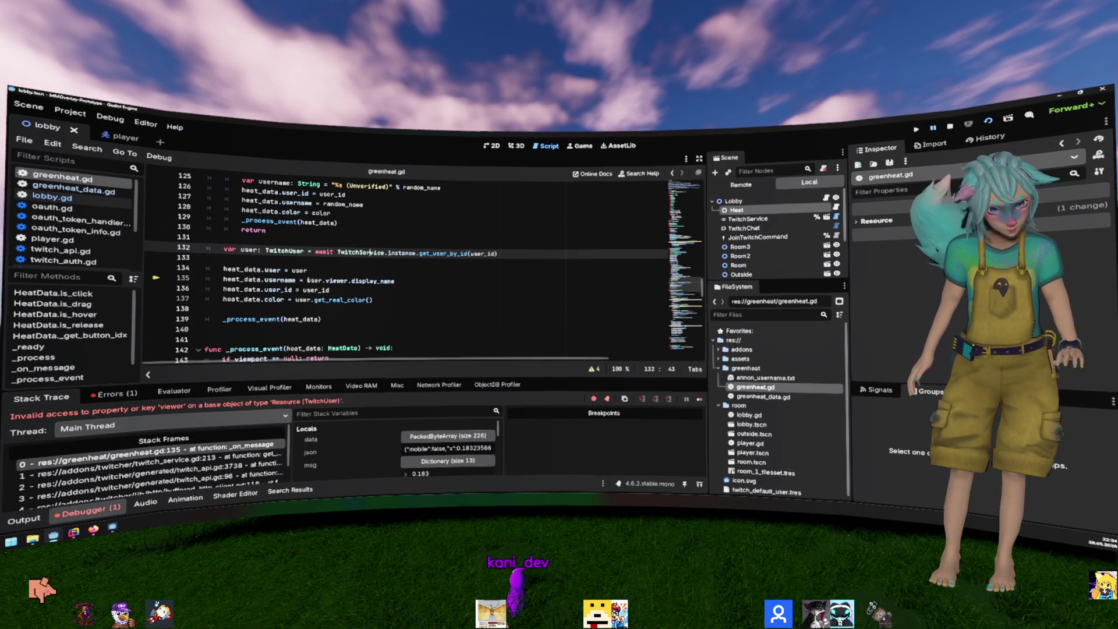
left_click(325, 281)
type("display_name")
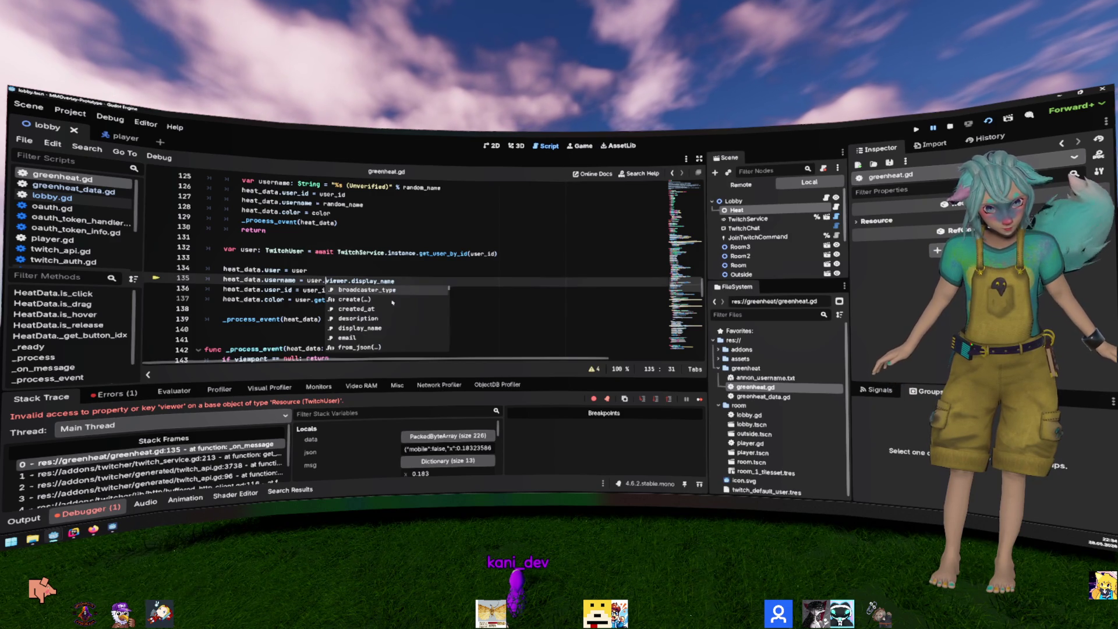
key("shift+End")
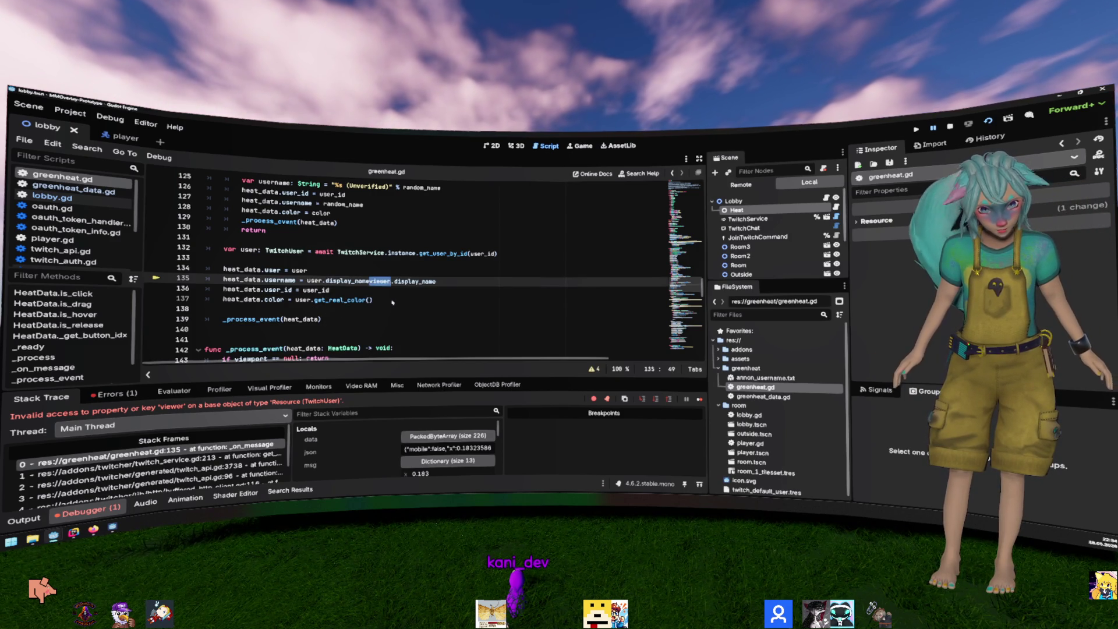
key("Delete")
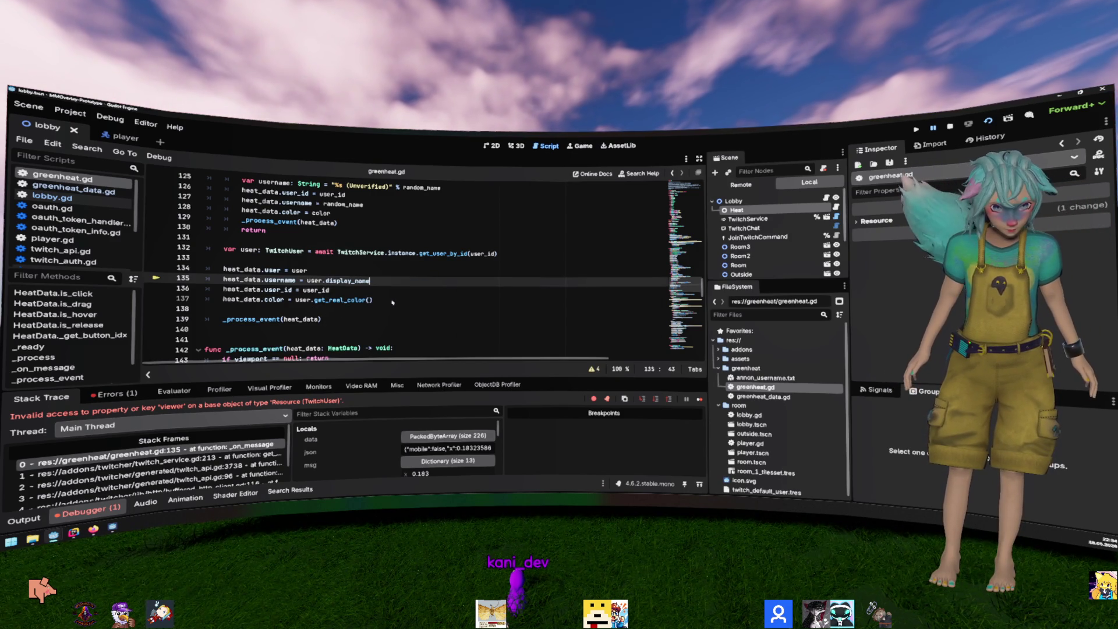
key("Down")
key("Down")
key("ctrl+Left")
key("ctrl+Left")
key("ctrl+Left")
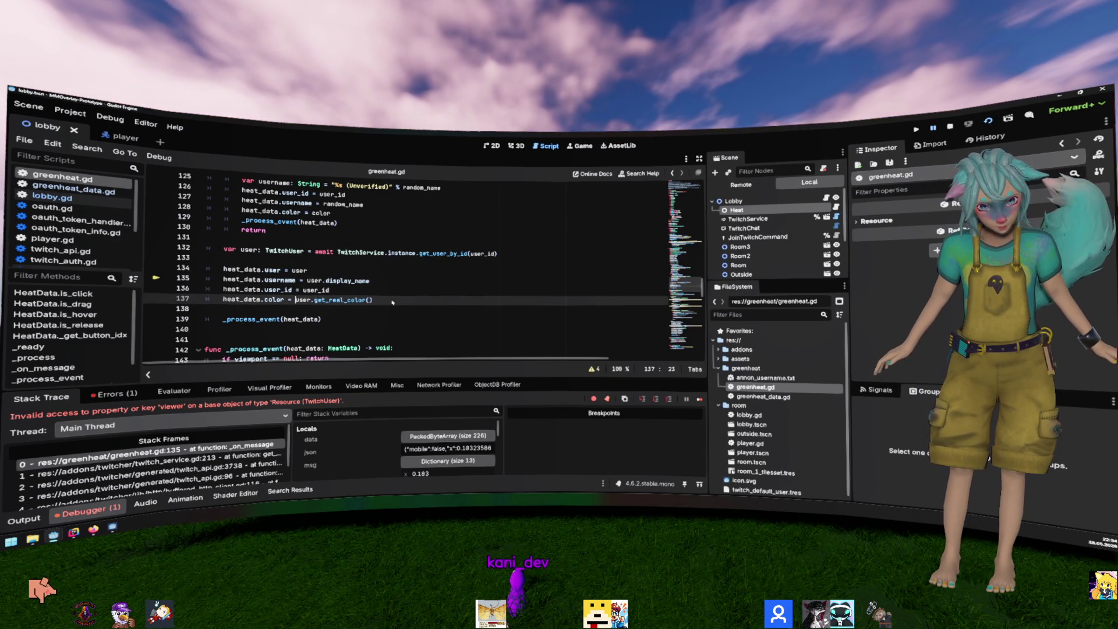
key("Home")
key("shift+End")
key("Delete")
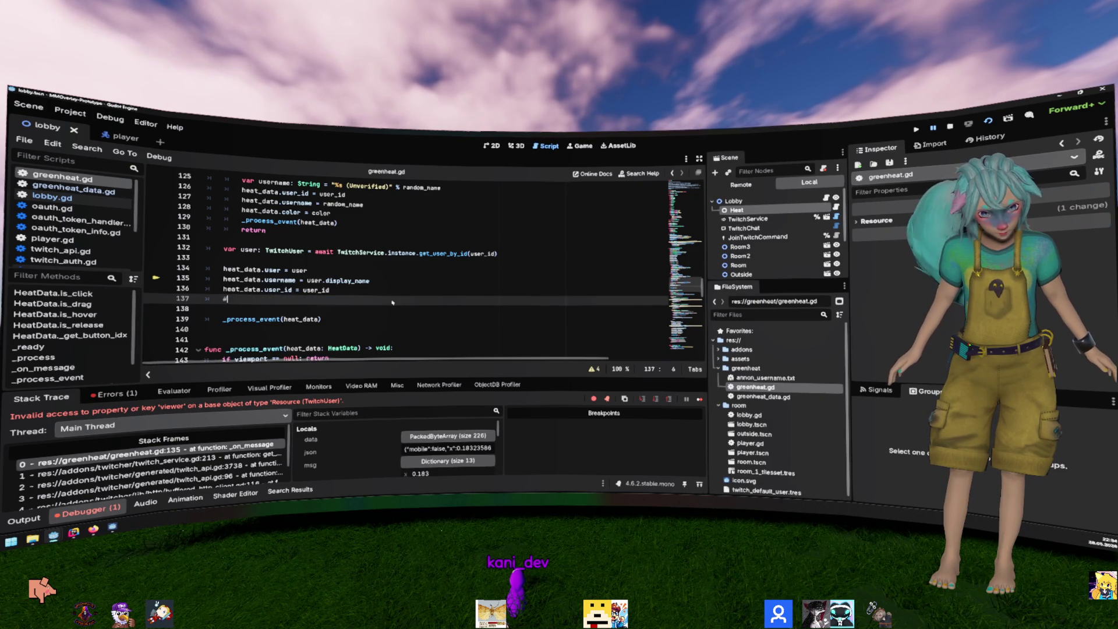
key("Up")
key("Up")
key("Up")
key("Up")
key("Up")
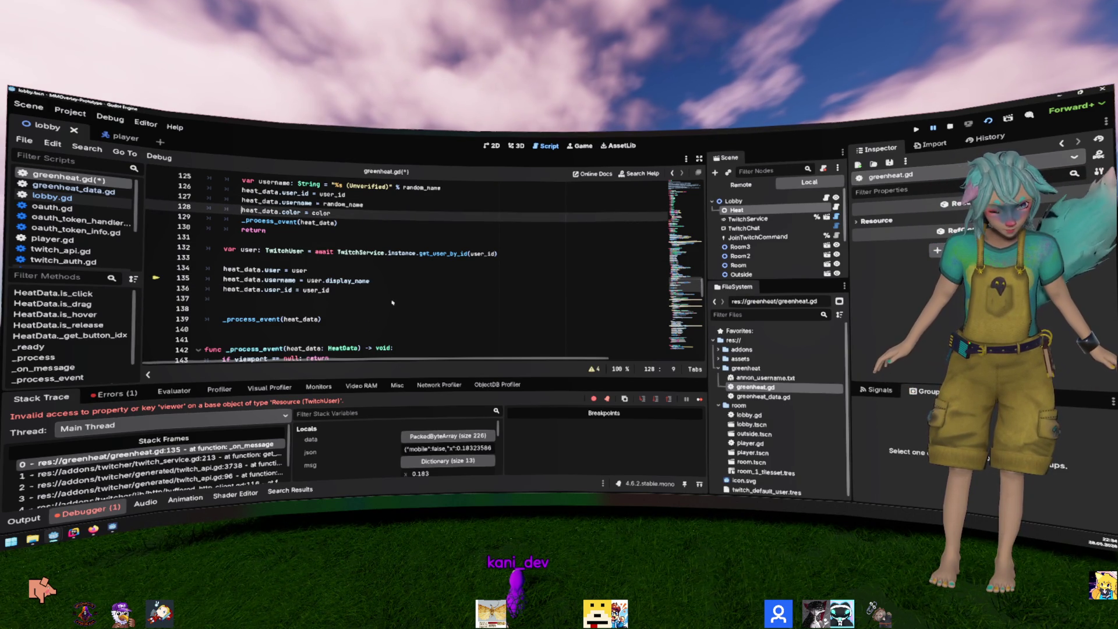
Step: Copy the Color.from_hsv(fposmod(user_id.hash(), 1.0), .7, .7) expression from line 124
scroll(393, 302, "up", 3)
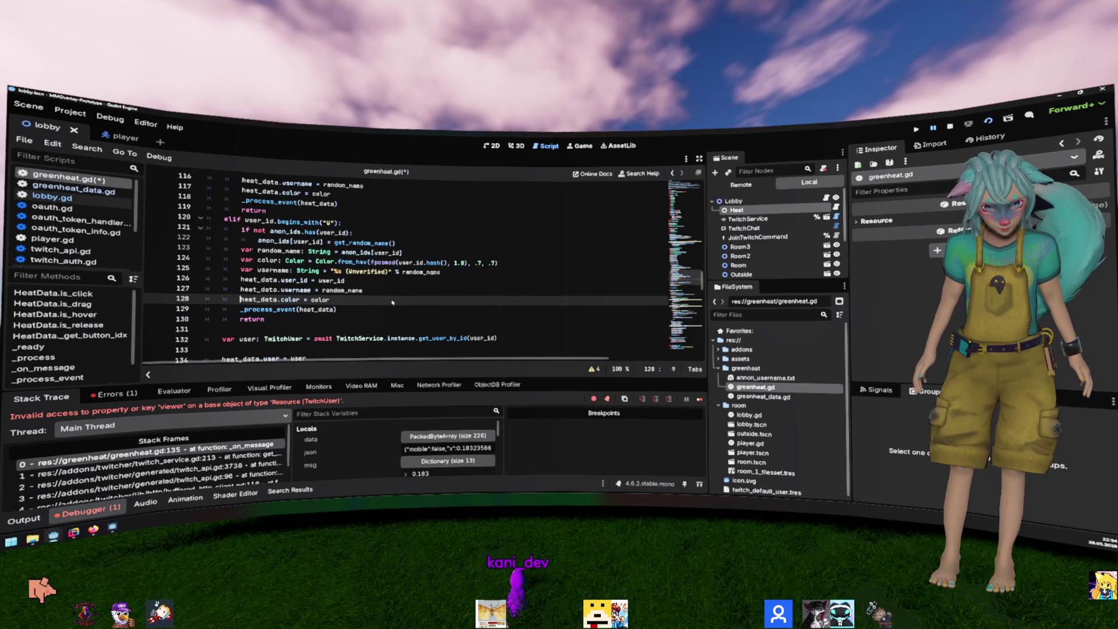
left_click(367, 263)
triple_click(368, 262)
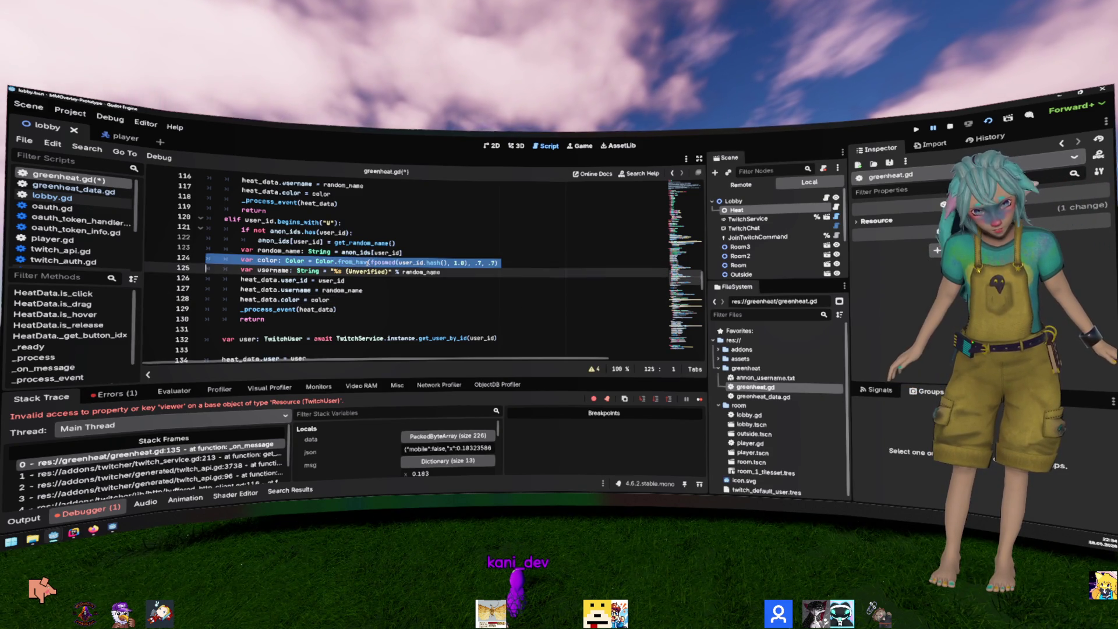
scroll(401, 290, "down", 2)
type("heat_data.color = user.get_real_color()")
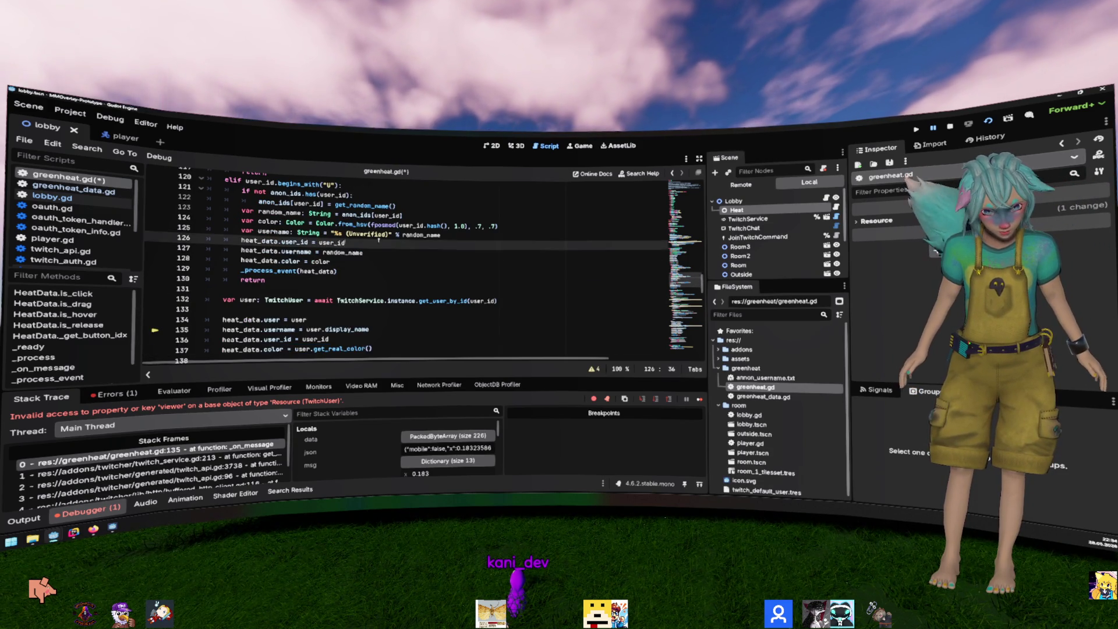
left_click(325, 224)
key("ctrl+s")
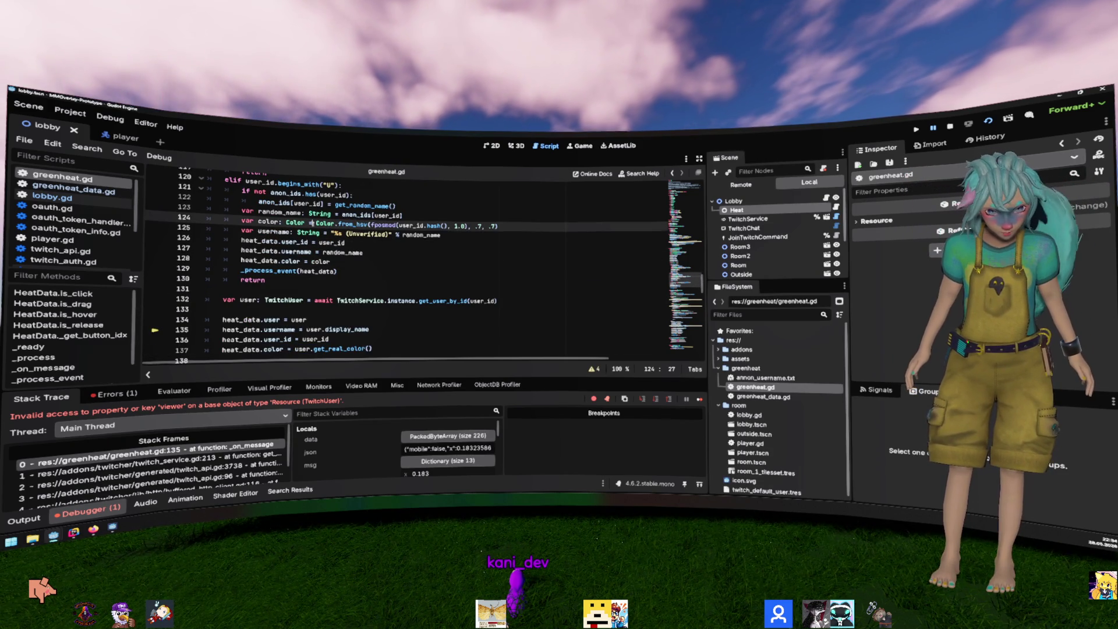
key("shift+End")
key("ctrl+c")
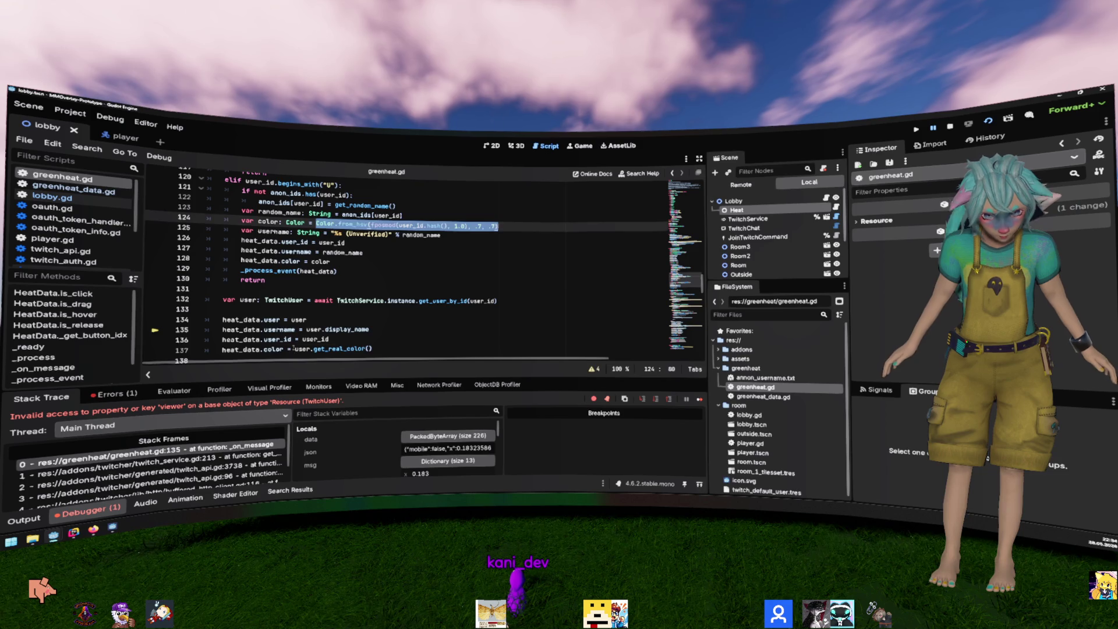
Step: Paste the hashed colour over user.get_real_color() on line 137, save, and restart the game
left_click(294, 349)
key("shift+End")
key("ctrl+v")
key("ctrl+s")
left_click(492, 280)
key("F12")
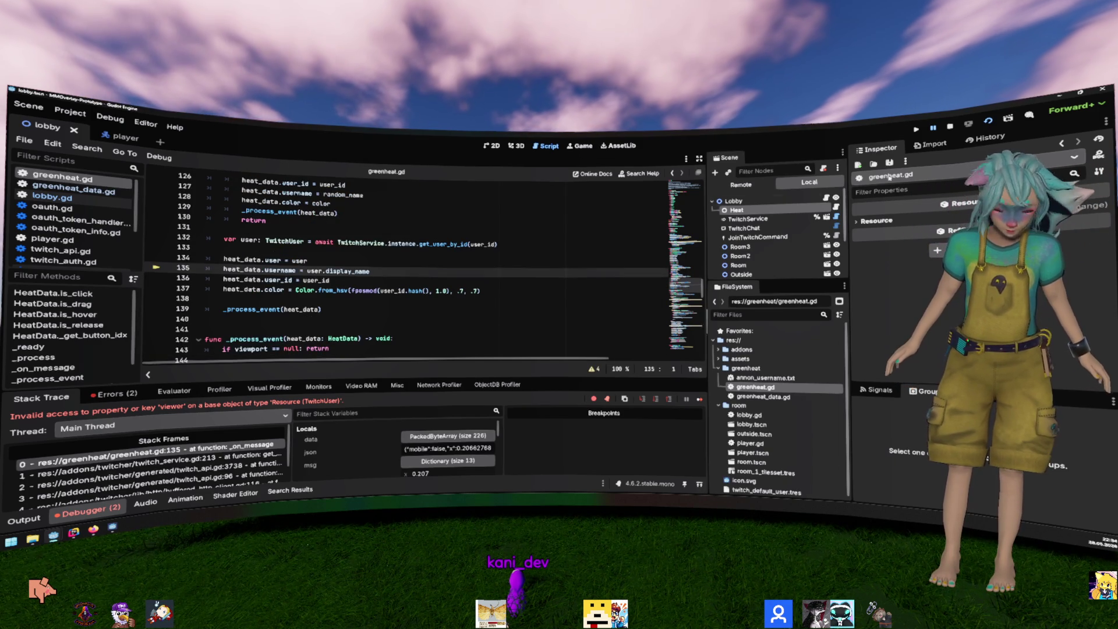
key("F5")
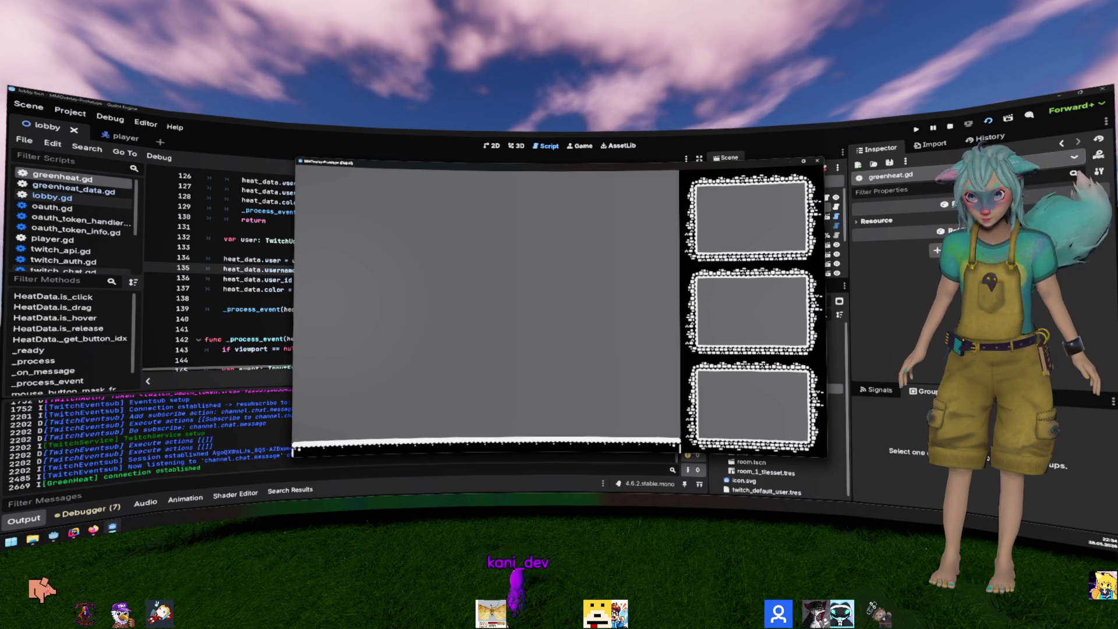
Step: Stop the running game and switch from greenheat.gd to the lobby scene's 2D canvas
left_click(817, 161)
left_click(527, 245)
scroll(537, 245, "down", 3)
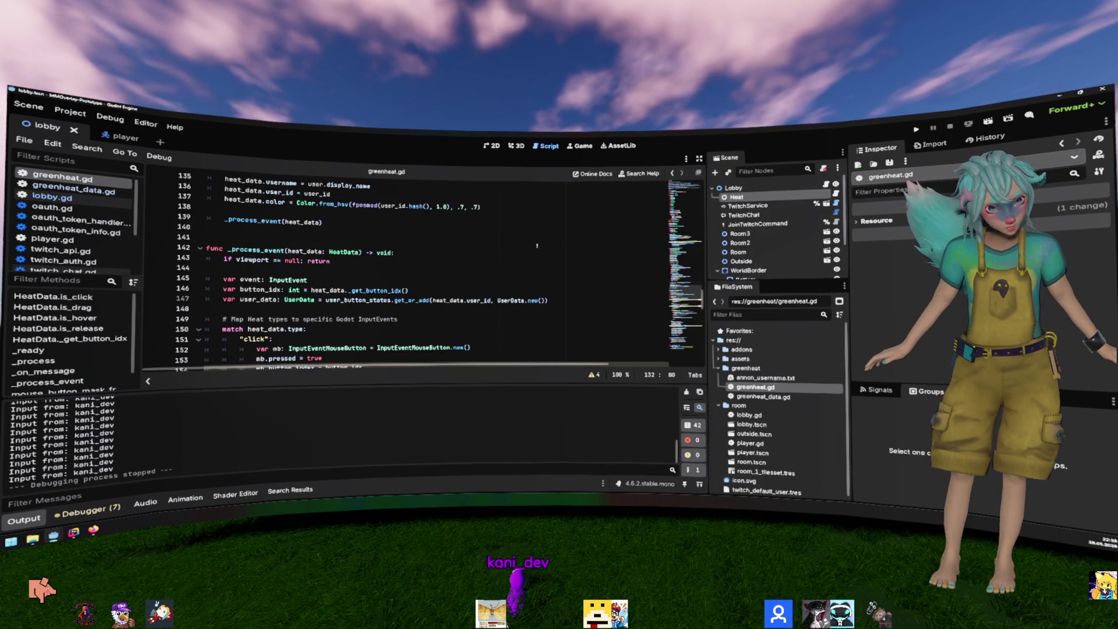
left_click(476, 261)
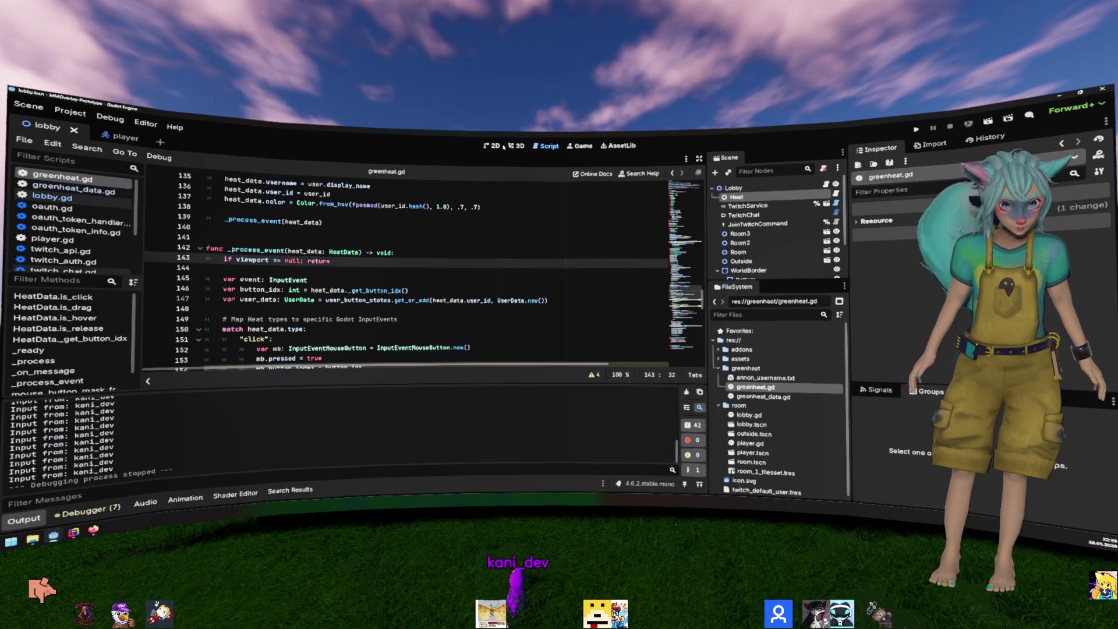
left_click(491, 146)
scroll(465, 278, "up", 1)
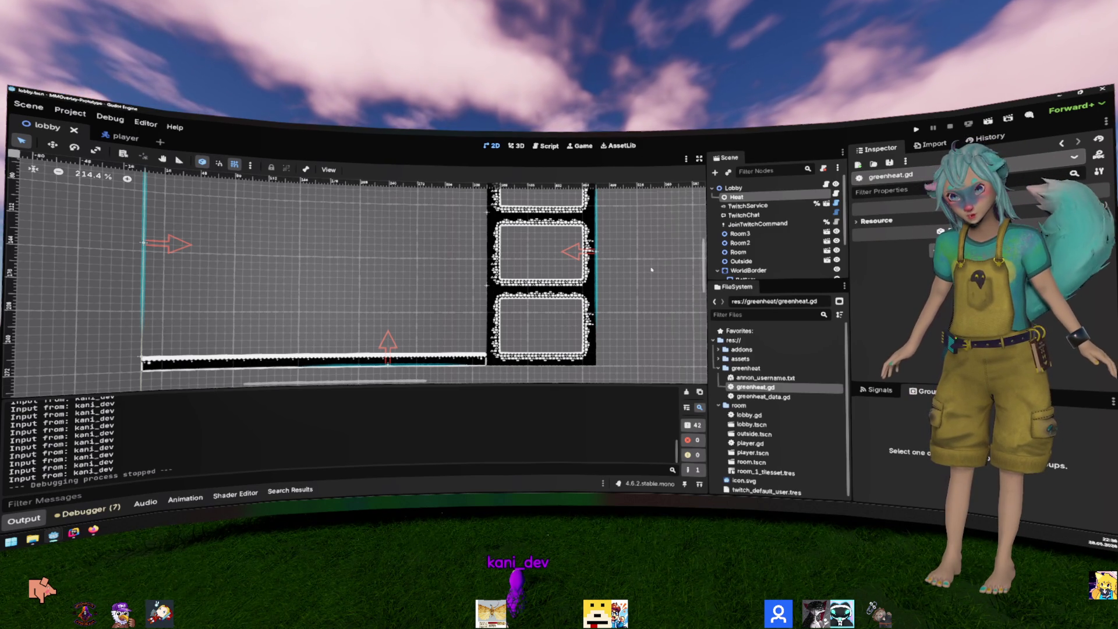
mouse_move(641, 272)
left_mouse_down()
mouse_move(611, 281)
mouse_move(670, 310)
mouse_move(696, 289)
mouse_move(699, 266)
left_mouse_up()
key("ctrl+Tab")
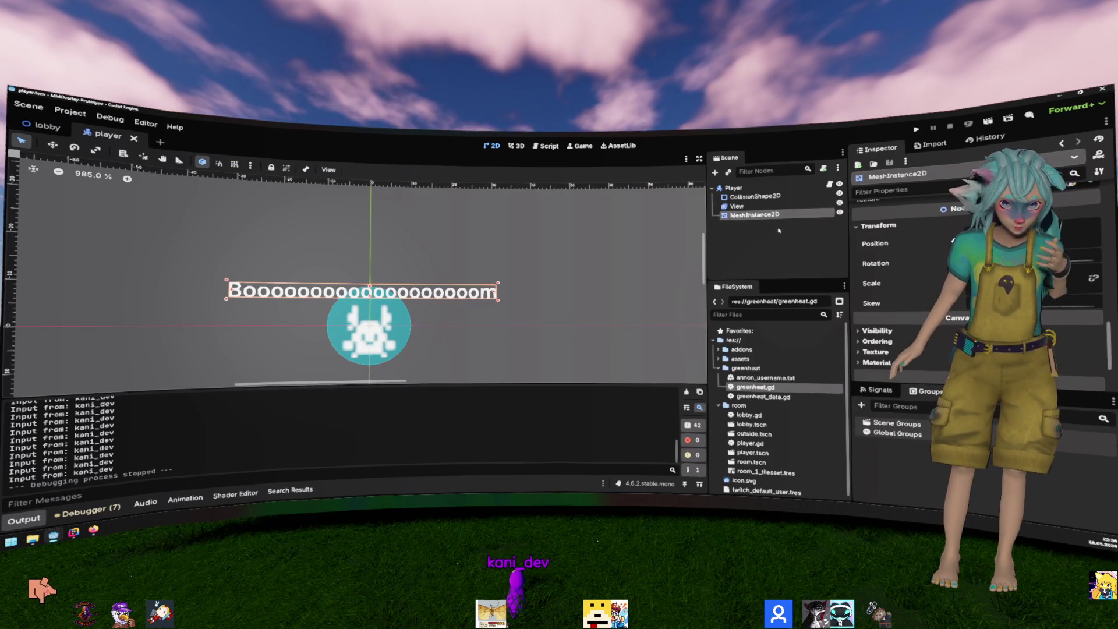
left_click(733, 188)
left_click(830, 184)
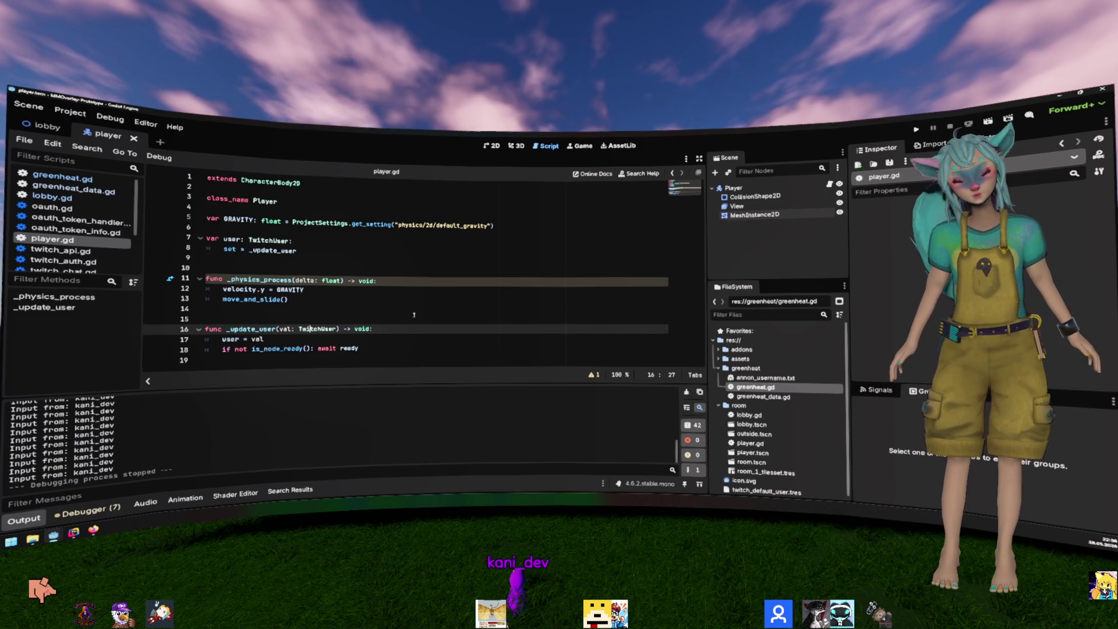
left_click(452, 258)
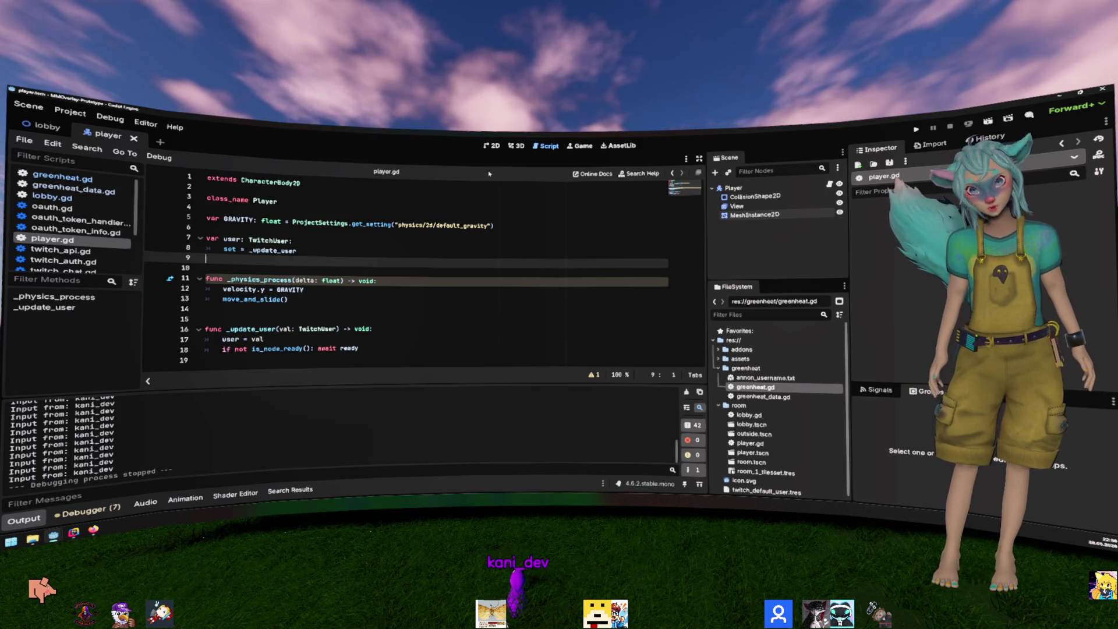
left_click(492, 145)
left_click(517, 145)
left_click(492, 146)
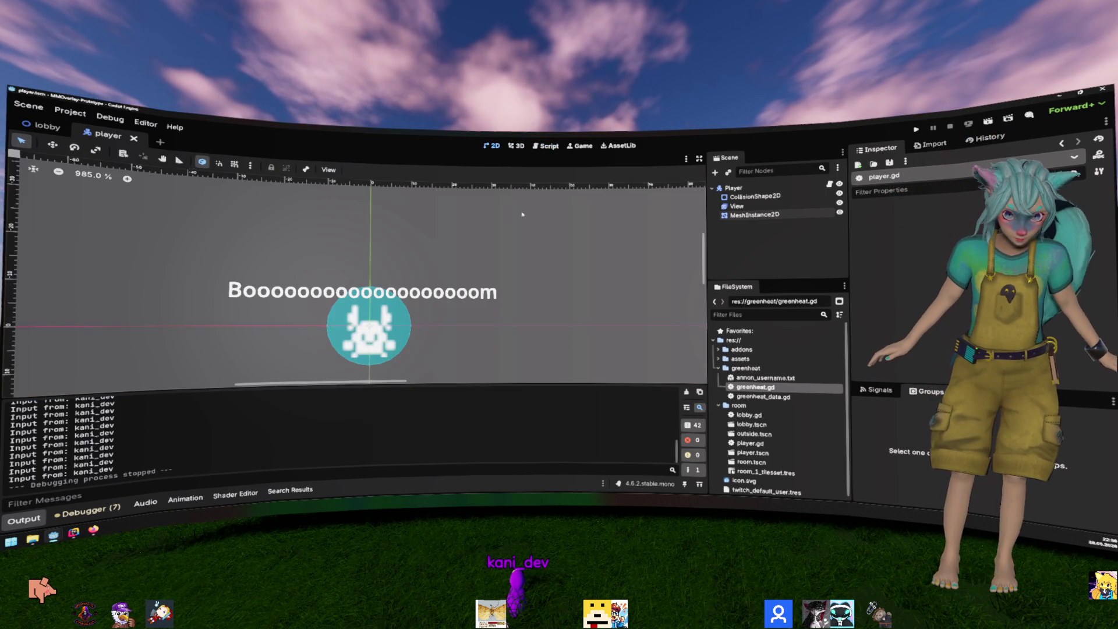
key("ctrl+Tab")
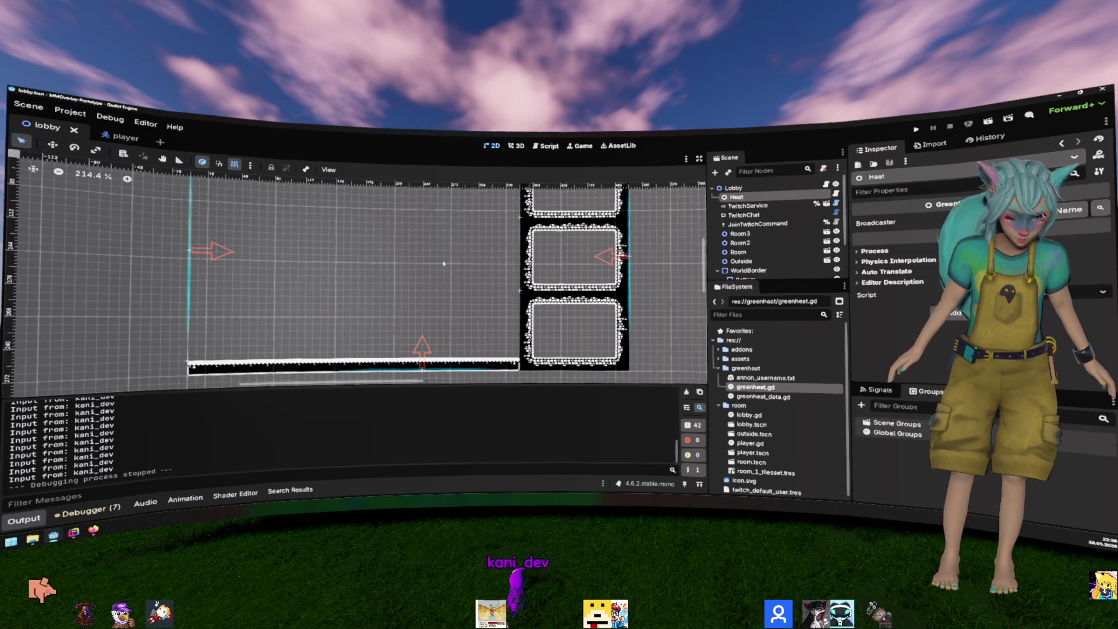
Step: Add a NavigationRegion2D child node to the Lobby root
scroll(444, 260, "down", 5)
left_click_drag(445, 262, 446, 288)
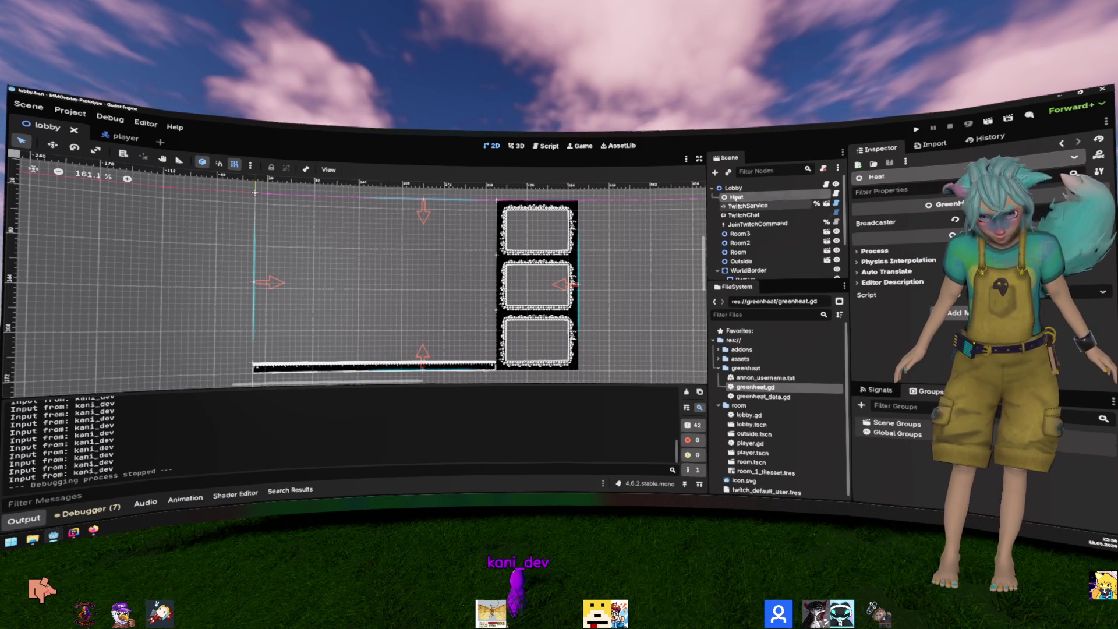
right_click(737, 187)
left_click(763, 191)
type("navi")
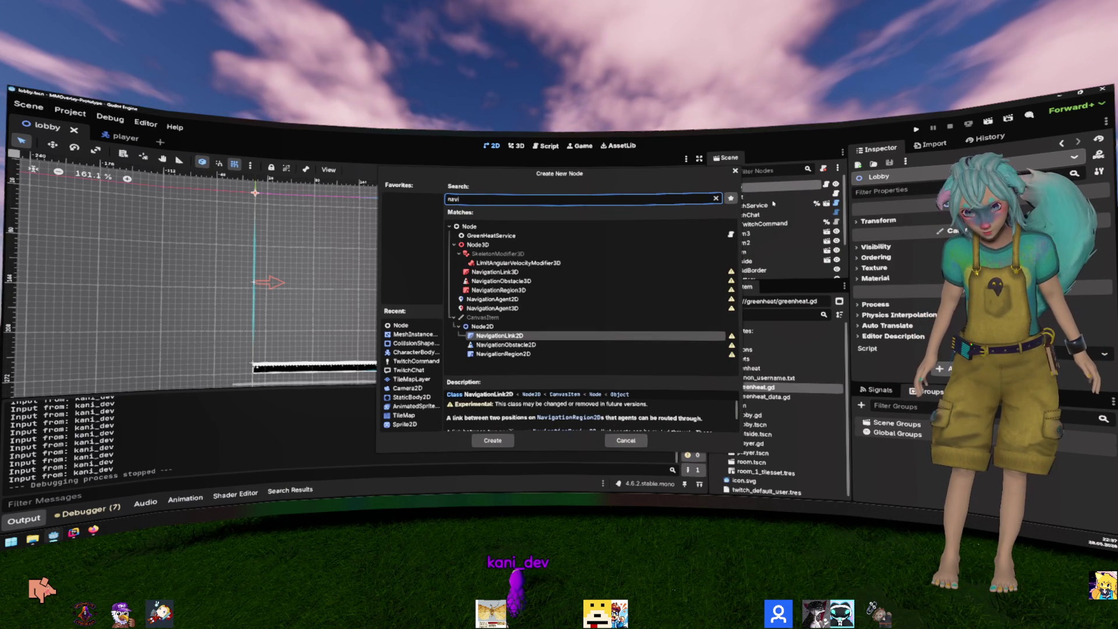
key("Down")
key("Down")
key("Return")
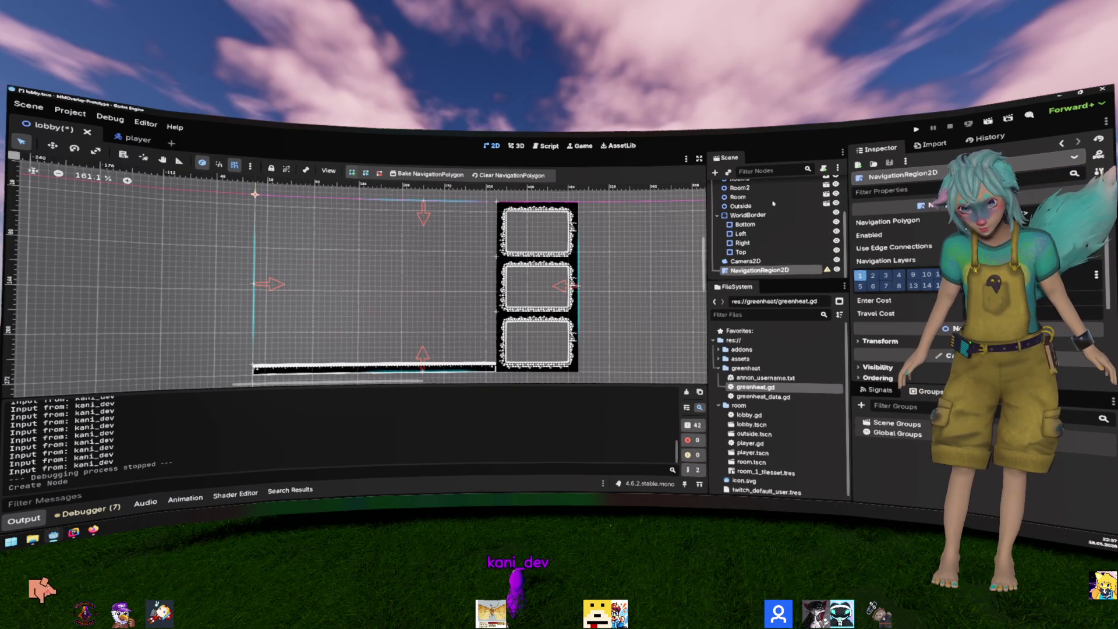
Step: Reparent Room3, Room2, Room and Outside under NavigationRegion2D and open the room scene
mouse_move(772, 233)
left_mouse_down()
mouse_move(774, 183)
mouse_move(775, 226)
mouse_move(747, 243)
mouse_move(757, 233)
left_mouse_up()
left_click(747, 244)
left_click(748, 271, "shift")
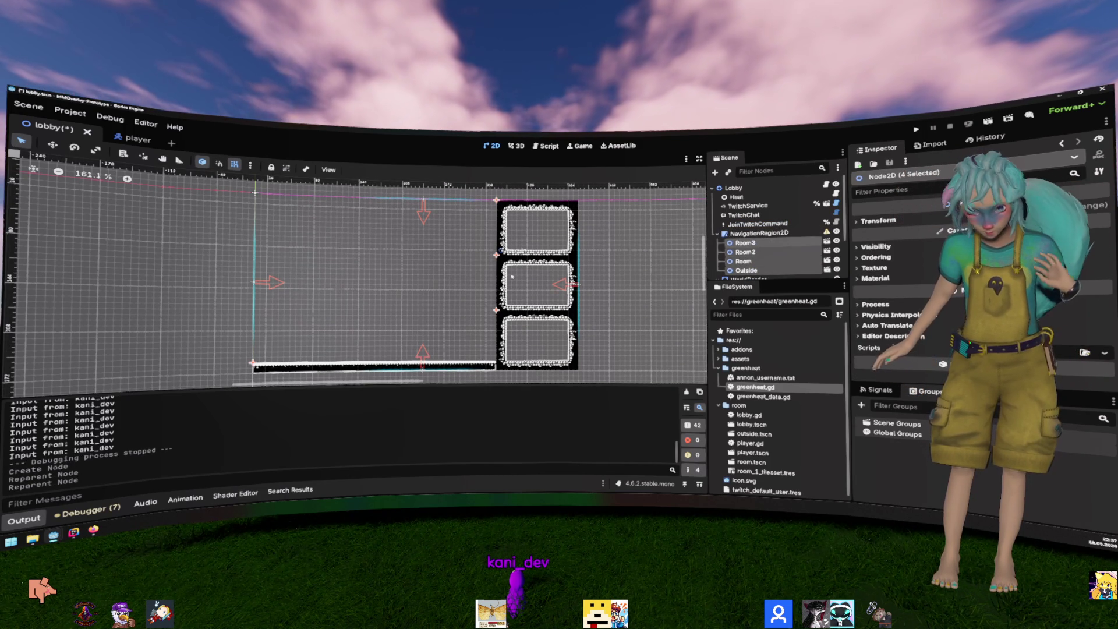
scroll(699, 246, "down", 1)
left_click(828, 232)
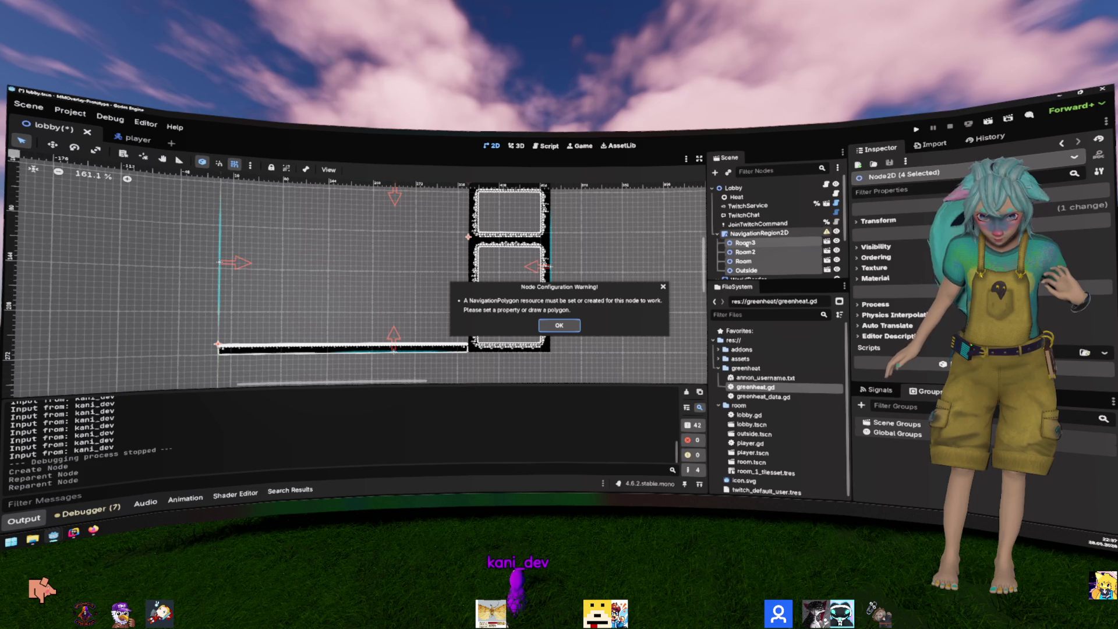
left_click(559, 326)
left_click(804, 233)
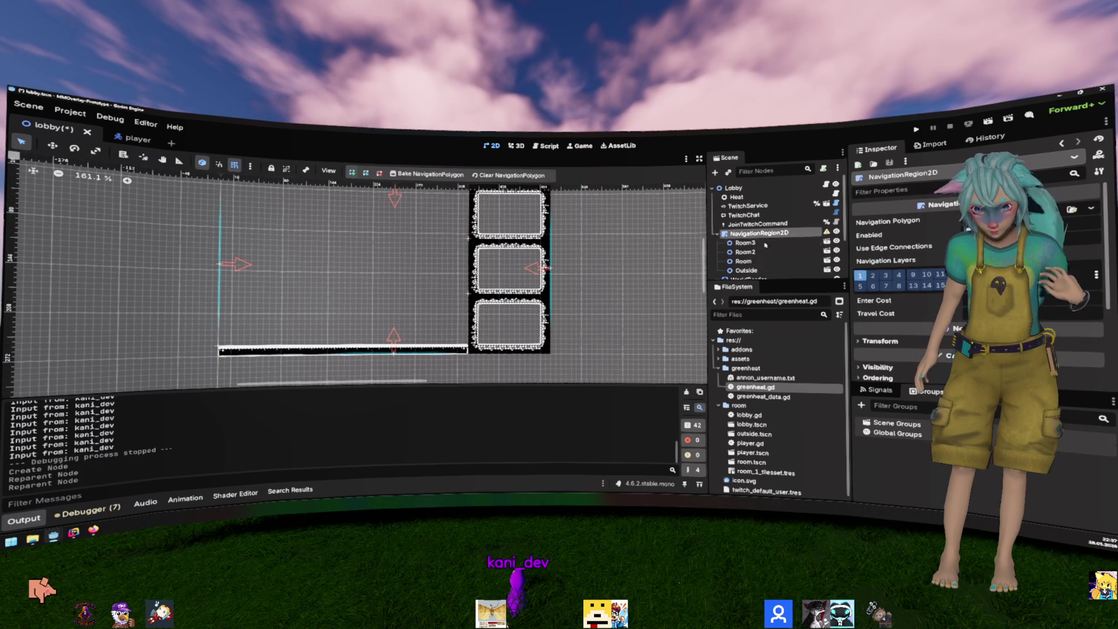
left_click(826, 242)
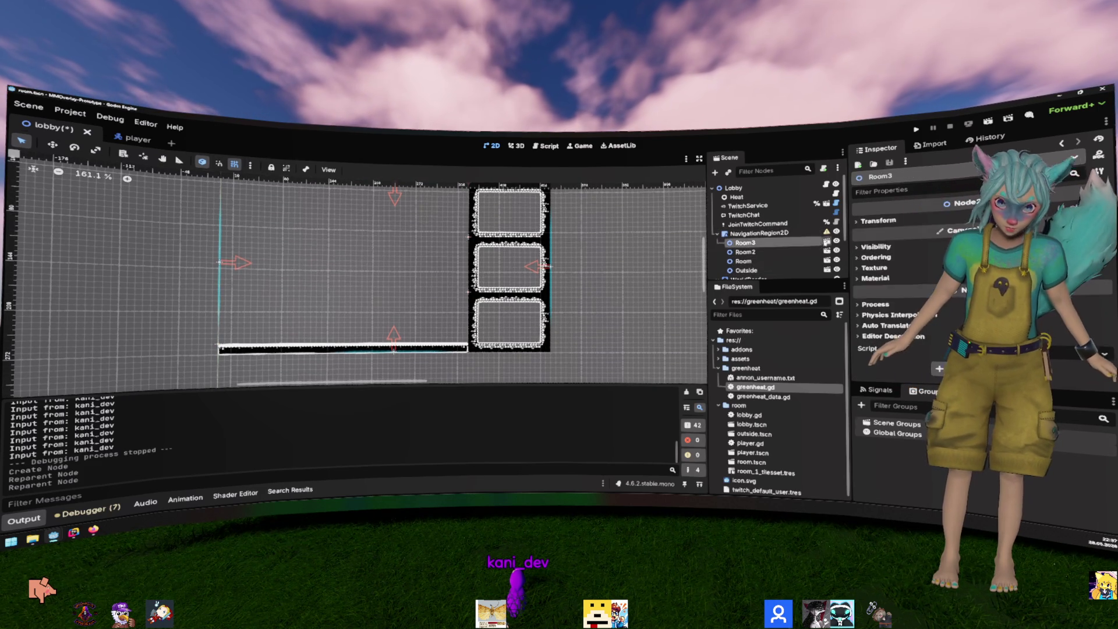
scroll(920, 285, "down", 2)
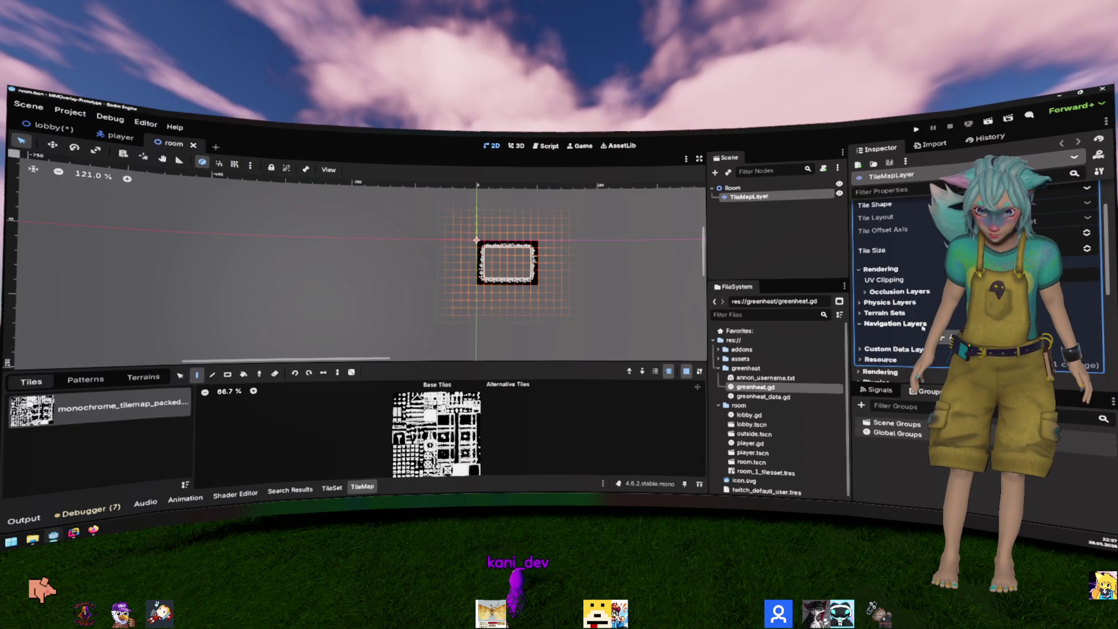
Step: Expand the room tileset's Navigation Layers and bring up the TileSet atlas editor
scroll(905, 316, "down", 3)
left_click(894, 257)
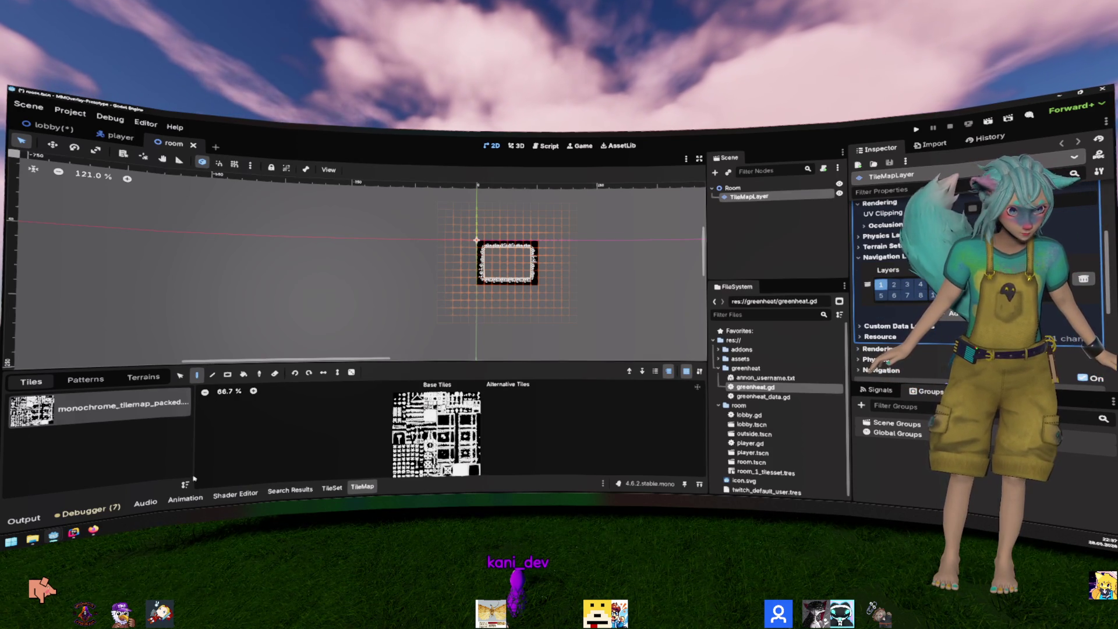
left_click(332, 488)
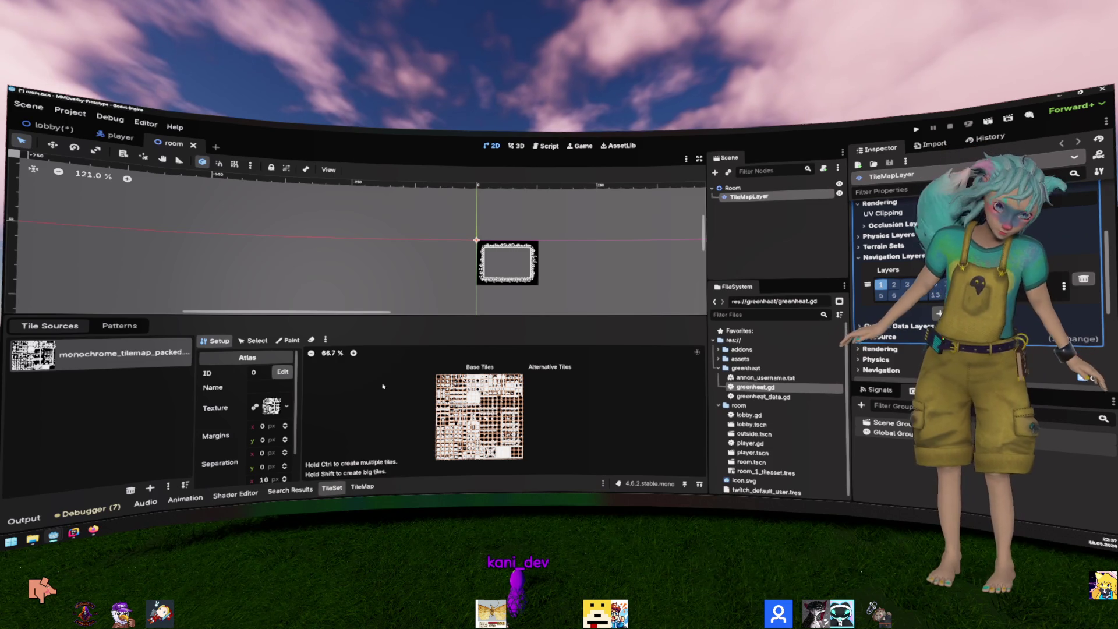
Step: Zoom the tileset atlas view and widen the Setup properties panel
scroll(450, 429, "up", 5)
scroll(506, 408, "up", 5)
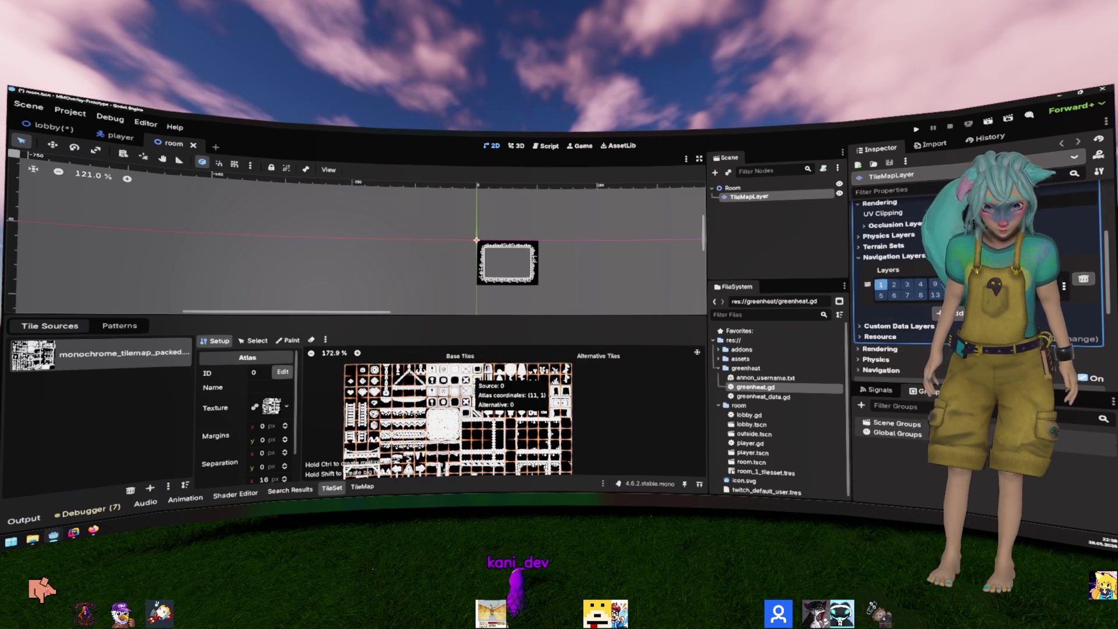
scroll(393, 381, "down", 3)
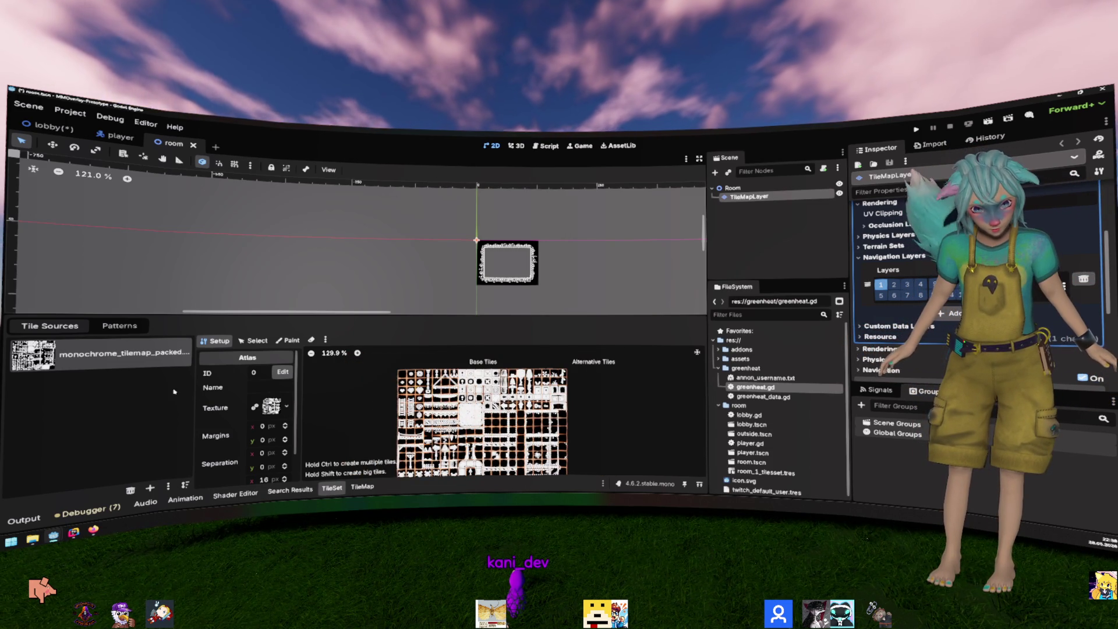
left_click_drag(297, 396, 347, 396)
scroll(327, 390, "down", 2)
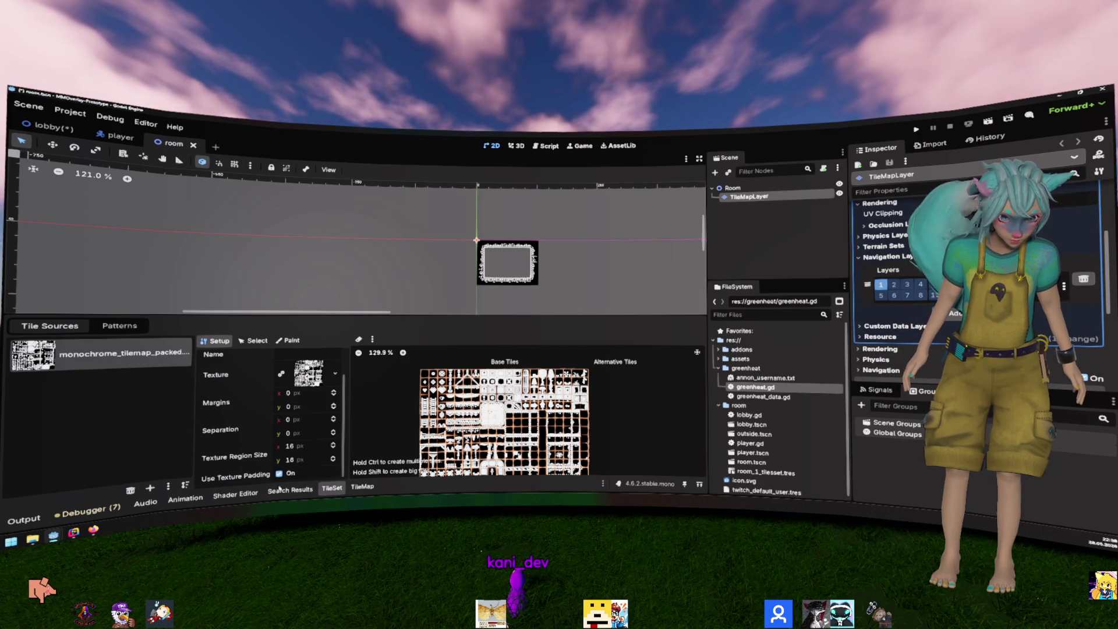
scroll(598, 442, "up", 3)
scroll(598, 441, "up", 2)
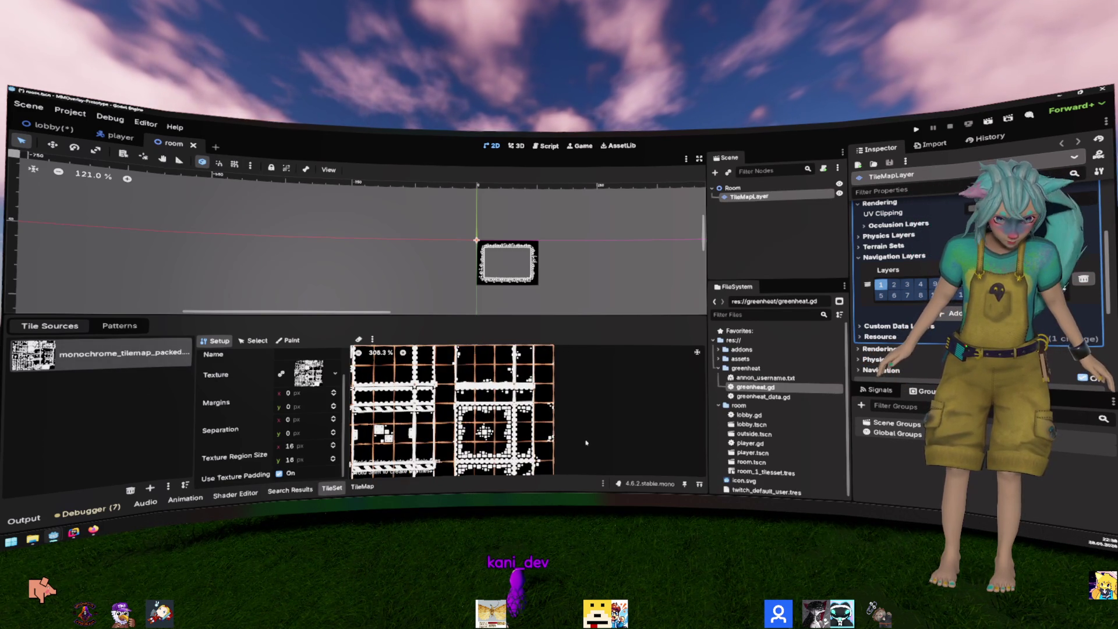
Step: Switch to Paint mode with Navigation Layer 0 as the paint property
left_click(288, 341)
left_click(290, 371)
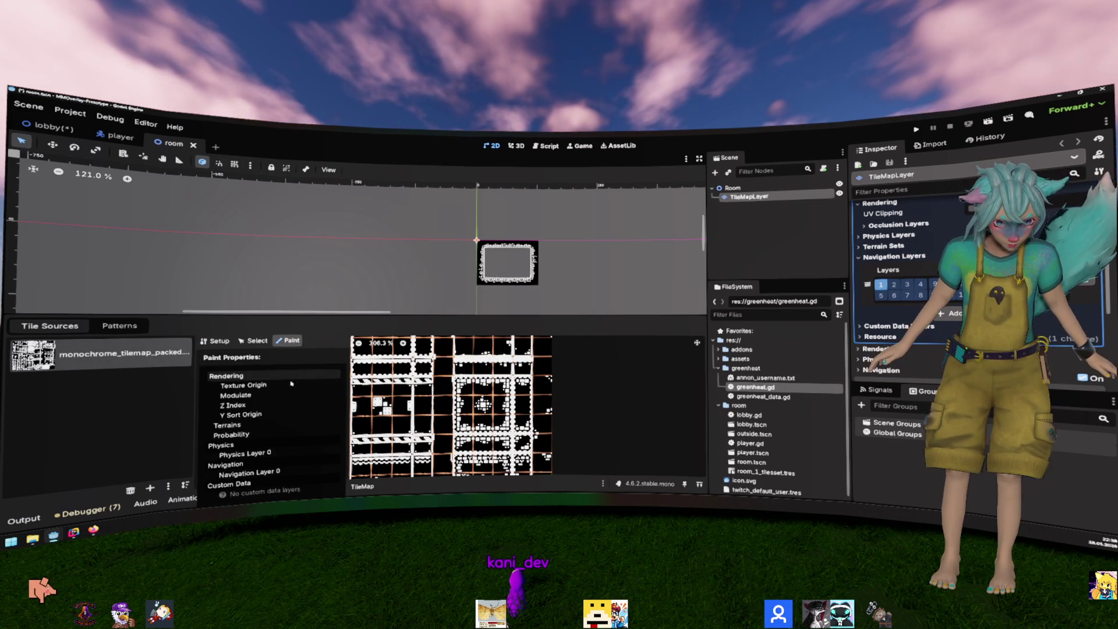
left_click(273, 466)
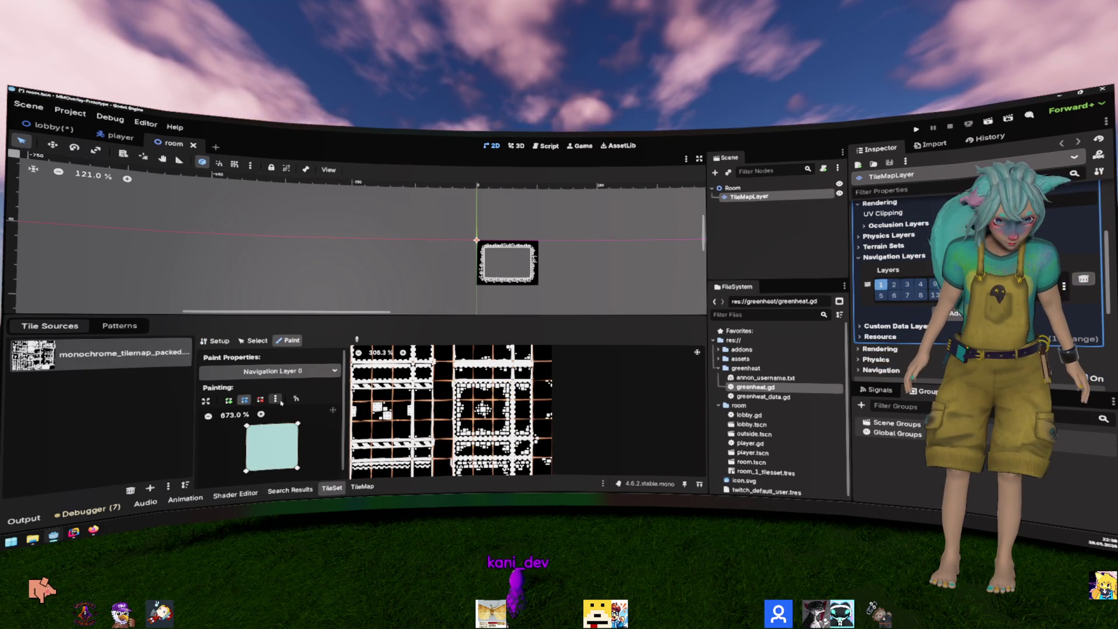